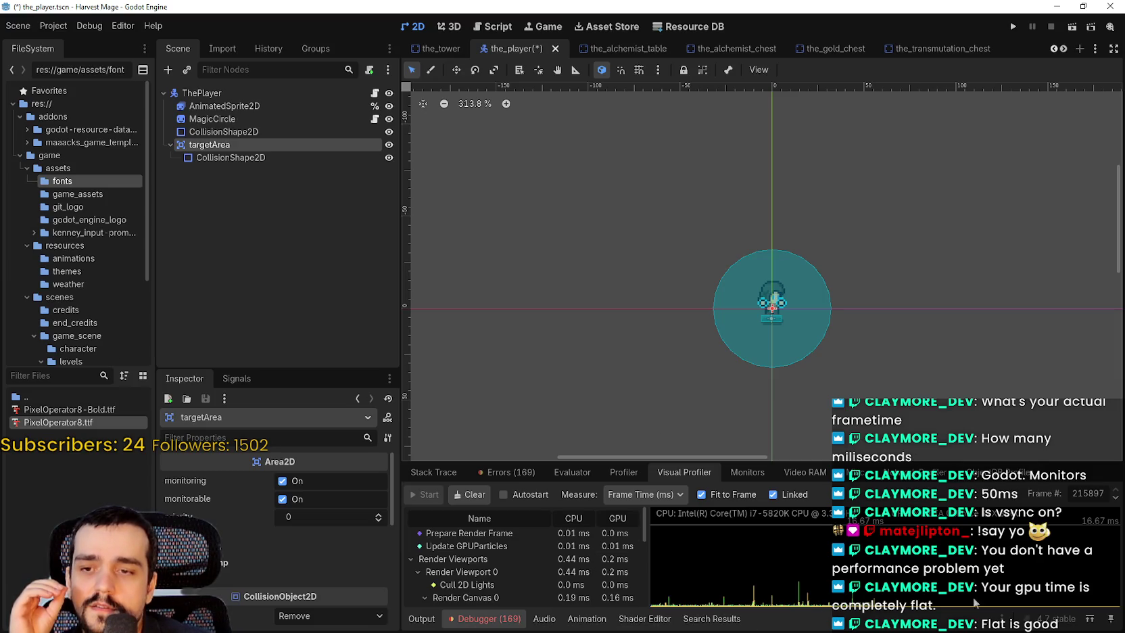
Step: Inspect the targetArea node and its collision shape in the player scene
{"action": "scroll", "coordinate": [496, 592], "scroll_direction": "down", "scroll_amount": 2}
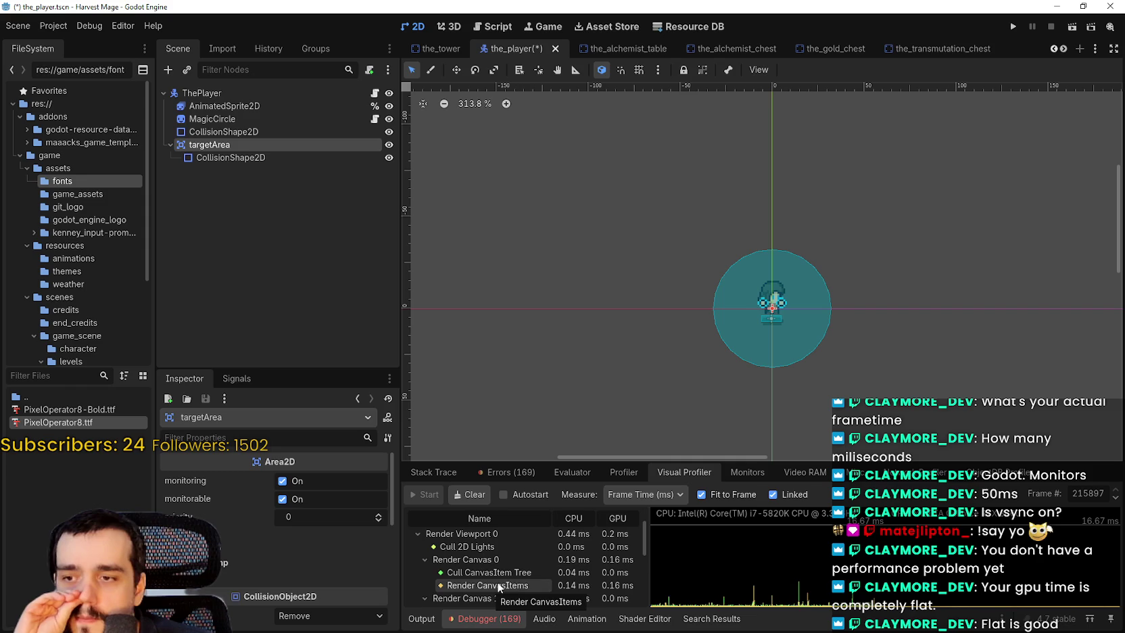
{"action": "scroll", "coordinate": [497, 578], "scroll_direction": "down", "scroll_amount": 1}
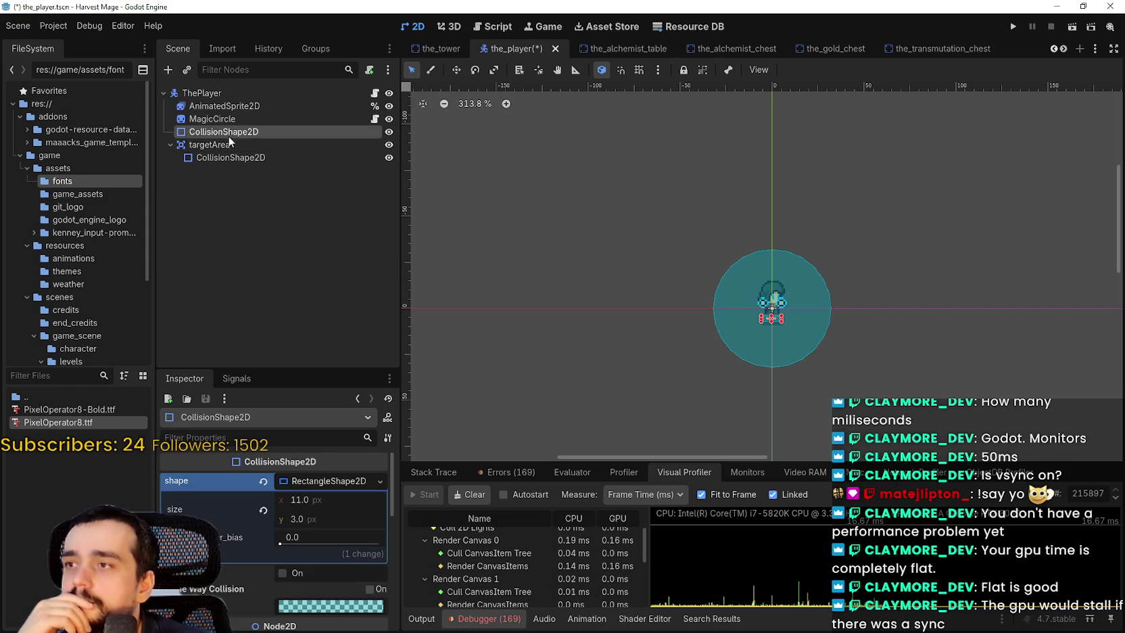
{"action": "scroll", "coordinate": [843, 334], "scroll_direction": "up", "scroll_amount": 4}
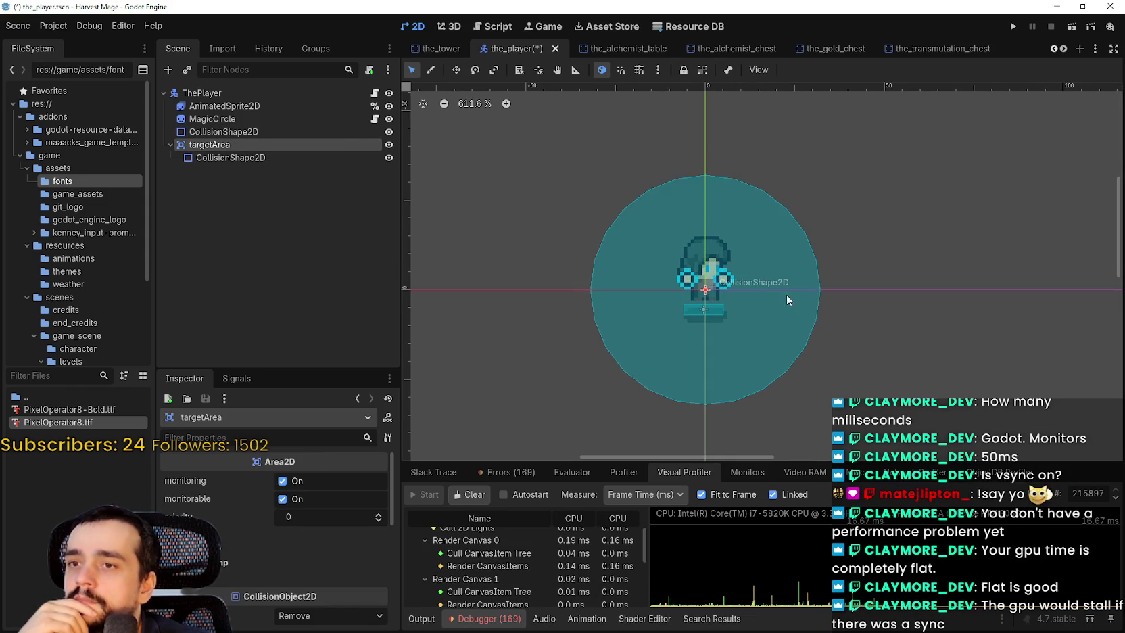
{"action": "scroll", "coordinate": [624, 247], "scroll_direction": "up", "scroll_amount": 1}
{"action": "left_click", "coordinate": [203, 173]}
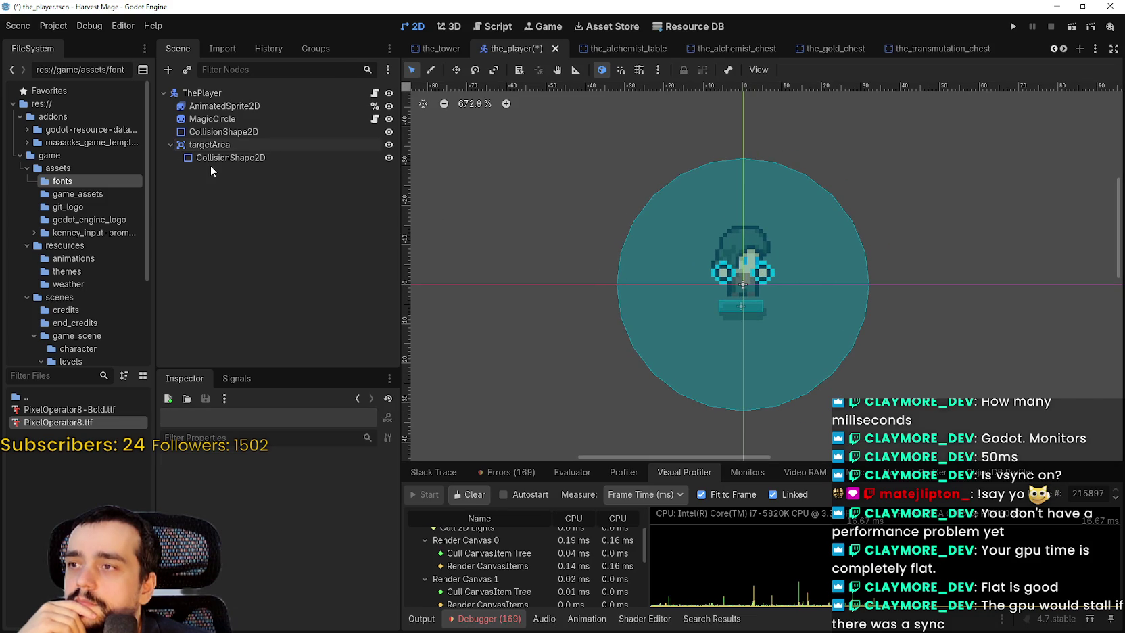
{"action": "left_click", "coordinate": [218, 144]}
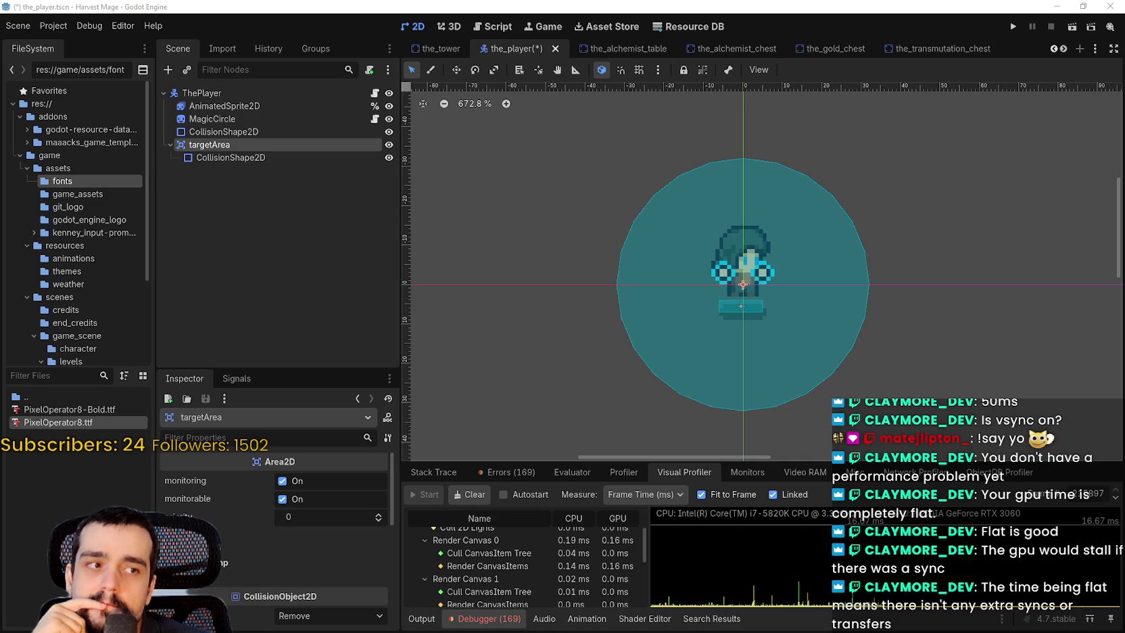
{"action": "scroll", "coordinate": [717, 220], "scroll_direction": "down", "scroll_amount": 3}
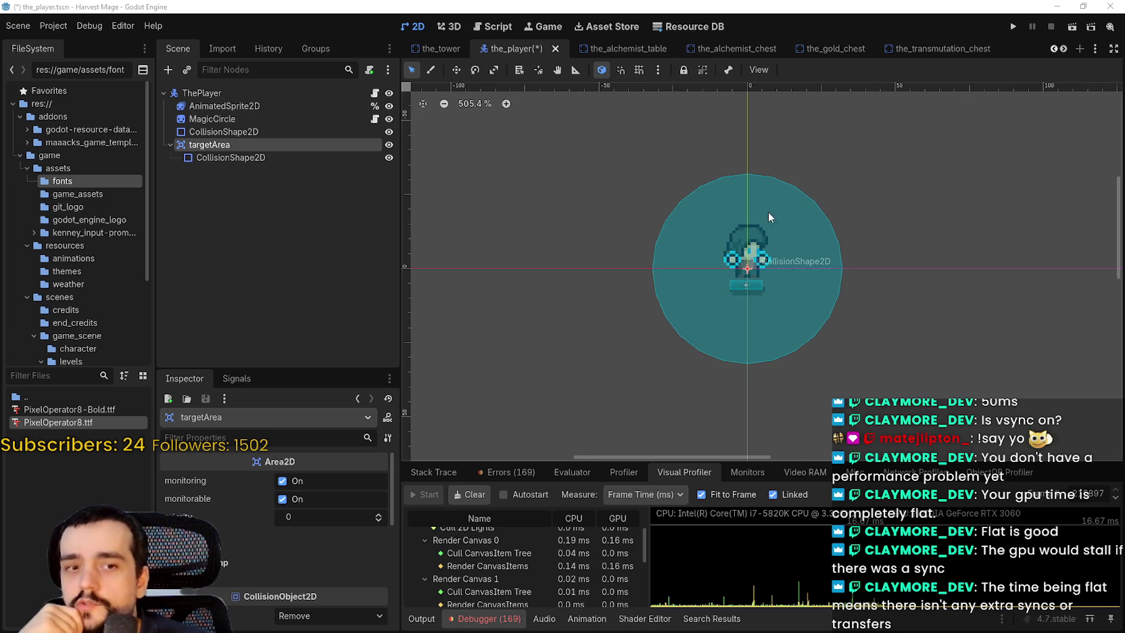
{"action": "left_click", "coordinate": [223, 158]}
{"action": "left_click", "coordinate": [210, 145]}
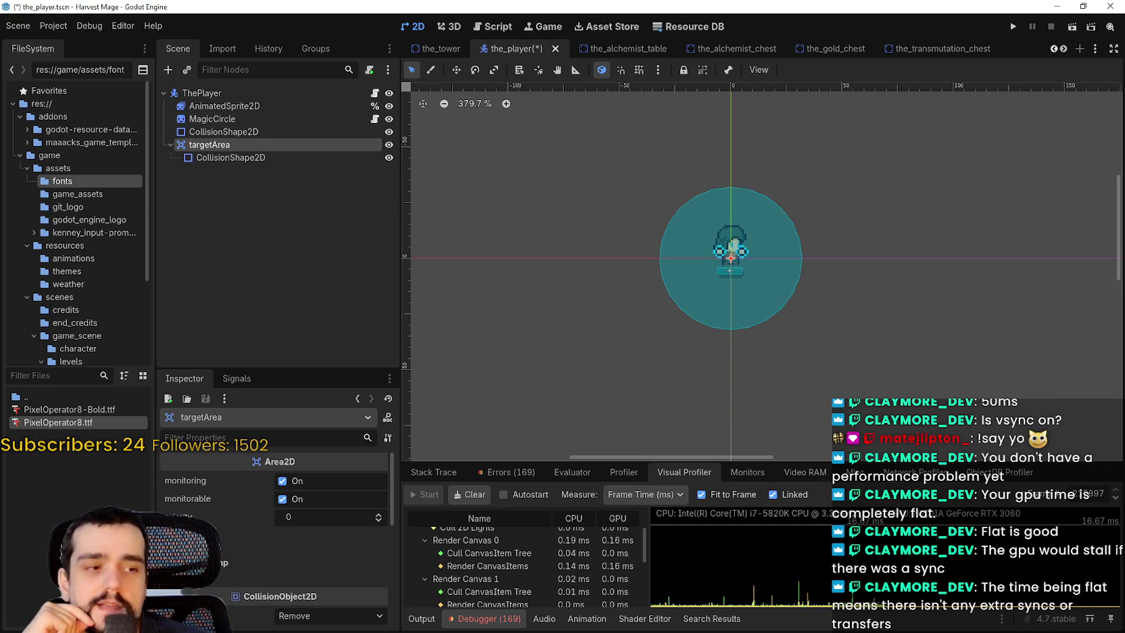
Step: Save and run the project, start the level, and walk the player with W, A and D
{"action": "left_click", "coordinate": [1013, 27]}
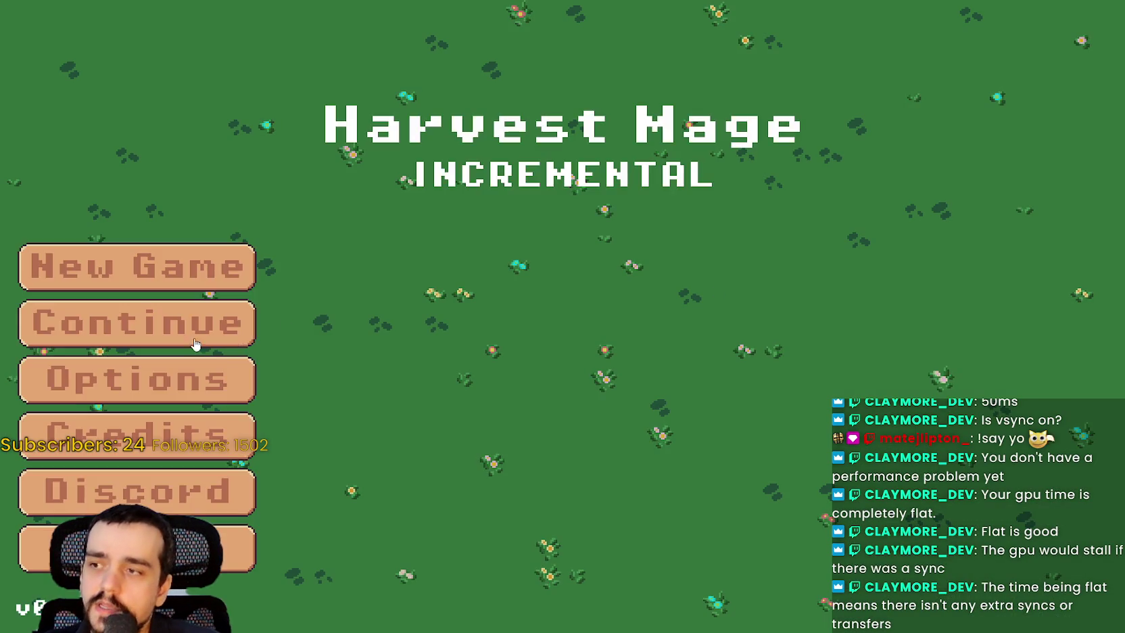
{"action": "left_click", "coordinate": [195, 344]}
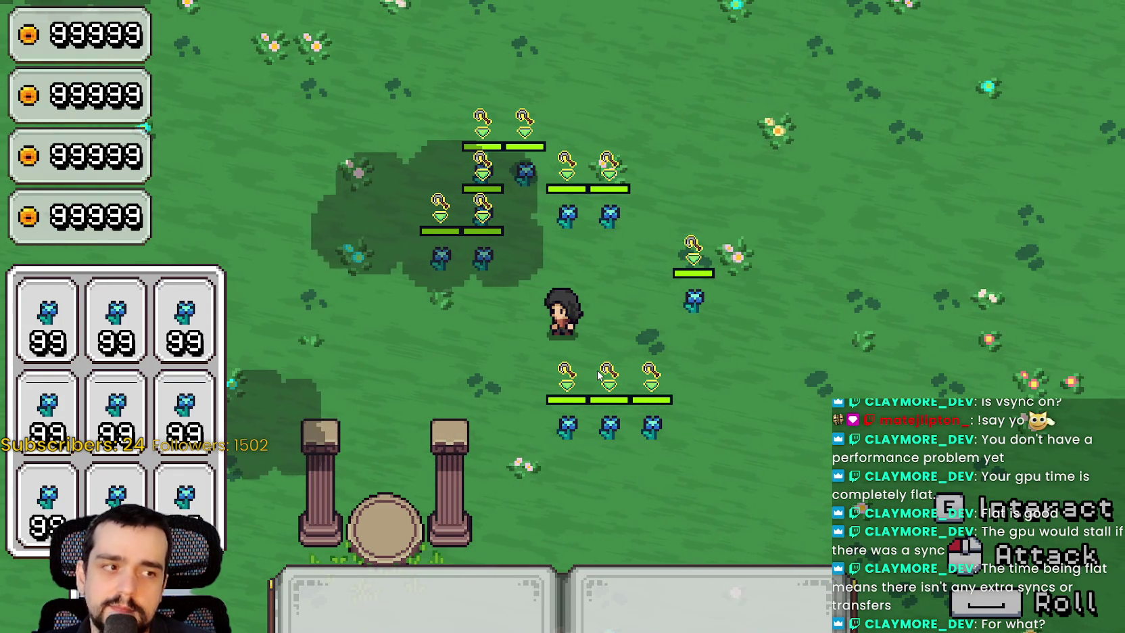
{"action": "key", "text": "w"}
{"action": "key", "text": "a"}
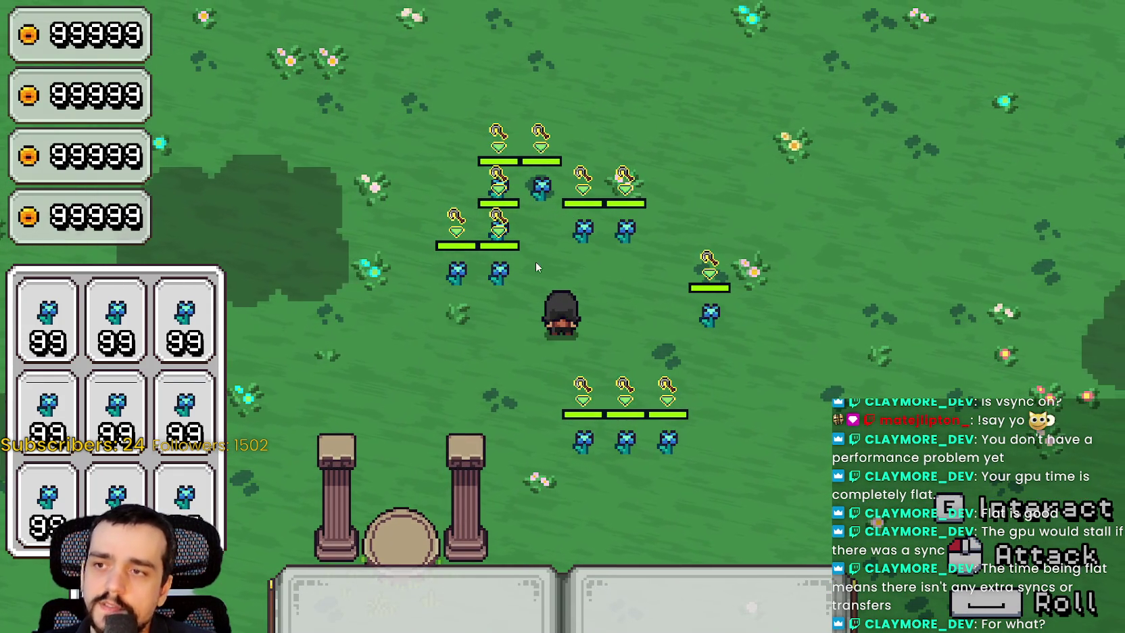
{"action": "key", "text": "d"}
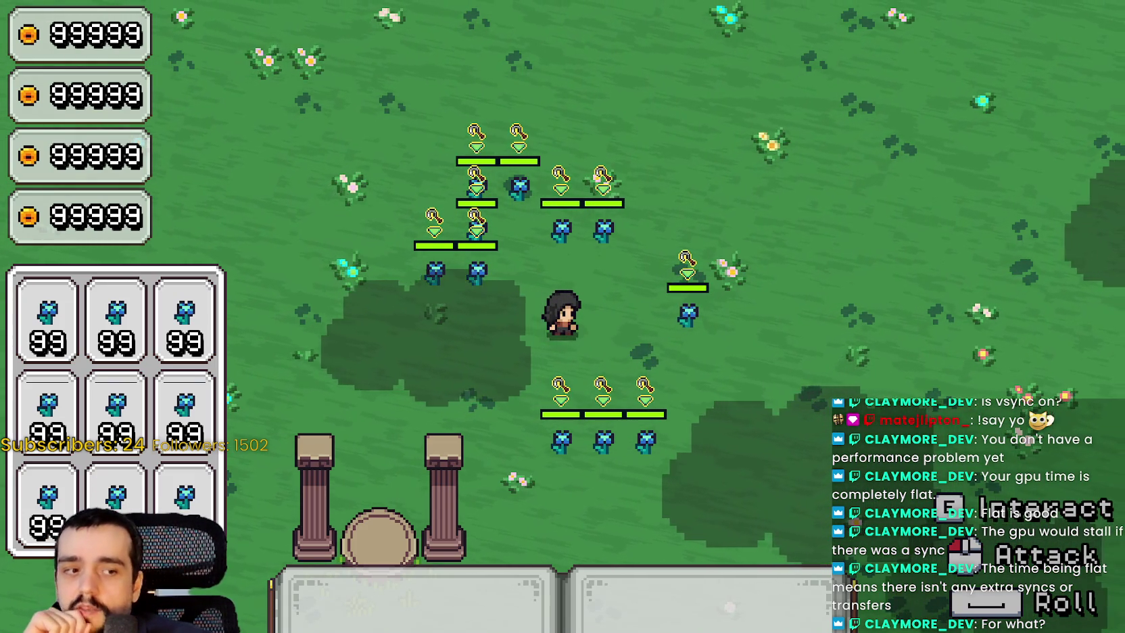
Step: Close the game window and reselect targetArea's collision shape in the editor
{"action": "key", "text": "alt+F4"}
{"action": "scroll", "coordinate": [756, 238], "scroll_direction": "up", "scroll_amount": 3}
{"action": "left_click", "coordinate": [271, 182]}
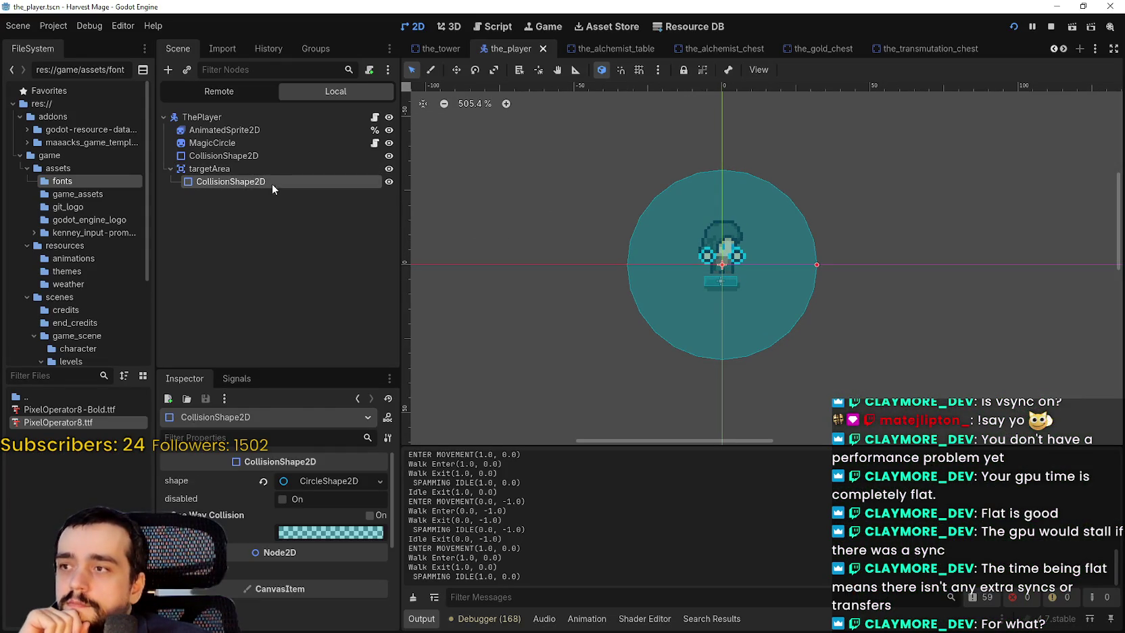
{"action": "left_click", "coordinate": [260, 169]}
{"action": "scroll", "coordinate": [1005, 376], "scroll_direction": "down", "scroll_amount": 1}
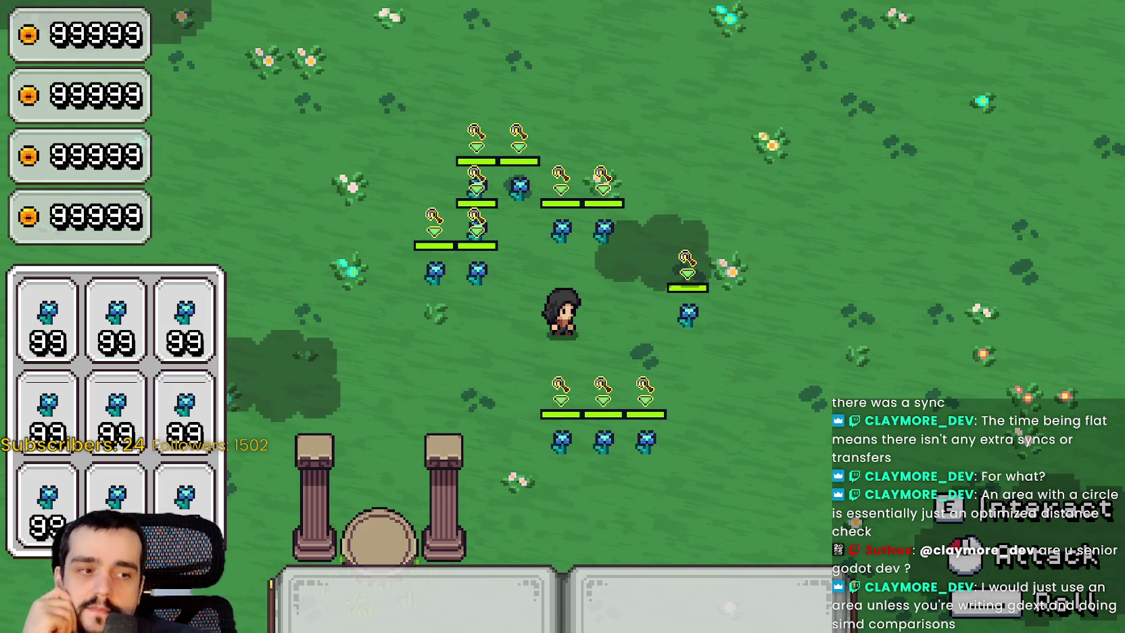
{"action": "key", "text": "alt+Tab"}
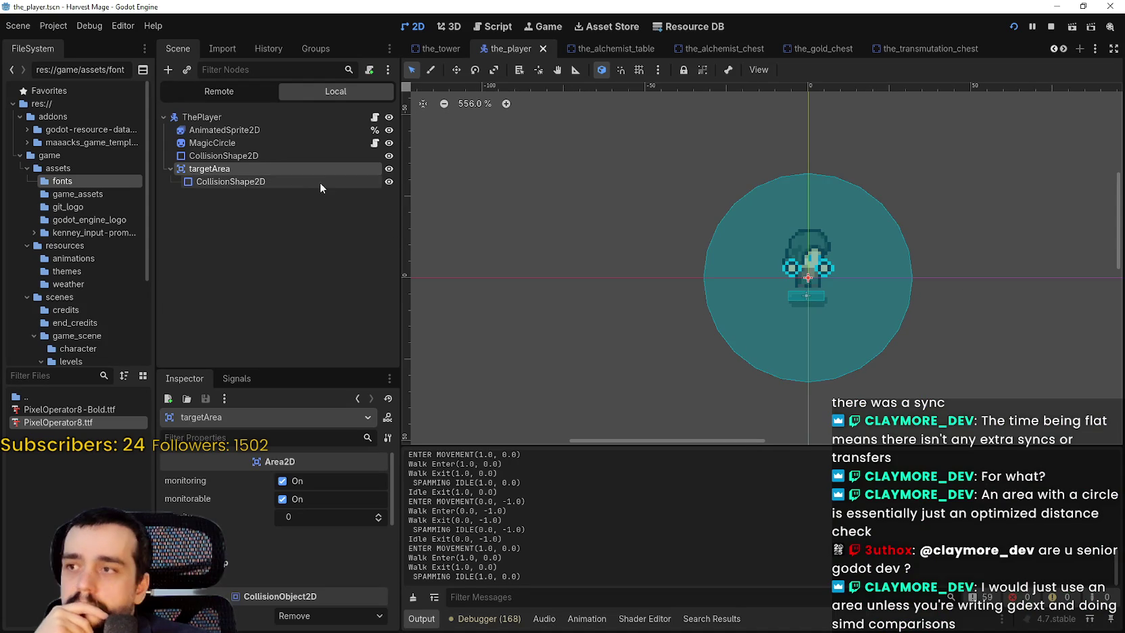
Step: Add a Timer node as a child of targetArea
{"action": "right_click", "coordinate": [323, 177]}
{"action": "left_click", "coordinate": [288, 174]}
{"action": "right_click", "coordinate": [281, 170]}
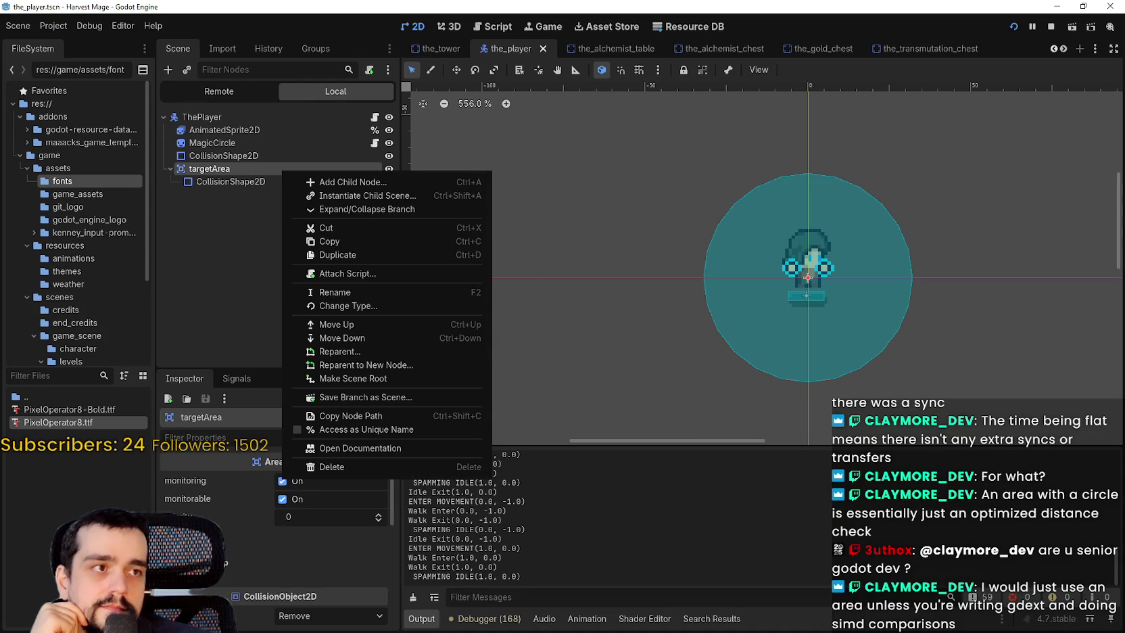
{"action": "key", "text": "Escape"}
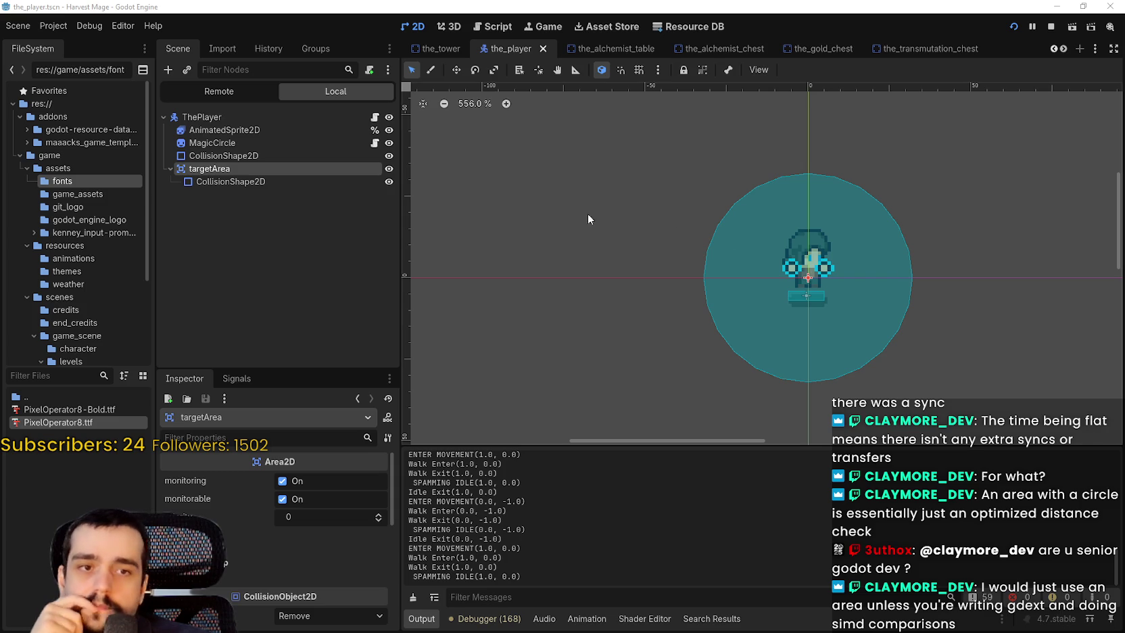
{"action": "right_click", "coordinate": [219, 172]}
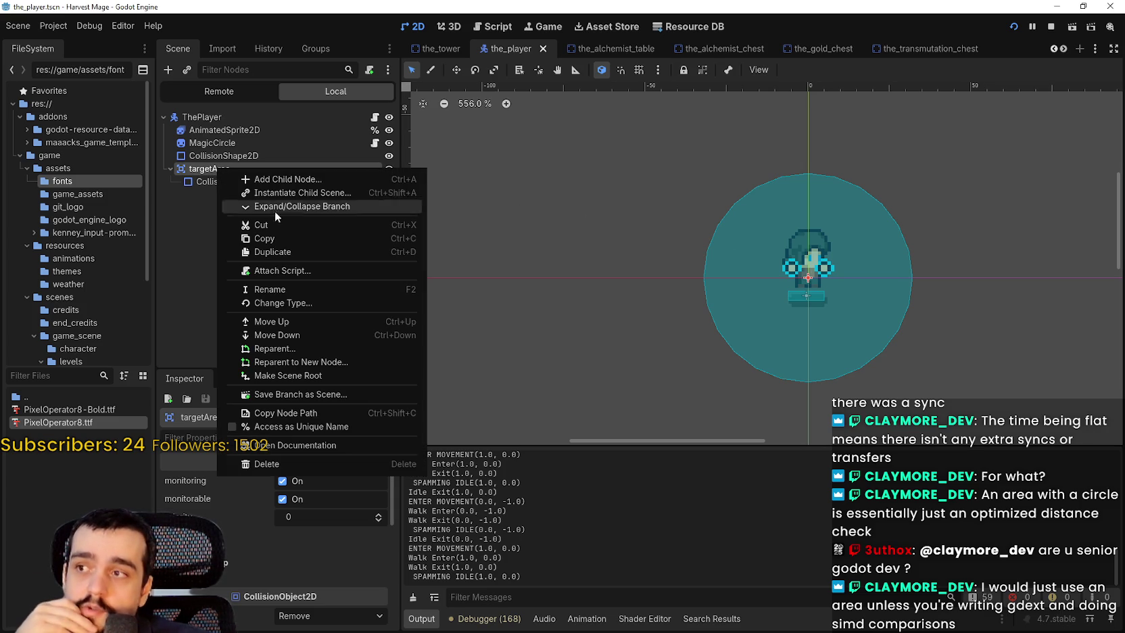
{"action": "left_click", "coordinate": [315, 180]}
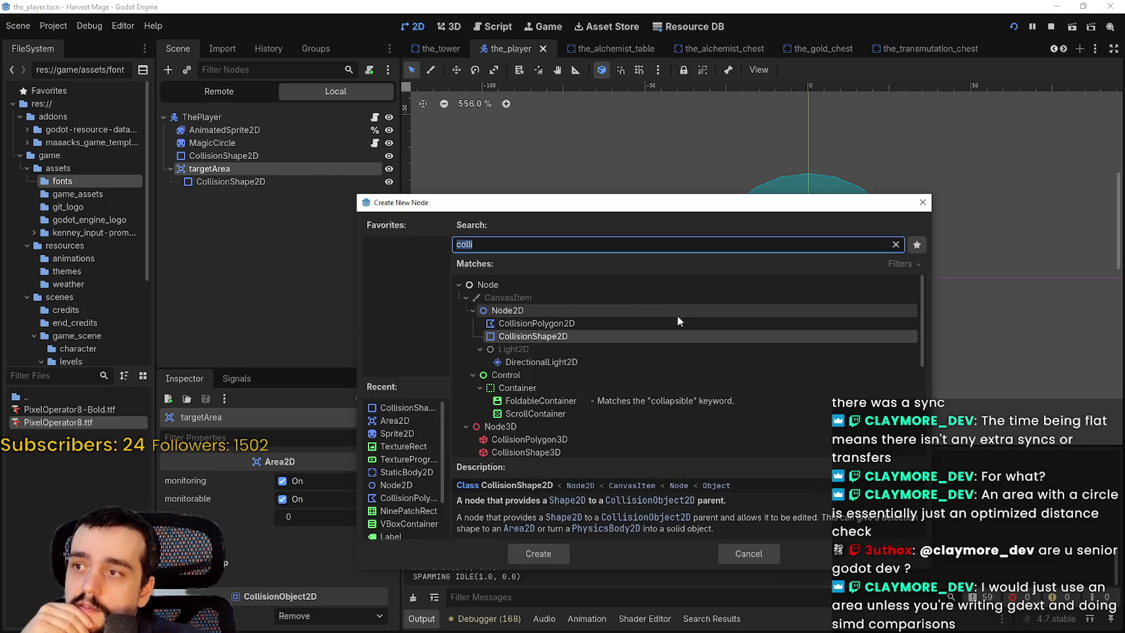
{"action": "type", "text": "timer"}
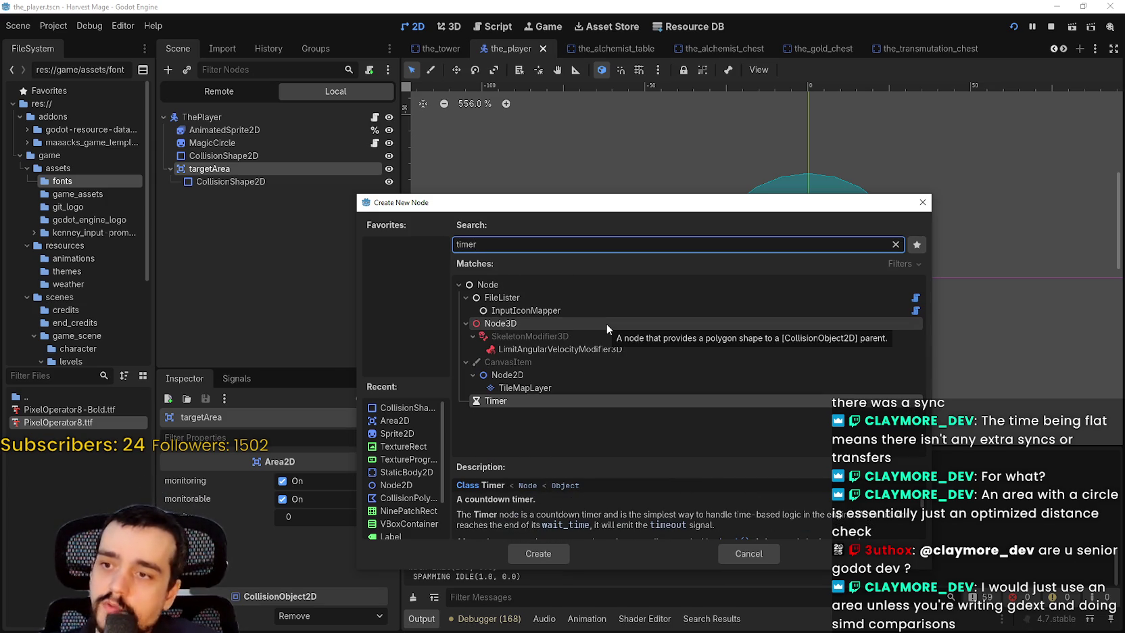
{"action": "key", "text": "Return"}
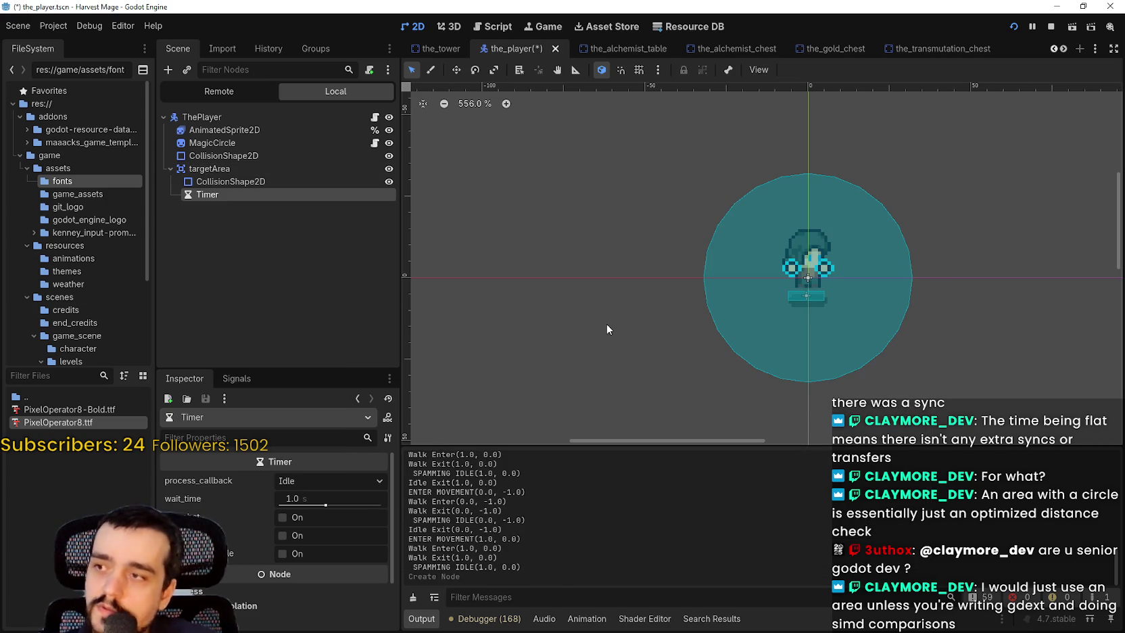
Step: Move the Timer above CollisionShape2D, enable Autostart, and save the scene
{"action": "left_click_drag", "start_coordinate": [215, 193], "coordinate": [224, 178]}
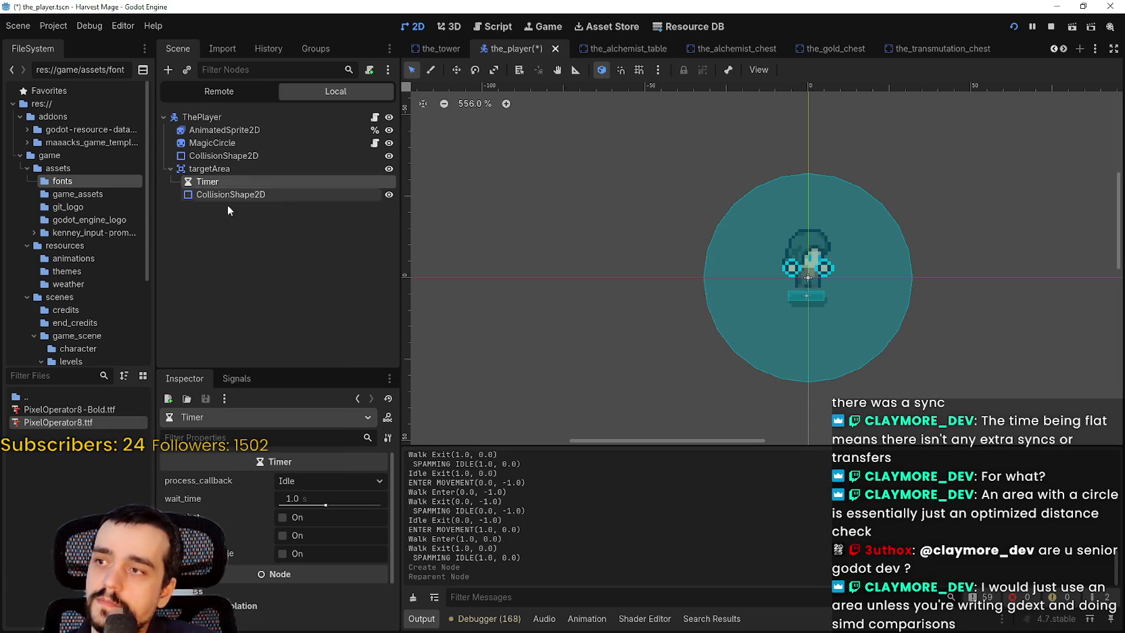
{"action": "left_click", "coordinate": [289, 539]}
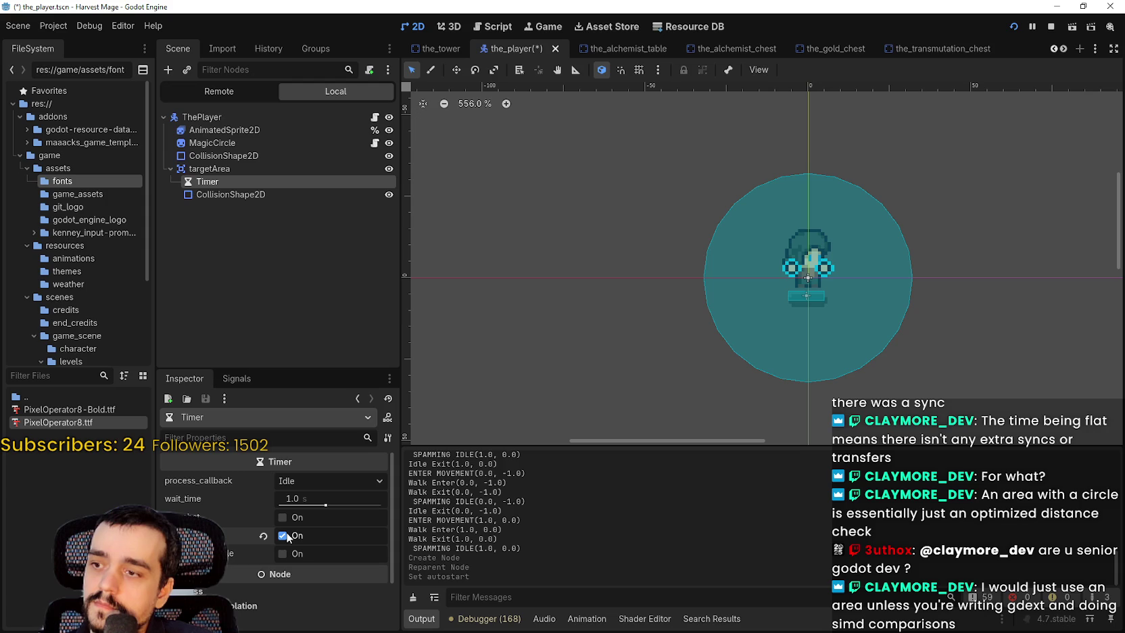
{"action": "key", "text": "ctrl+s"}
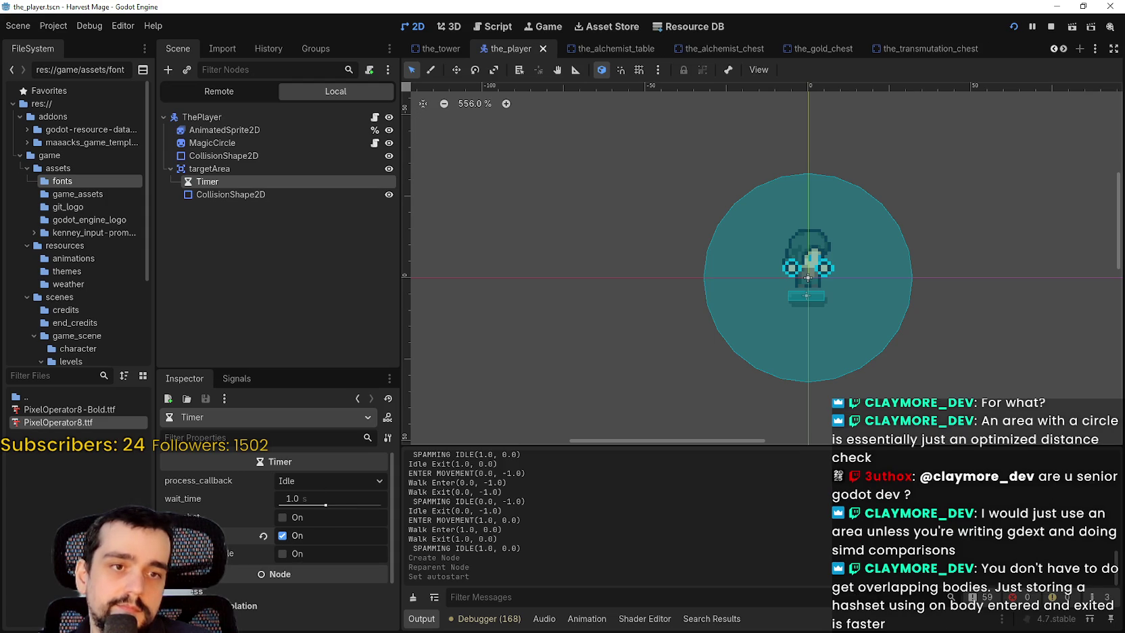
{"action": "right_click", "coordinate": [242, 169]}
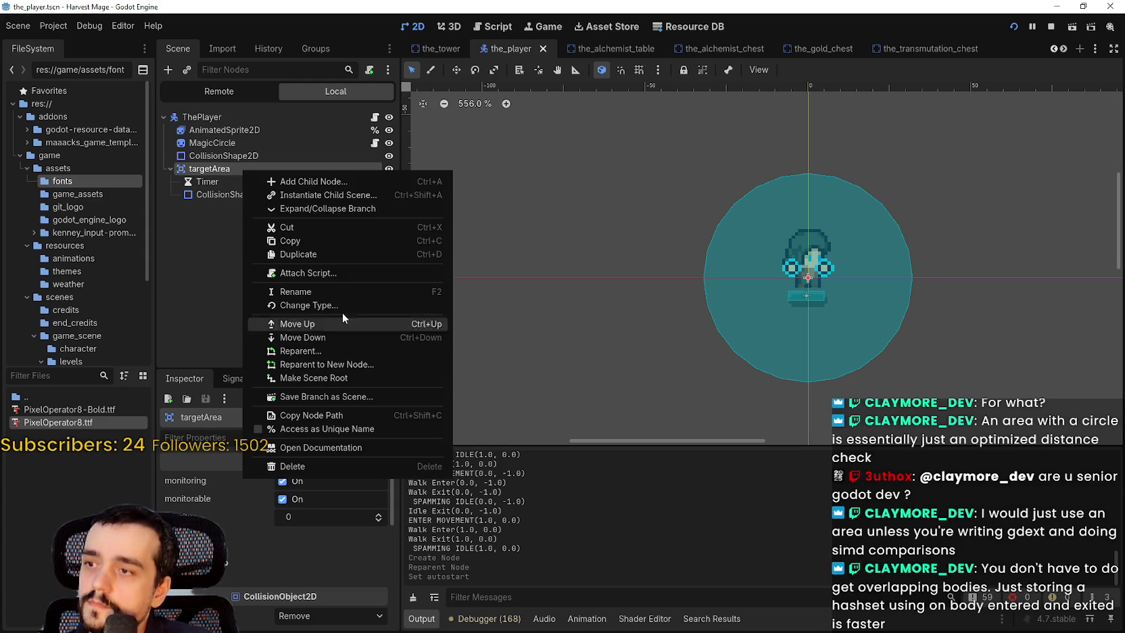
Step: Attach a new script, target_area.gd, to targetArea
{"action": "left_click", "coordinate": [329, 273]}
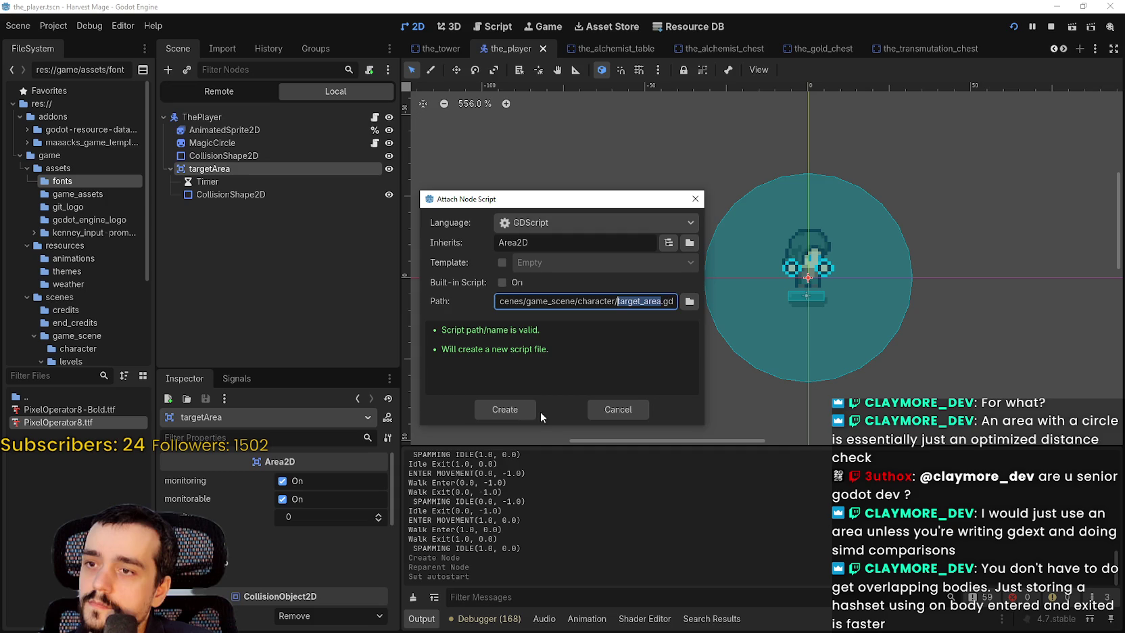
{"action": "left_click", "coordinate": [505, 410]}
{"action": "left_click", "coordinate": [826, 162]}
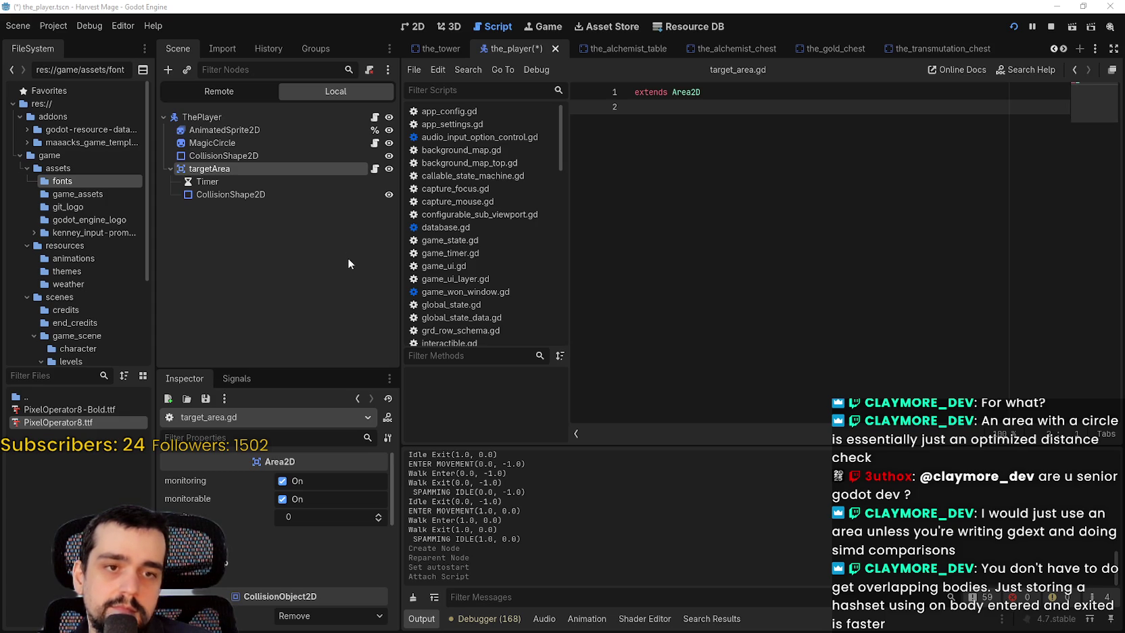
Step: Connect the Timer's timeout signal to targetArea, creating the _on_timer_timeout stub
{"action": "left_click", "coordinate": [202, 182]}
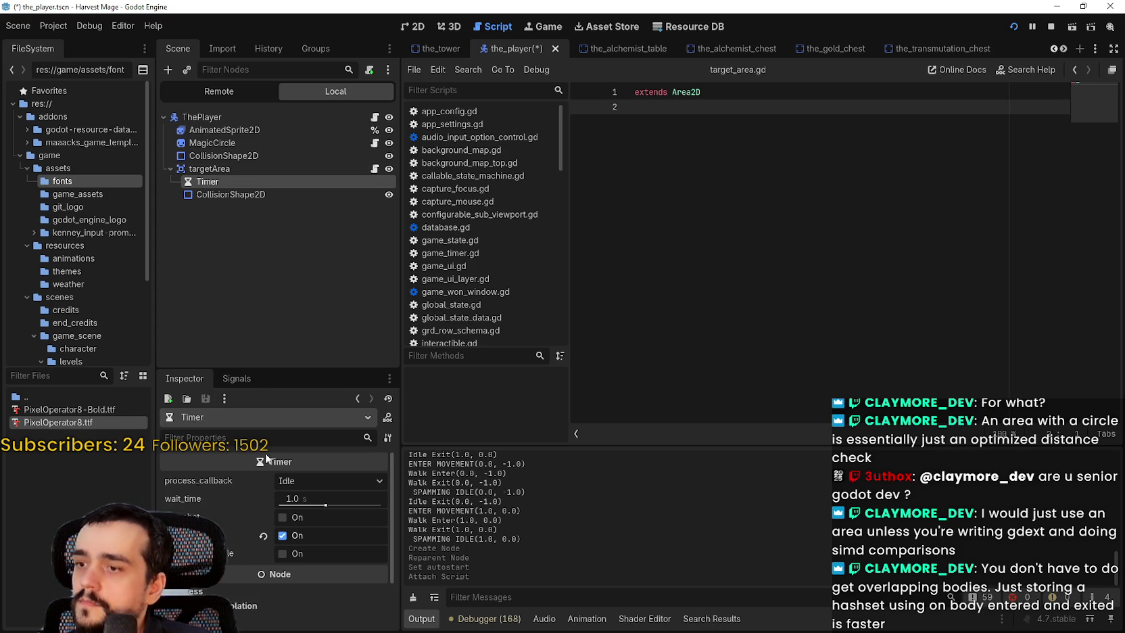
{"action": "left_click", "coordinate": [223, 379]}
{"action": "double_click", "coordinate": [265, 441]}
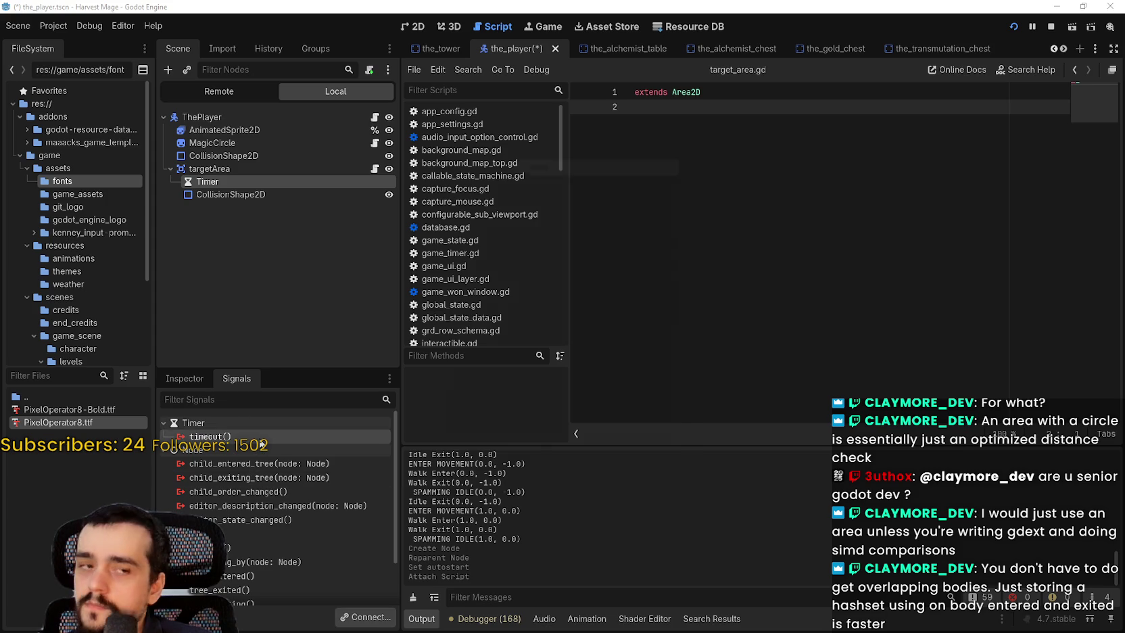
{"action": "left_click", "coordinate": [520, 313]}
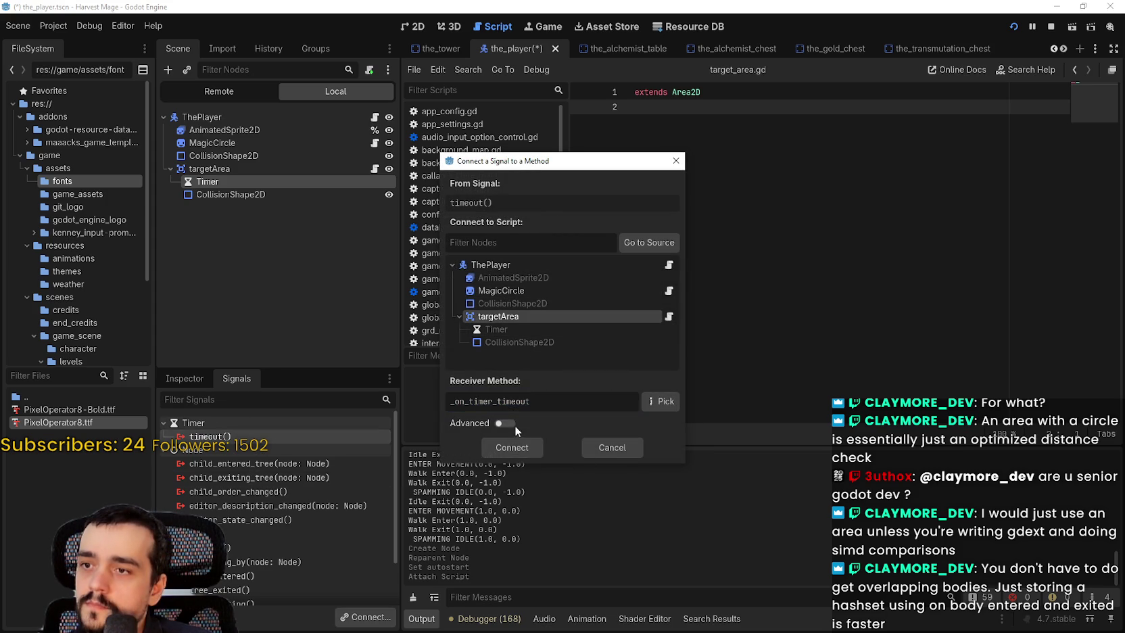
{"action": "left_click", "coordinate": [514, 447]}
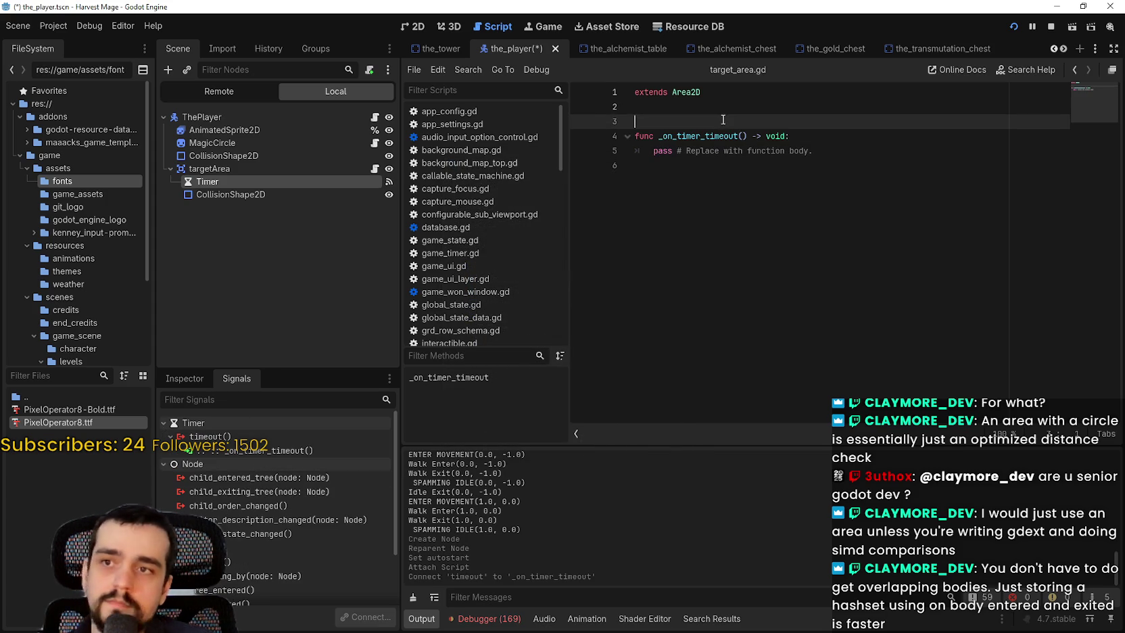
{"action": "left_click", "coordinate": [792, 156]}
{"action": "key", "text": "Return"}
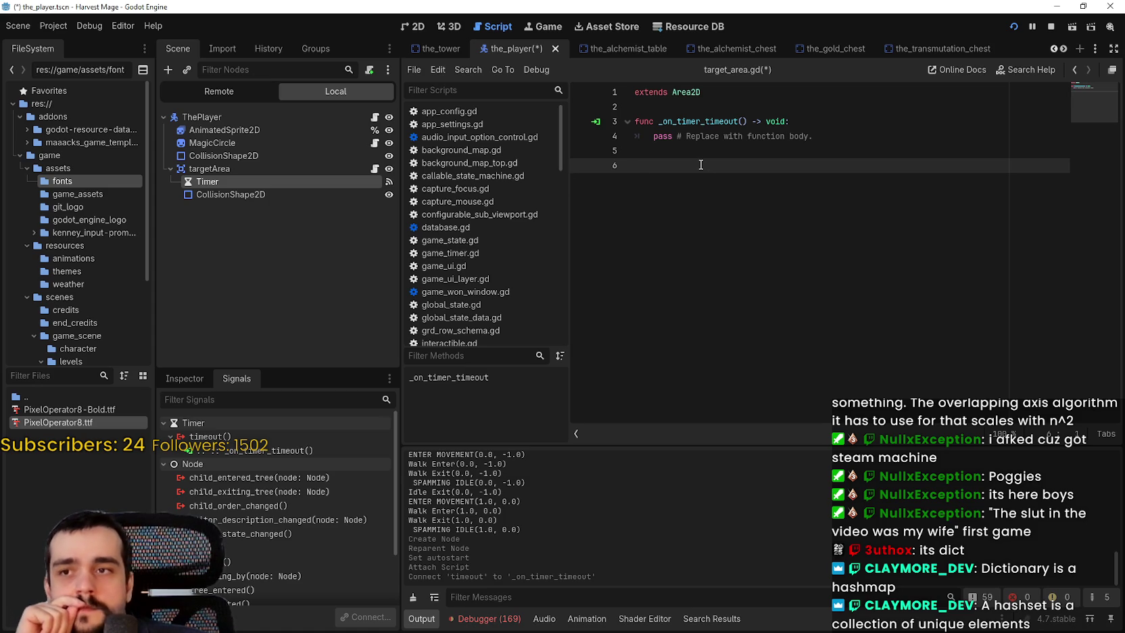
{"action": "key", "text": "BackSpace"}
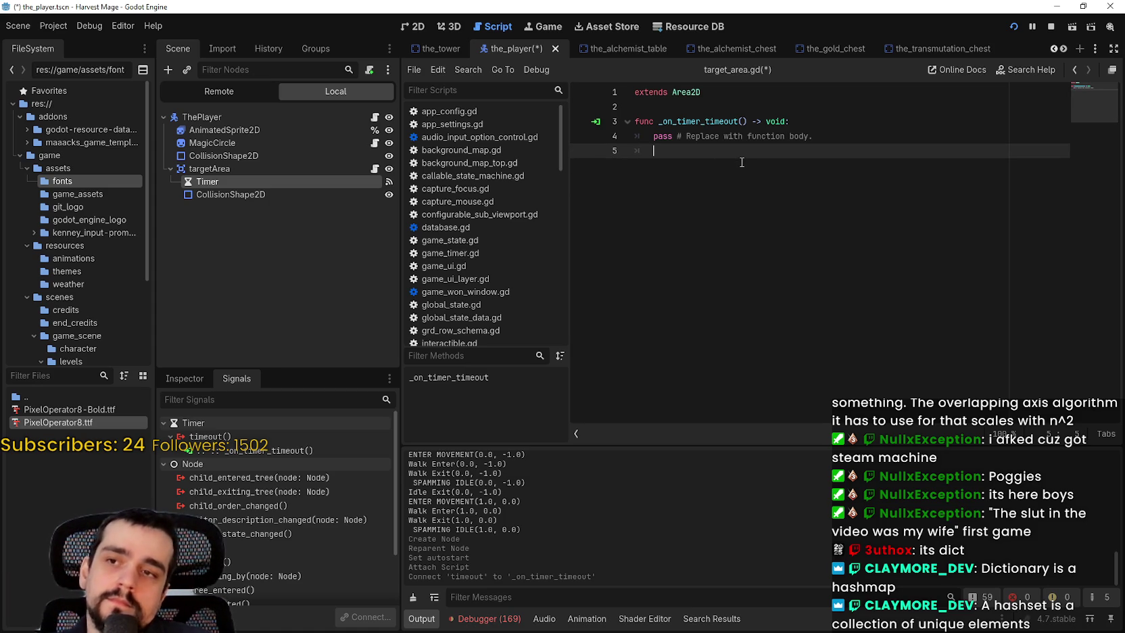
Step: Insert `var resource_targets: Dictionary` on line 3, above _on_timer_timeout, followed by a blank line
{"action": "left_click_drag", "start_coordinate": [752, 109], "coordinate": [749, 119]}
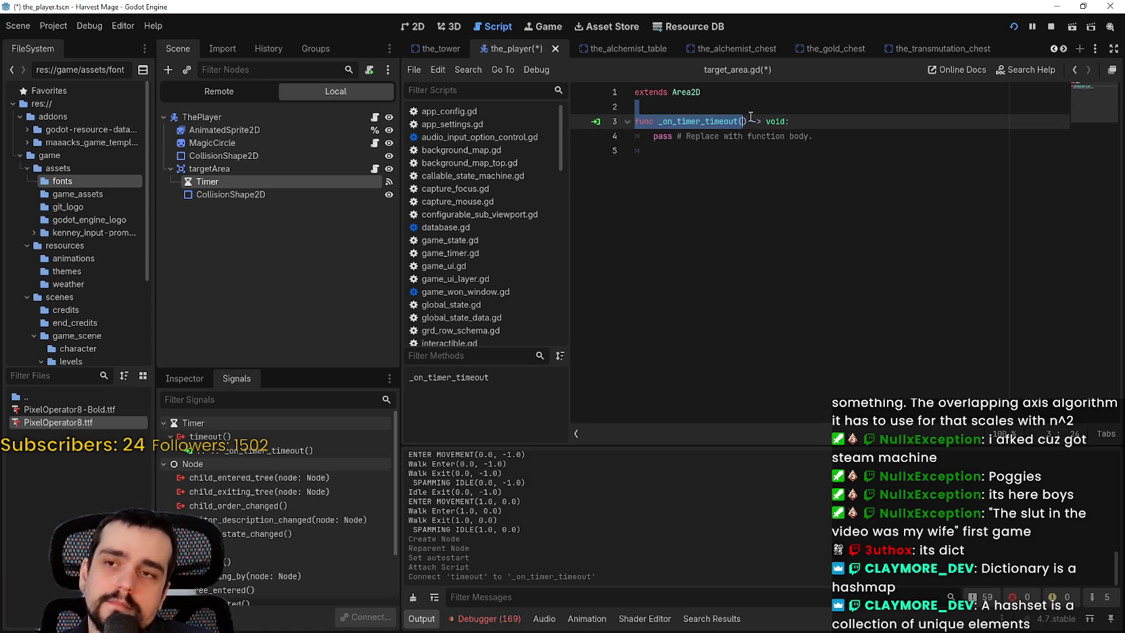
{"action": "key", "text": "Left"}
{"action": "key", "text": "Return"}
{"action": "type", "text": "va"}
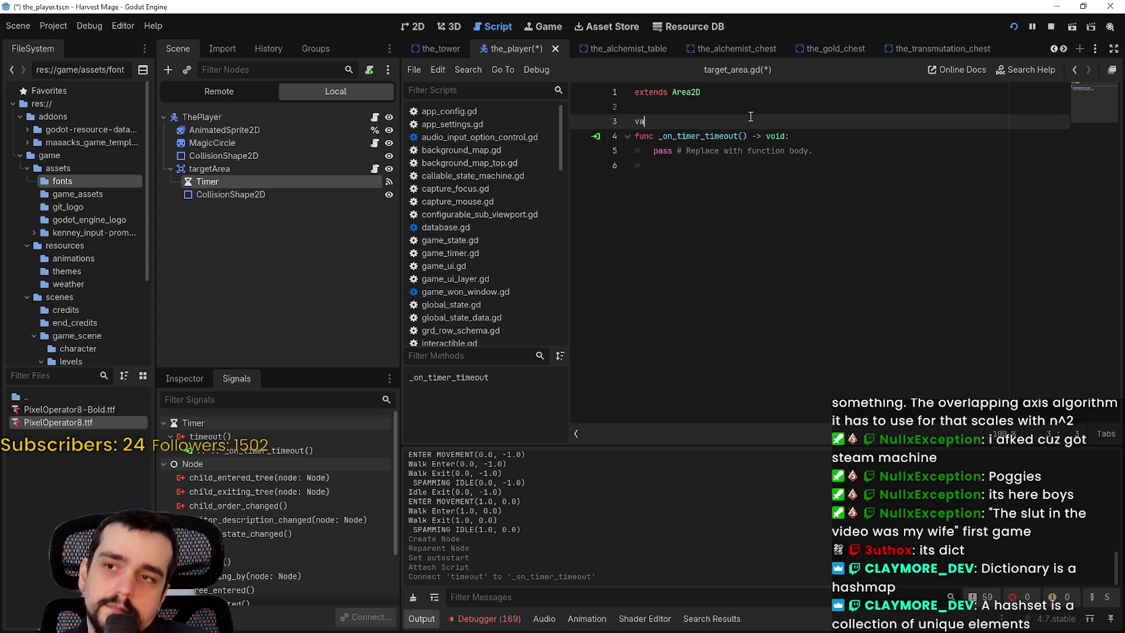
{"action": "type", "text": "r resource_ta"}
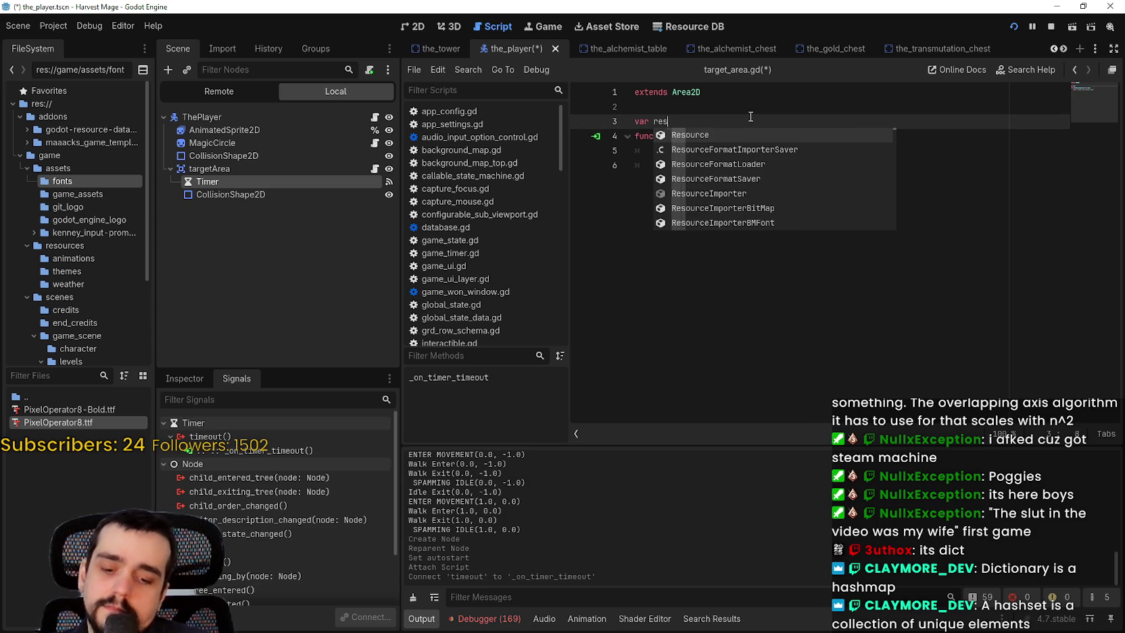
{"action": "type", "text": "rgets"}
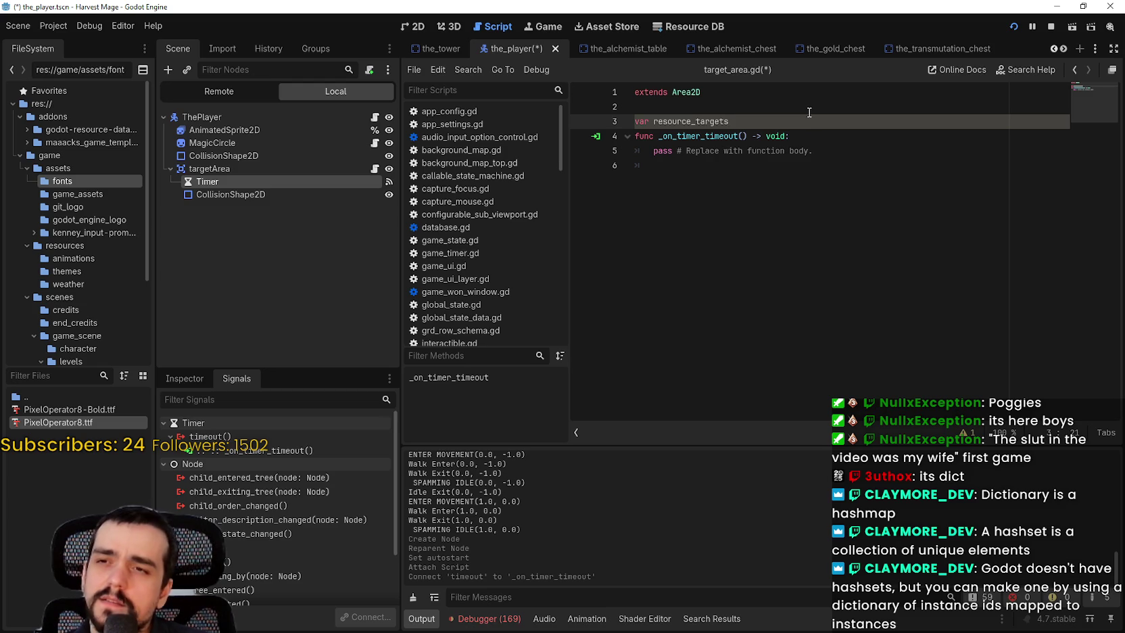
{"action": "type", "text": "="}
{"action": "key", "text": "BackSpace"}
{"action": "key", "text": "BackSpace"}
{"action": "key", "text": "BackSpace"}
{"action": "type", "text": ": Dic"}
{"action": "key", "text": "Return"}
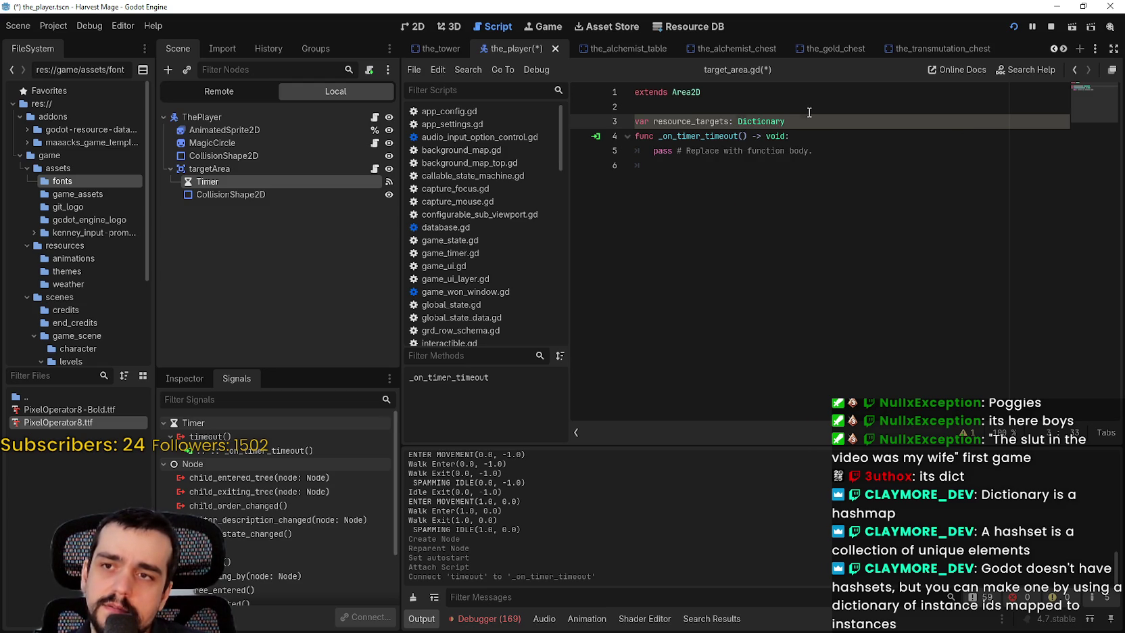
{"action": "key", "text": "Return"}
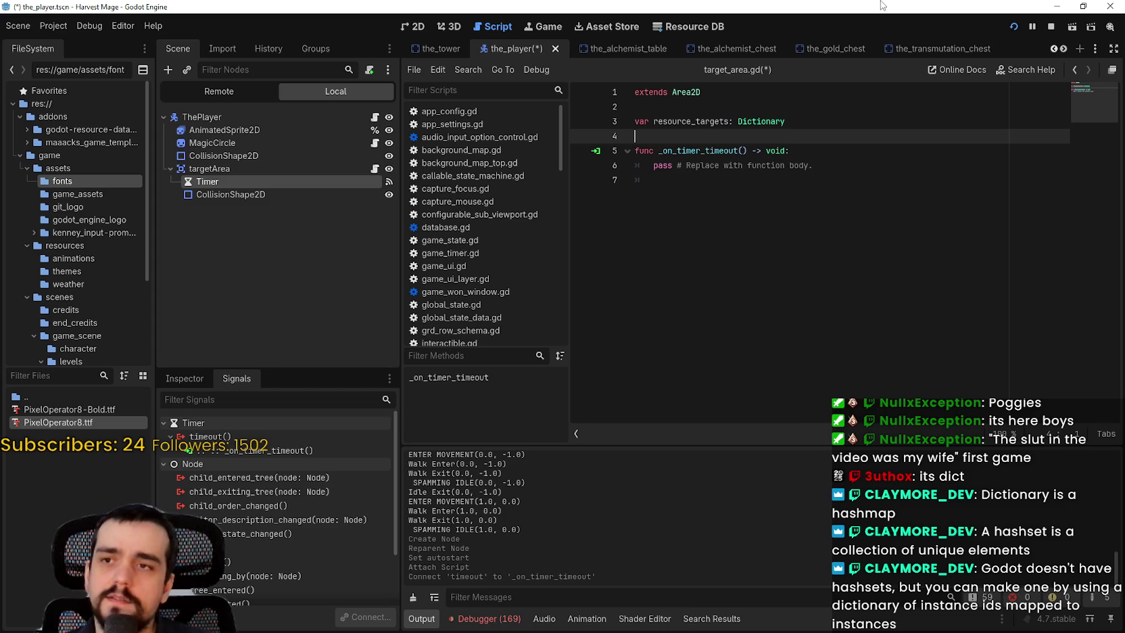
Step: Replace pass in _on_timer_timeout with `var resources_in_range = get_overlapping_bodies()`
{"action": "left_click", "coordinate": [802, 270]}
{"action": "key", "text": "Up"}
{"action": "key", "text": "shift+End"}
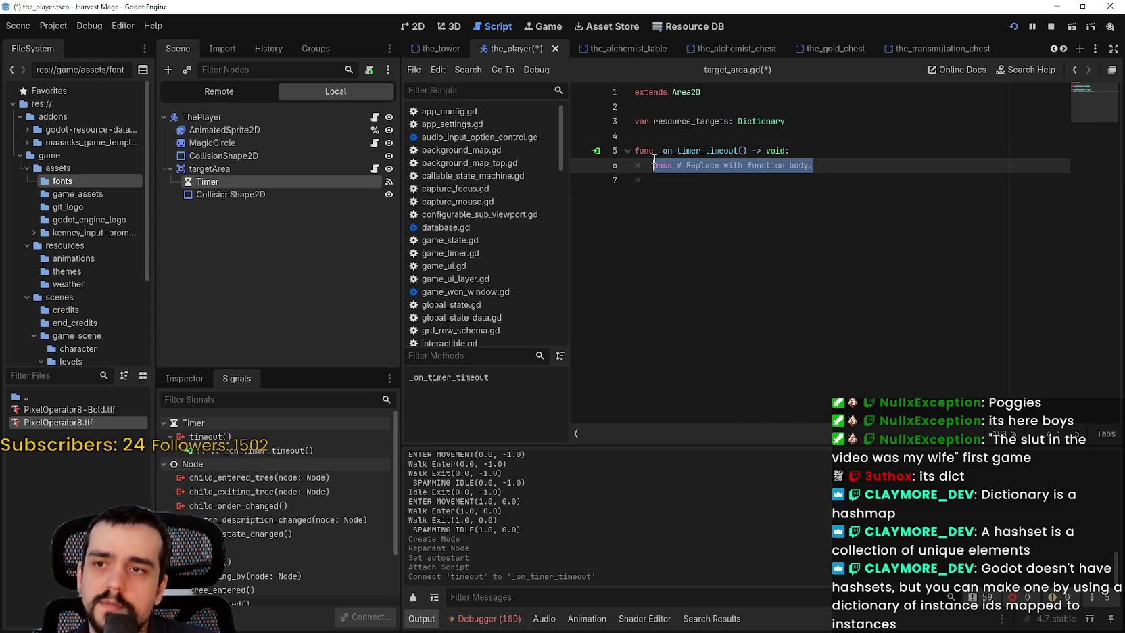
{"action": "type", "text": "var "}
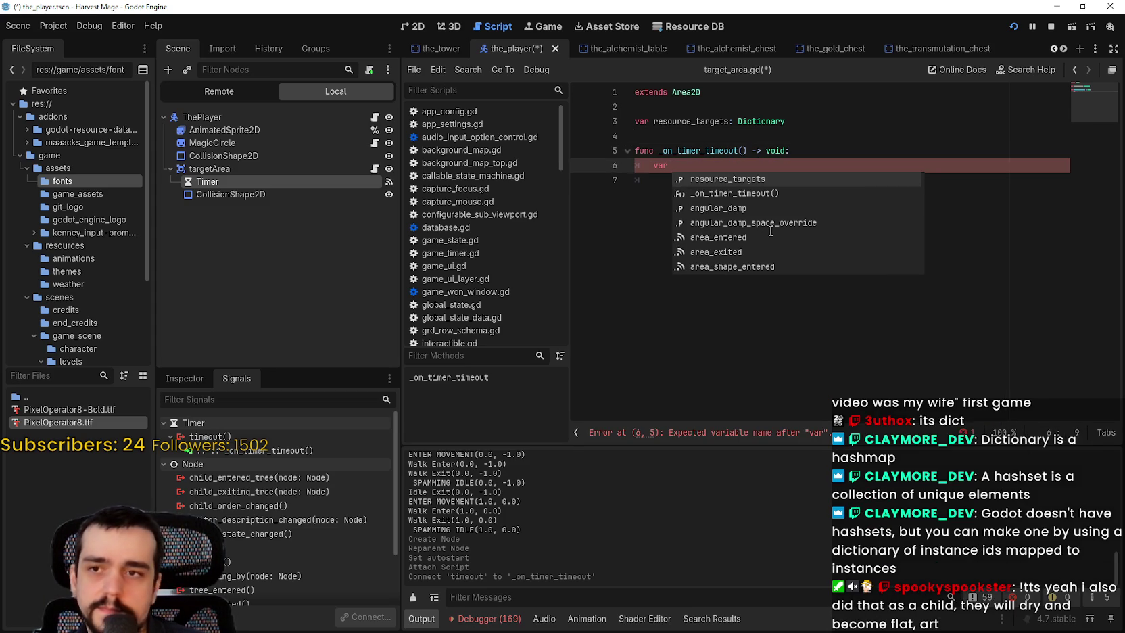
{"action": "type", "text": "resources"}
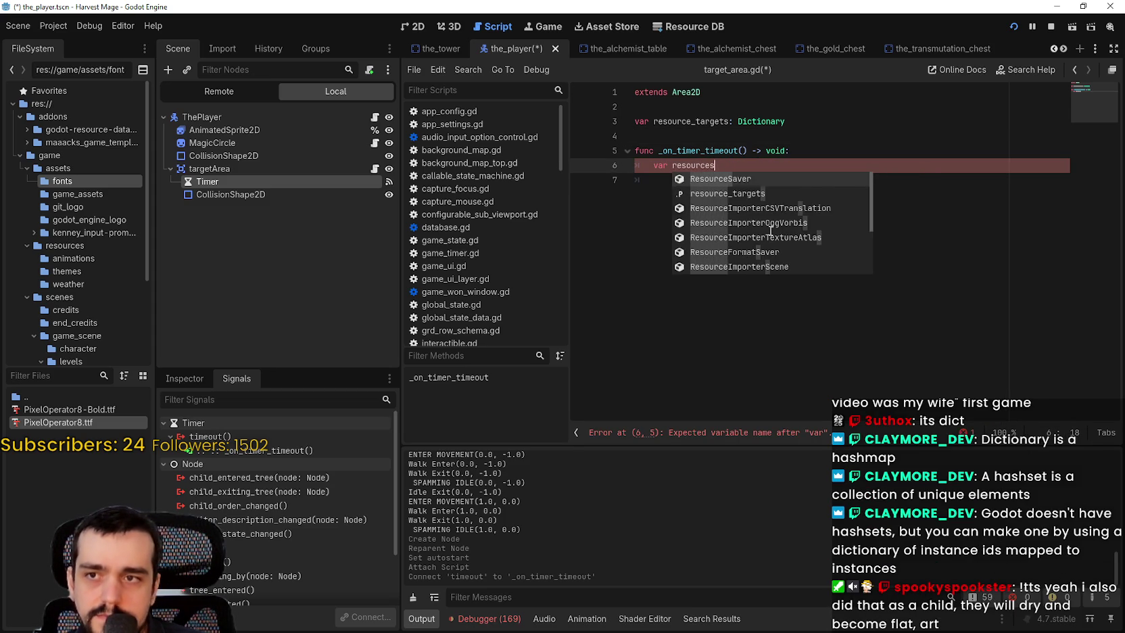
{"action": "type", "text": "_in_range = get_o"}
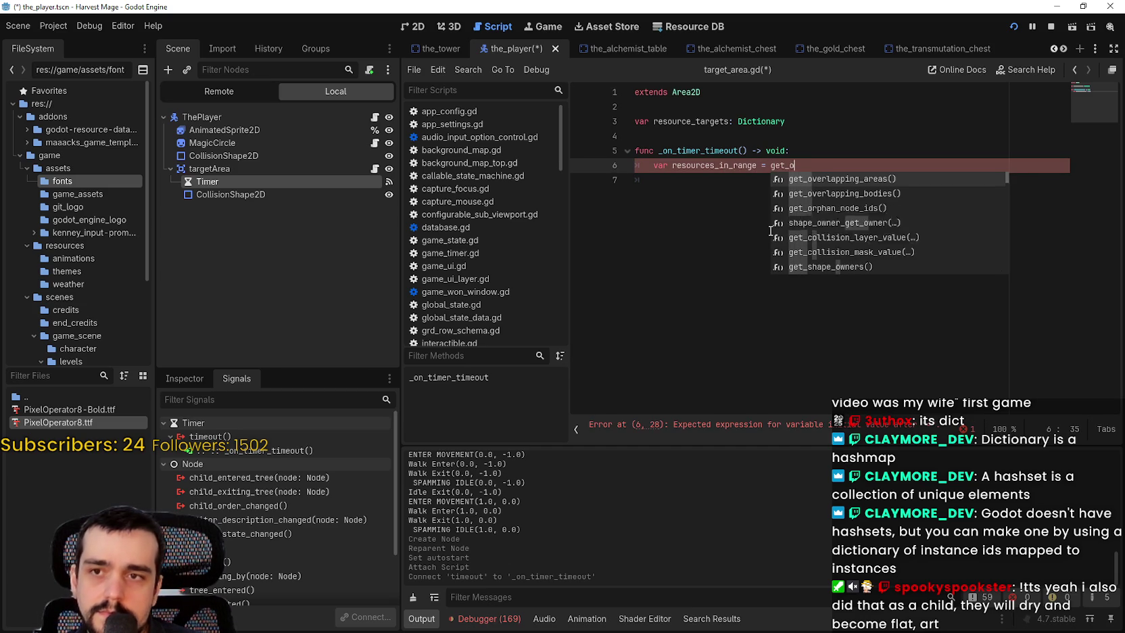
{"action": "type", "text": "ve"}
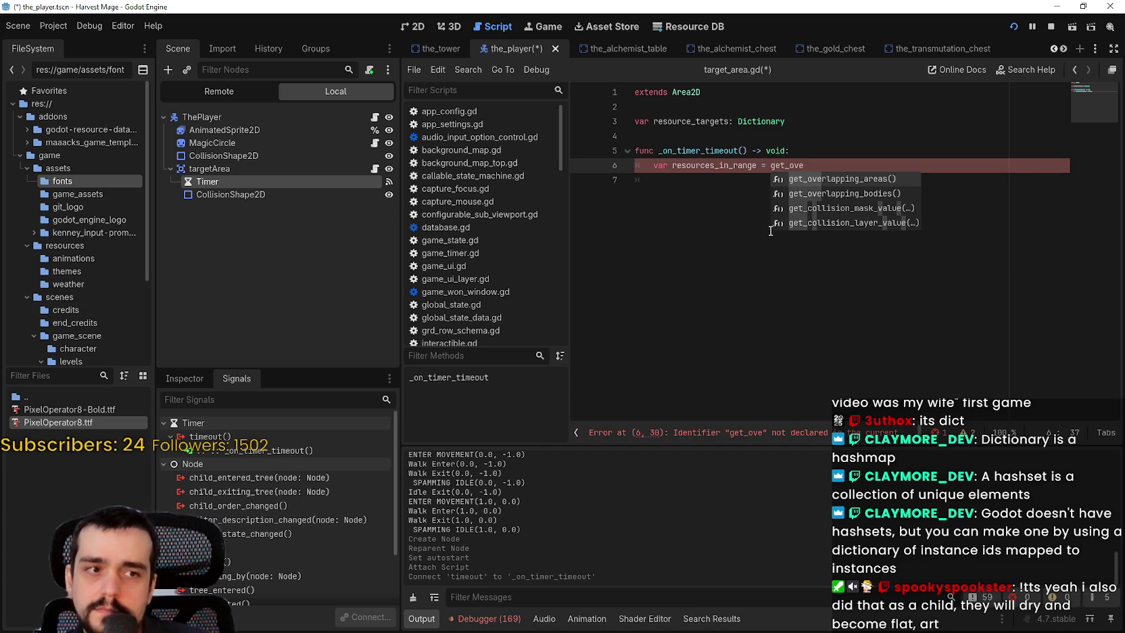
{"action": "key", "text": "Return"}
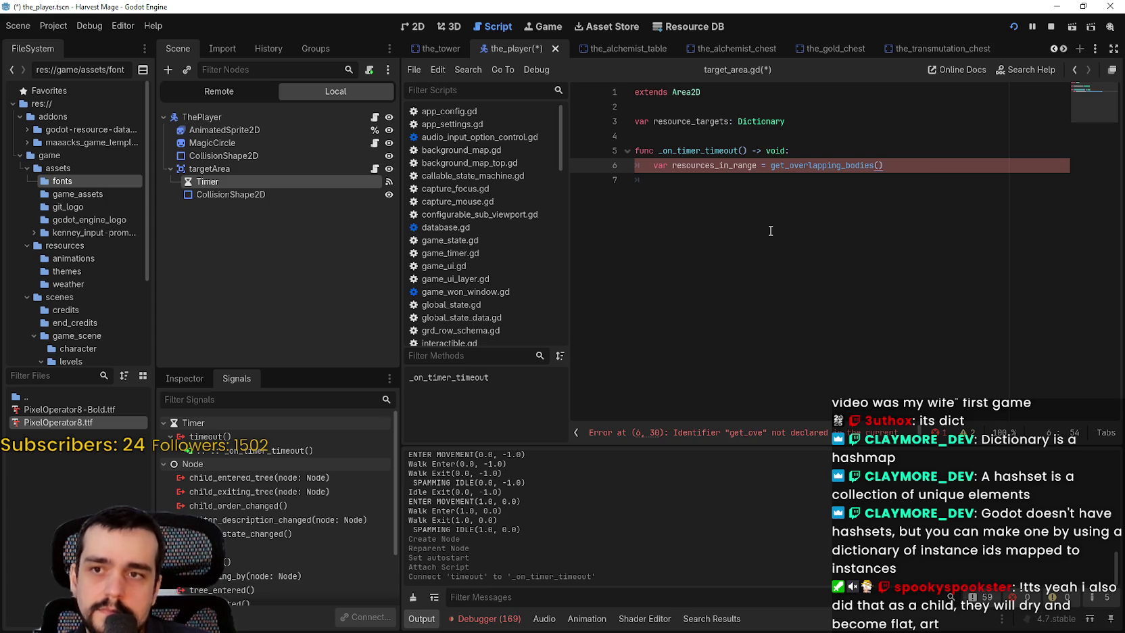
{"action": "mouse_move", "coordinate": [845, 171]}
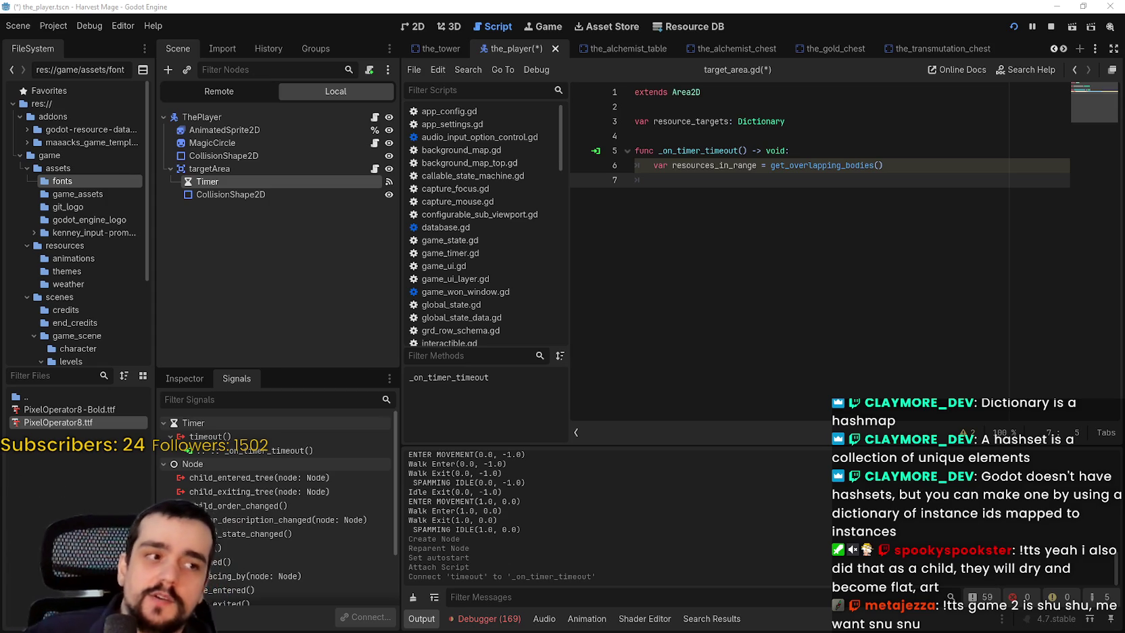
Step: Connect targetArea's body_entered signal to targetArea, creating _on_body_entered
{"action": "left_click", "coordinate": [700, 135]}
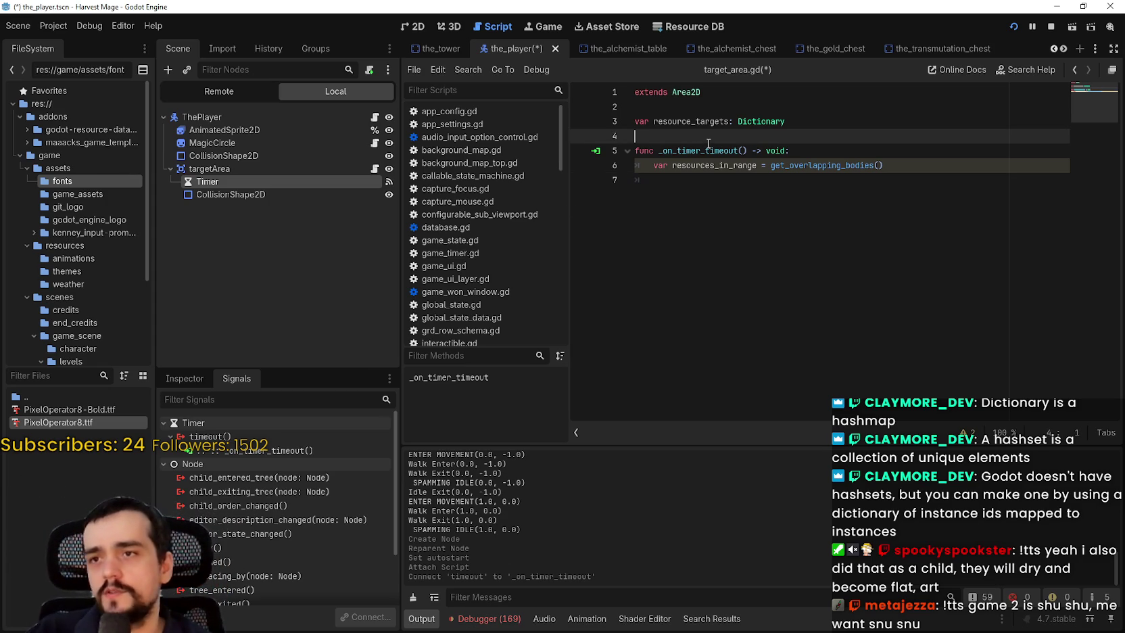
{"action": "left_click", "coordinate": [272, 167]}
{"action": "left_click", "coordinate": [266, 437]}
{"action": "left_click", "coordinate": [268, 495]}
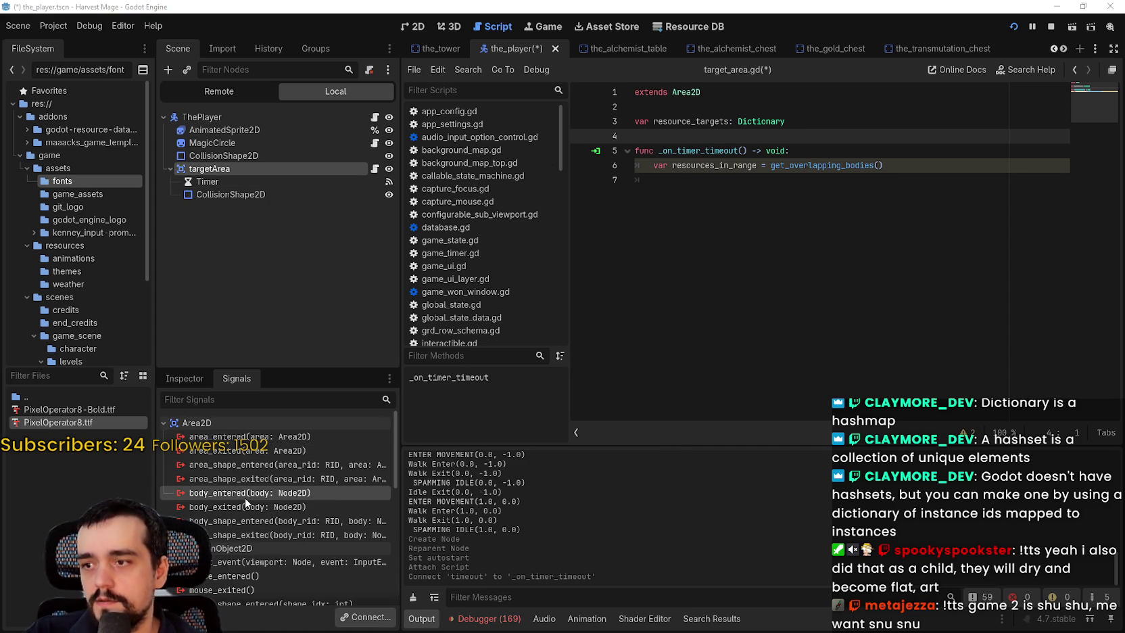
{"action": "double_click", "coordinate": [244, 497]}
{"action": "left_click", "coordinate": [539, 317]}
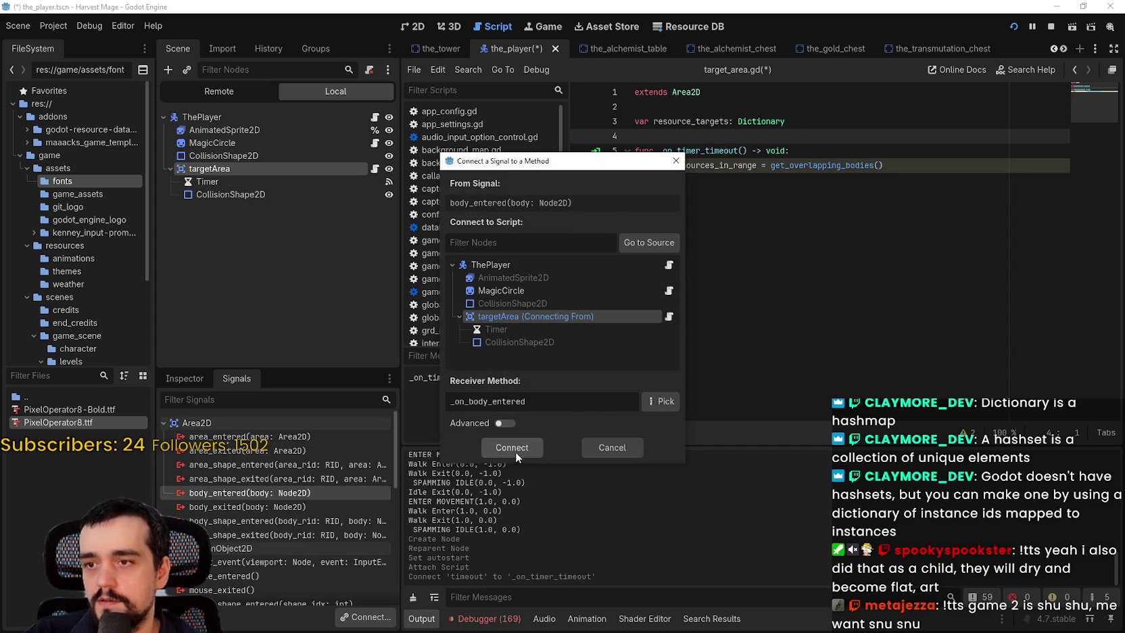
{"action": "left_click", "coordinate": [512, 447]}
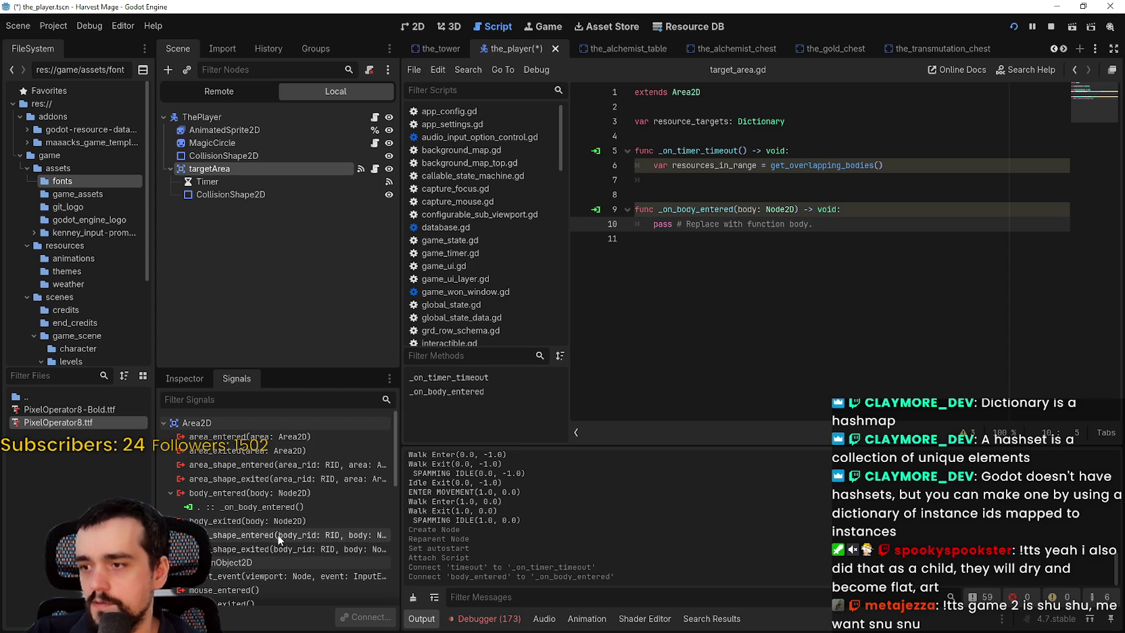
Step: Connect body_exited to targetArea, remove the extra blank line, and clear _on_body_entered's pass line
{"action": "double_click", "coordinate": [304, 521]}
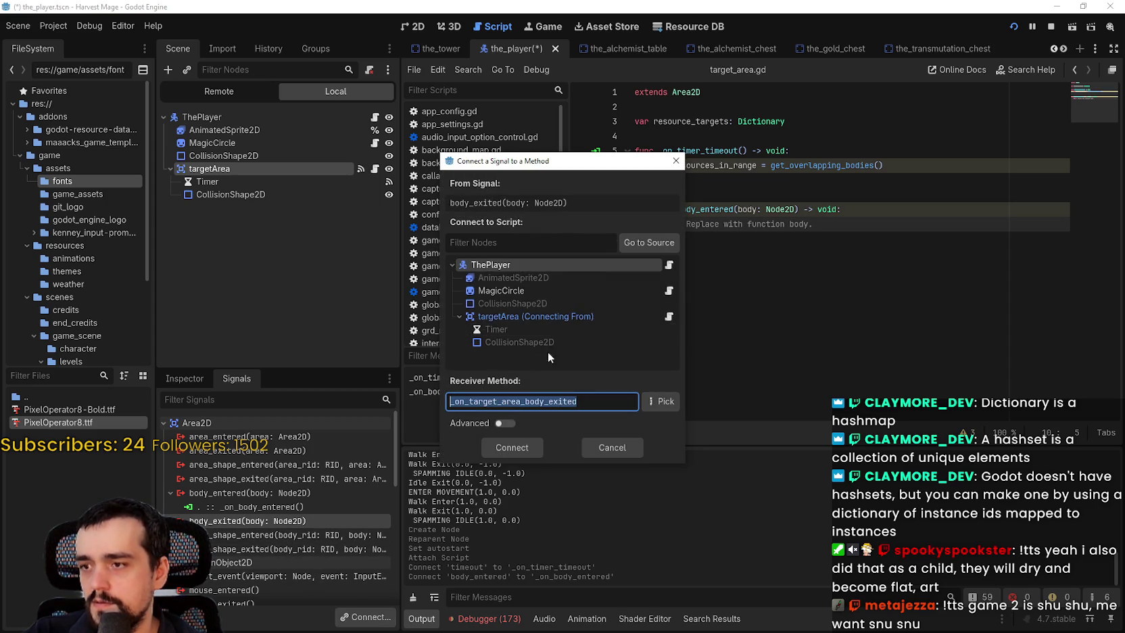
{"action": "left_click", "coordinate": [518, 316]}
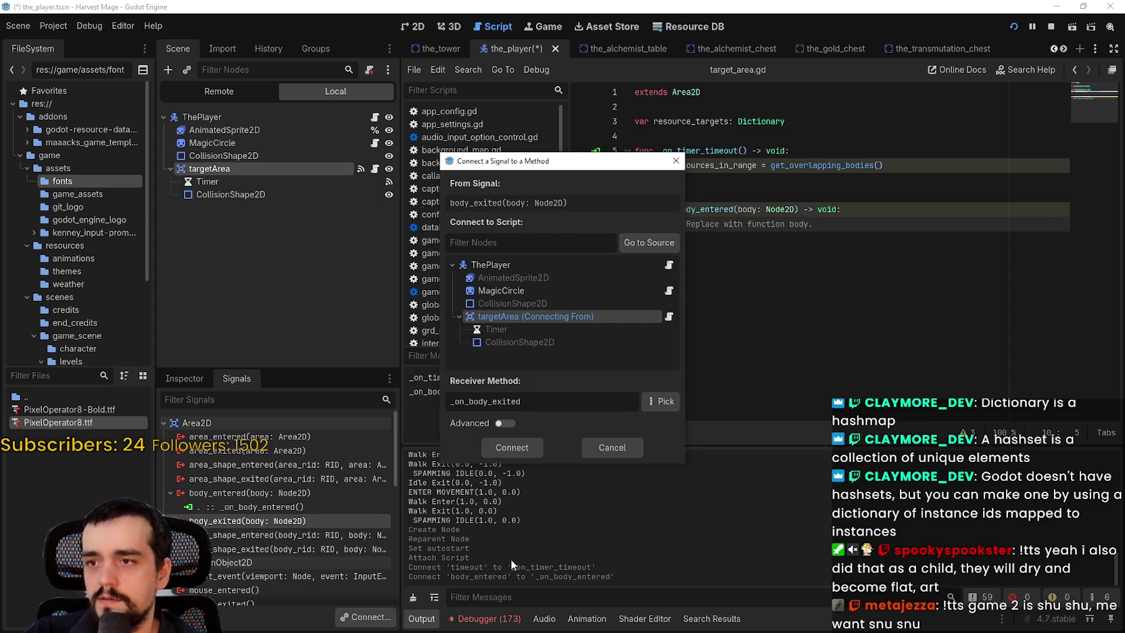
{"action": "left_click", "coordinate": [521, 449]}
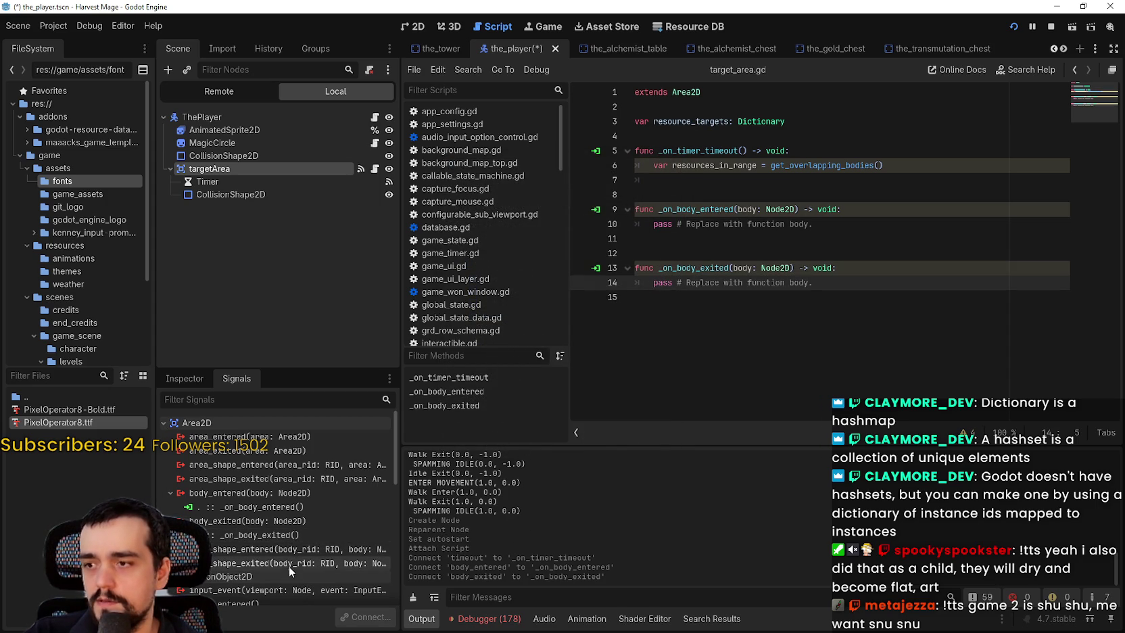
{"action": "left_click", "coordinate": [724, 253]}
{"action": "key", "text": "BackSpace"}
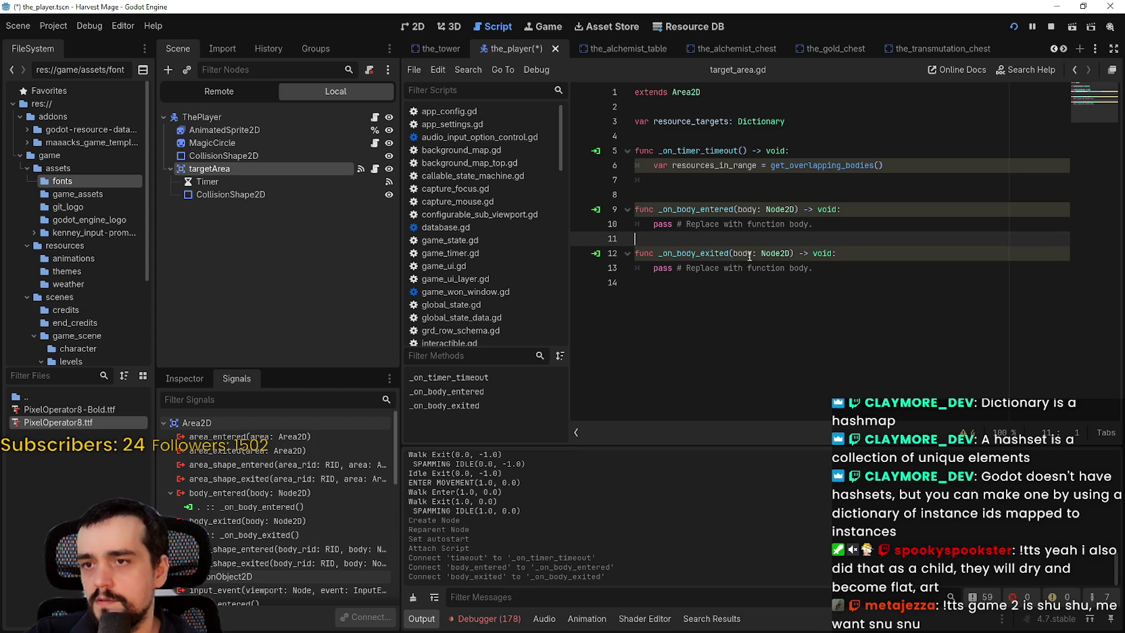
{"action": "mouse_move", "coordinate": [816, 223]}
{"action": "left_mouse_down"}
{"action": "mouse_move", "coordinate": [645, 234]}
{"action": "mouse_move", "coordinate": [654, 223]}
{"action": "left_mouse_up"}
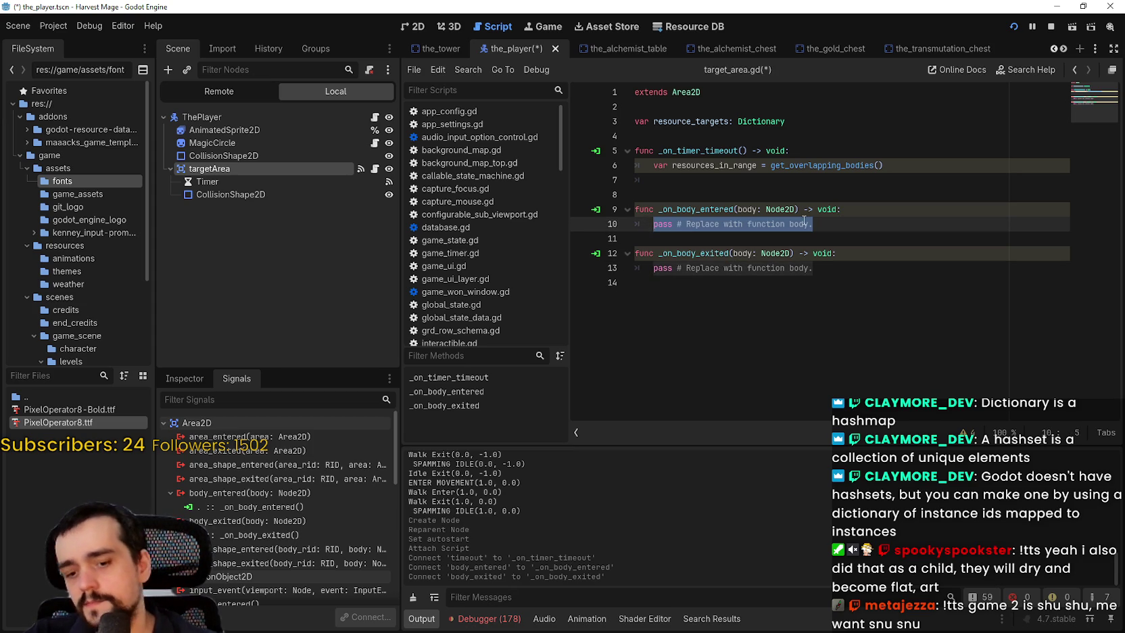
{"action": "type", "text": "if body is"}
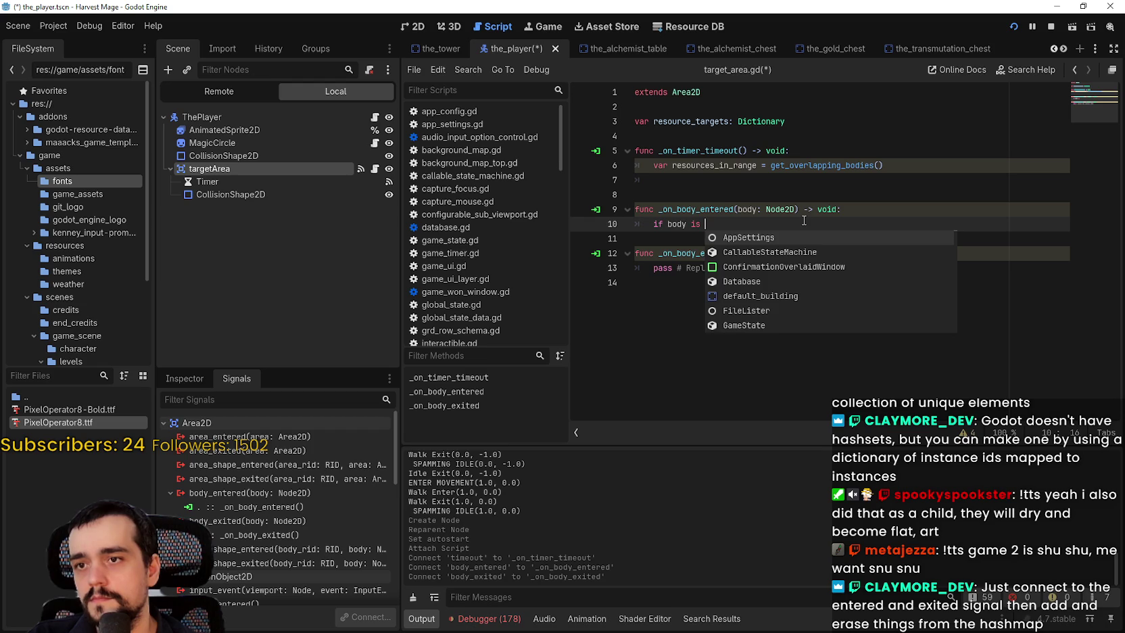
{"action": "key", "text": "BackSpace"}
{"action": "key", "text": "BackSpace"}
{"action": "key", "text": "BackSpace"}
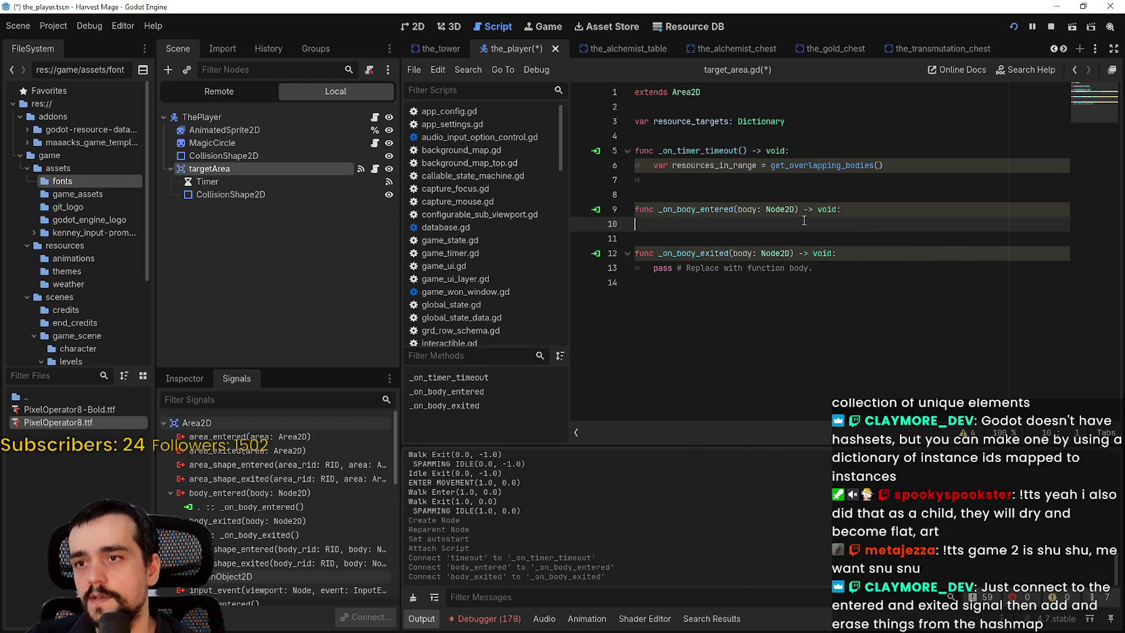
Step: Name 2D physics layer 3 'resources' from targetArea's collision layer settings
{"action": "left_click", "coordinate": [181, 379]}
{"action": "scroll", "coordinate": [282, 574], "scroll_direction": "down", "scroll_amount": 5}
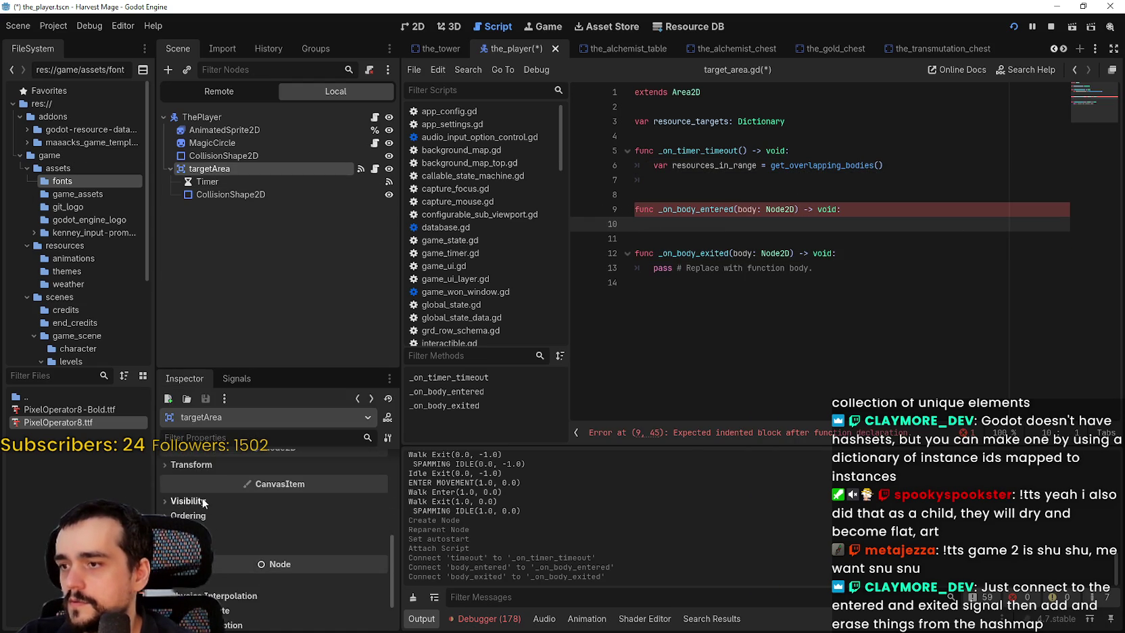
{"action": "scroll", "coordinate": [203, 499], "scroll_direction": "up", "scroll_amount": 2}
{"action": "left_click", "coordinate": [212, 528]}
{"action": "scroll", "coordinate": [284, 514], "scroll_direction": "down", "scroll_amount": 3}
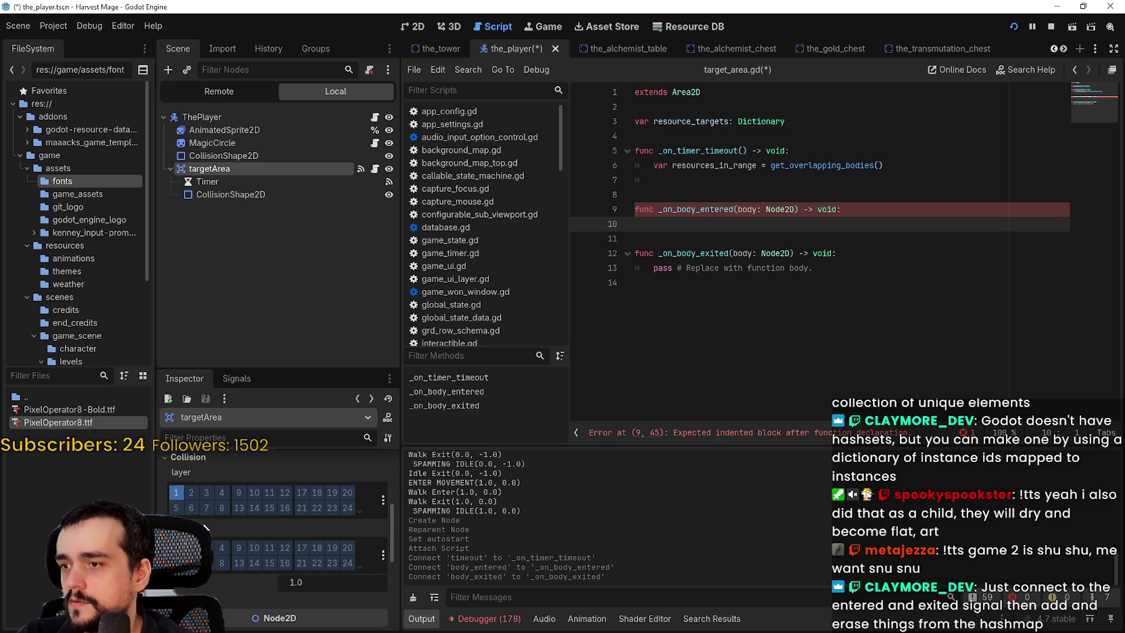
{"action": "left_click", "coordinate": [382, 501]}
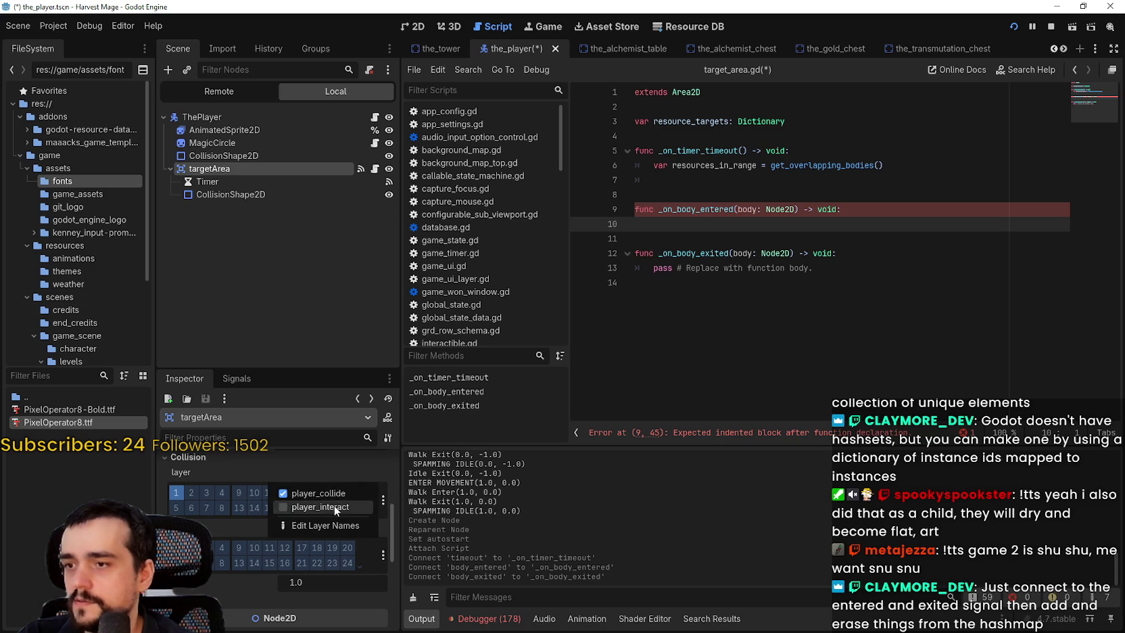
{"action": "left_click", "coordinate": [332, 527]}
{"action": "left_click", "coordinate": [716, 194]}
{"action": "type", "text": "resources"}
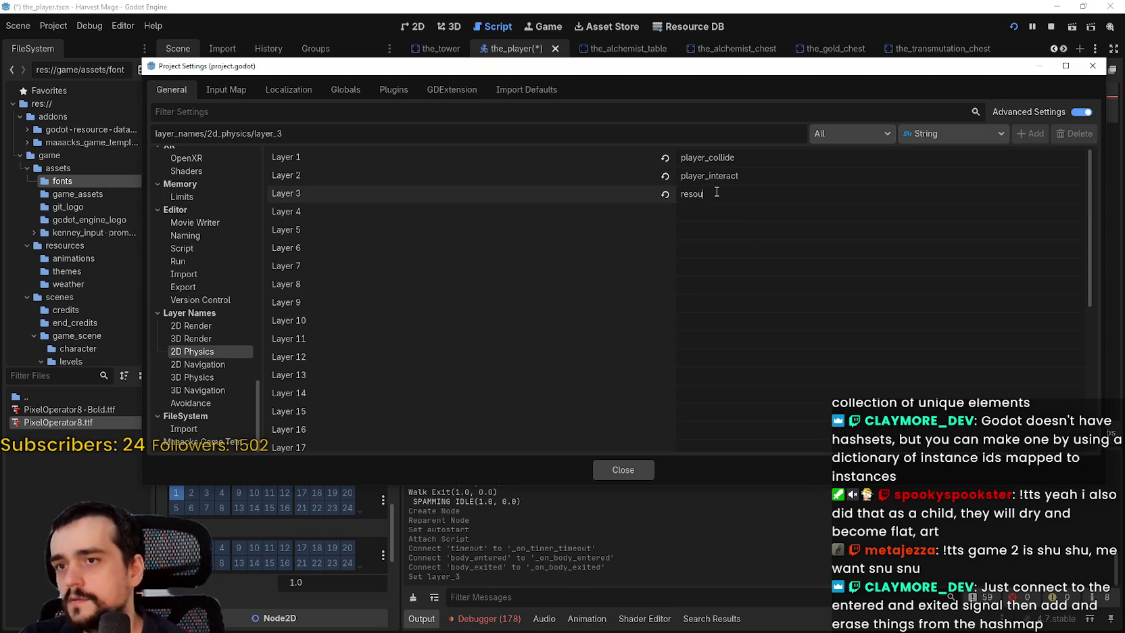
{"action": "left_click", "coordinate": [623, 470]}
Step: Take targetArea off collision layer 1, toggle a mask bit, and save the scene
{"action": "scroll", "coordinate": [354, 531], "scroll_direction": "up", "scroll_amount": 1}
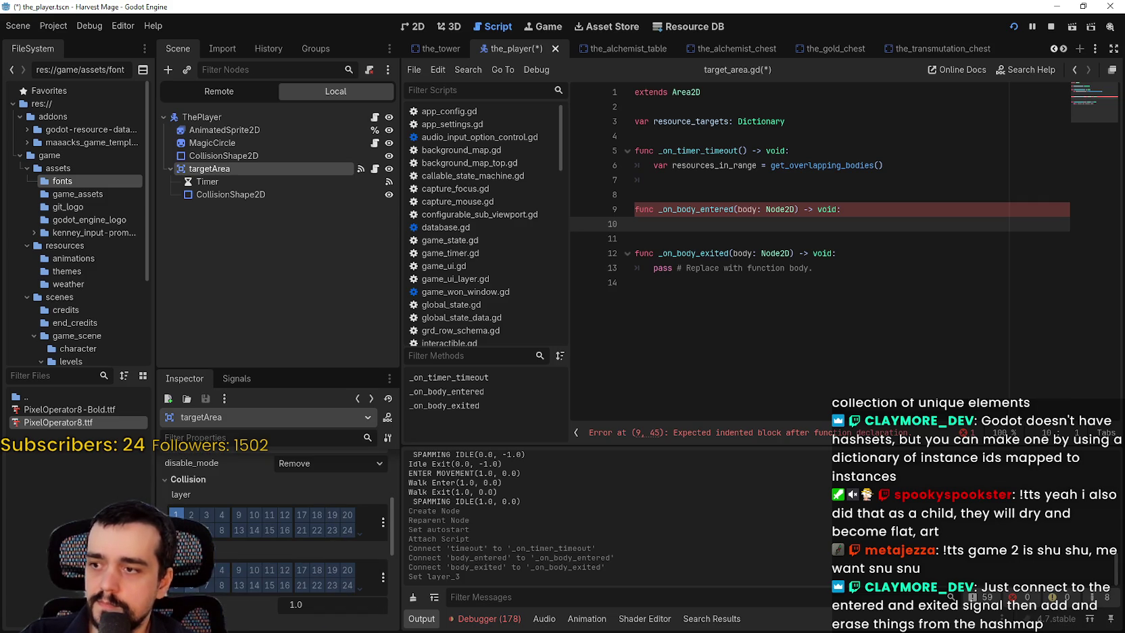
{"action": "left_click", "coordinate": [176, 514]}
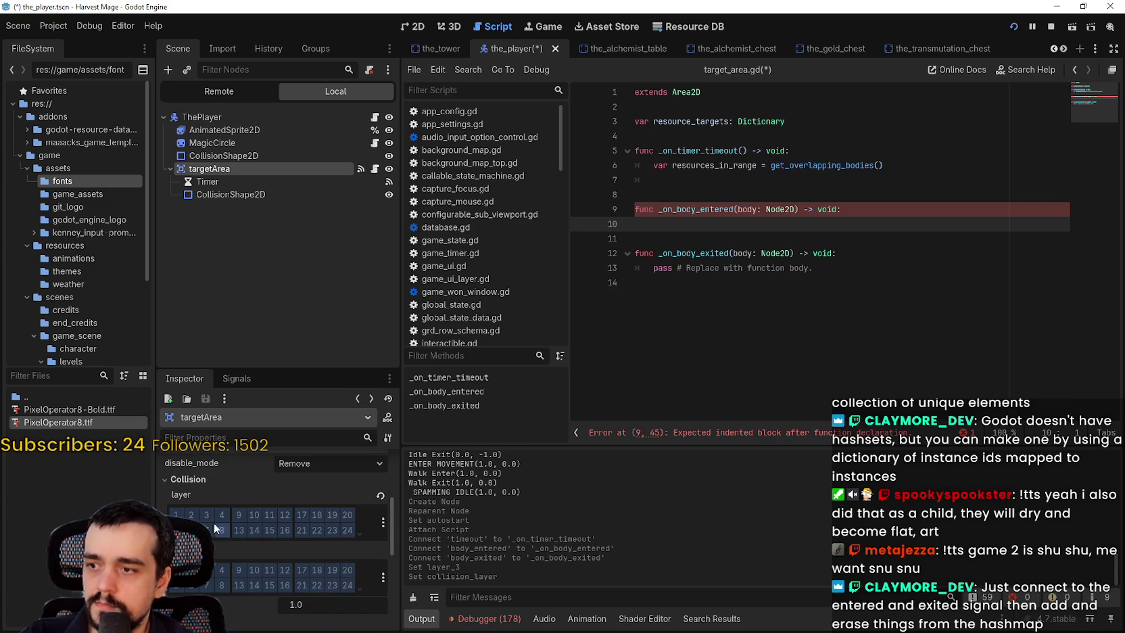
{"action": "left_click", "coordinate": [210, 575]}
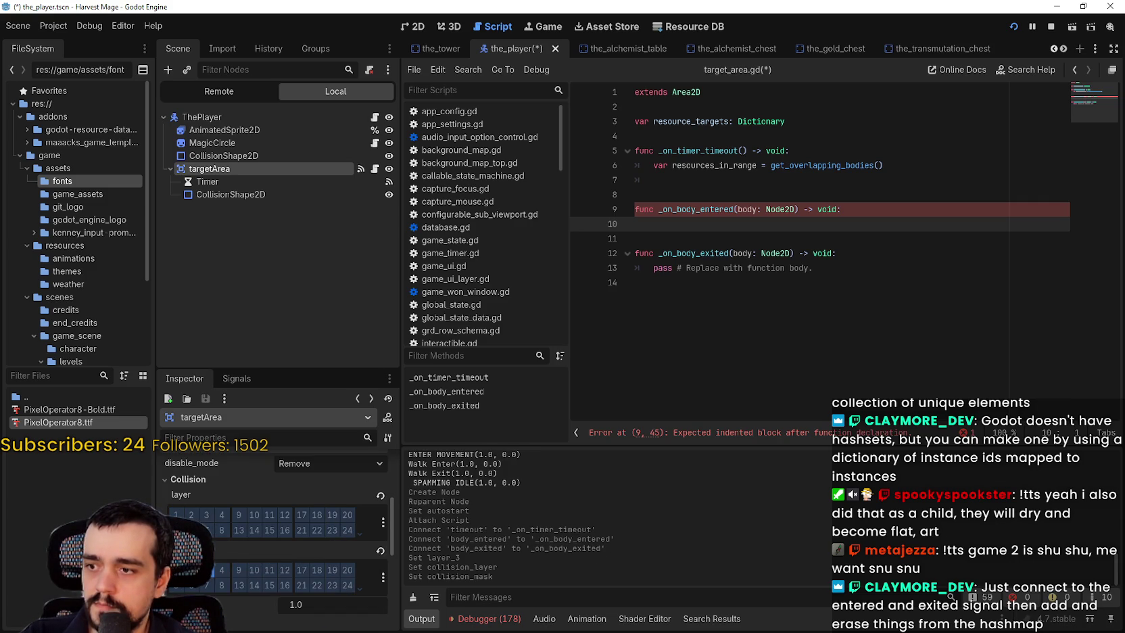
{"action": "key", "text": "Tab"}
{"action": "key", "text": "ctrl+s"}
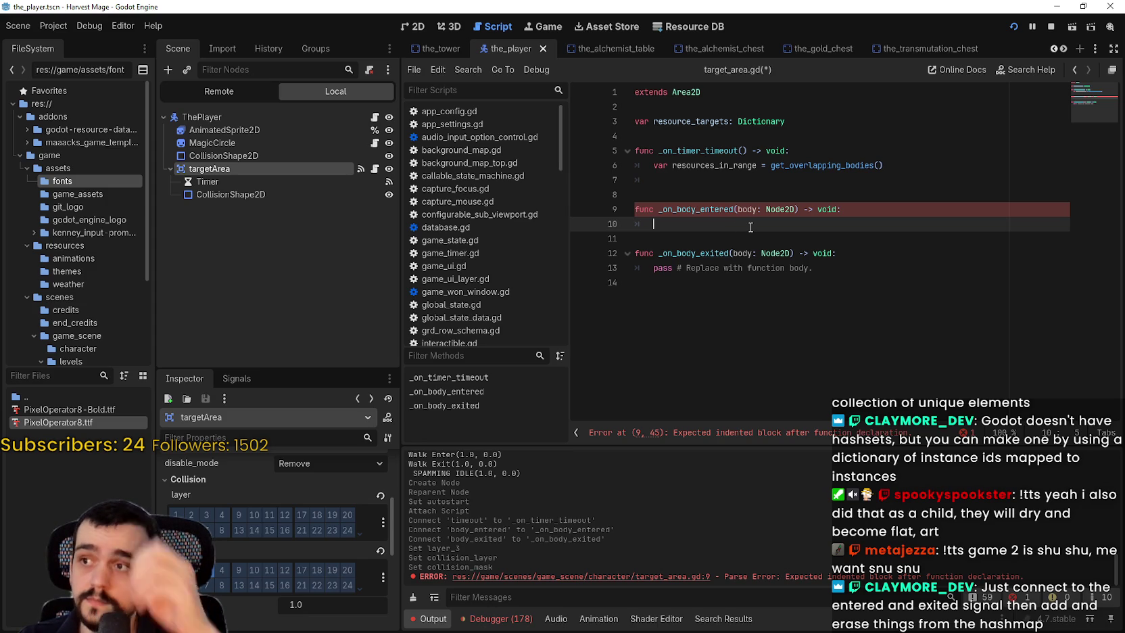
Step: Copy the resource_targets name from line 3 and paste it into _on_body_entered on line 10
{"action": "key", "text": "Up"}
{"action": "key", "text": "Up"}
{"action": "key", "text": "Up"}
{"action": "key", "text": "ctrl+shift+Right"}
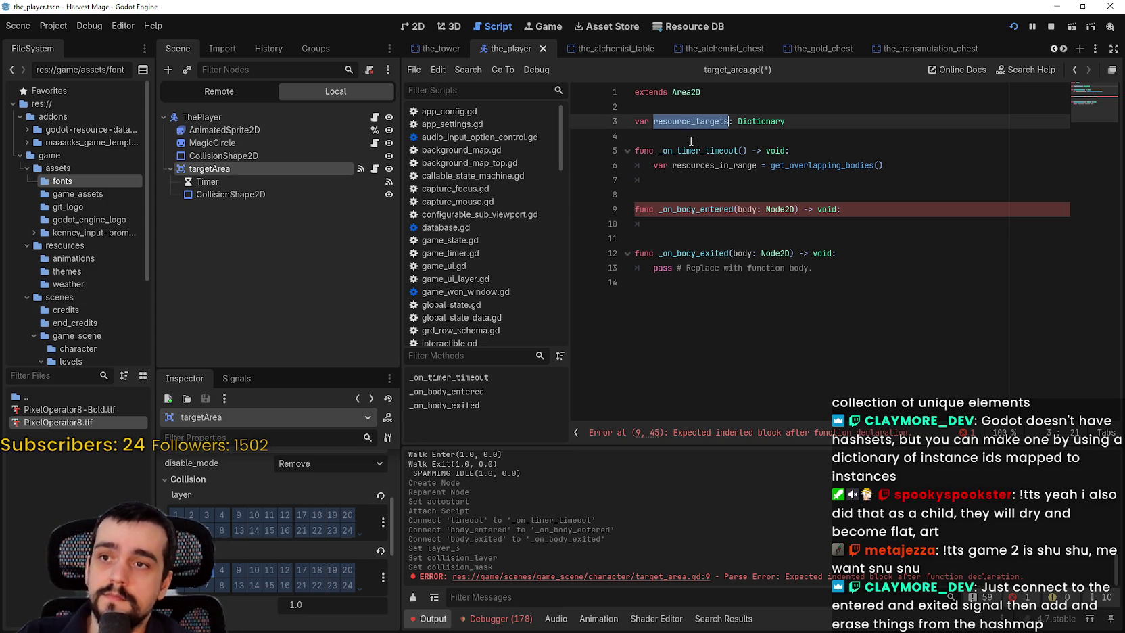
{"action": "key", "text": "ctrl+c"}
{"action": "left_click", "coordinate": [718, 228]}
{"action": "key", "text": "ctrl+v"}
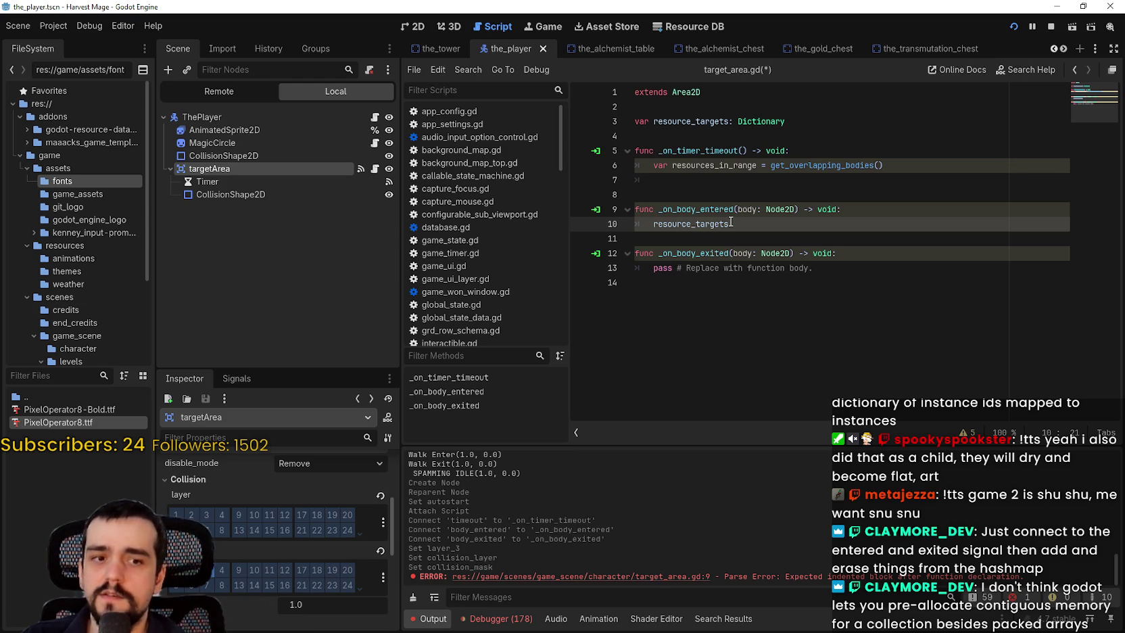
Step: Declare `var id_tag: int = 0` on line 4
{"action": "left_click", "coordinate": [683, 138]}
{"action": "type", "text": "var "}
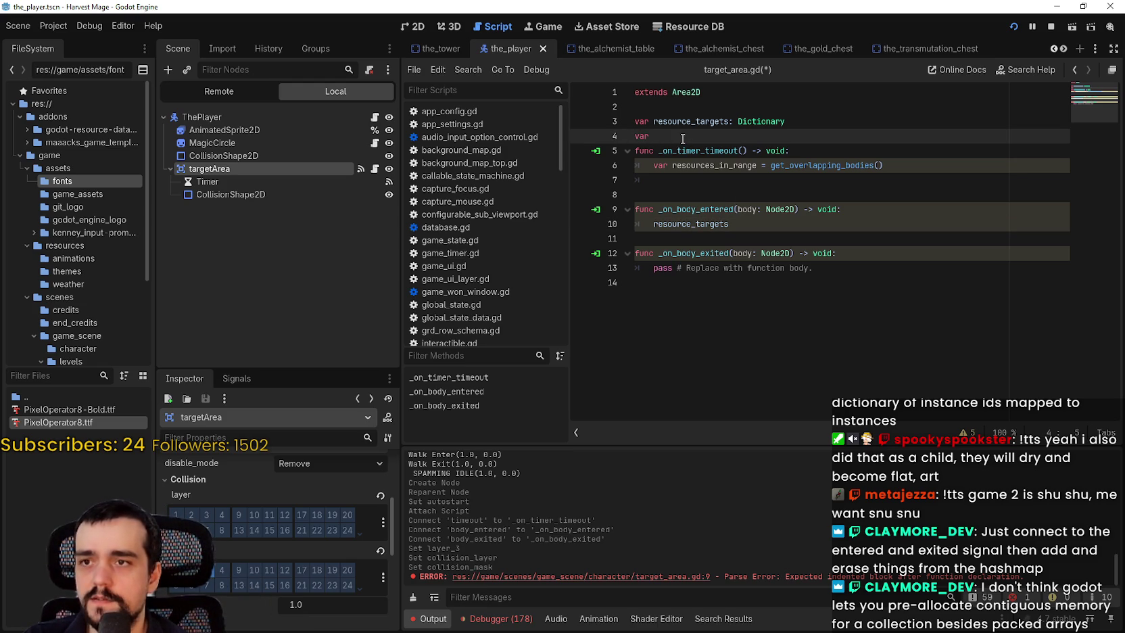
{"action": "type", "text": "id_tag"}
{"action": "key", "text": "BackSpace"}
{"action": "key", "text": "BackSpace"}
{"action": "key", "text": "BackSpace"}
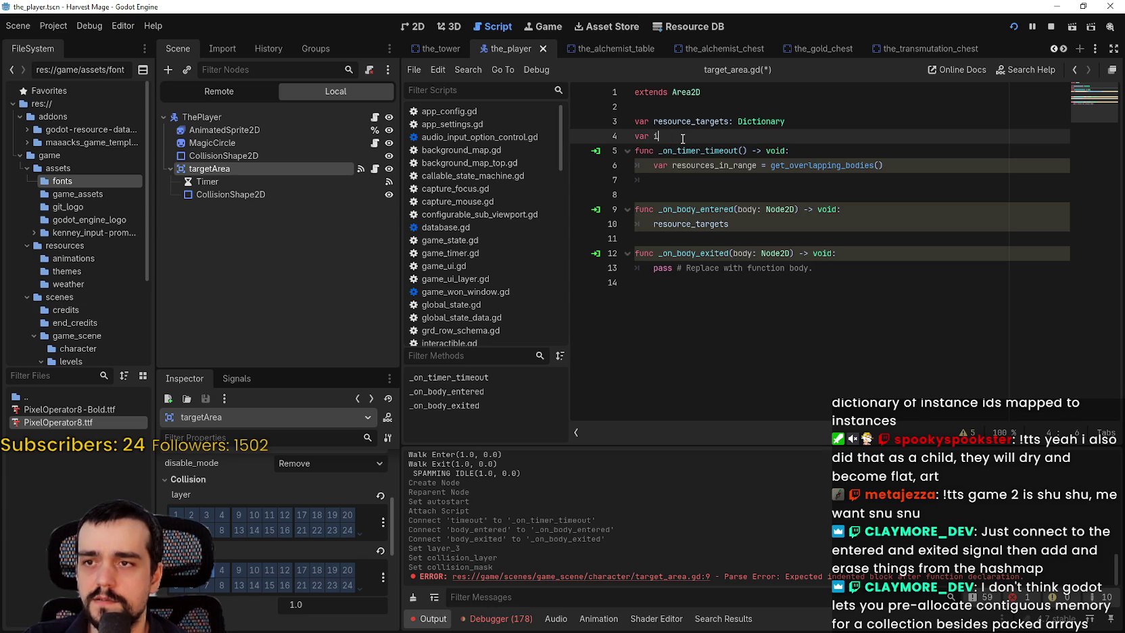
{"action": "type", "text": "_tag :"}
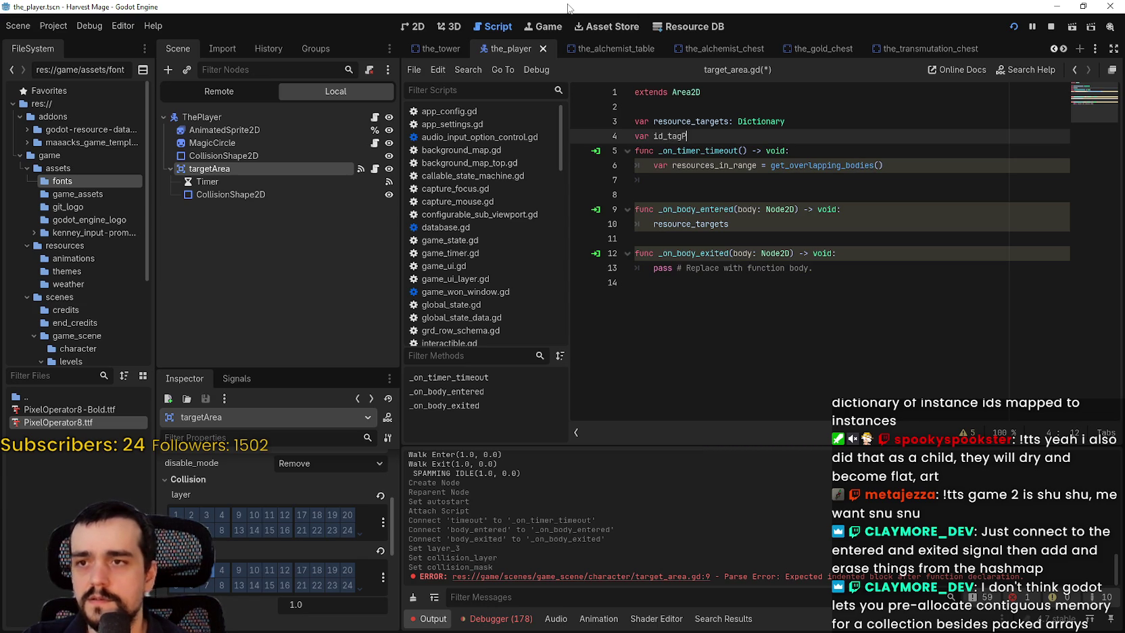
{"action": "type", "text": "int = -0"}
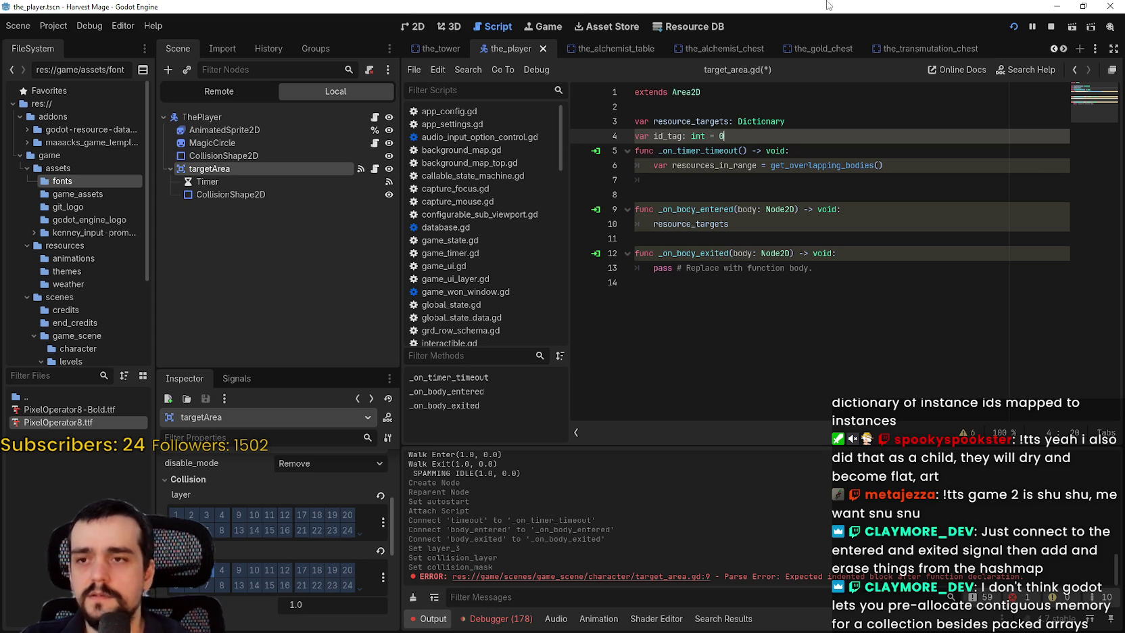
Step: Add an `id_tag += 1` line in _on_body_entered, then delete it again
{"action": "left_click", "coordinate": [861, 215]}
{"action": "key", "text": "Return"}
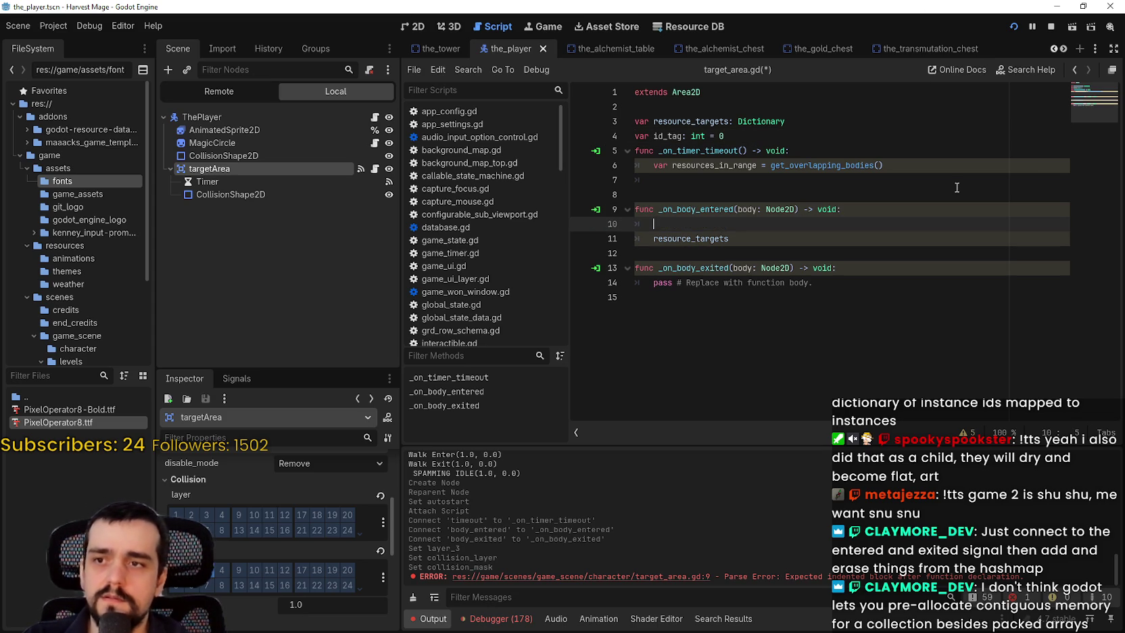
{"action": "type", "text": "id_t"}
{"action": "key", "text": "Return"}
{"action": "type", "text": "+= 1"}
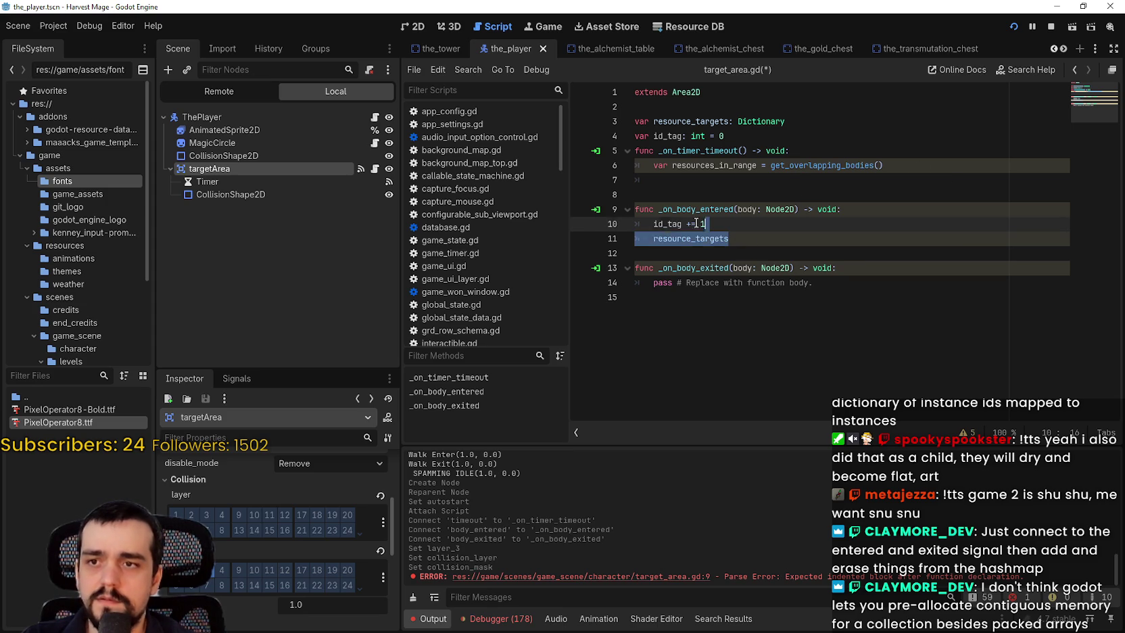
{"action": "left_click", "coordinate": [591, 220]}
{"action": "key", "text": "BackSpace"}
{"action": "key", "text": "BackSpace"}
{"action": "left_click", "coordinate": [754, 221]}
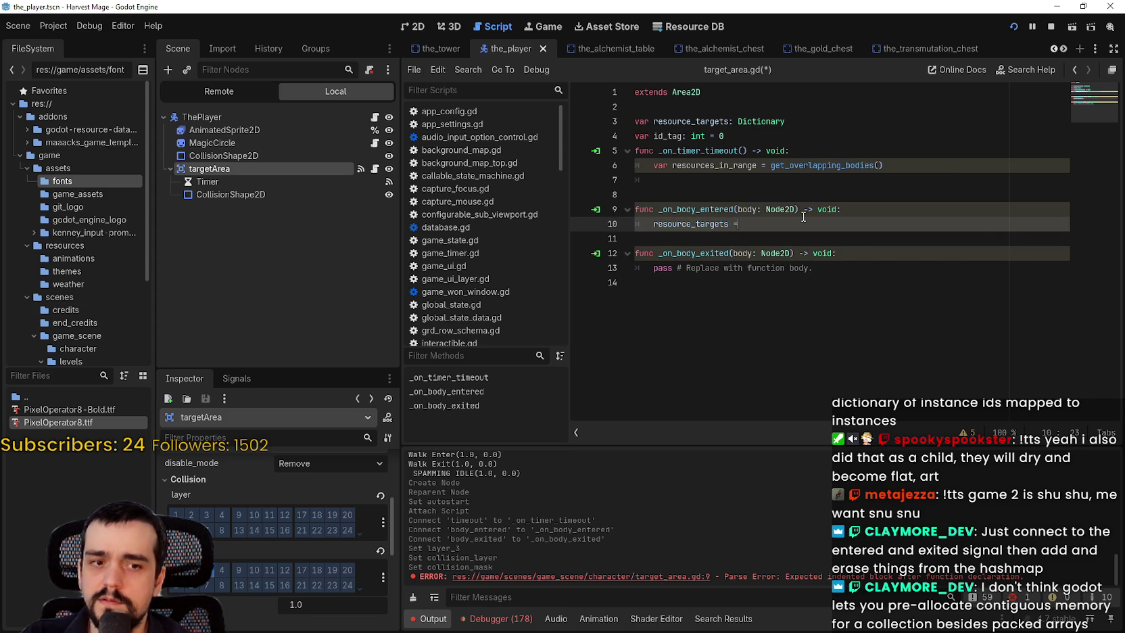
Step: Complete line 10 as `resource_targets["resource"] = body`
{"action": "type", "text": "="}
{"action": "key", "text": "BackSpace"}
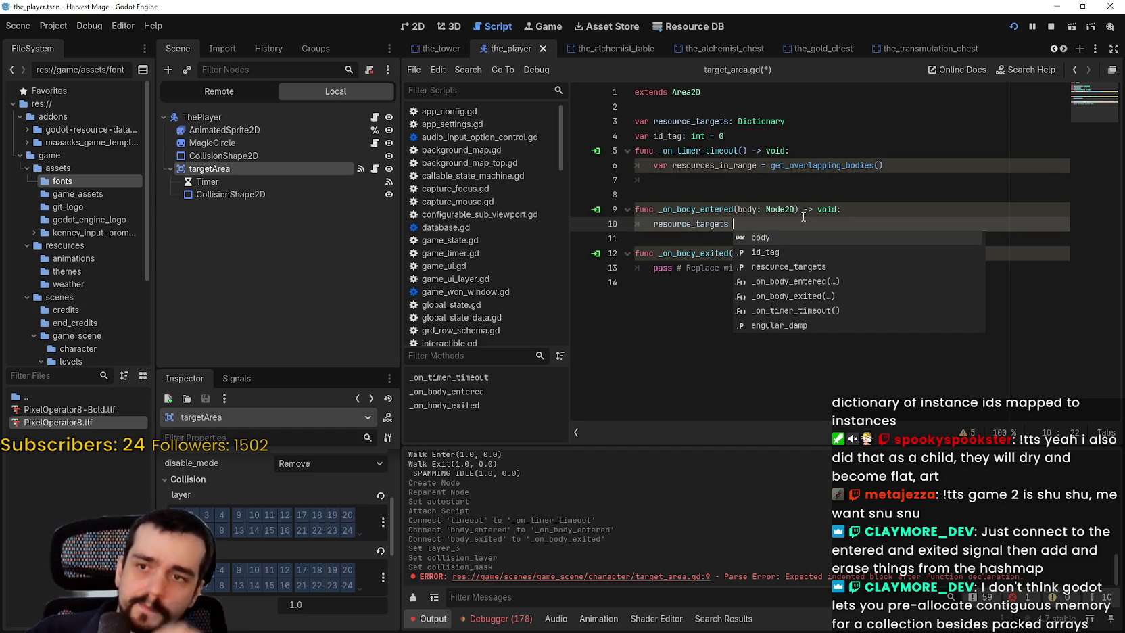
{"action": "key", "text": "BackSpace"}
{"action": "type", "text": "a"}
{"action": "key", "text": "BackSpace"}
{"action": "key", "text": "BackSpace"}
{"action": "type", "text": "[\""}
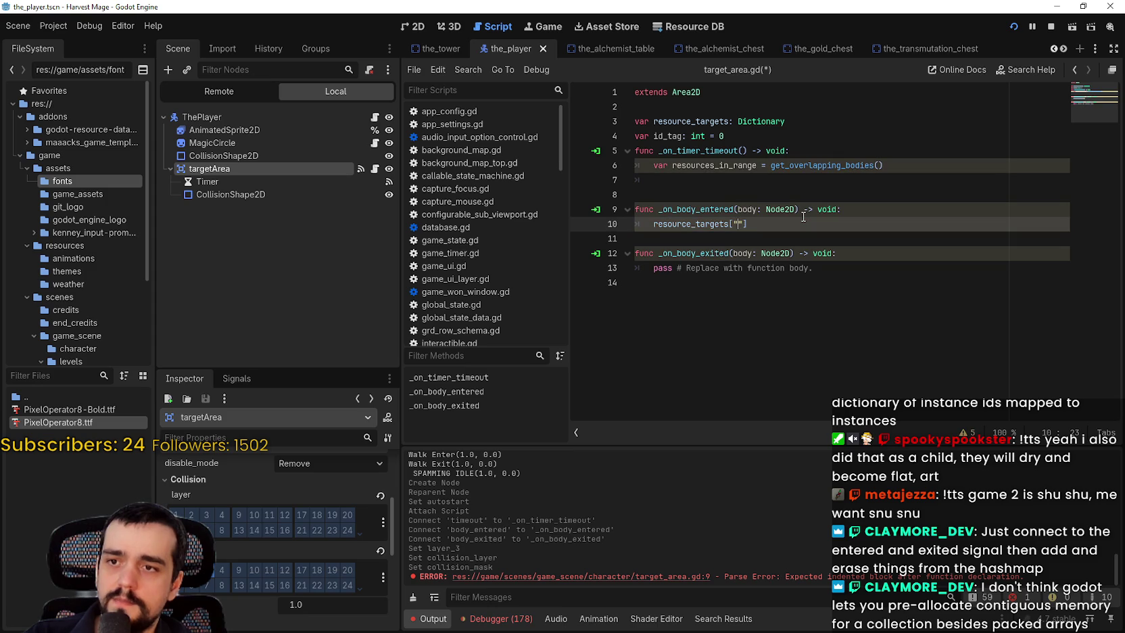
{"action": "type", "text": "resource\""}
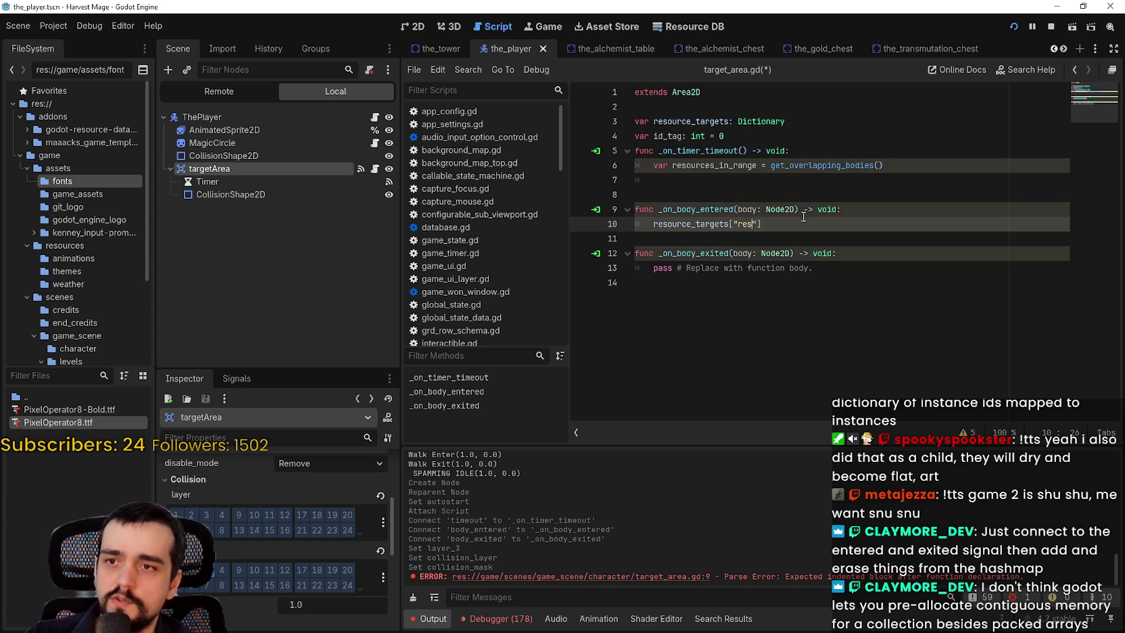
{"action": "type", "text": "] = bo"}
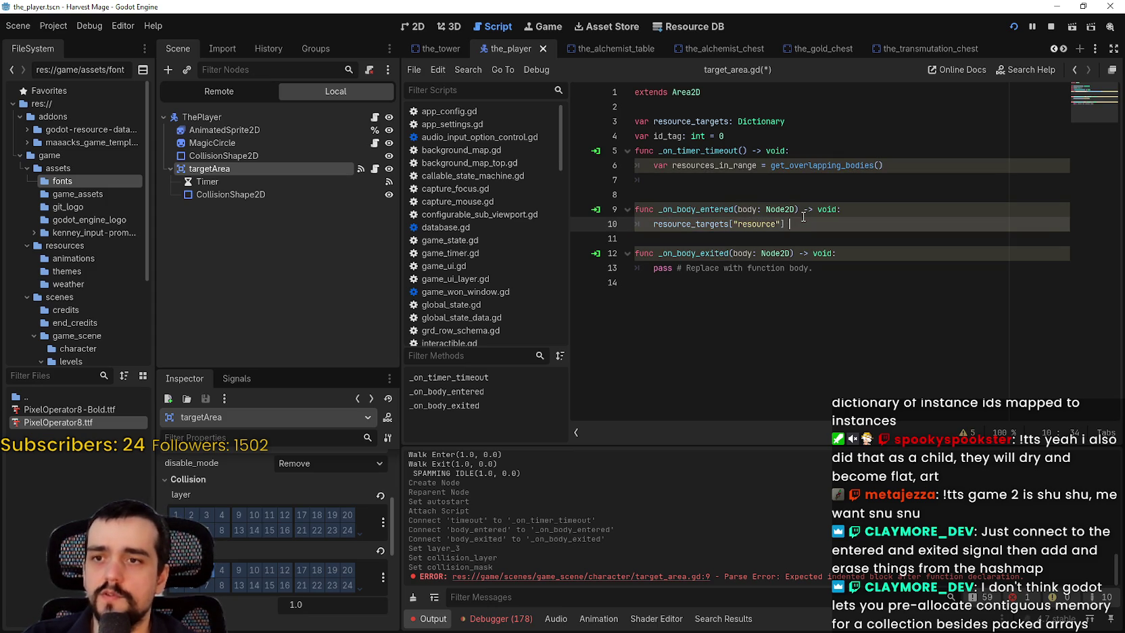
{"action": "type", "text": "dy"}
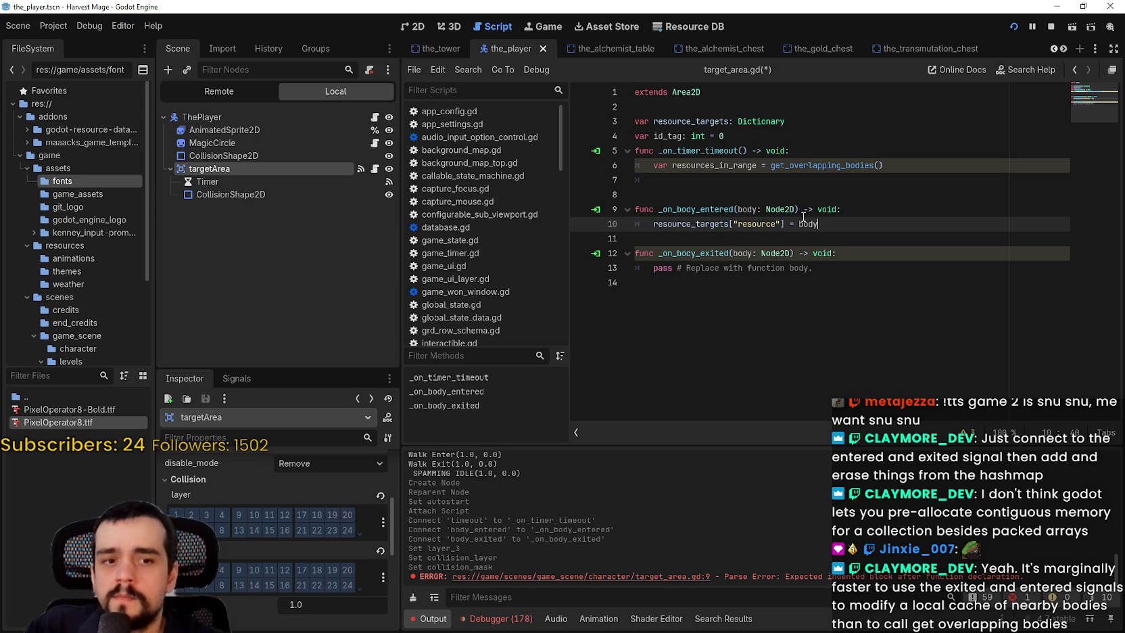
{"action": "double_click", "coordinate": [747, 224]}
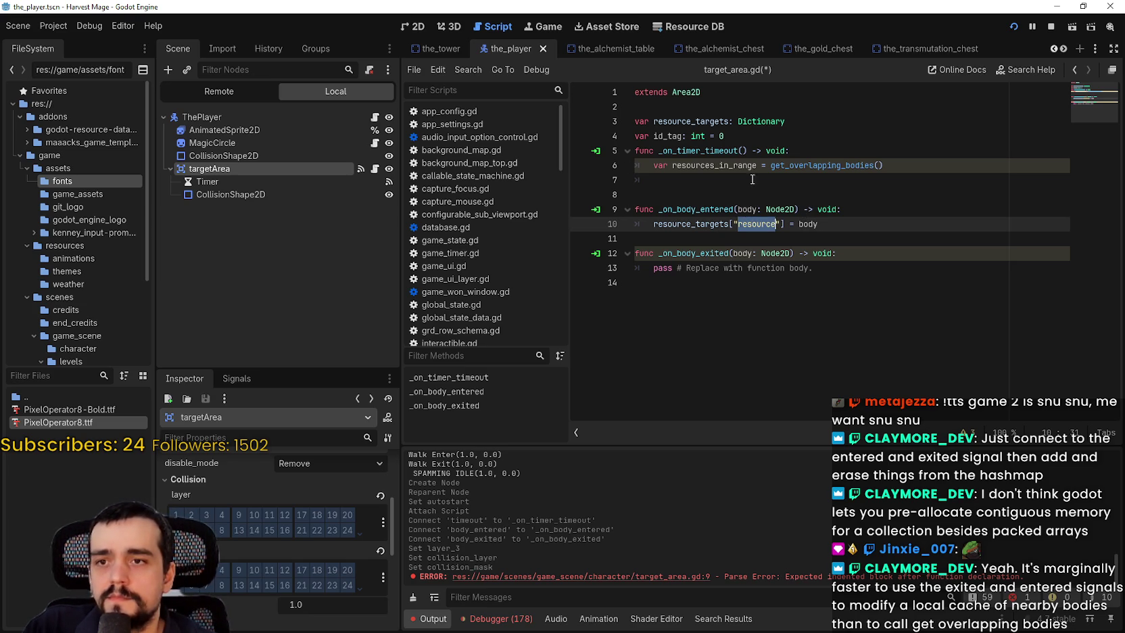
Step: Replace the "resource" key with body.get_instance_id(), making line 10 `resource_targets[body.get_instance_id()] = body`
{"action": "mouse_move", "coordinate": [703, 247]}
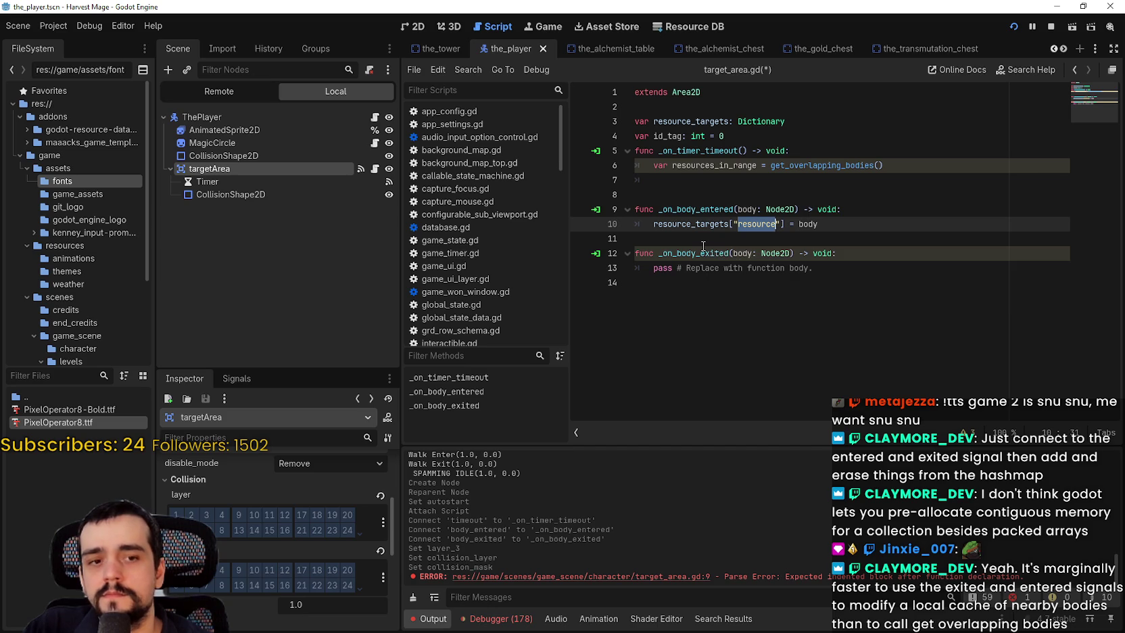
{"action": "left_click_drag", "start_coordinate": [779, 224], "coordinate": [736, 223]}
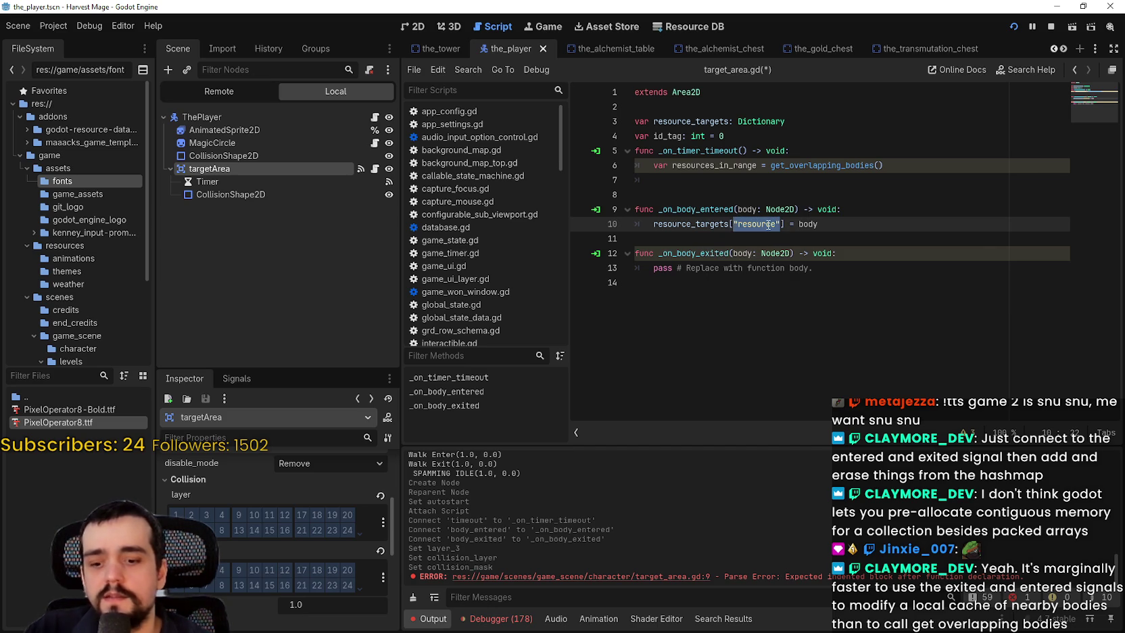
{"action": "type", "text": "body."}
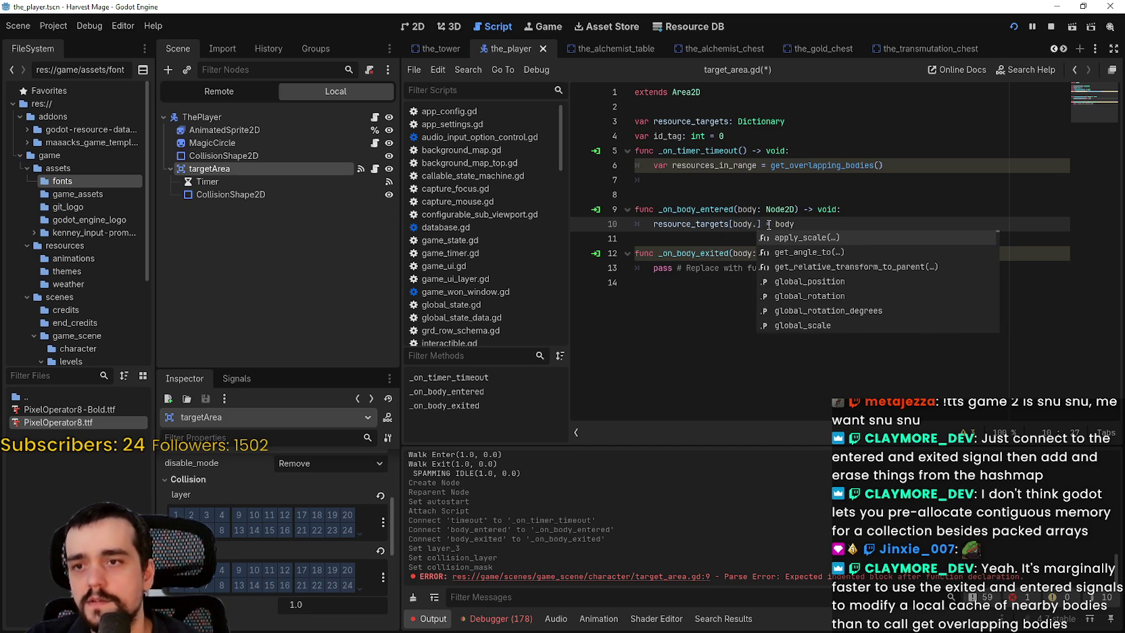
{"action": "key", "text": "Down"}
{"action": "key", "text": "Down"}
{"action": "key", "text": "Down"}
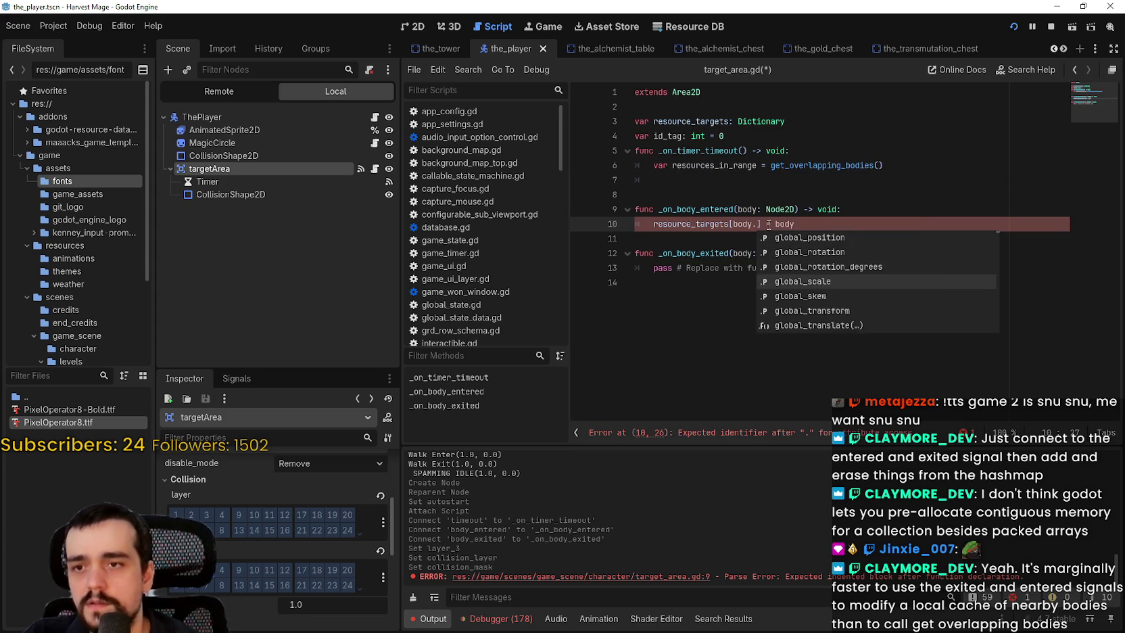
{"action": "key", "text": "Down"}
{"action": "key", "text": "Down"}
{"action": "key", "text": "Down"}
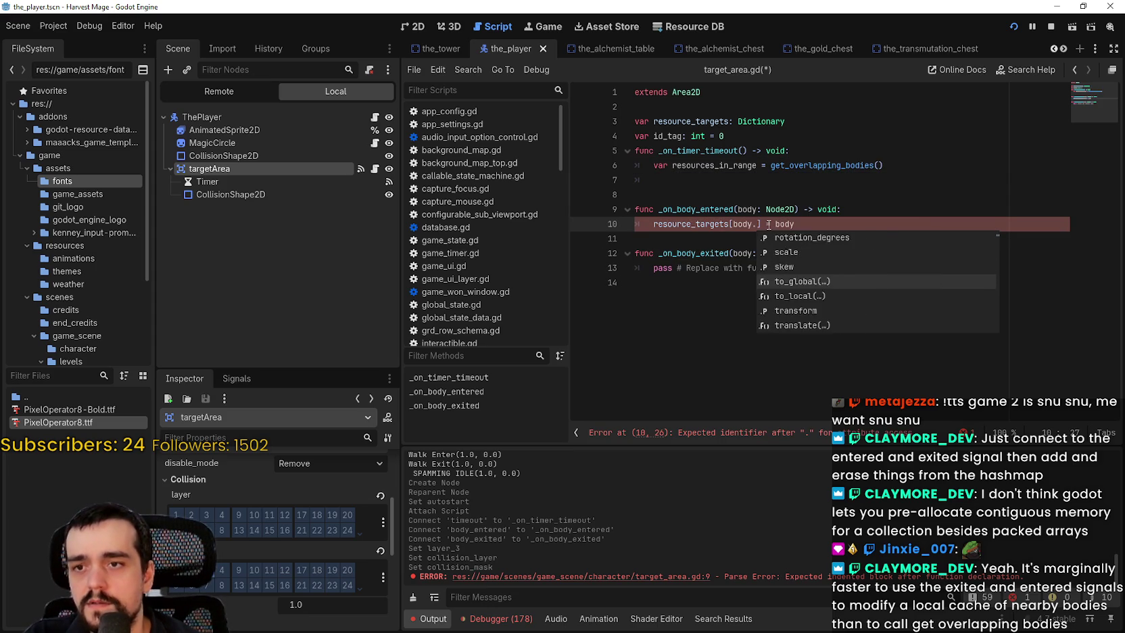
{"action": "key", "text": "Down"}
{"action": "key", "text": "Down"}
{"action": "key", "text": "Down"}
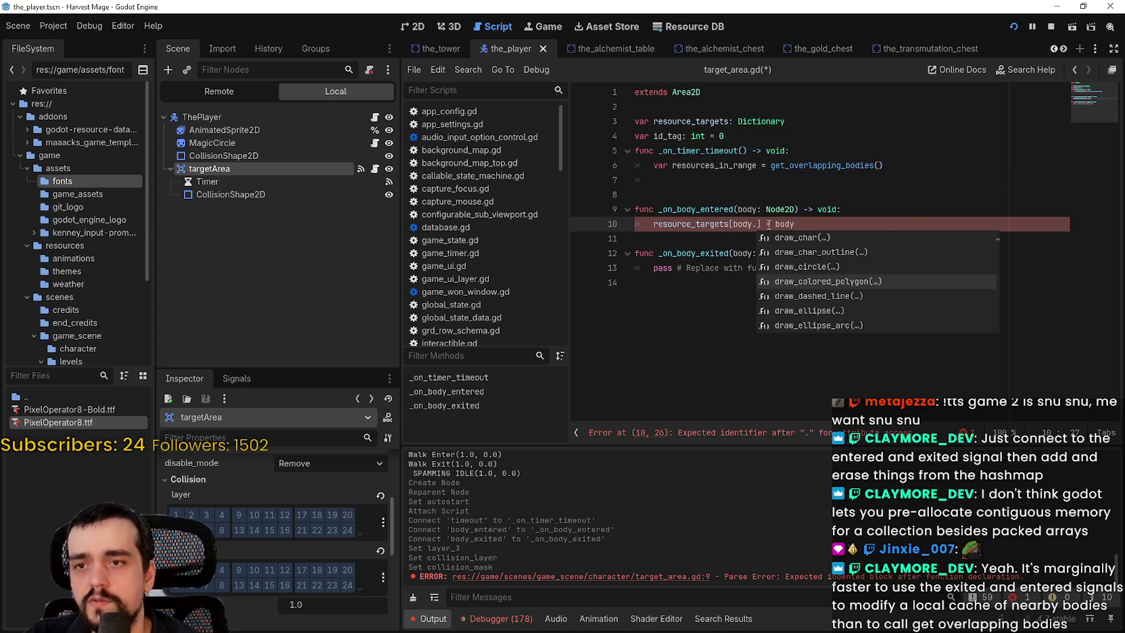
{"action": "key", "text": "Up"}
{"action": "key", "text": "Up"}
{"action": "key", "text": "Up"}
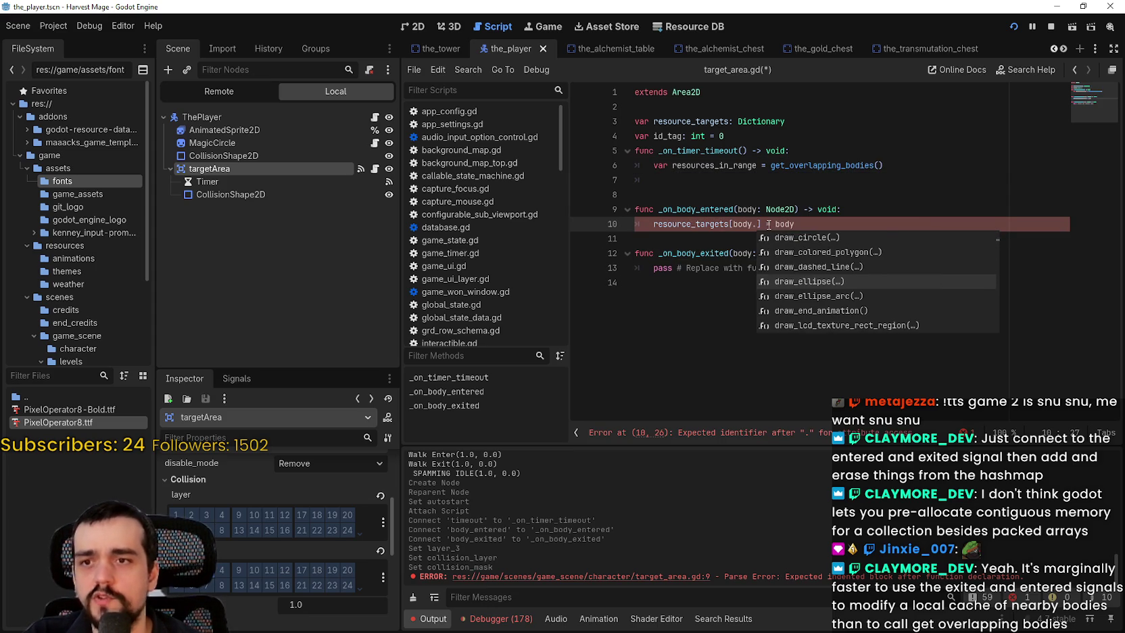
{"action": "key", "text": "Up"}
{"action": "key", "text": "Up"}
{"action": "key", "text": "Up"}
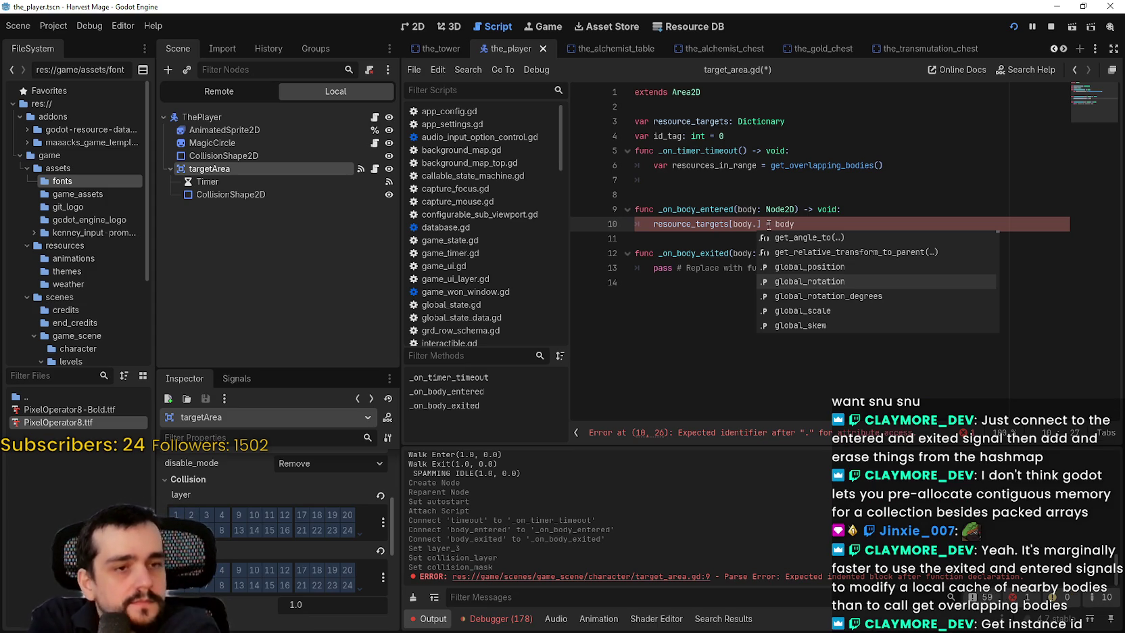
{"action": "type", "text": "get_insta"}
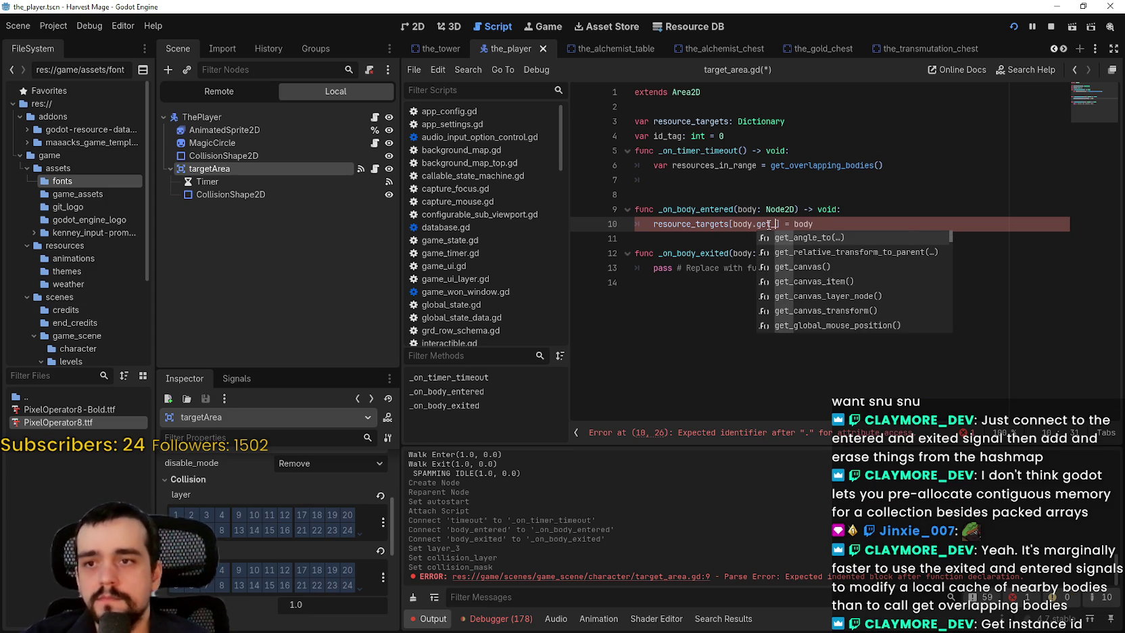
{"action": "type", "text": "nce"}
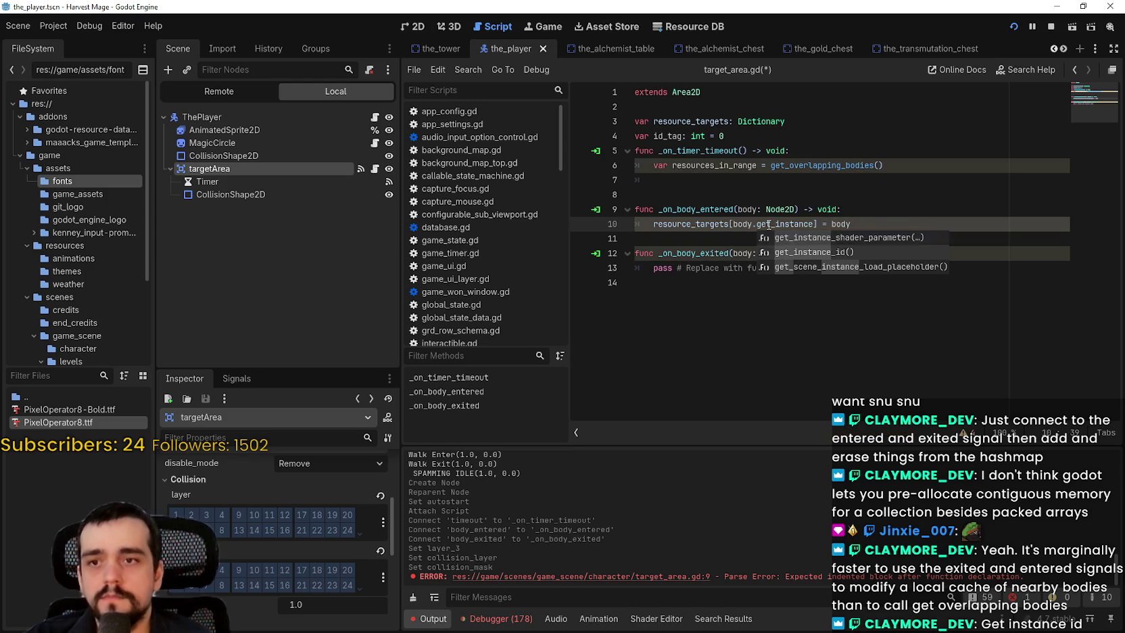
{"action": "key", "text": "Return"}
{"action": "mouse_move", "coordinate": [780, 230]}
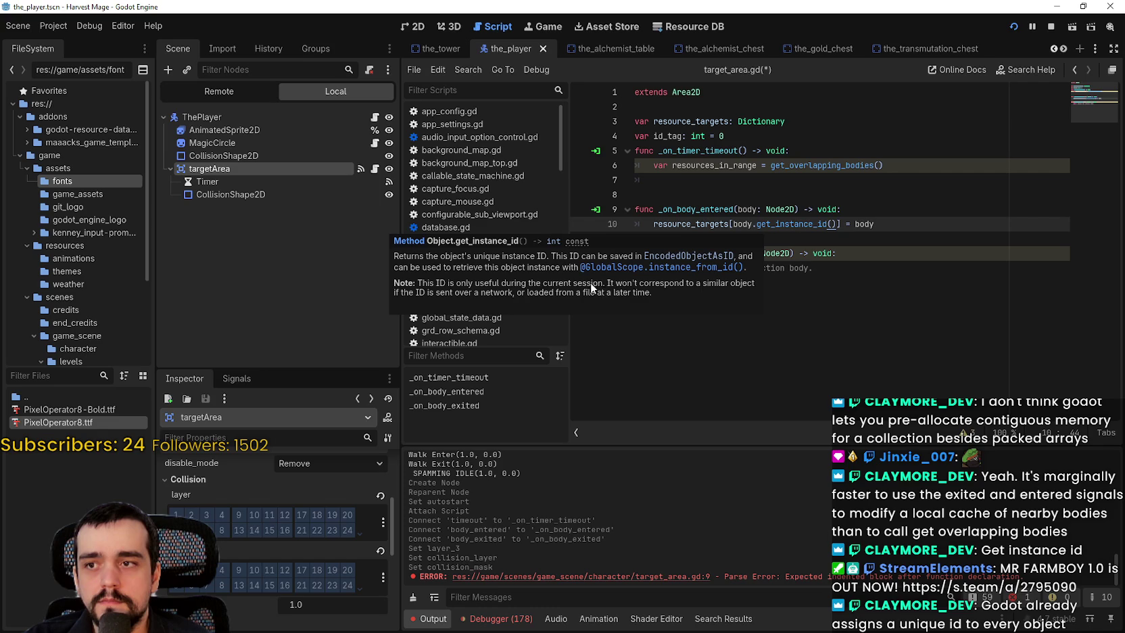
{"action": "left_click", "coordinate": [862, 284]}
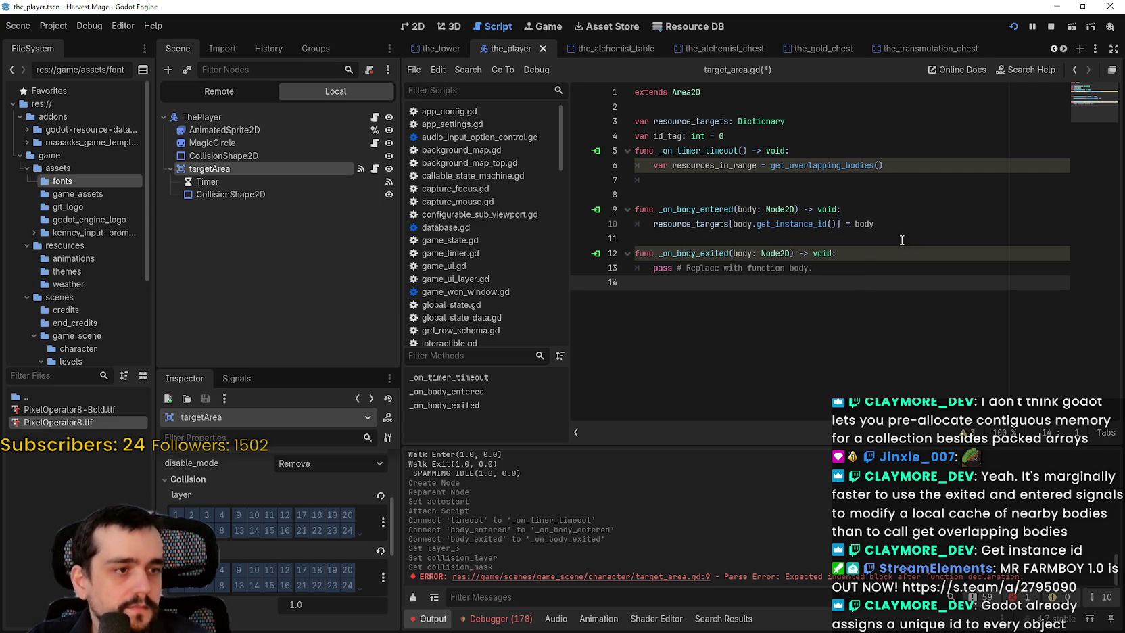
{"action": "triple_click", "coordinate": [690, 226]}
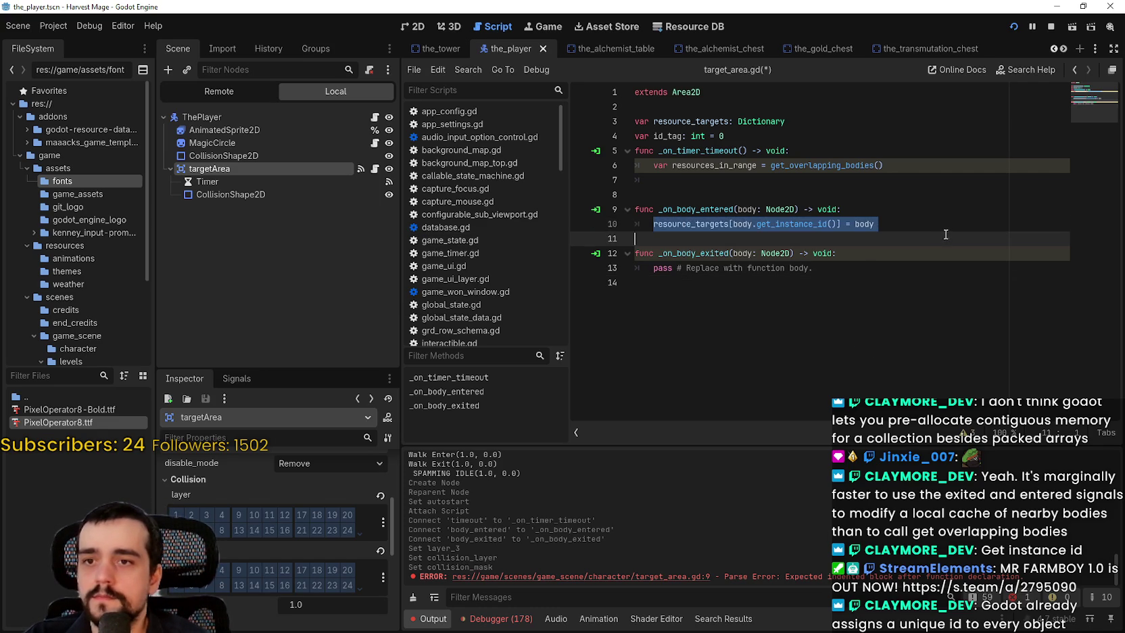
Step: Replace the pass line in _on_body_exited with resource_targets.erase()
{"action": "left_click_drag", "start_coordinate": [654, 268], "coordinate": [848, 272]}
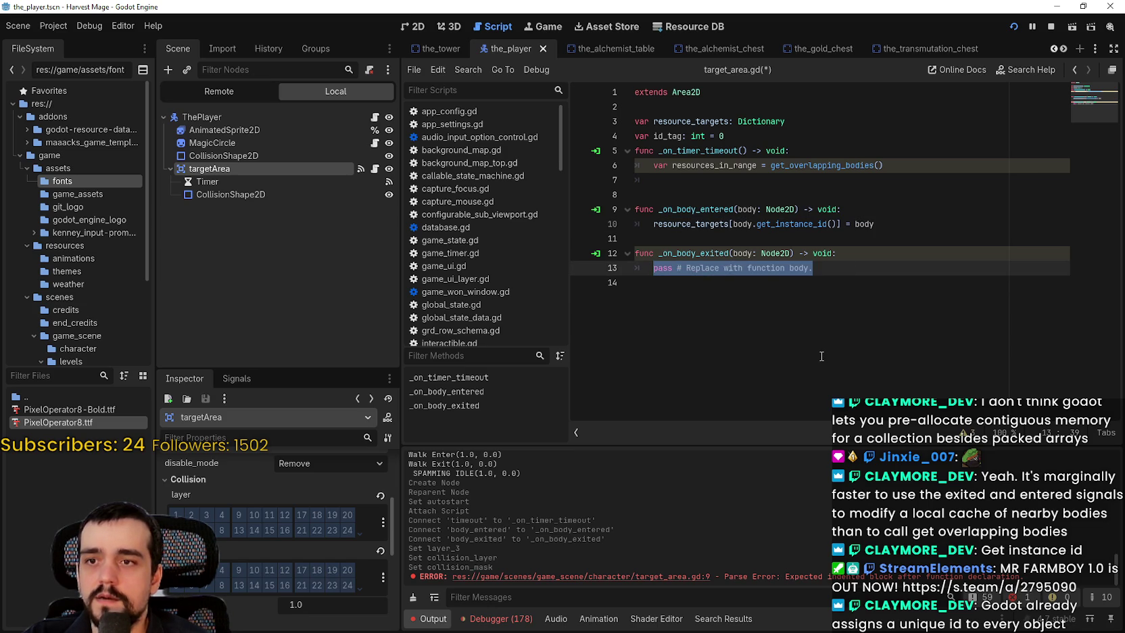
{"action": "type", "text": "re"}
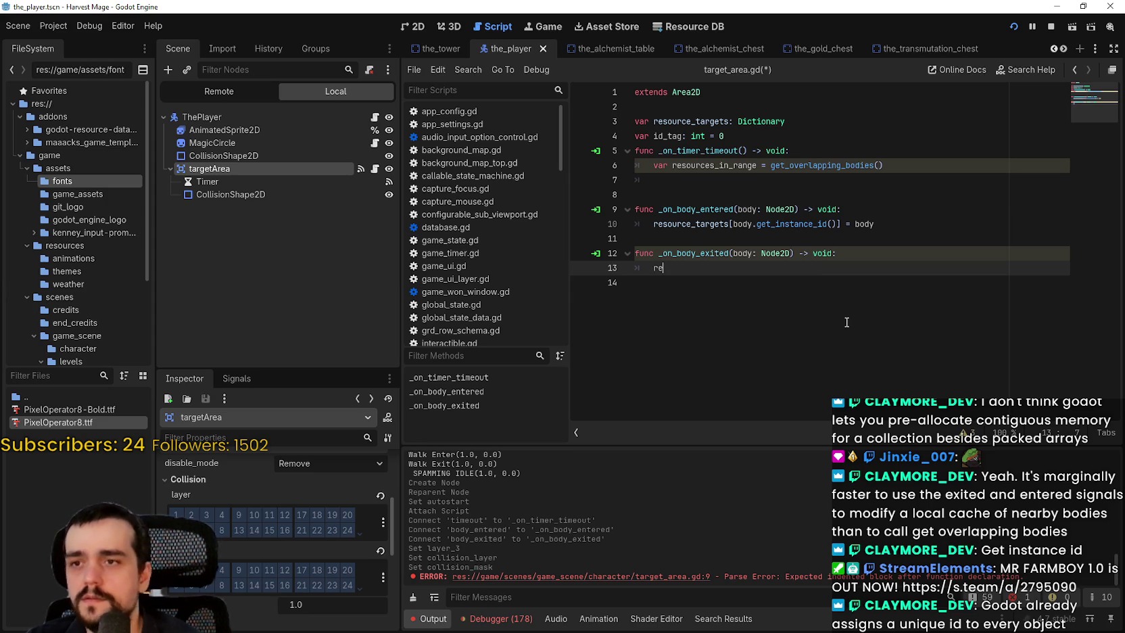
{"action": "type", "text": "sour"}
{"action": "key", "text": "Return"}
{"action": "type", "text": ".erase("}
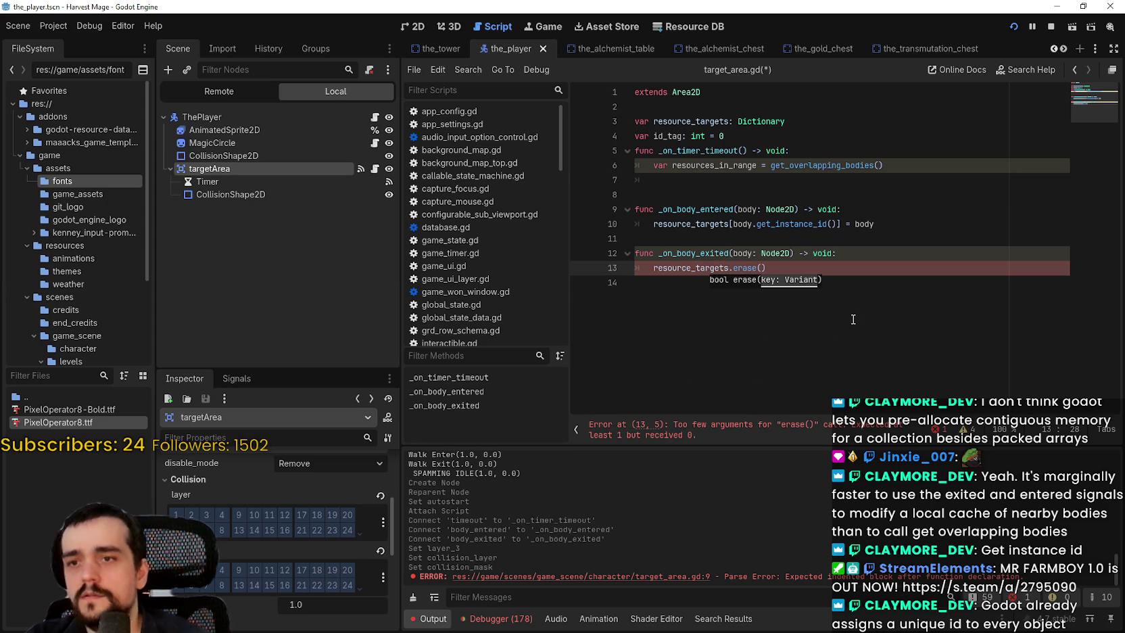
Step: Copy body.get_instance_id() from line 10 into erase() and save the script
{"action": "left_click_drag", "start_coordinate": [733, 225], "coordinate": [838, 227]}
{"action": "key", "text": "ctrl+c"}
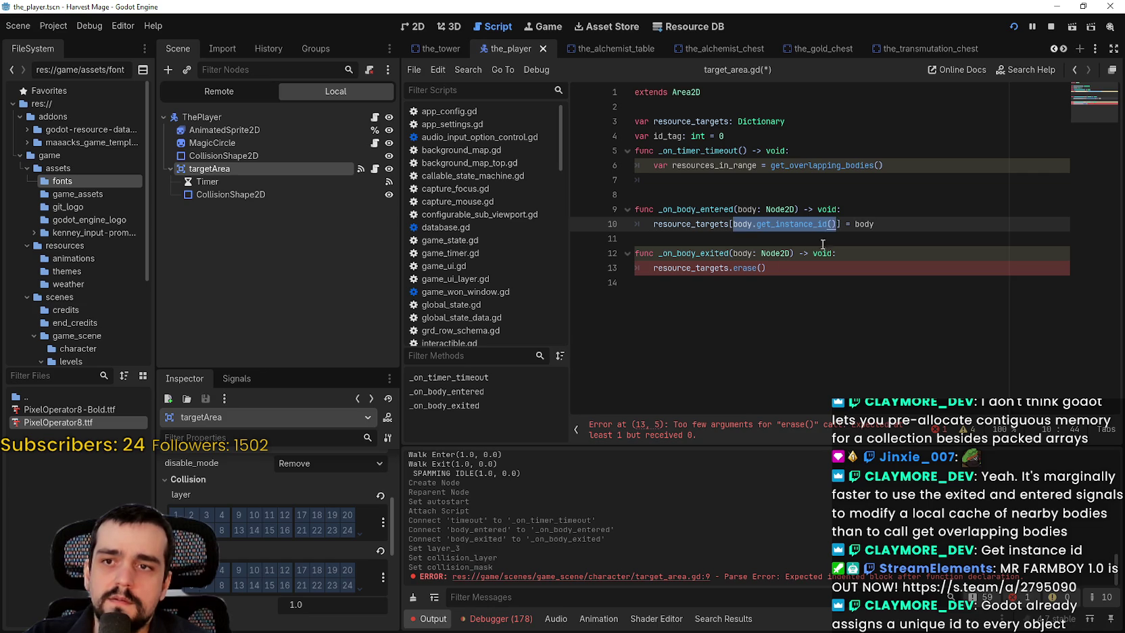
{"action": "left_click", "coordinate": [762, 268]}
{"action": "key", "text": "ctrl+v"}
{"action": "key", "text": "Down"}
{"action": "key", "text": "ctrl+s"}
{"action": "double_click", "coordinate": [888, 228]}
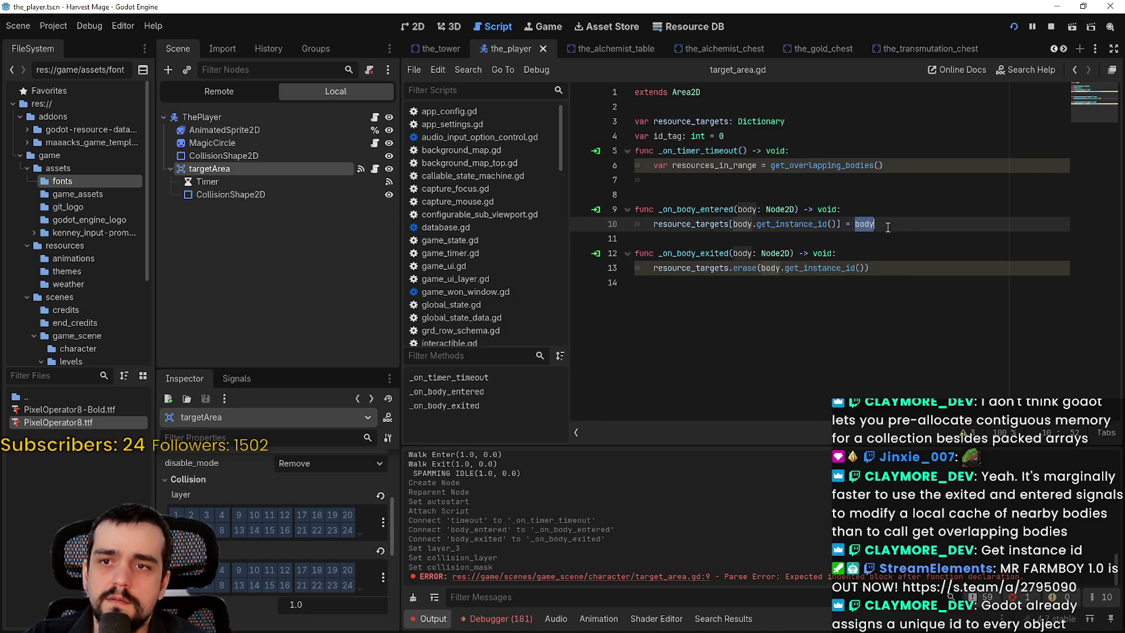
Step: Store body.global_position instead of body on line 10
{"action": "key", "text": "Right"}
{"action": "type", "text": "."}
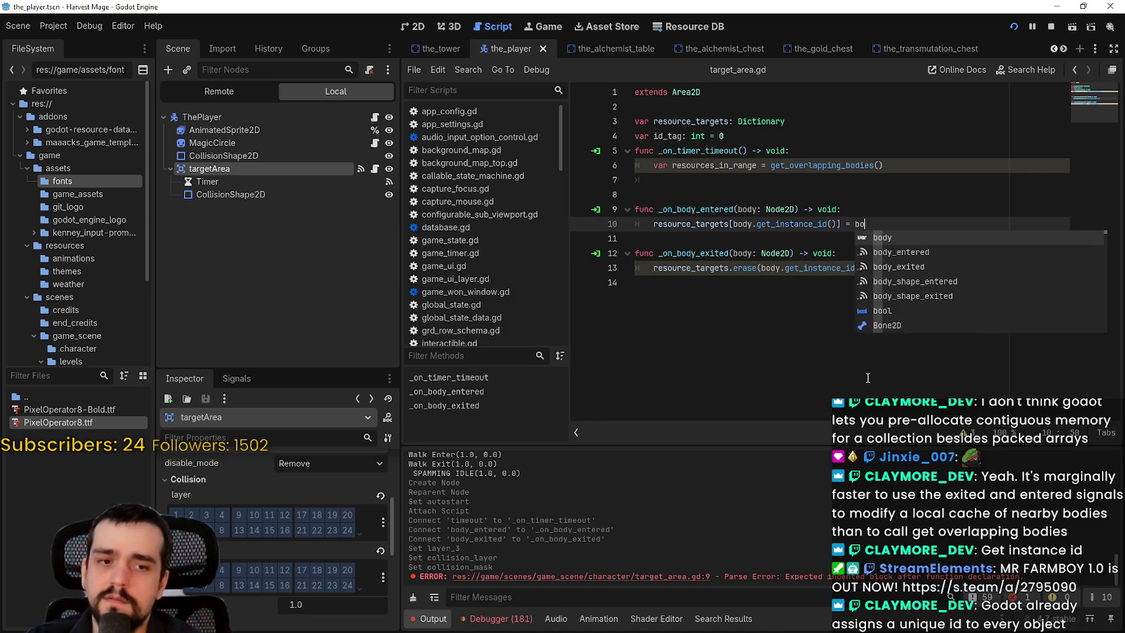
{"action": "type", "text": "glob"}
{"action": "key", "text": "Return"}
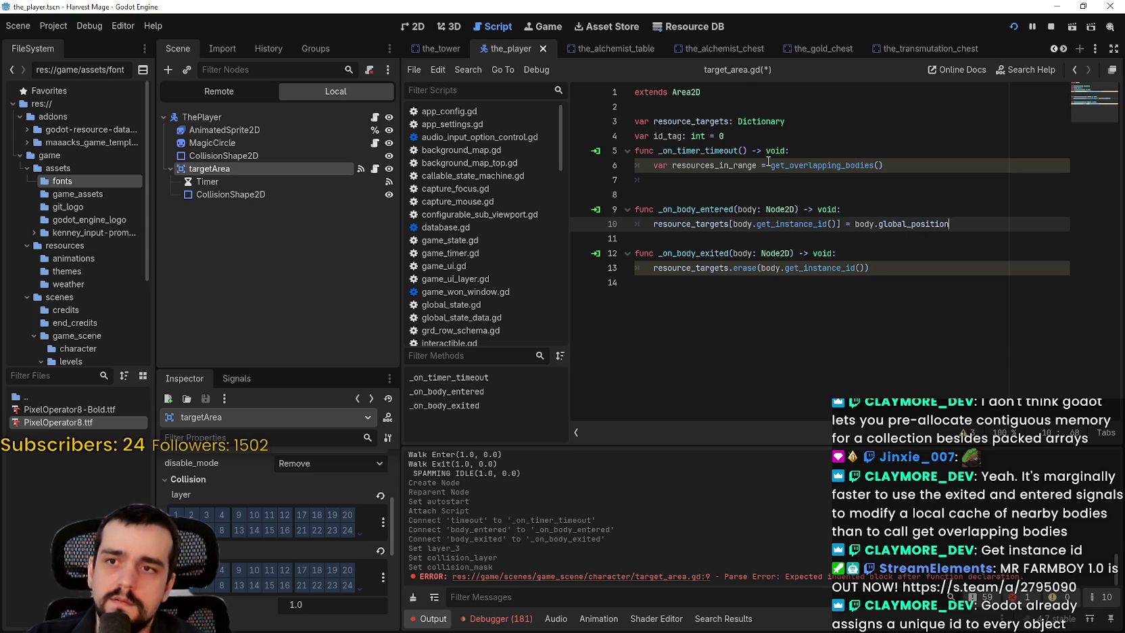
Step: Declare resource_targets as Dictionary[int, Vector2] on line 3 and save the script
{"action": "left_click", "coordinate": [791, 121]}
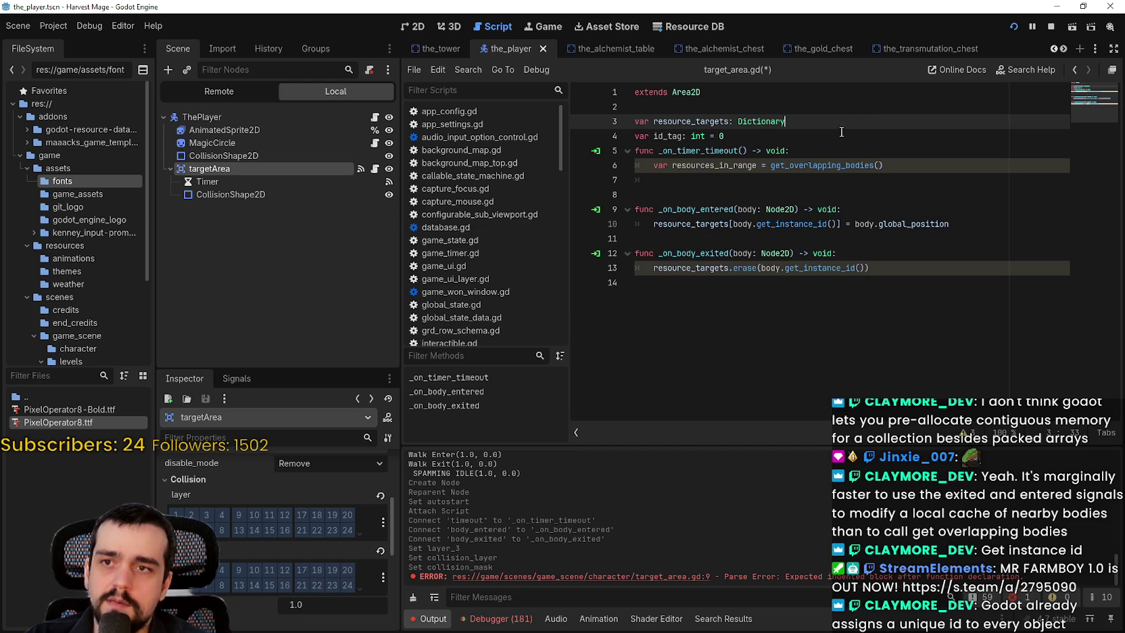
{"action": "type", "text": "[int,"}
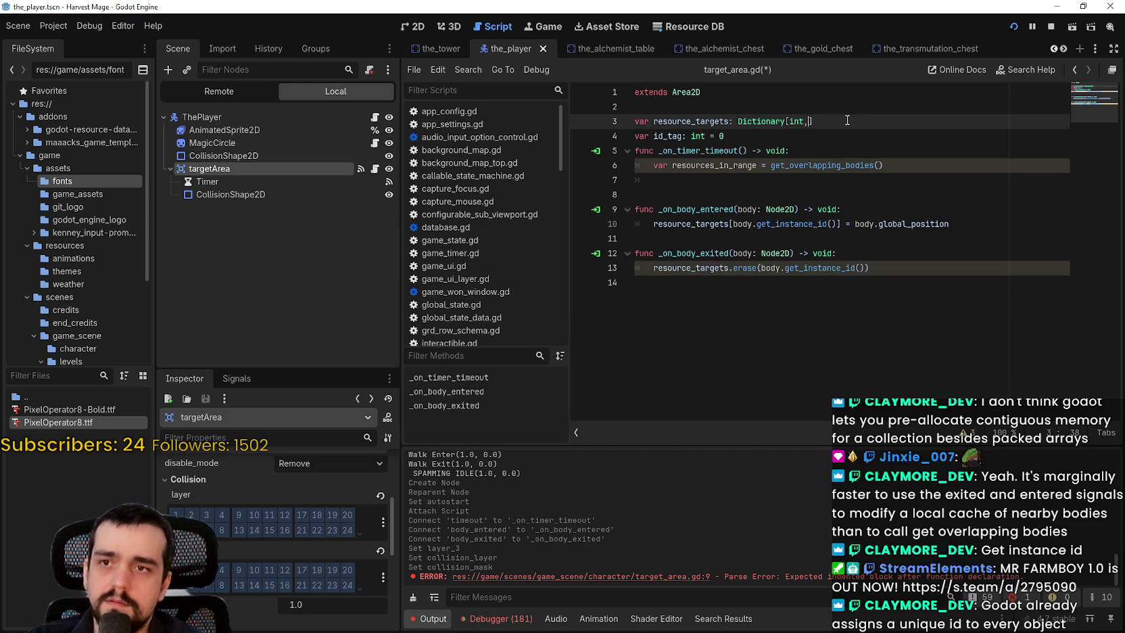
{"action": "type", "text": " vector2"}
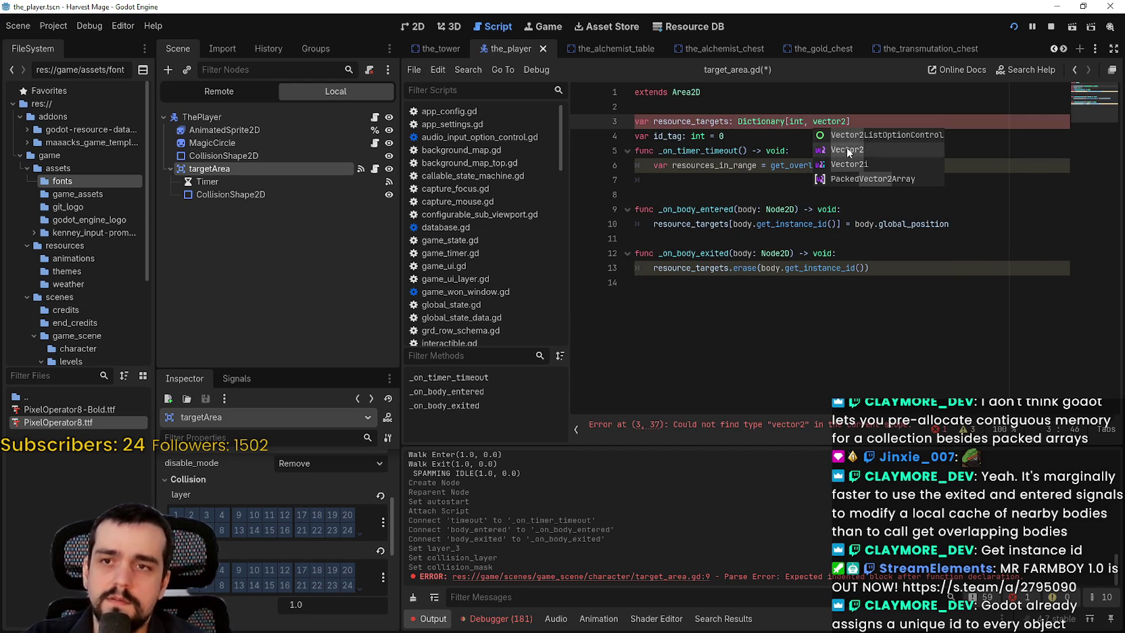
{"action": "left_click", "coordinate": [847, 150]}
{"action": "left_click", "coordinate": [913, 238]}
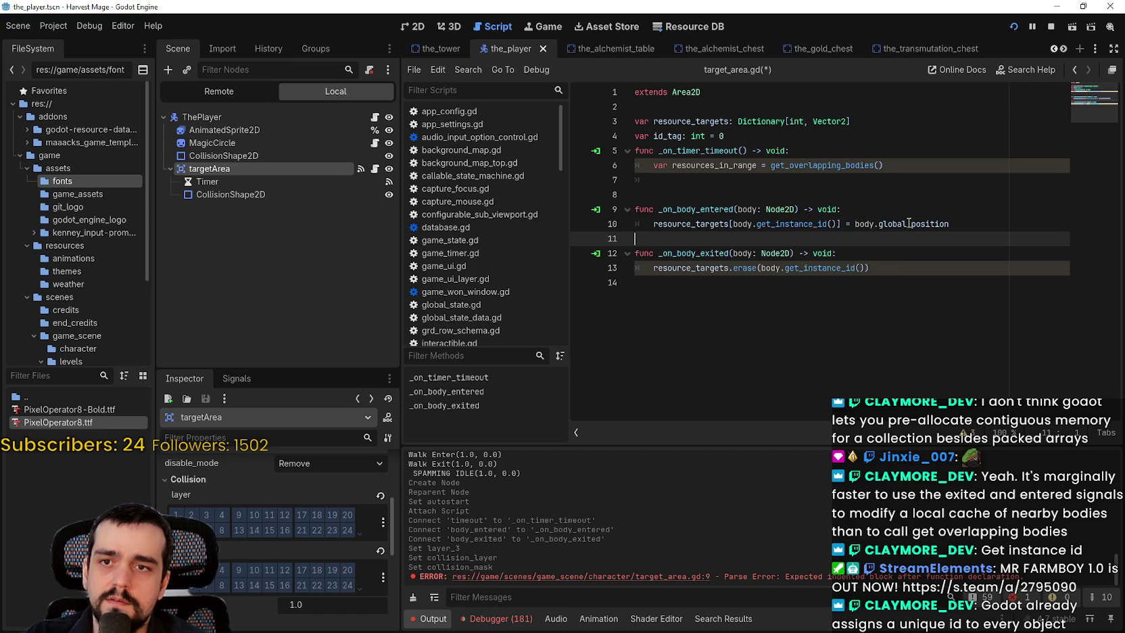
{"action": "mouse_move", "coordinate": [908, 223]}
{"action": "left_click", "coordinate": [920, 265]}
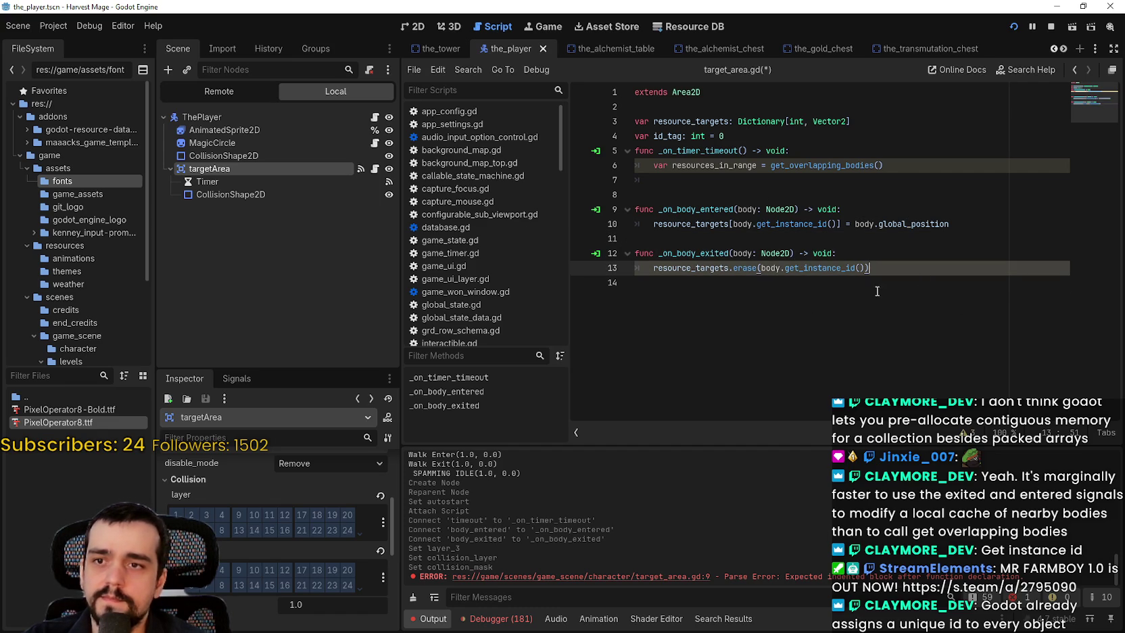
{"action": "left_click", "coordinate": [882, 291]}
{"action": "key", "text": "ctrl+s"}
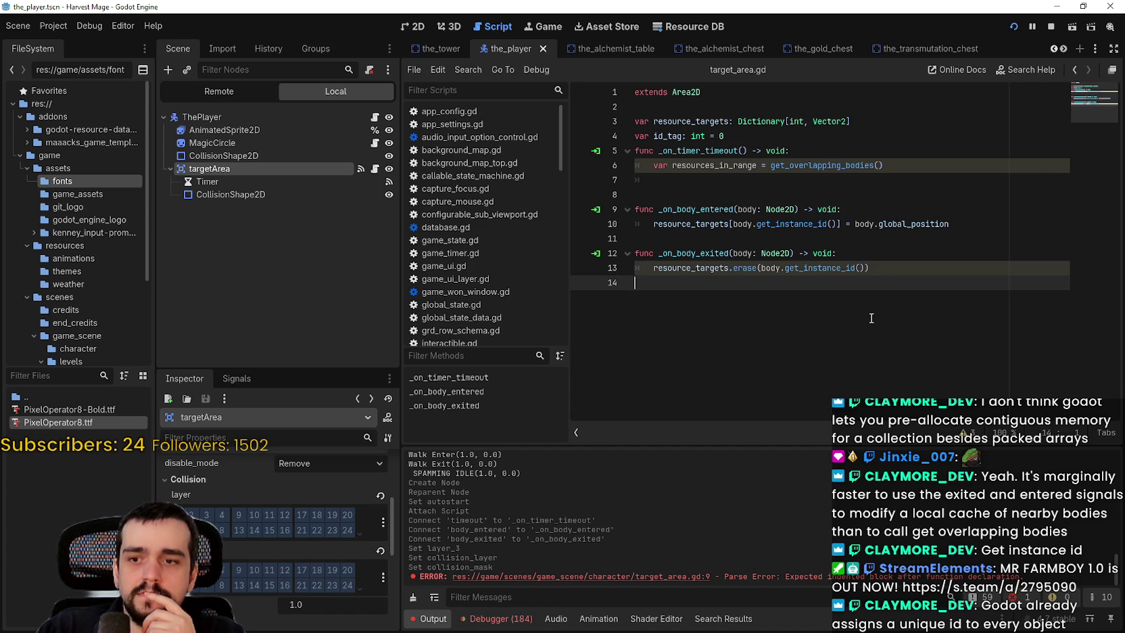
Step: Remove .global_position on line 10 so the body itself is stored
{"action": "left_click_drag", "start_coordinate": [891, 224], "coordinate": [864, 216]}
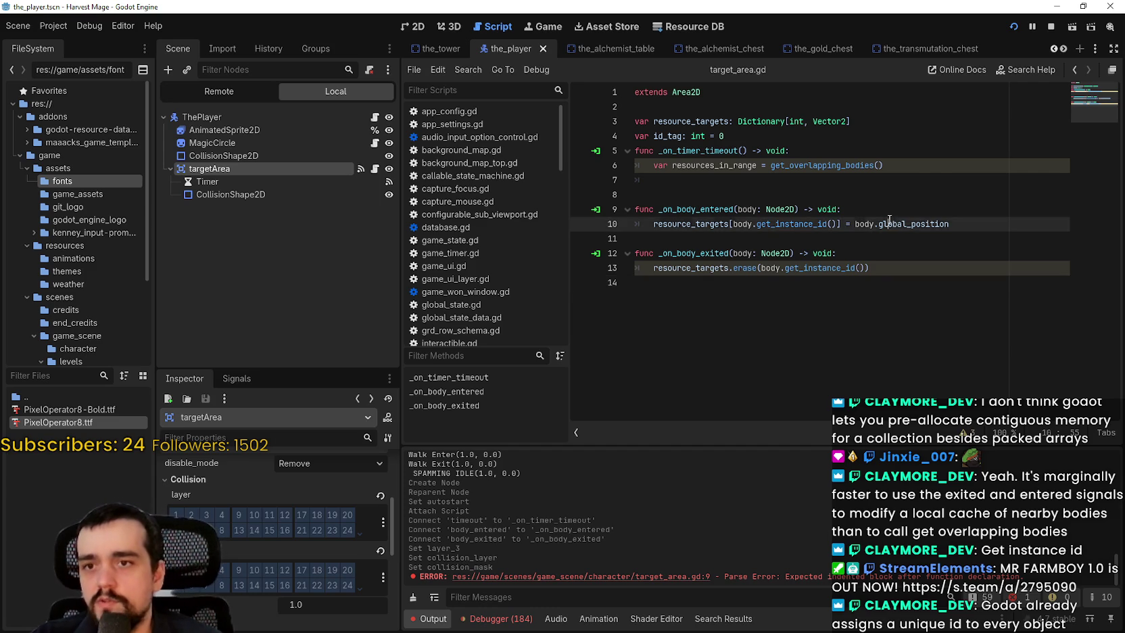
{"action": "double_click", "coordinate": [881, 224]}
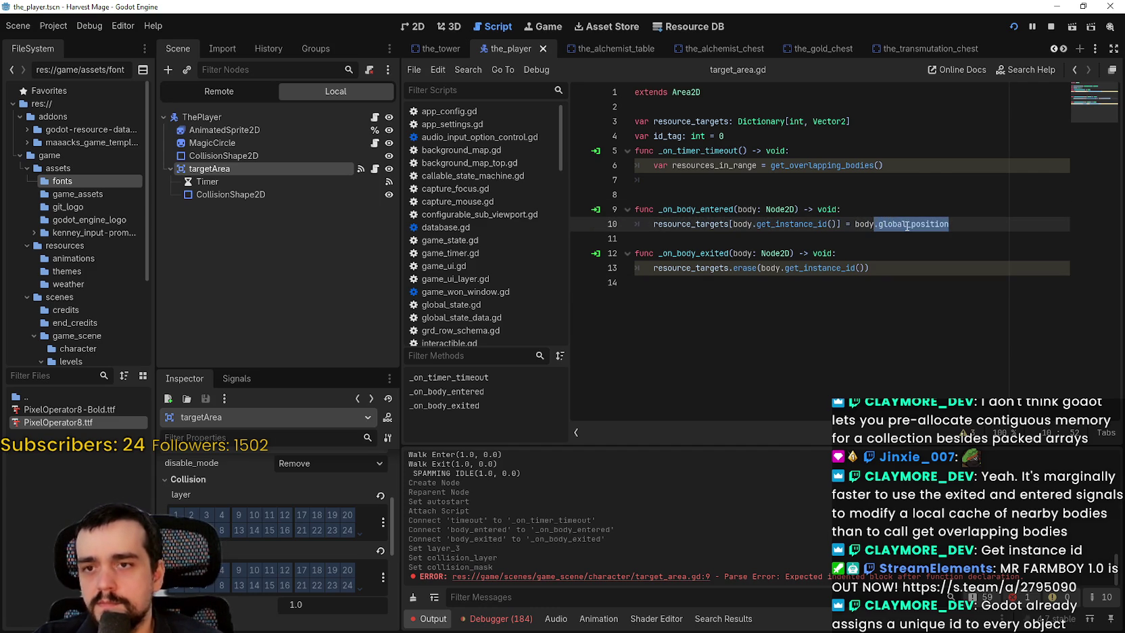
{"action": "key", "text": "BackSpace"}
{"action": "left_click", "coordinate": [878, 295]}
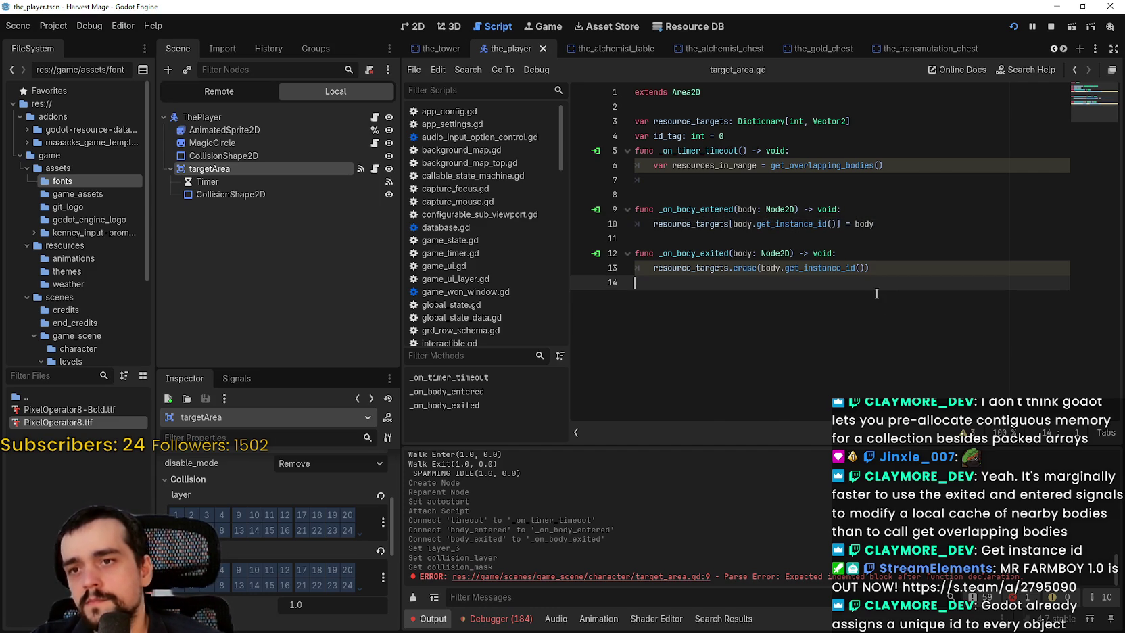
Step: Change the dictionary value type on line 3 from Vector2 to Node2D
{"action": "left_click", "coordinate": [856, 120]}
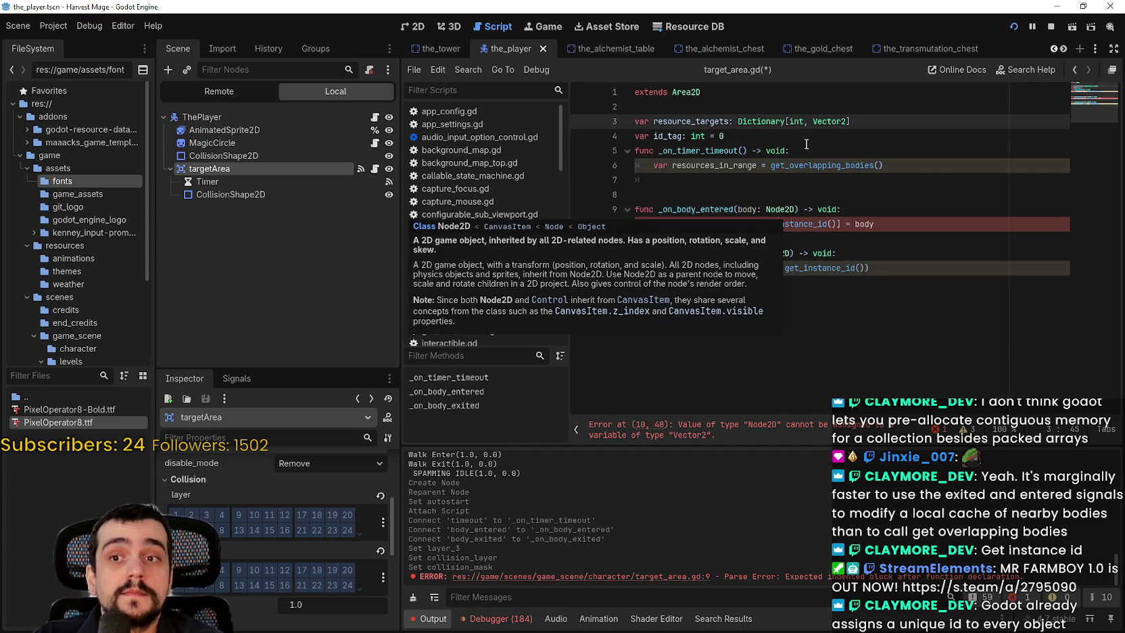
{"action": "double_click", "coordinate": [827, 122]}
{"action": "key", "text": "BackSpace"}
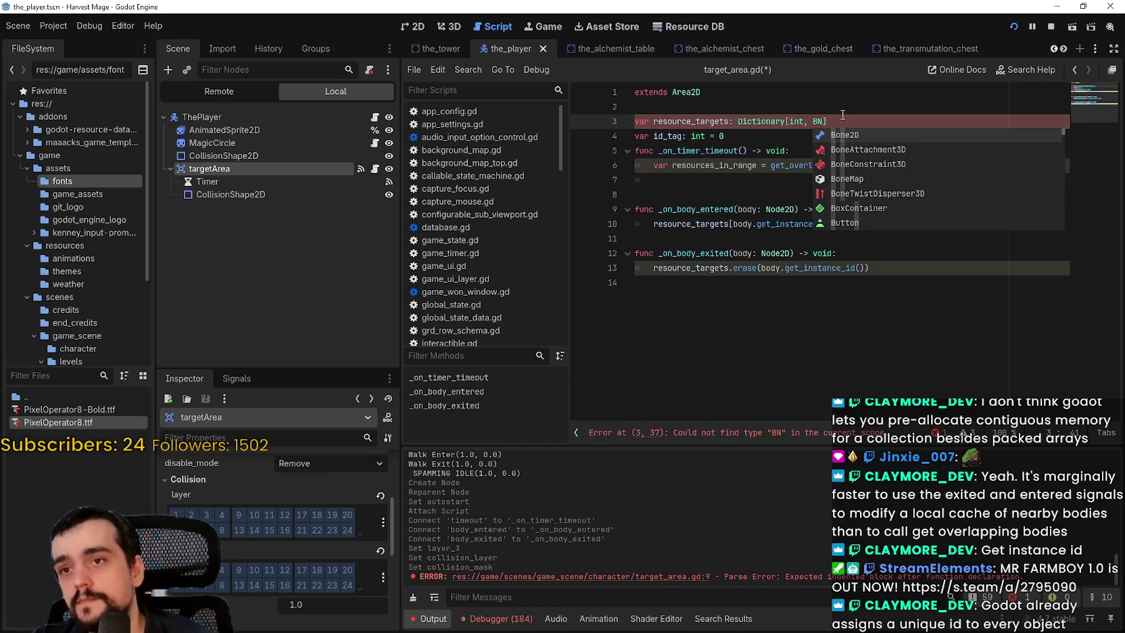
{"action": "type", "text": "Node2D"}
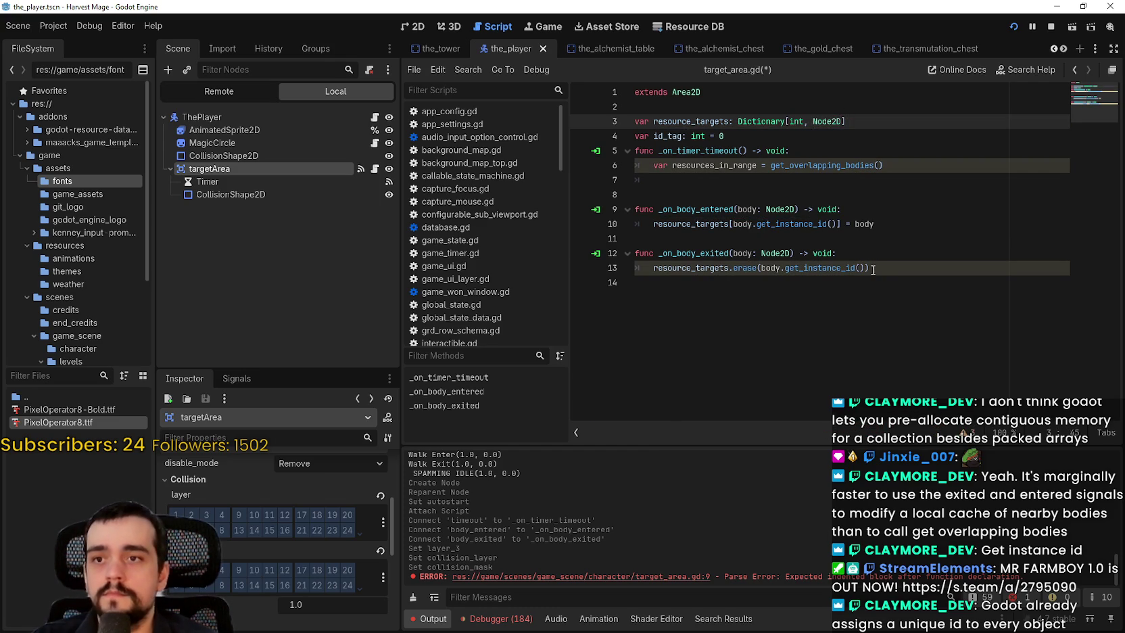
{"action": "left_click", "coordinate": [850, 189]}
Step: Add a blank line after the variables, delete the extra blank line, and save
{"action": "left_click", "coordinate": [839, 138]}
{"action": "key", "text": "Return"}
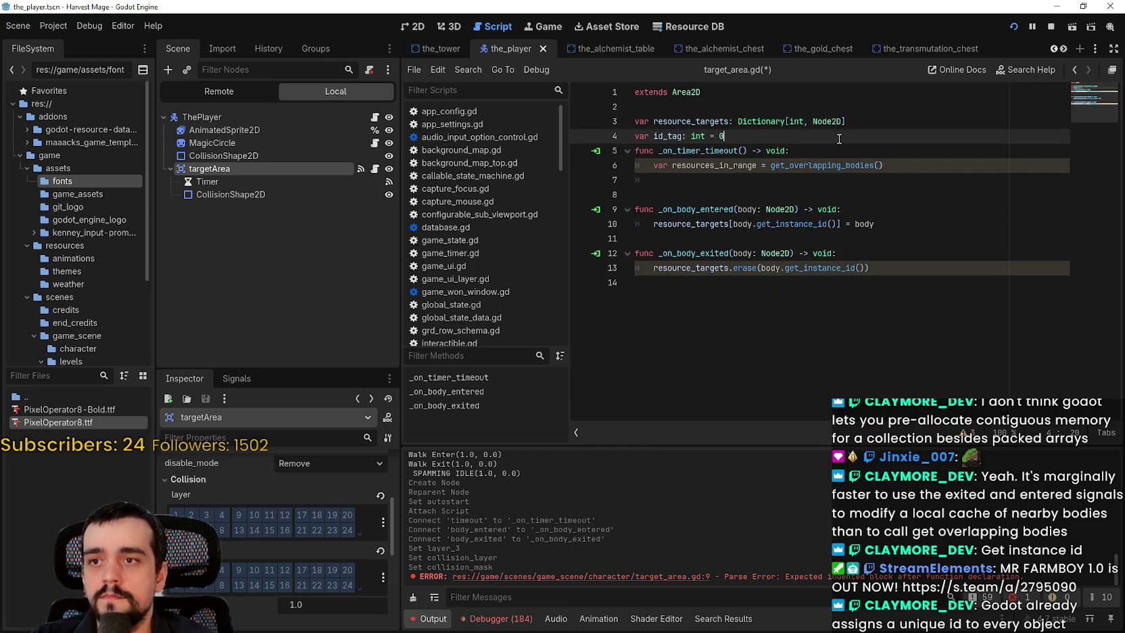
{"action": "key", "text": "ctrl+s"}
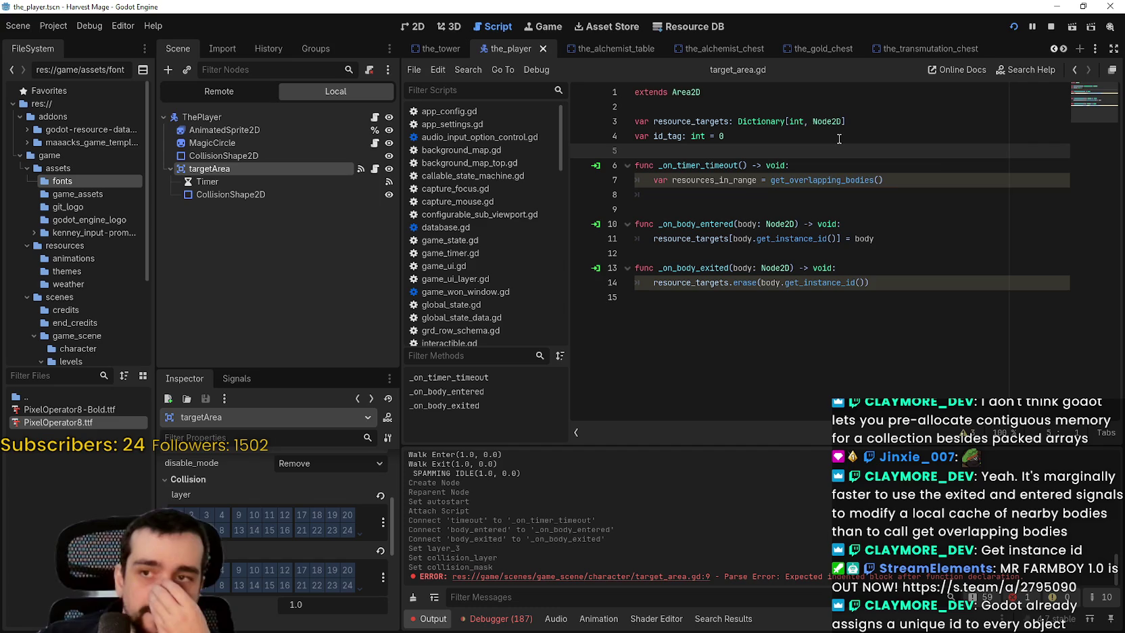
{"action": "left_click", "coordinate": [771, 209]}
{"action": "key", "text": "BackSpace"}
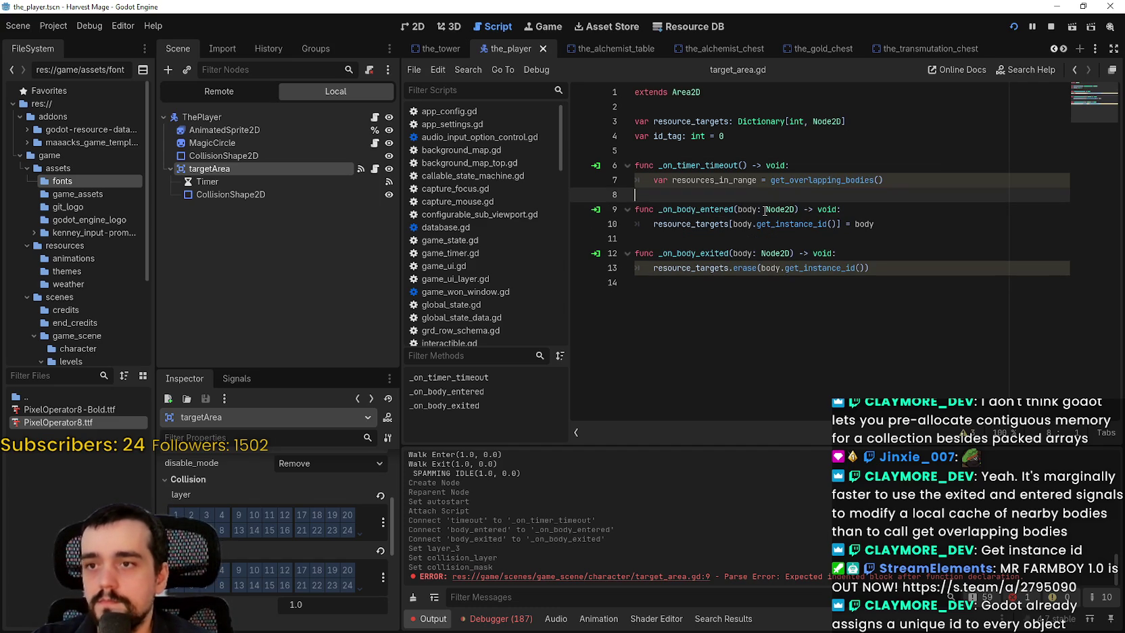
{"action": "key", "text": "ctrl+s"}
Step: Show the list of 3 script warnings
{"action": "left_click", "coordinate": [813, 305]}
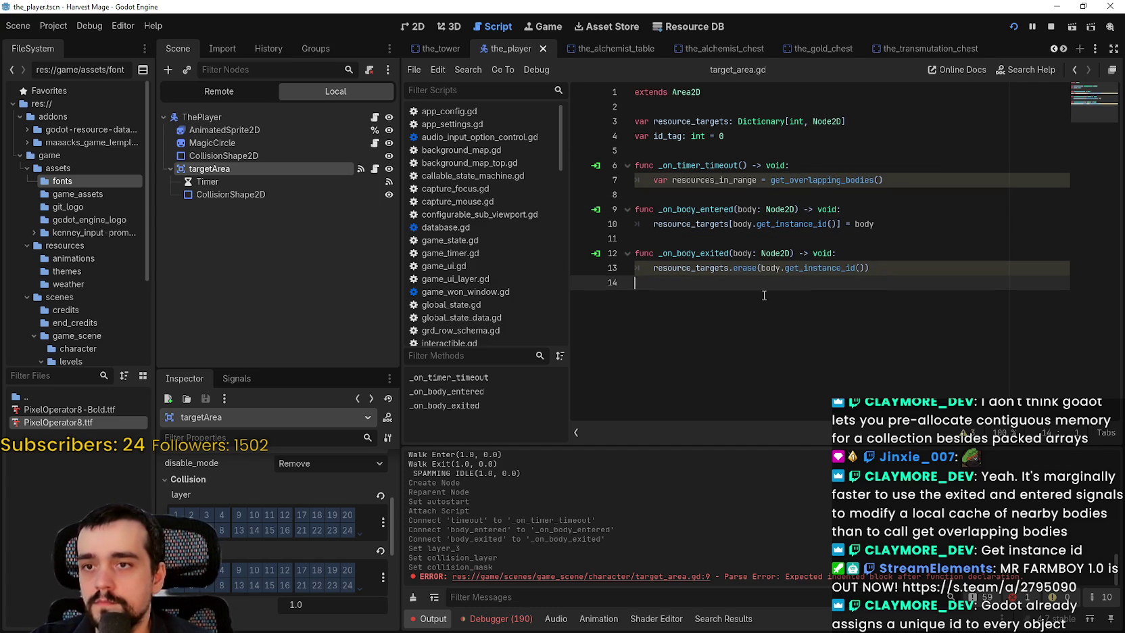
{"action": "mouse_move", "coordinate": [757, 271]}
{"action": "left_click", "coordinate": [968, 433]}
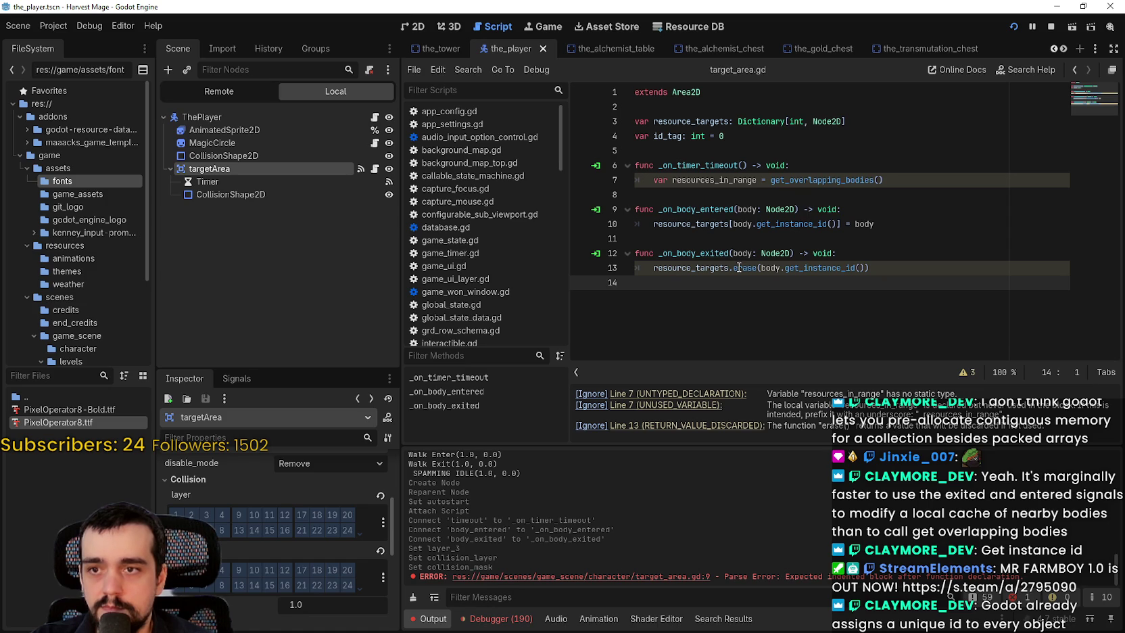
{"action": "mouse_move", "coordinate": [739, 268]}
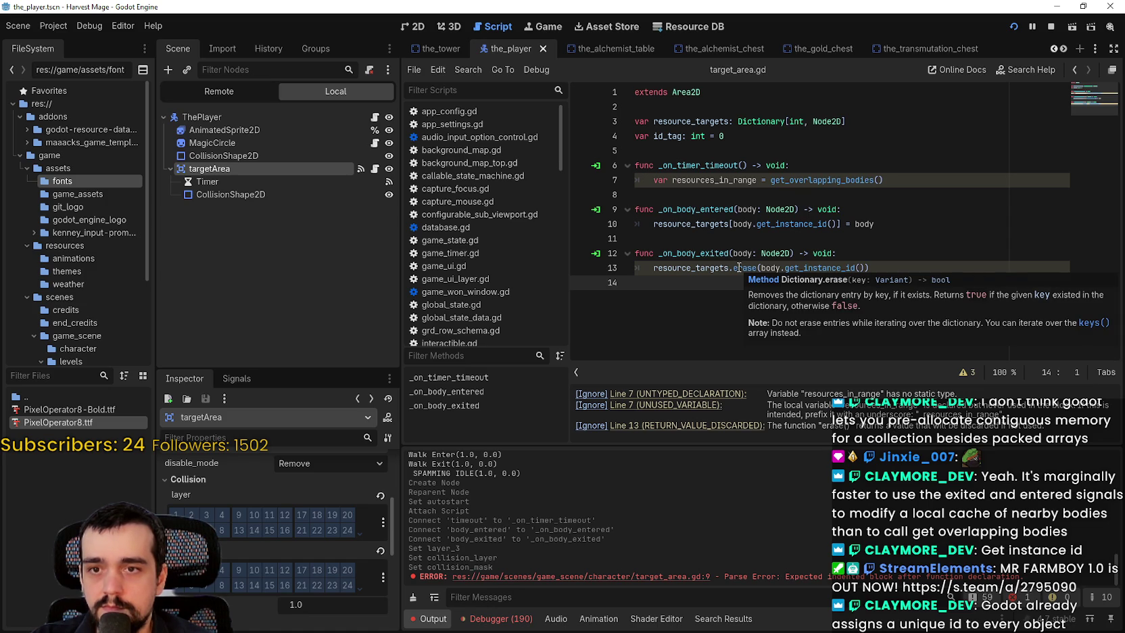
{"action": "left_click", "coordinate": [884, 268]}
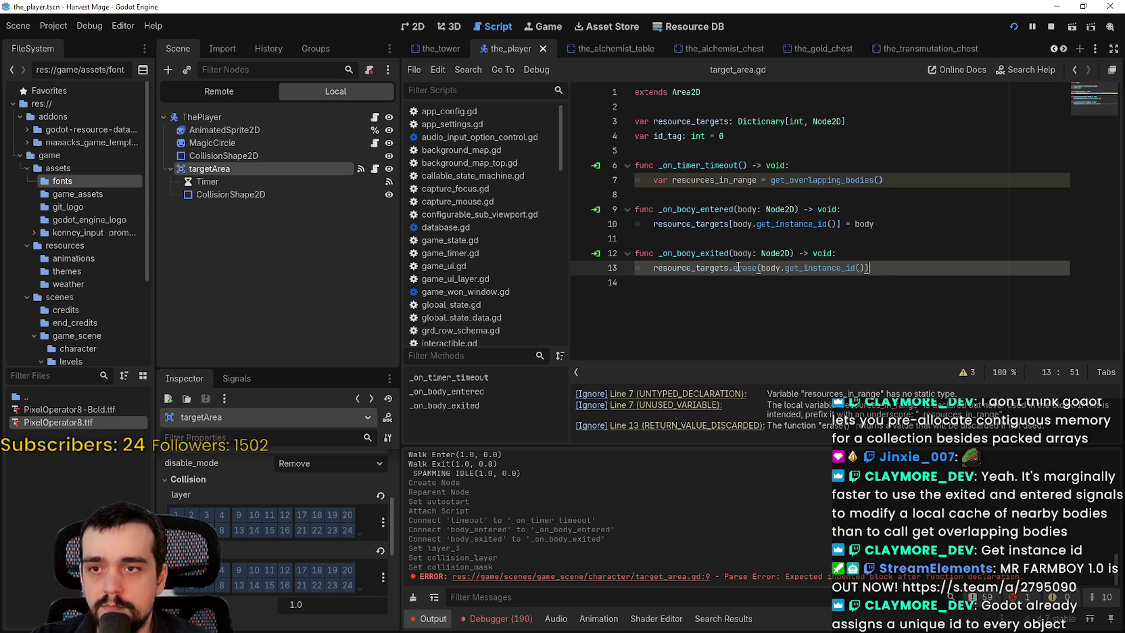
{"action": "mouse_move", "coordinate": [739, 267]}
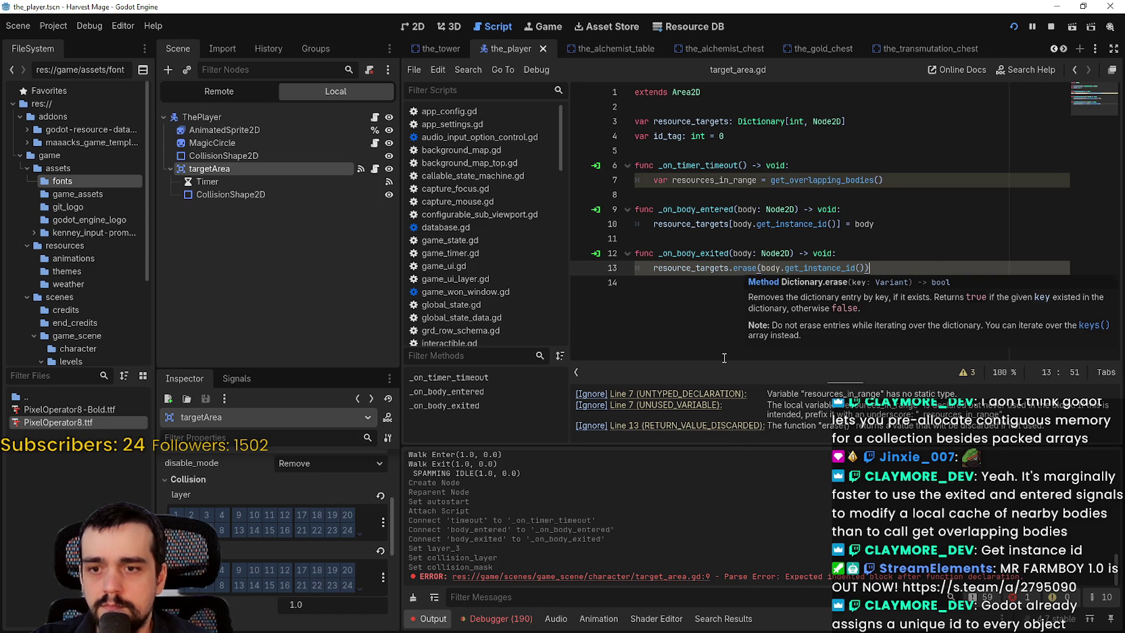
{"action": "left_click", "coordinate": [832, 223]}
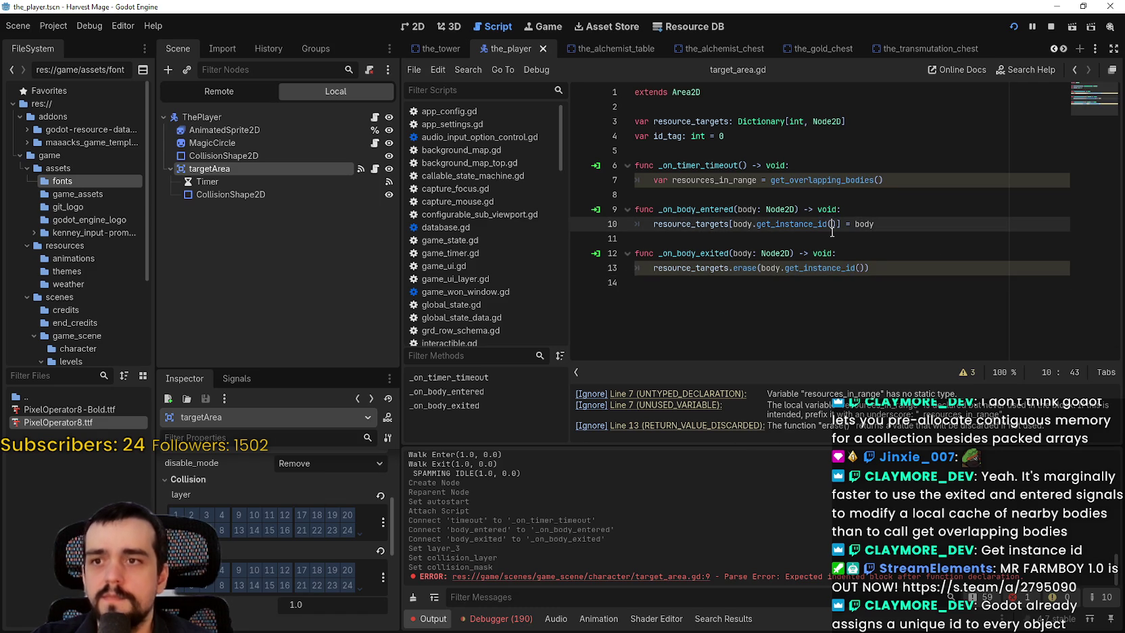
{"action": "left_click", "coordinate": [790, 194]}
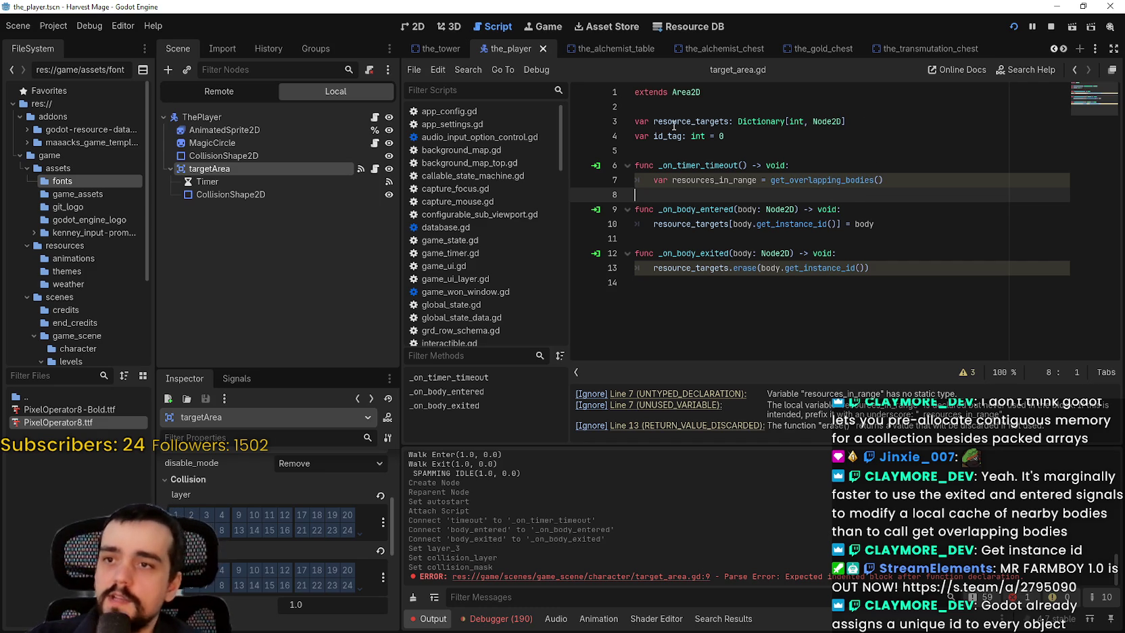
{"action": "key", "text": "ctrl+s"}
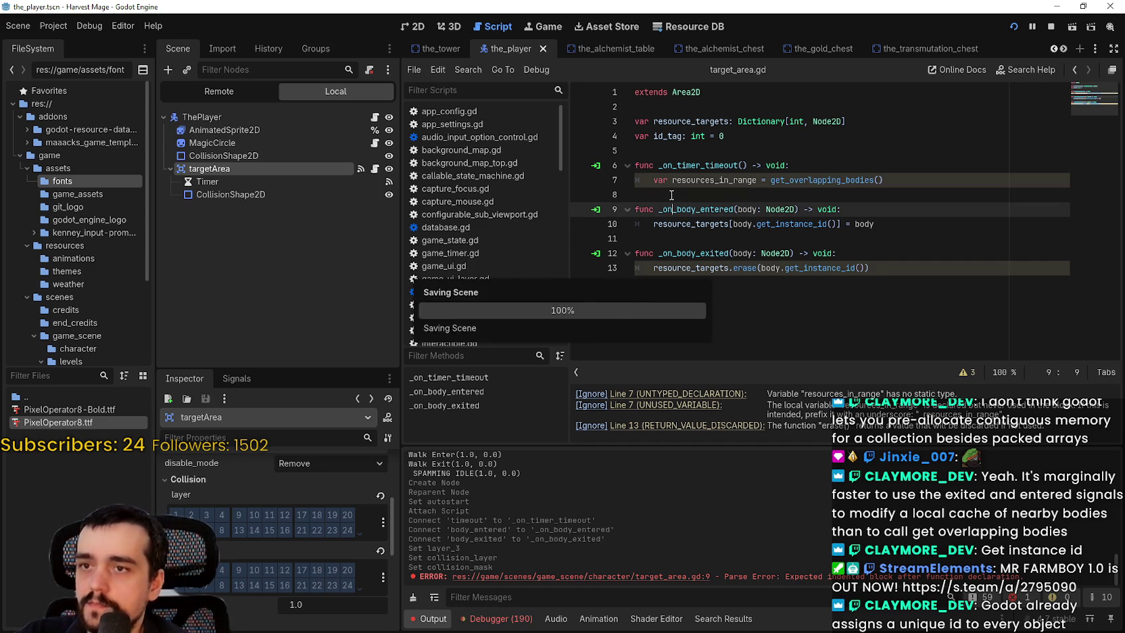
{"action": "double_click", "coordinate": [715, 180]}
{"action": "left_click", "coordinate": [913, 177]}
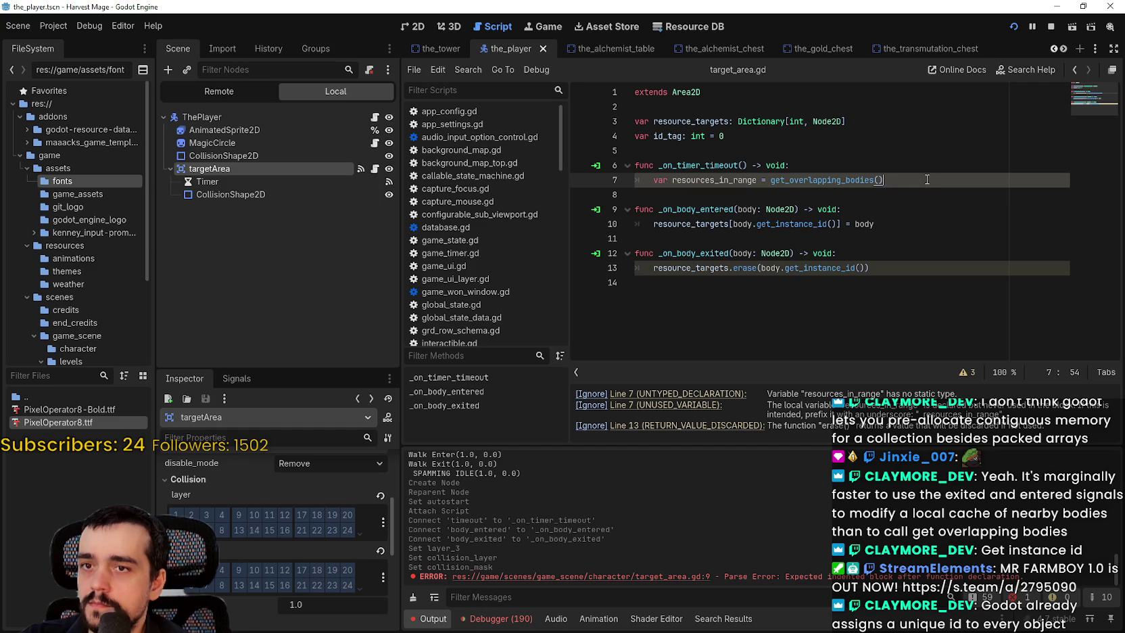
Step: Add print(resources_in_range) below line 7 in the timer callback and save
{"action": "key", "text": "Return"}
{"action": "type", "text": "p"}
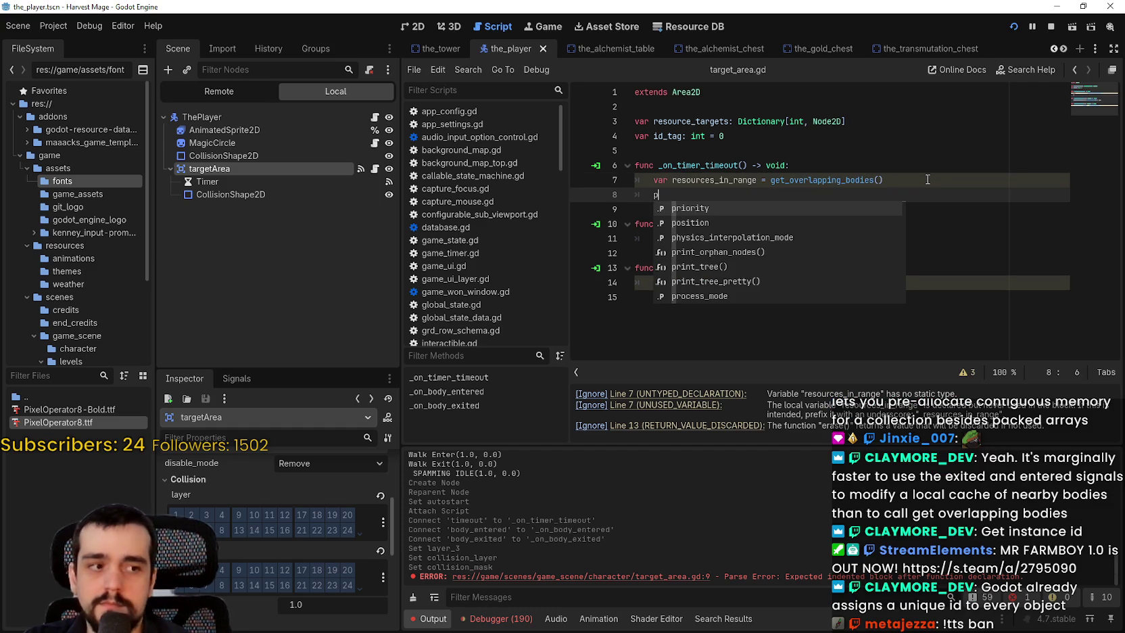
{"action": "type", "text": "rint()"}
{"action": "key", "text": "BackSpace"}
{"action": "type", "text": "resour"}
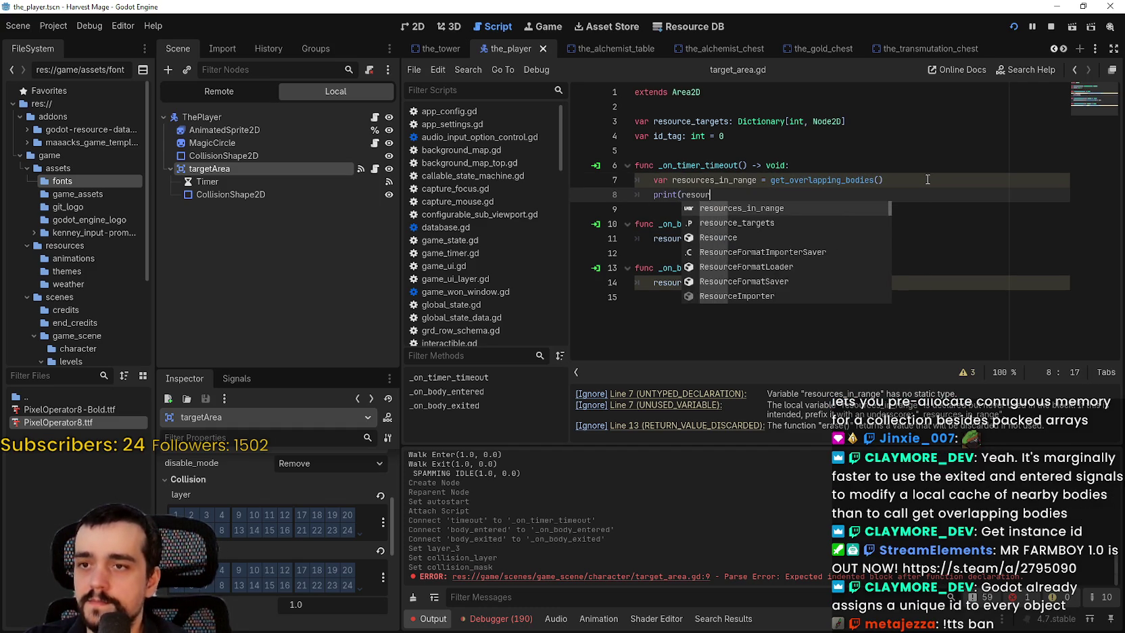
{"action": "key", "text": "Return"}
{"action": "type", "text": ")"}
{"action": "key", "text": "ctrl+s"}
Step: Add print(resource_targets) below the first print line and save
{"action": "left_click", "coordinate": [909, 242]}
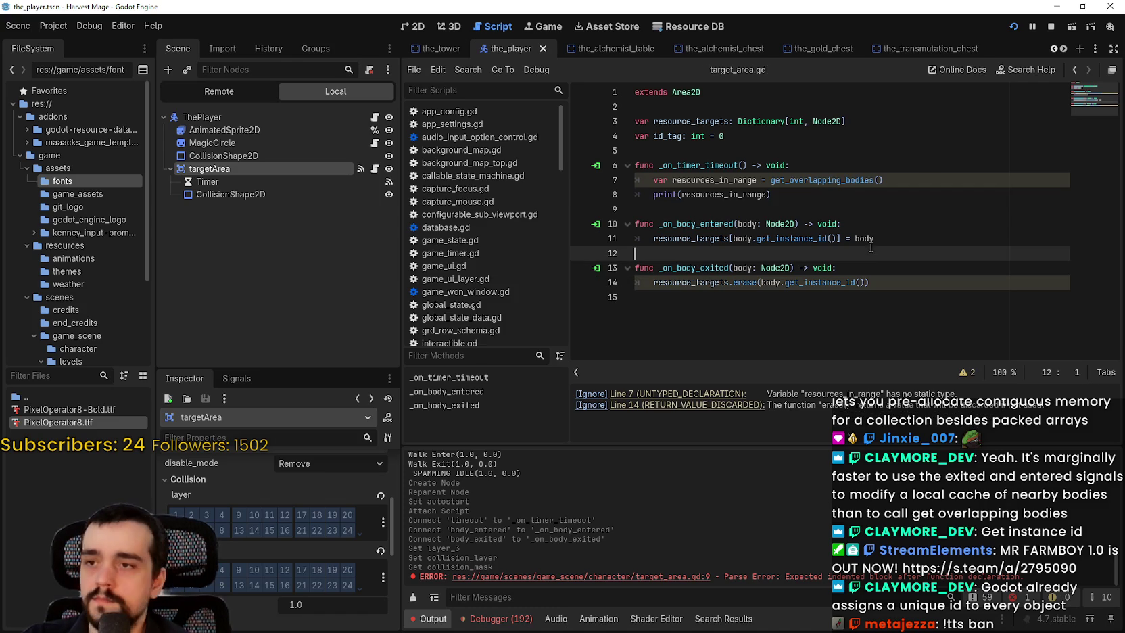
{"action": "left_click", "coordinate": [854, 194]}
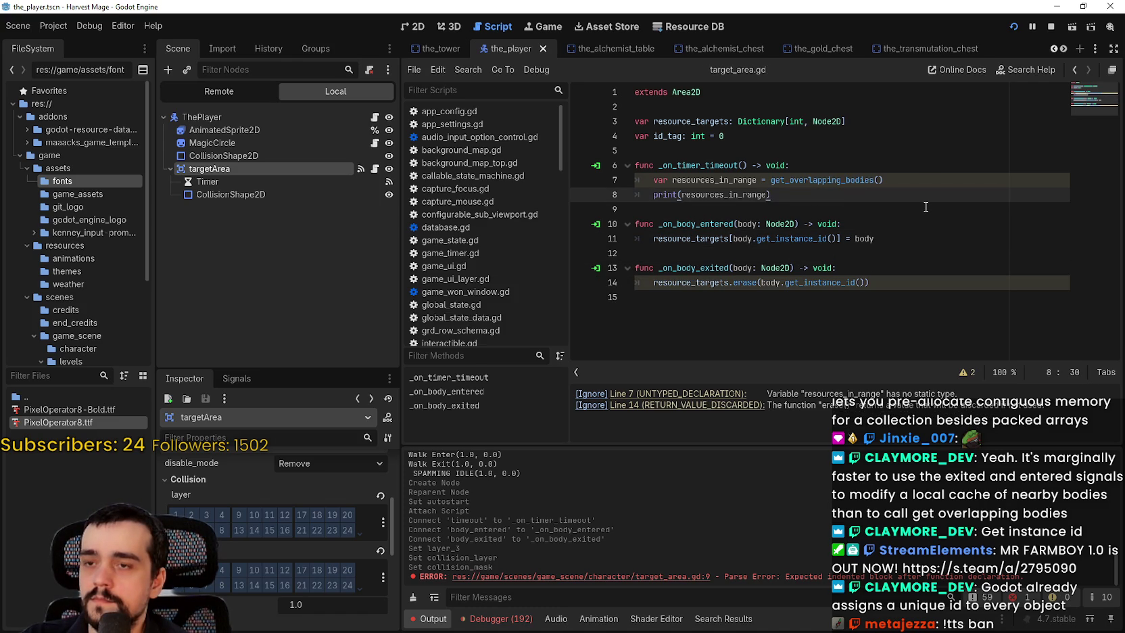
{"action": "key", "text": "Return"}
{"action": "type", "text": "print"}
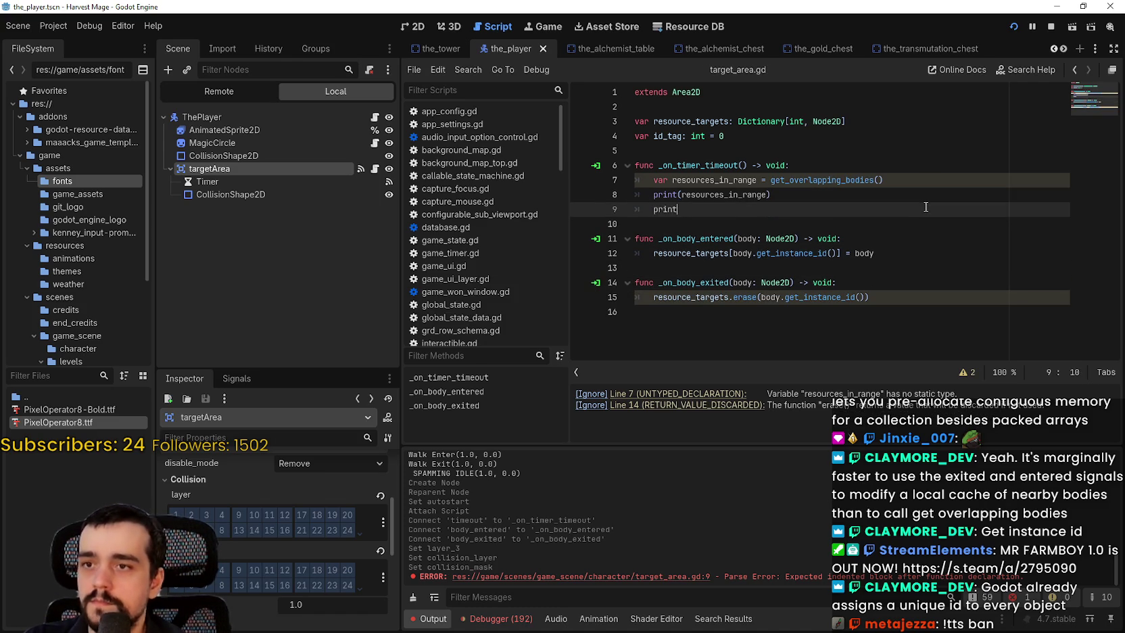
{"action": "type", "text": "(resource"}
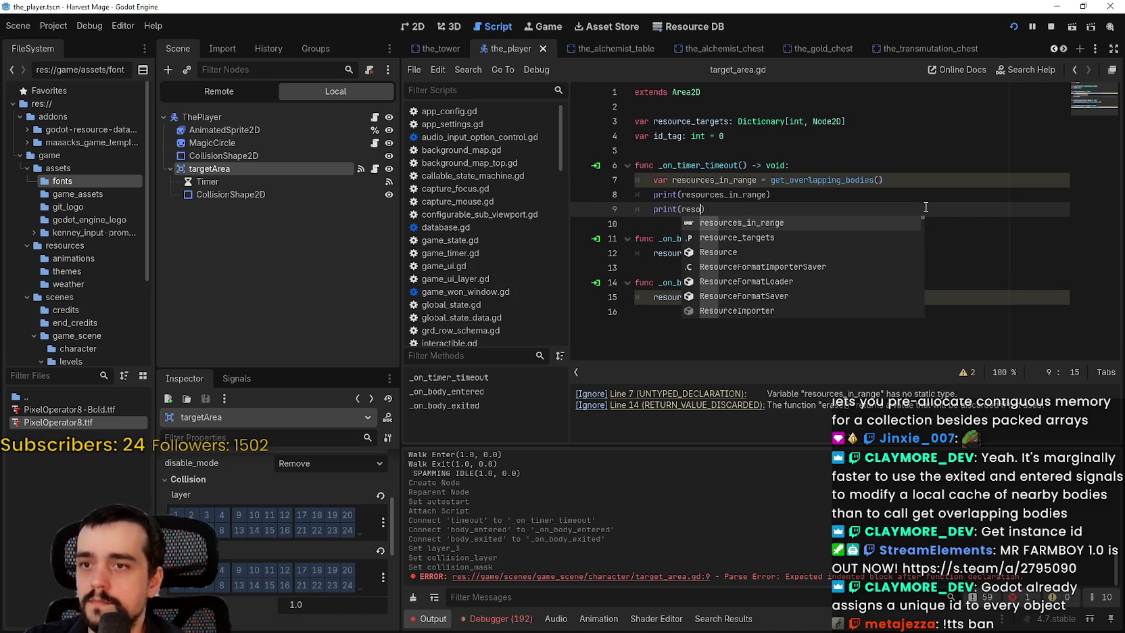
{"action": "type", "text": "_tar"}
{"action": "key", "text": "Return"}
{"action": "key", "text": "ctrl+s"}
Step: Stop the running game
{"action": "left_click", "coordinate": [875, 285]}
{"action": "left_click", "coordinate": [896, 268]}
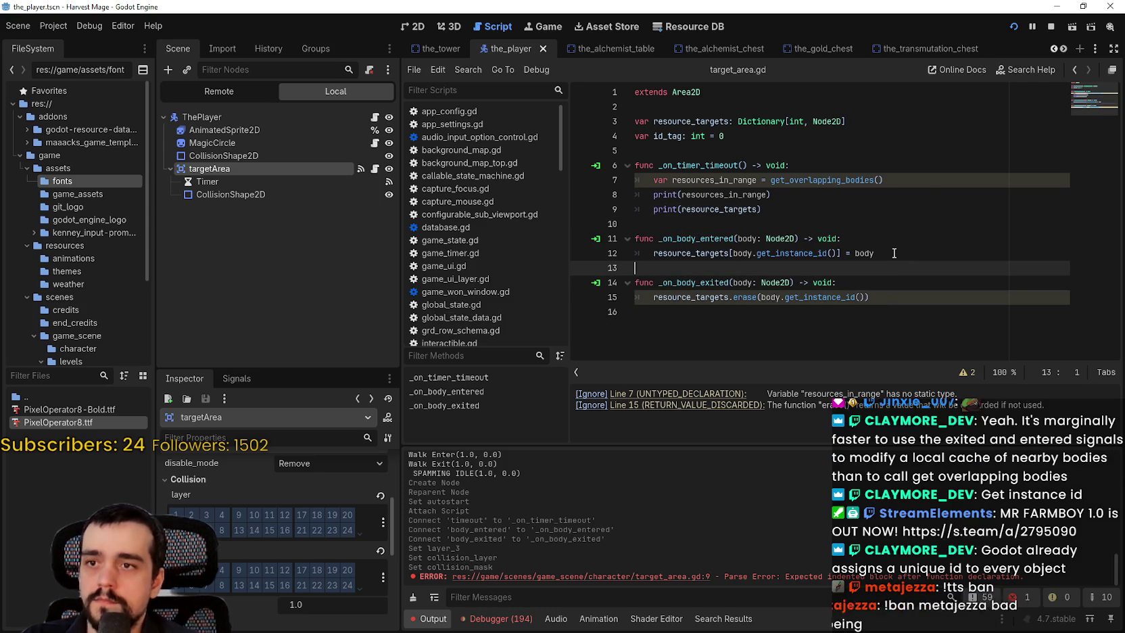
{"action": "left_click", "coordinate": [1051, 27]}
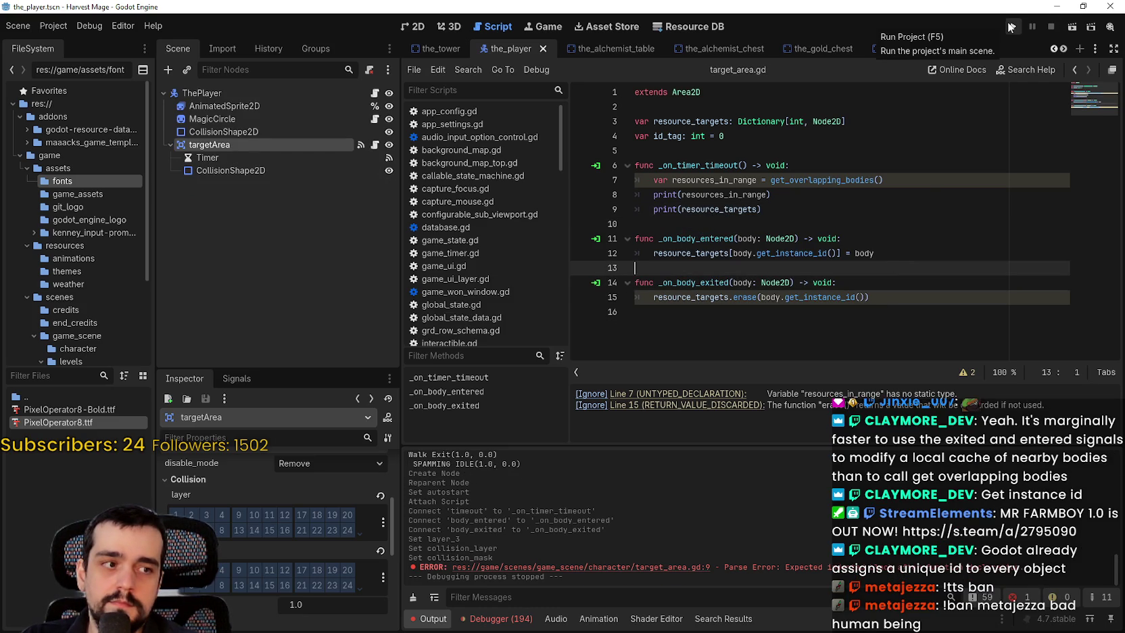
Step: Run the project, continue the save, and switch video to windowed 1280 x 720
{"action": "left_click", "coordinate": [1011, 27]}
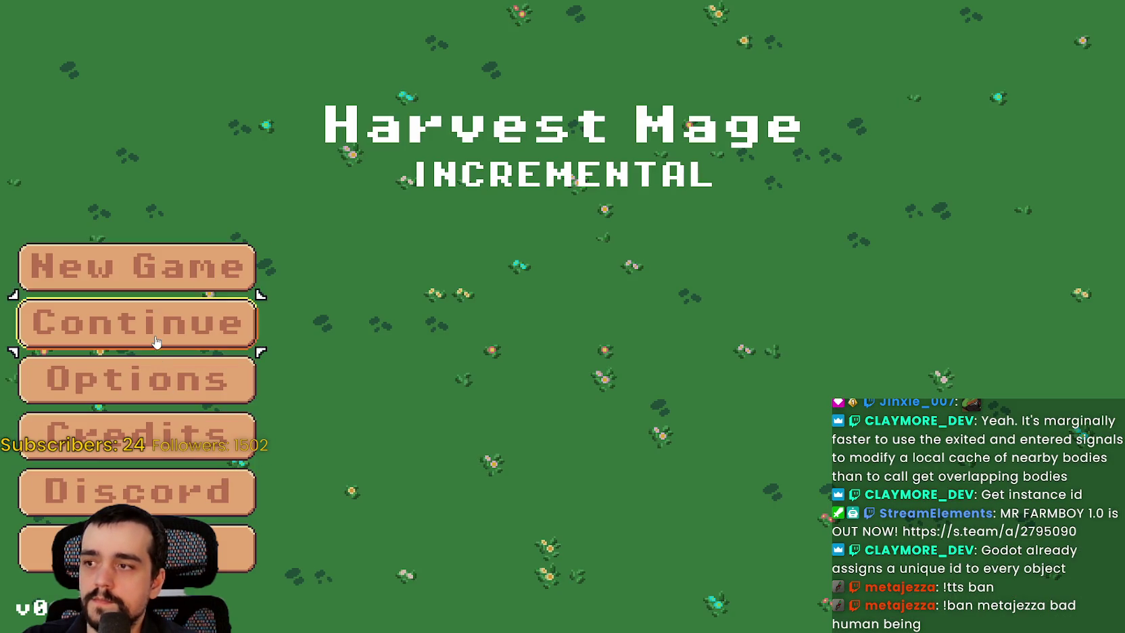
{"action": "left_click", "coordinate": [155, 345]}
{"action": "key", "text": "Escape"}
{"action": "left_click", "coordinate": [352, 321]}
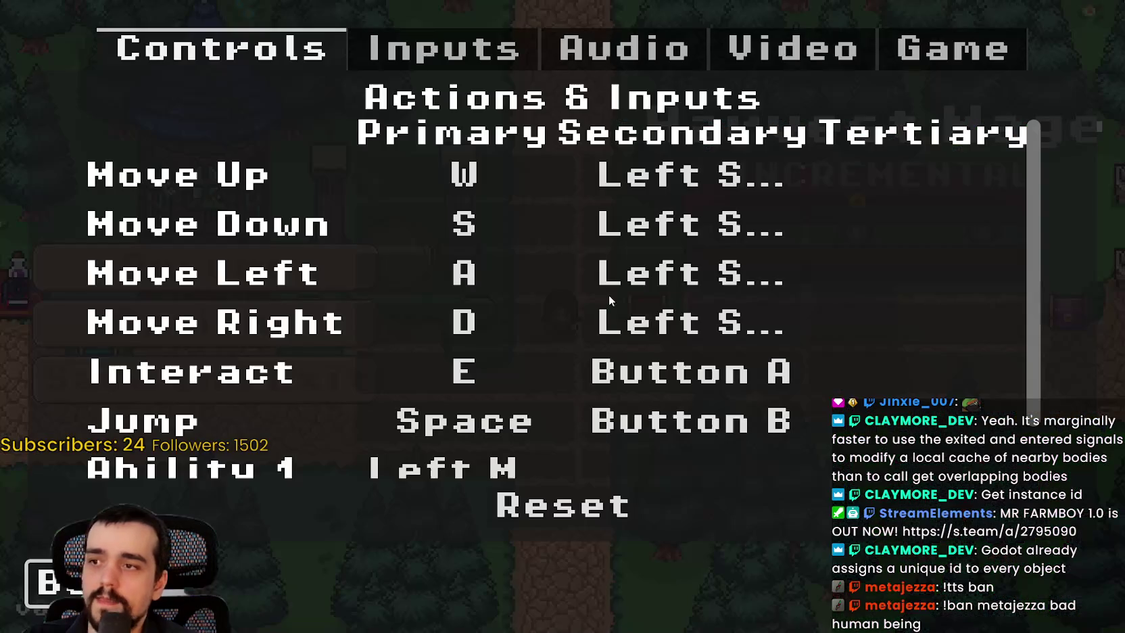
{"action": "left_click", "coordinate": [832, 68]}
{"action": "left_click", "coordinate": [977, 190]}
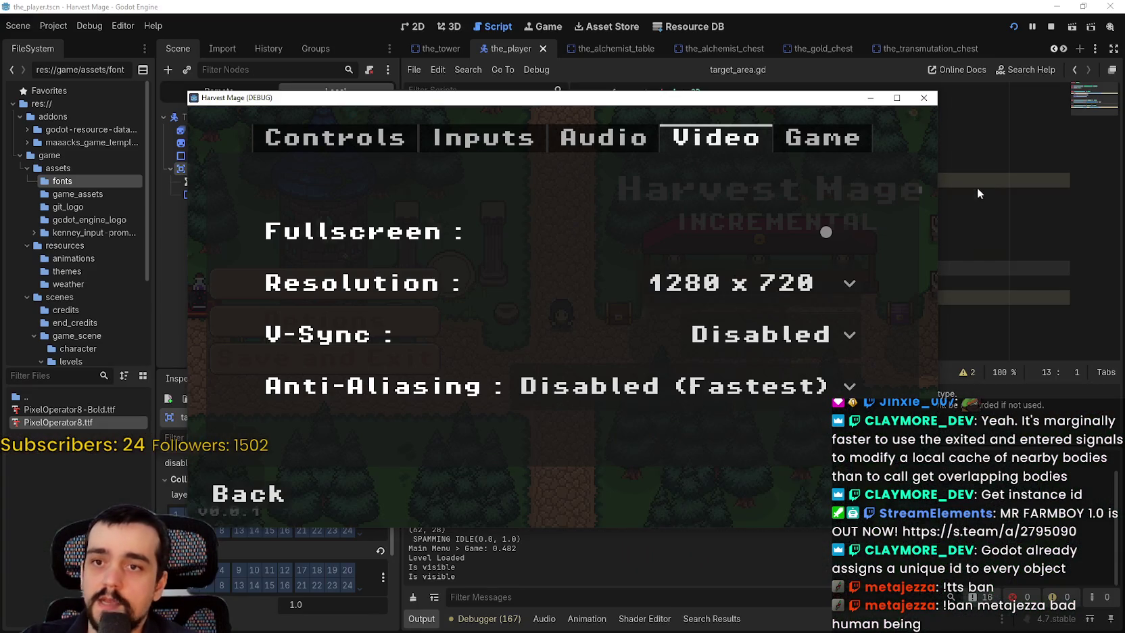
{"action": "left_click", "coordinate": [742, 278]}
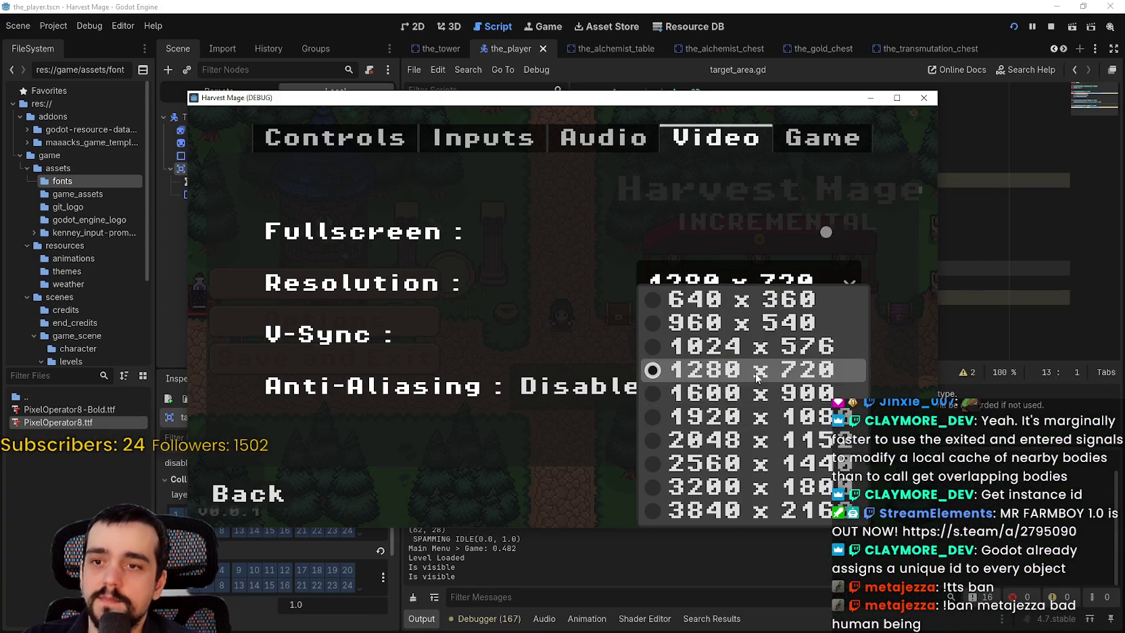
{"action": "left_click", "coordinate": [740, 376]}
{"action": "left_click_drag", "start_coordinate": [747, 99], "coordinate": [782, 3]}
{"action": "left_click", "coordinate": [305, 391]}
{"action": "left_click", "coordinate": [361, 188]}
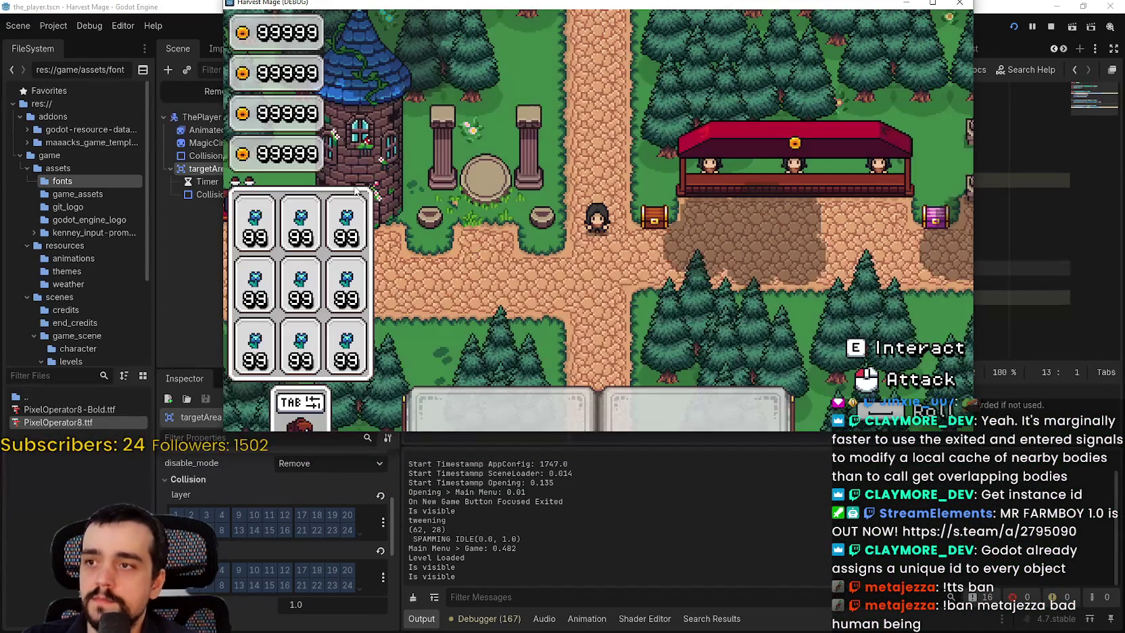
Step: Walk the player into the crop field with WASD, then close the game window
{"action": "key", "text": "a"}
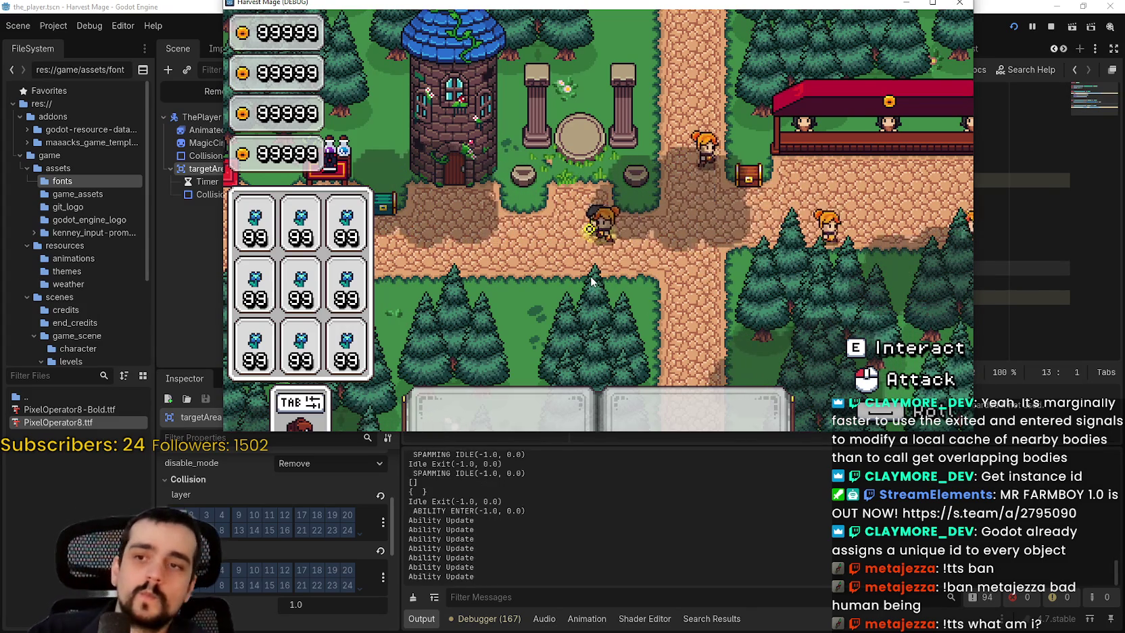
{"action": "key", "text": "a"}
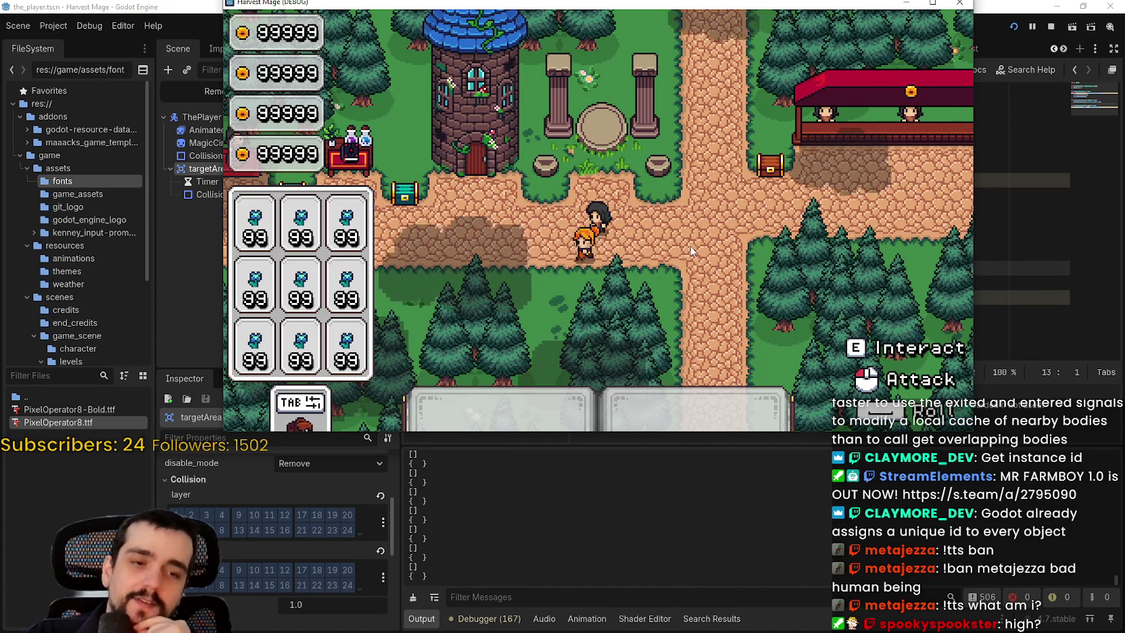
{"action": "key", "text": "w"}
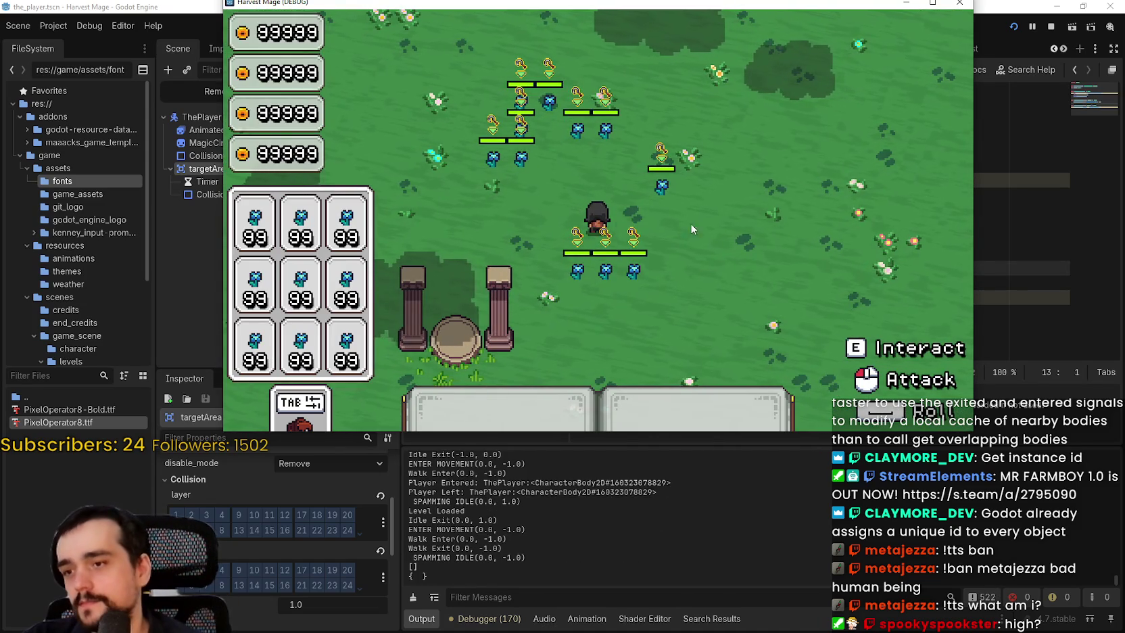
{"action": "key", "text": "s"}
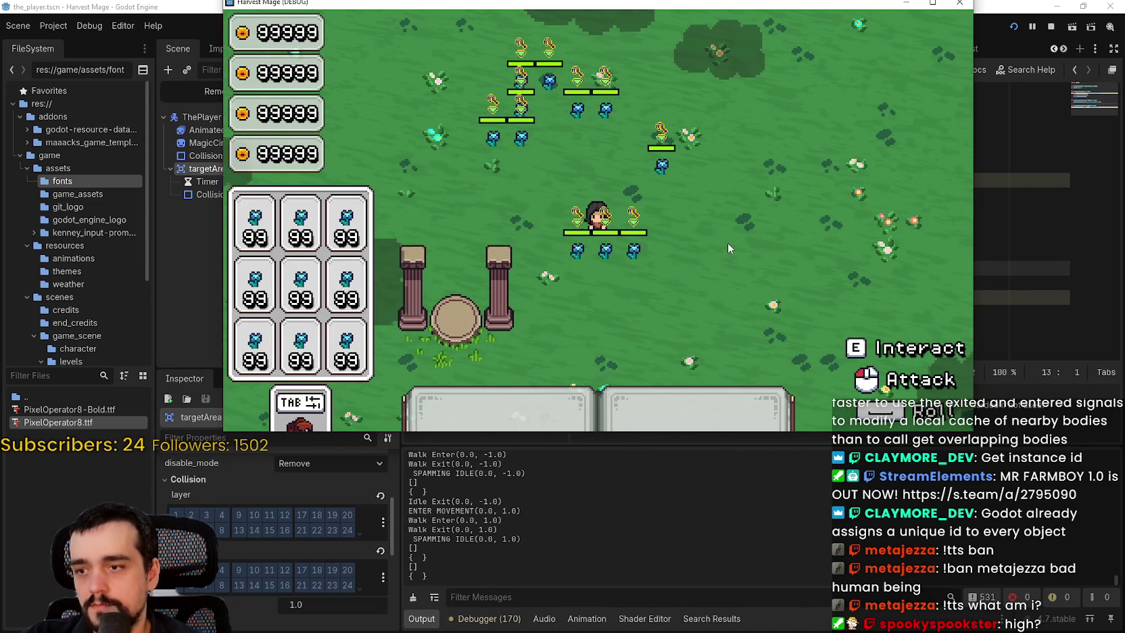
{"action": "key", "text": "d"}
{"action": "key", "text": "w"}
{"action": "left_click", "coordinate": [1054, 26]}
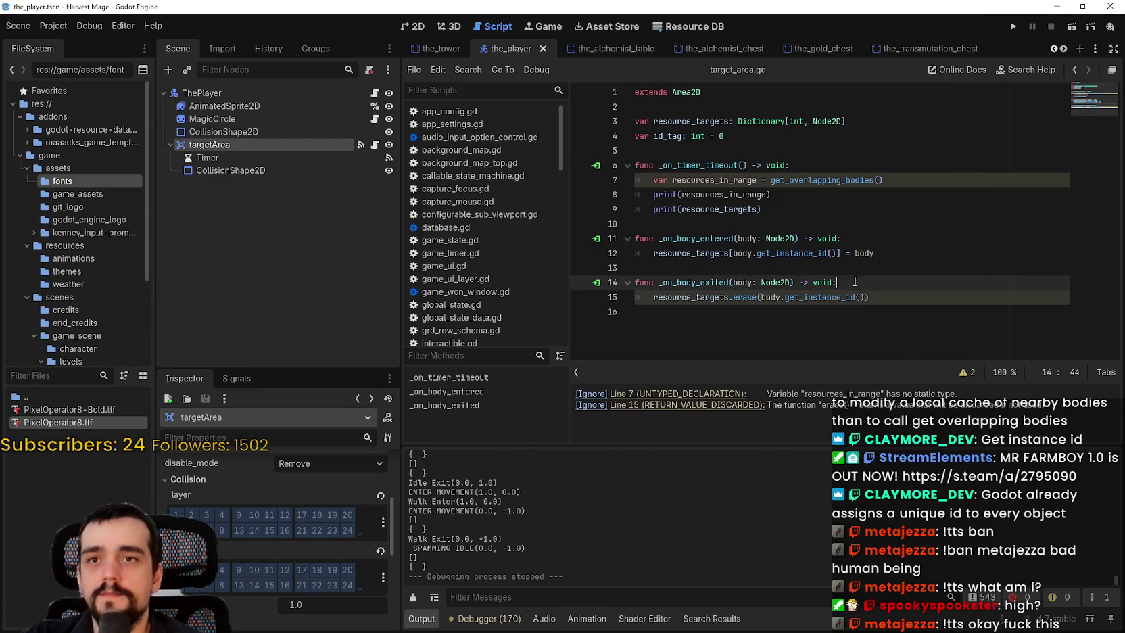
{"action": "left_click", "coordinate": [71, 377]}
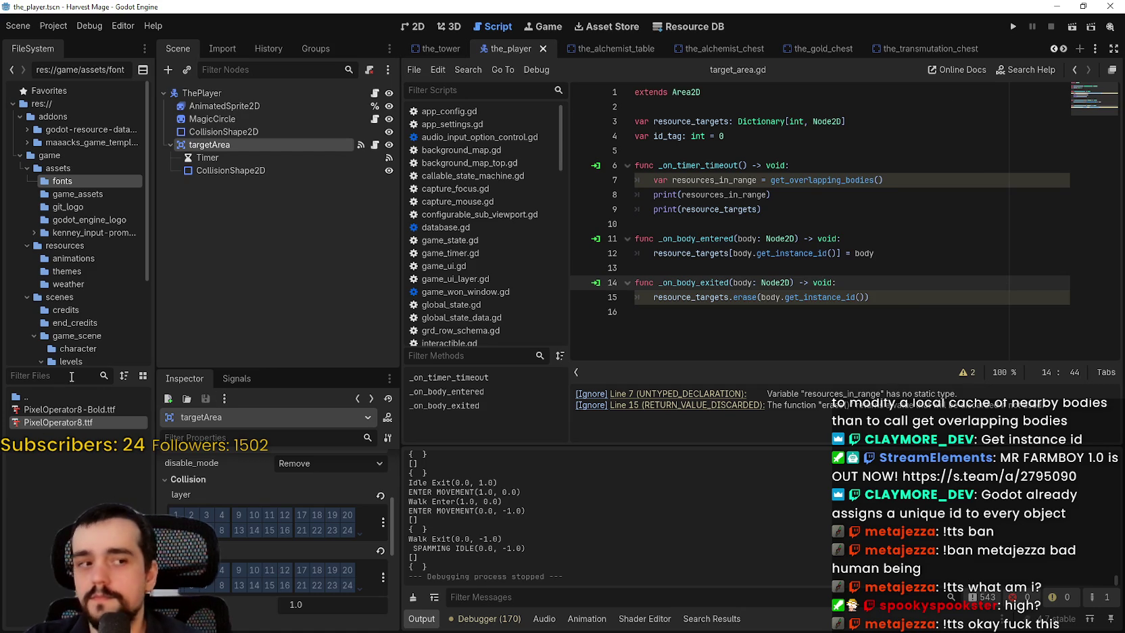
{"action": "type", "text": "resource"}
{"action": "double_click", "coordinate": [48, 435]}
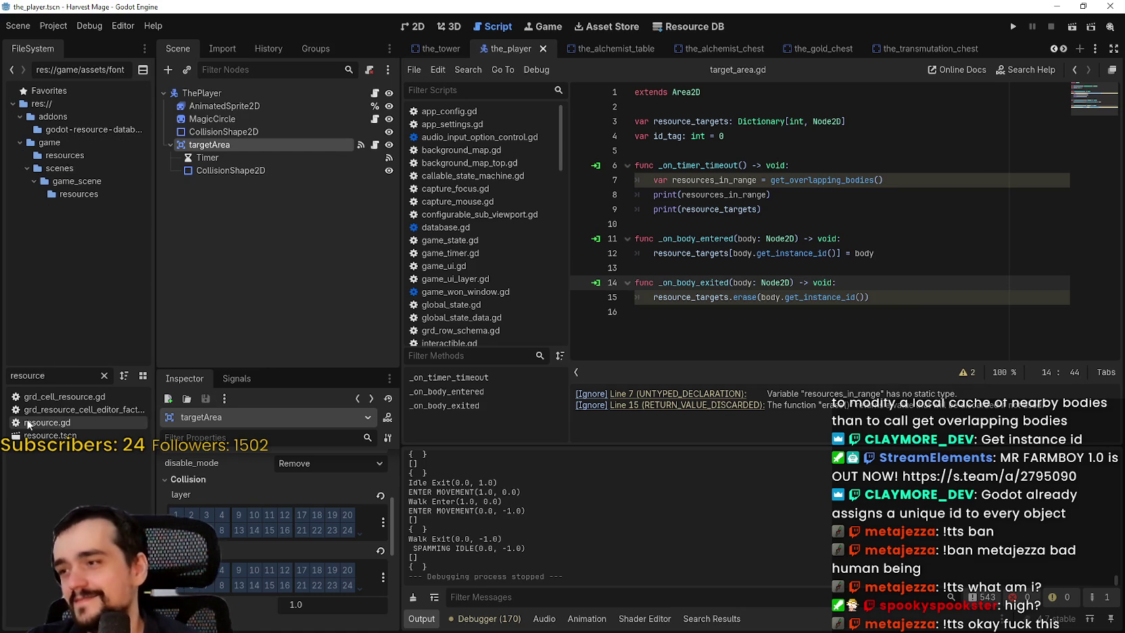
{"action": "left_click", "coordinate": [240, 93]}
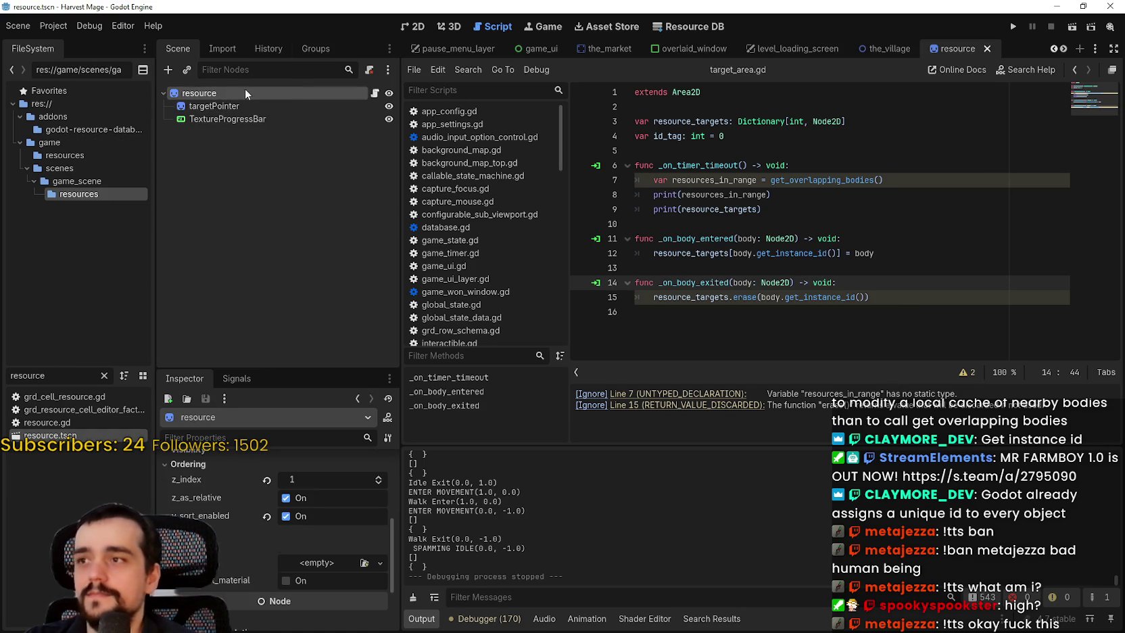
{"action": "key", "text": "ctrl+F1"}
{"action": "scroll", "coordinate": [255, 559], "scroll_direction": "down", "scroll_amount": 2}
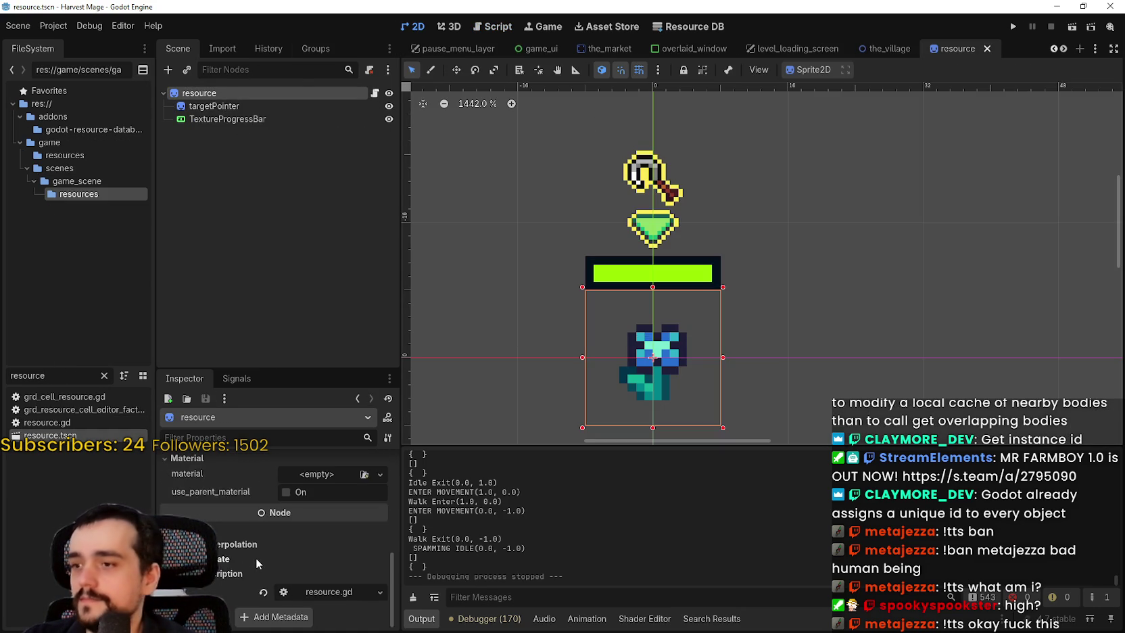
{"action": "scroll", "coordinate": [250, 559], "scroll_direction": "up", "scroll_amount": 3}
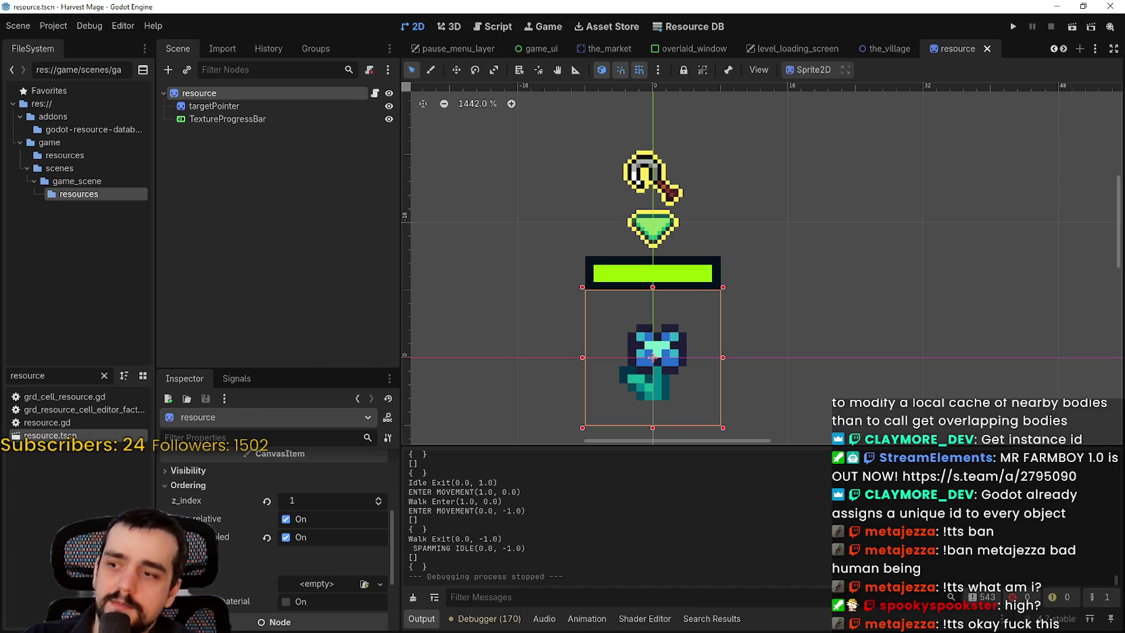
{"action": "scroll", "coordinate": [201, 503], "scroll_direction": "up", "scroll_amount": 3}
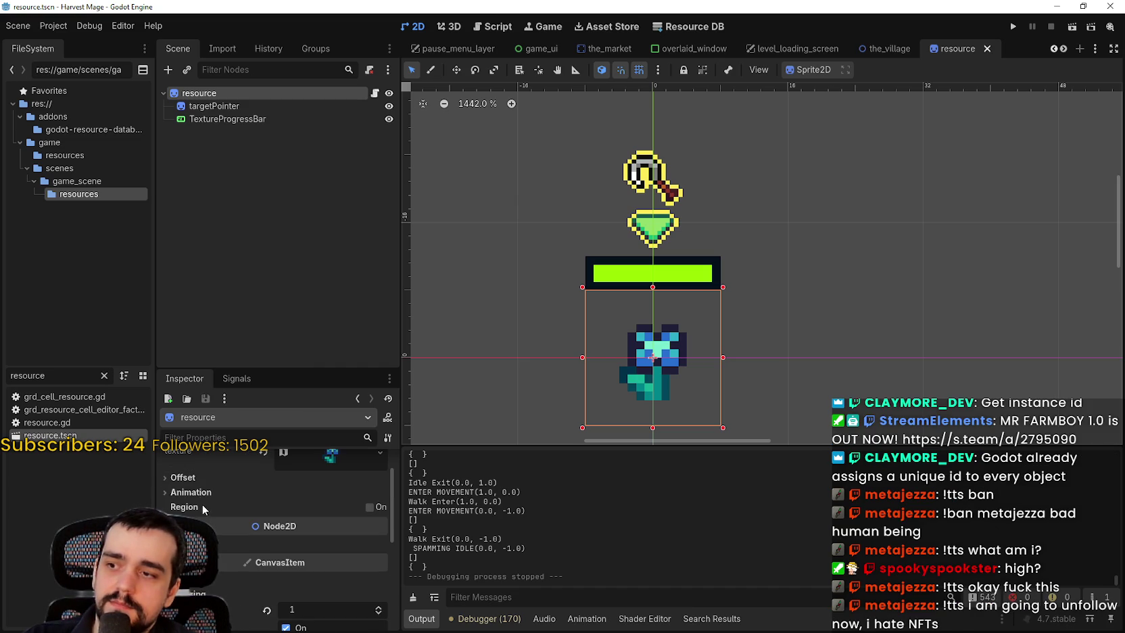
{"action": "scroll", "coordinate": [240, 559], "scroll_direction": "down", "scroll_amount": 1}
{"action": "left_click", "coordinate": [198, 518]}
{"action": "scroll", "coordinate": [240, 561], "scroll_direction": "down", "scroll_amount": 3}
{"action": "right_click", "coordinate": [214, 93]}
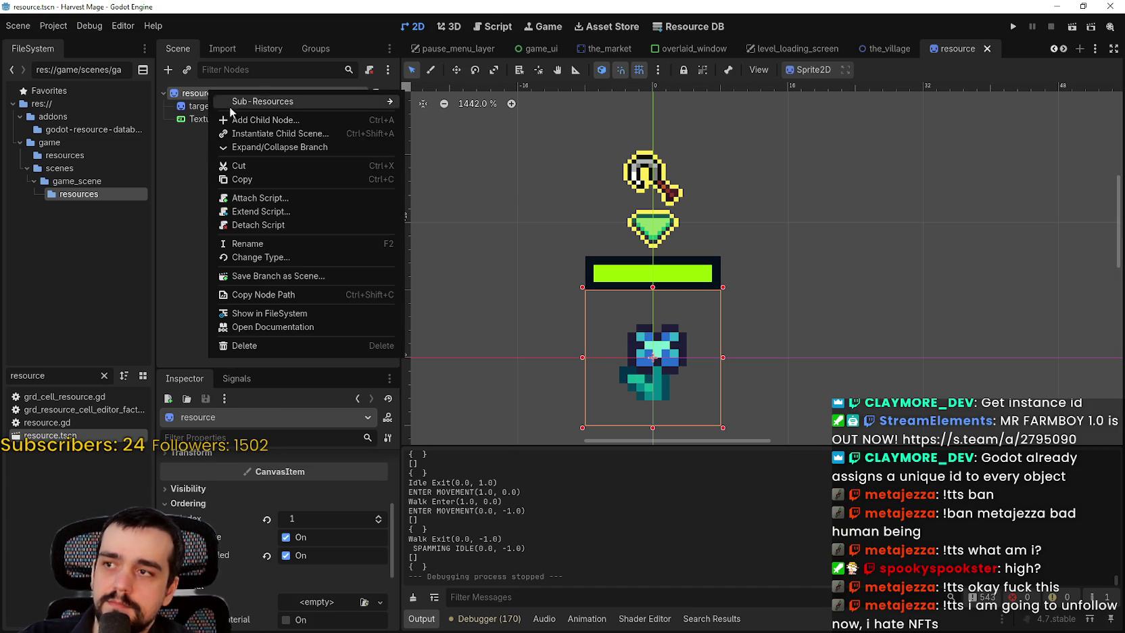
{"action": "left_click", "coordinate": [184, 96]}
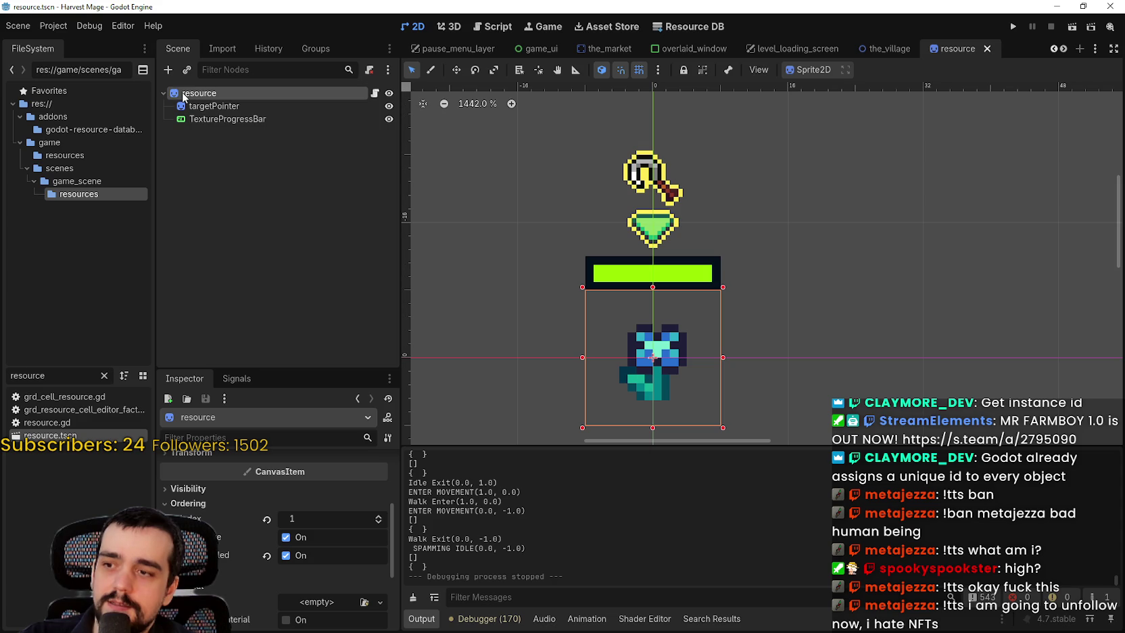
{"action": "scroll", "coordinate": [329, 519], "scroll_direction": "up", "scroll_amount": 5}
{"action": "right_click", "coordinate": [328, 489]}
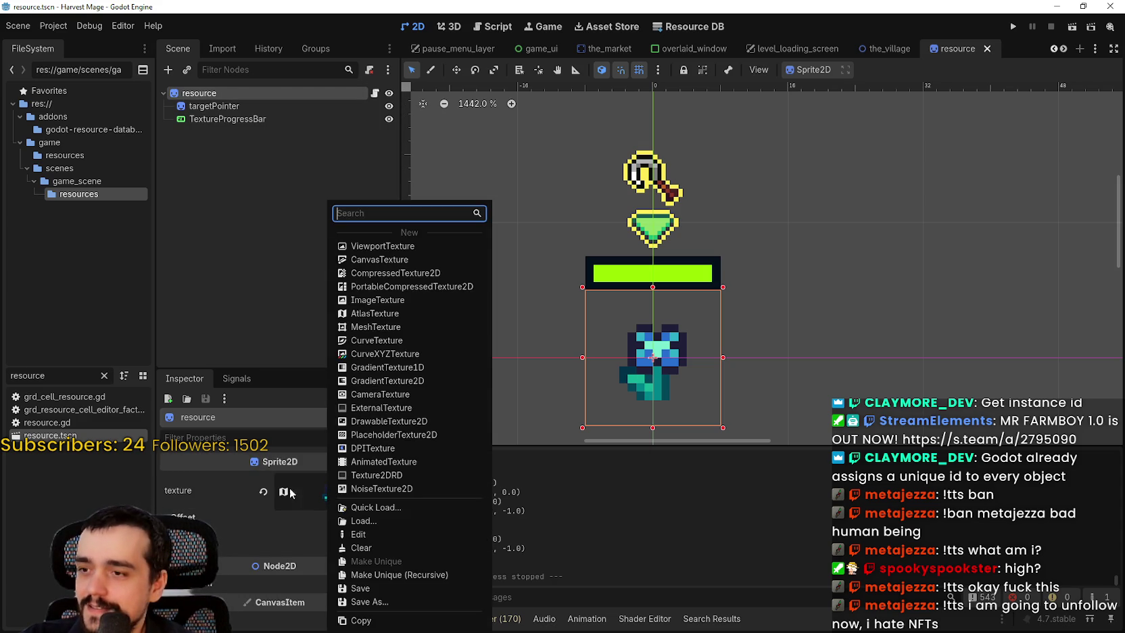
{"action": "right_click", "coordinate": [197, 489]}
{"action": "left_click", "coordinate": [196, 95]}
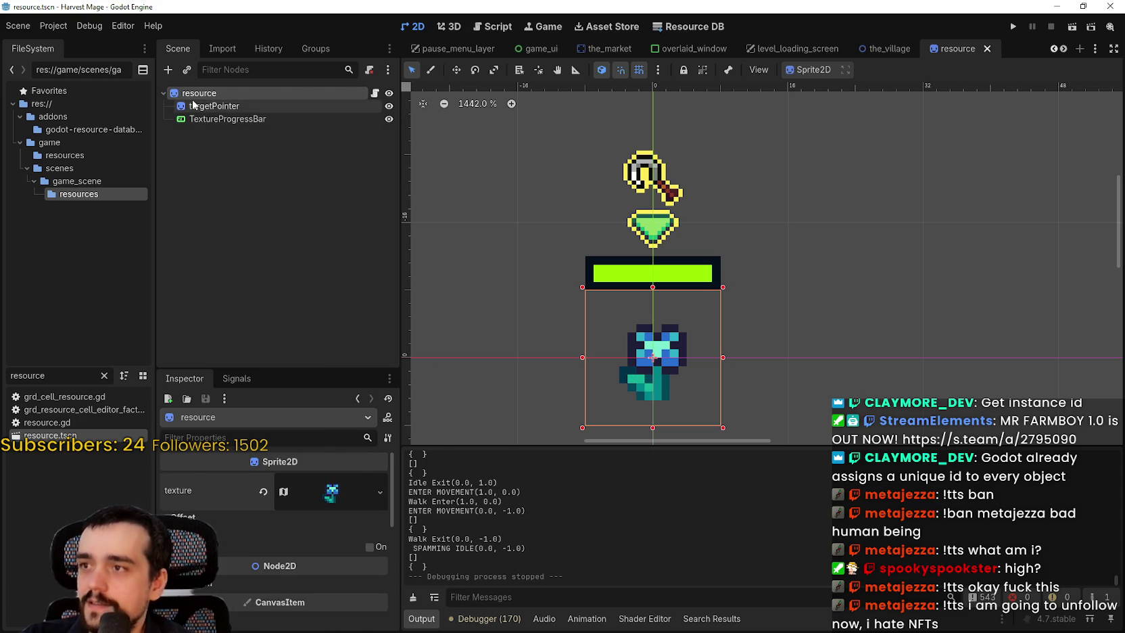
Step: Add a Sprite2D child to resource and move it above targetPointer
{"action": "right_click", "coordinate": [193, 92]}
{"action": "left_click", "coordinate": [250, 123]}
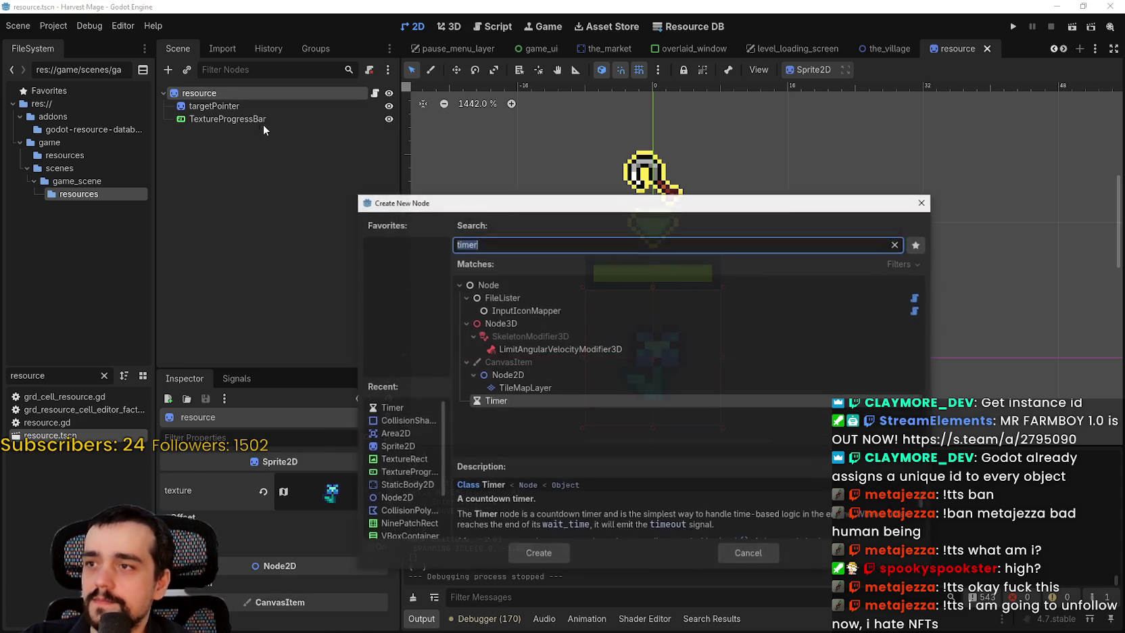
{"action": "type", "text": "npc"}
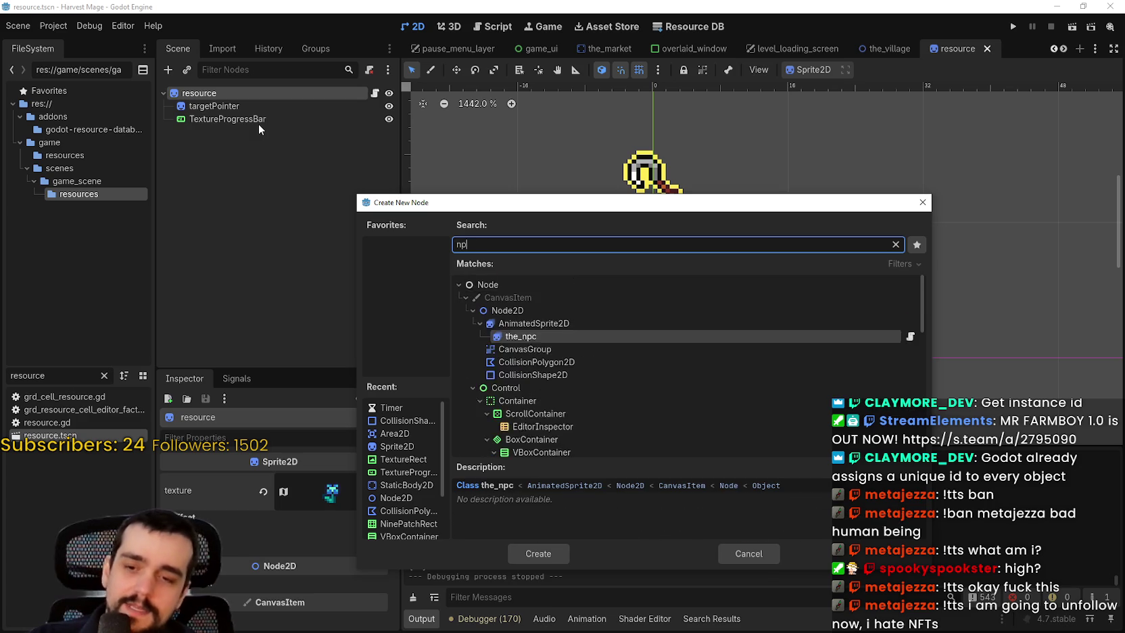
{"action": "key", "text": "BackSpace"}
{"action": "key", "text": "BackSpace"}
{"action": "key", "text": "BackSpace"}
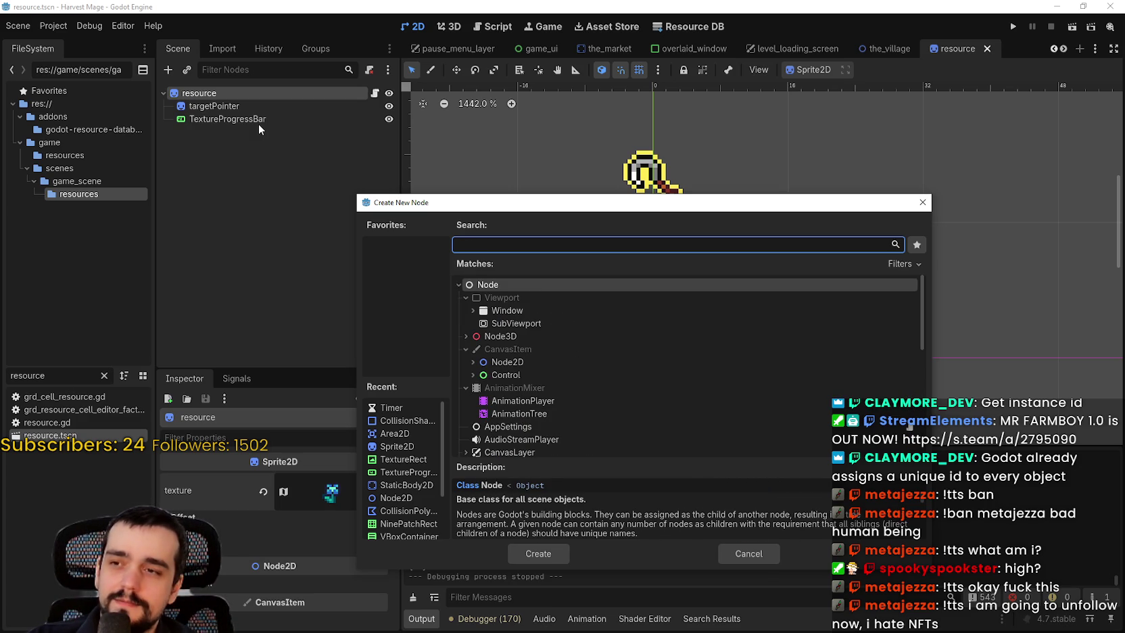
{"action": "type", "text": "s"}
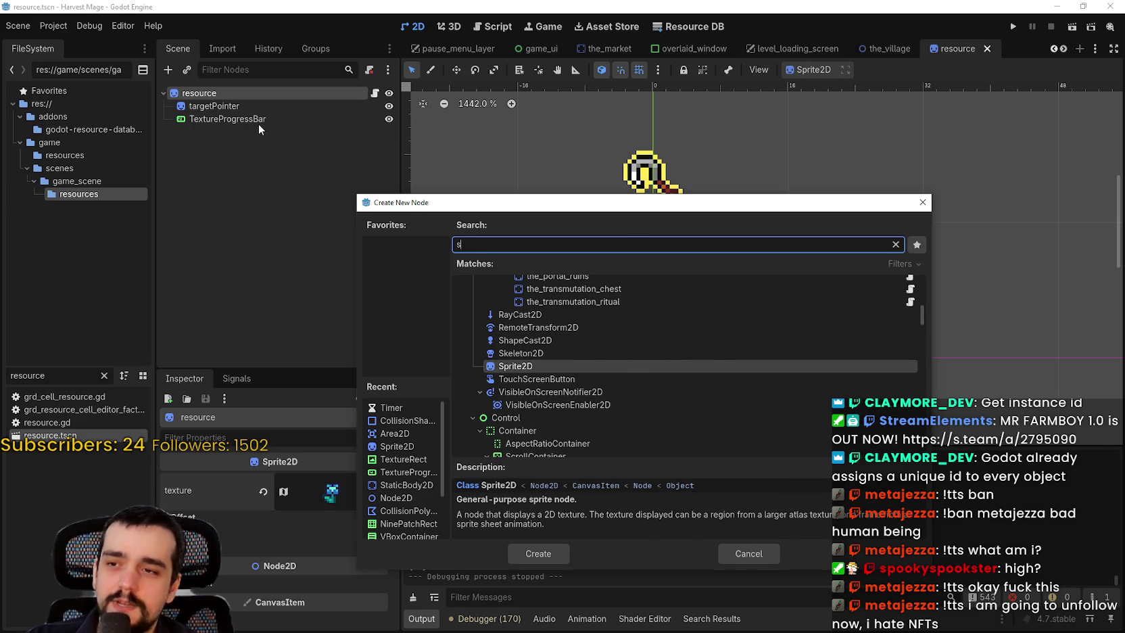
{"action": "key", "text": "Return"}
{"action": "left_click_drag", "start_coordinate": [224, 133], "coordinate": [203, 101]}
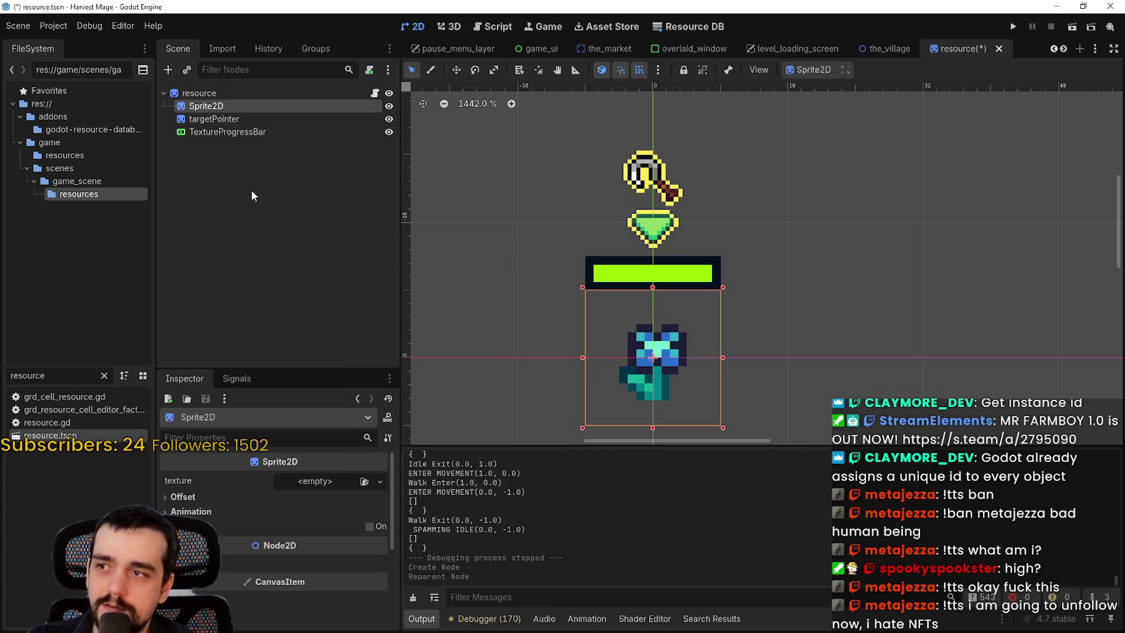
Step: Paste the flower texture into the new Sprite2D and save the scene
{"action": "right_click", "coordinate": [220, 485]}
{"action": "left_click", "coordinate": [268, 506]}
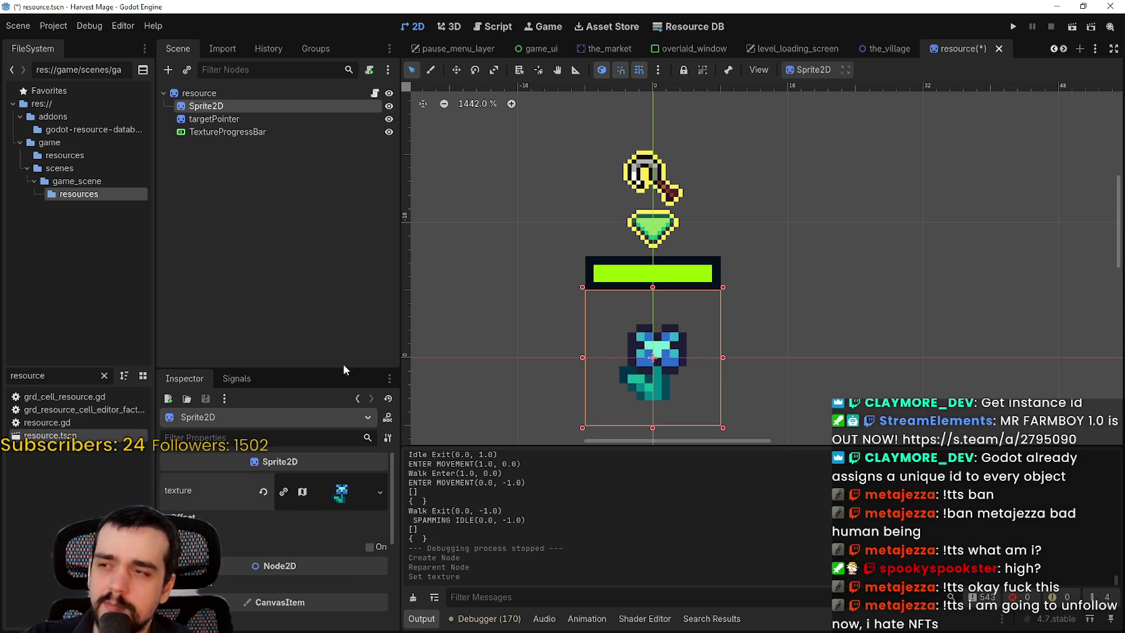
{"action": "key", "text": "ctrl+s"}
Step: Select the resource root node and bring up its node options
{"action": "scroll", "coordinate": [273, 534], "scroll_direction": "down", "scroll_amount": 5}
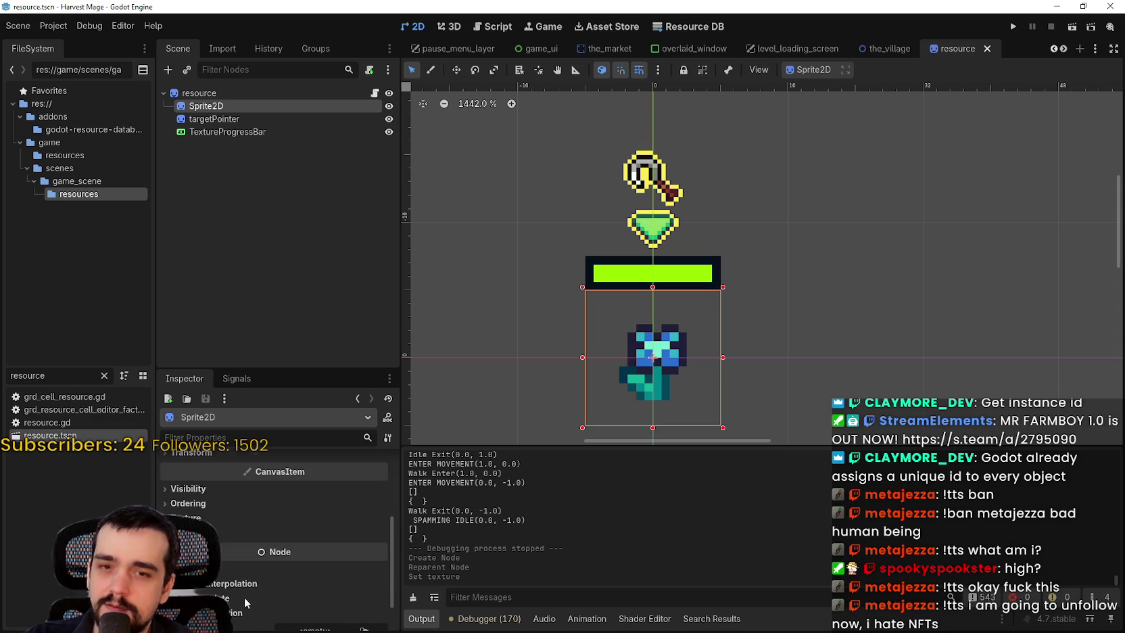
{"action": "left_click", "coordinate": [220, 92]}
{"action": "right_click", "coordinate": [214, 475]}
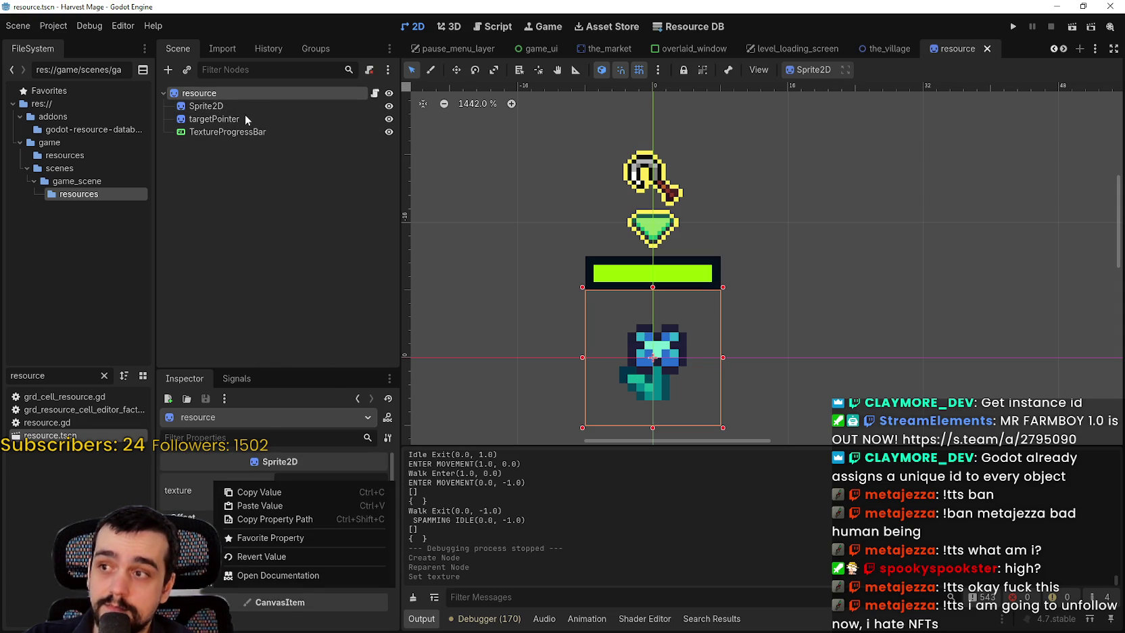
{"action": "left_click", "coordinate": [244, 97]}
{"action": "right_click", "coordinate": [244, 96]}
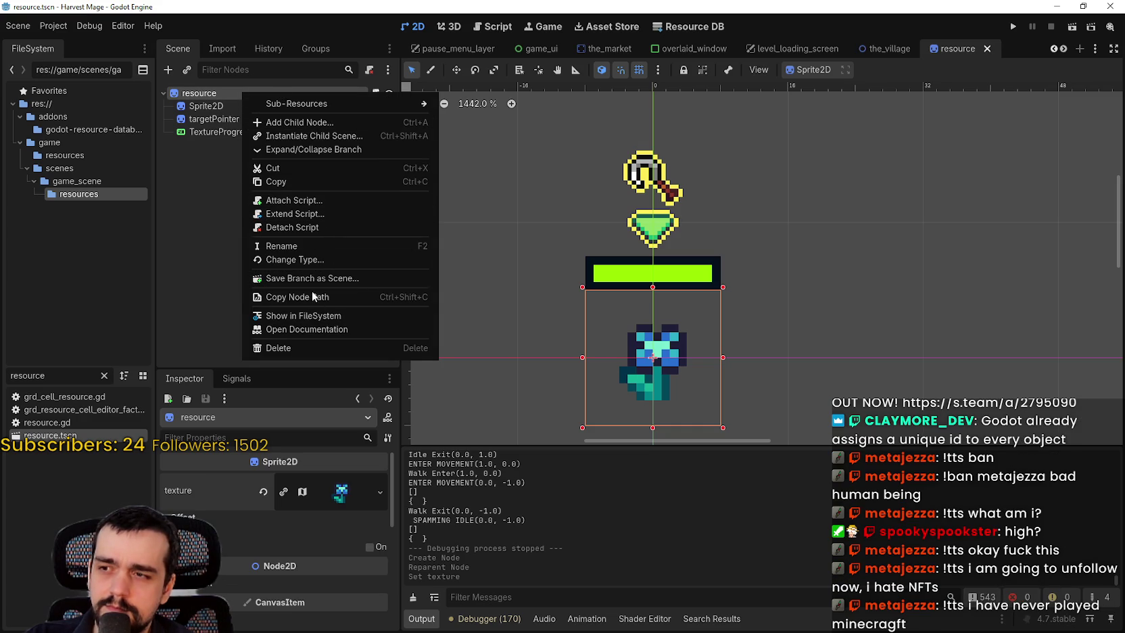
{"action": "mouse_move", "coordinate": [296, 108]}
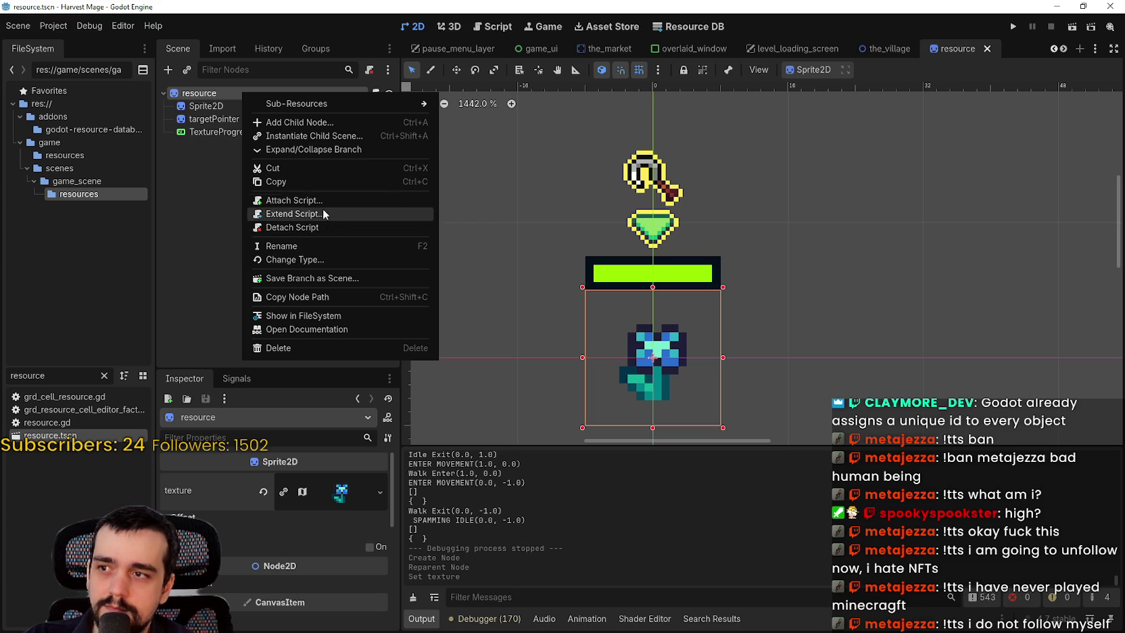
Step: Change the resource root's type to StaticBody2D and save
{"action": "left_click", "coordinate": [329, 257]}
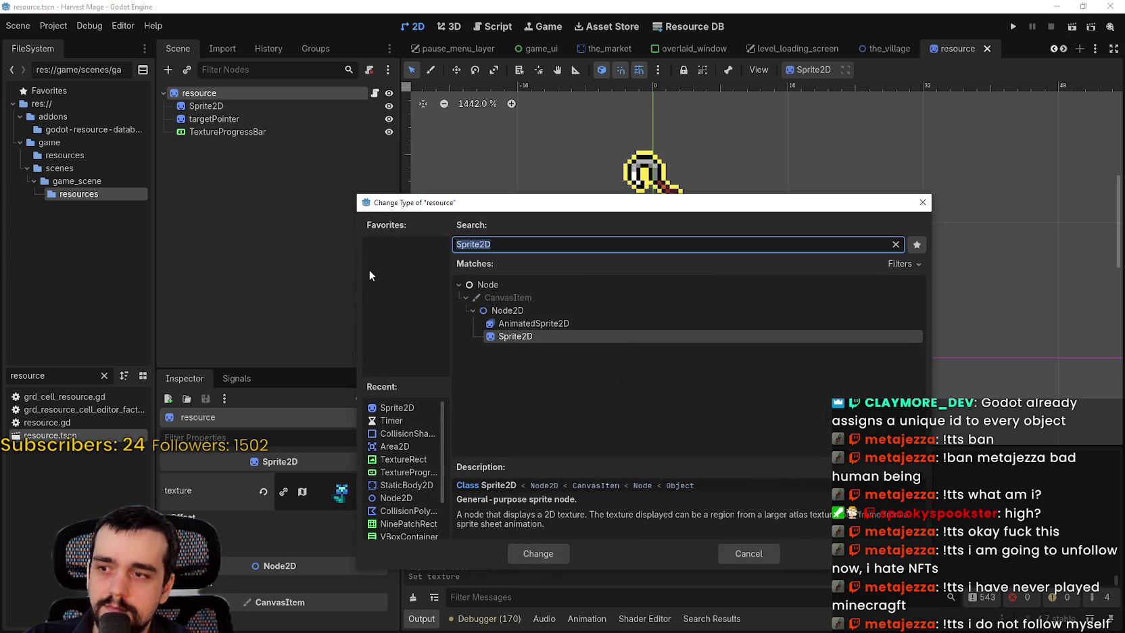
{"action": "key", "text": "BackSpace"}
{"action": "type", "text": "static"}
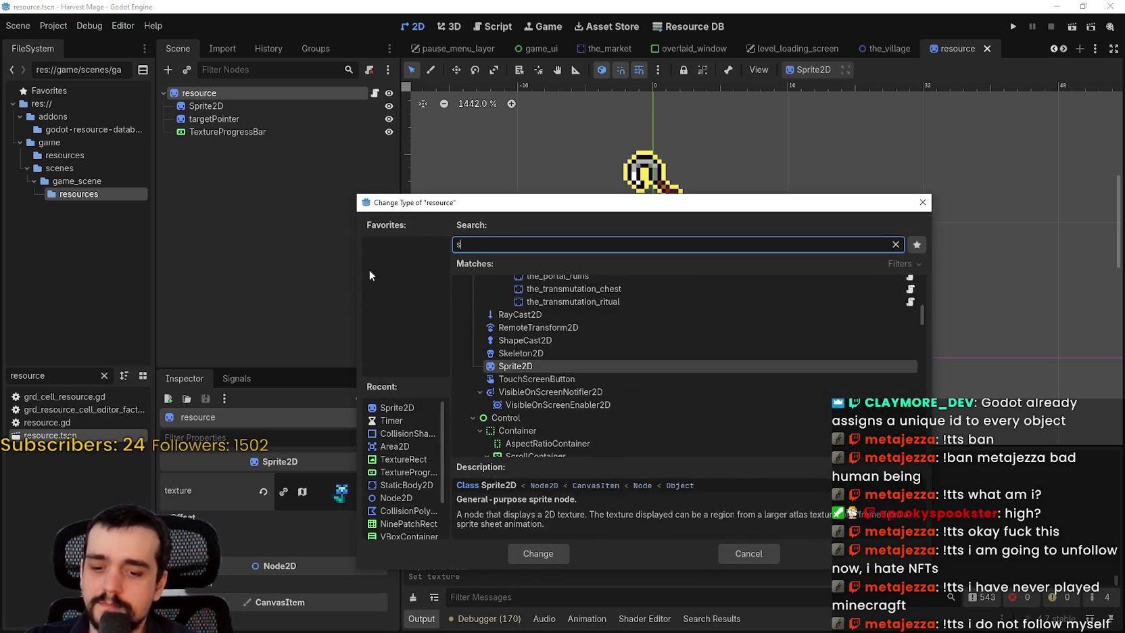
{"action": "key", "text": "Return"}
{"action": "key", "text": "ctrl+s"}
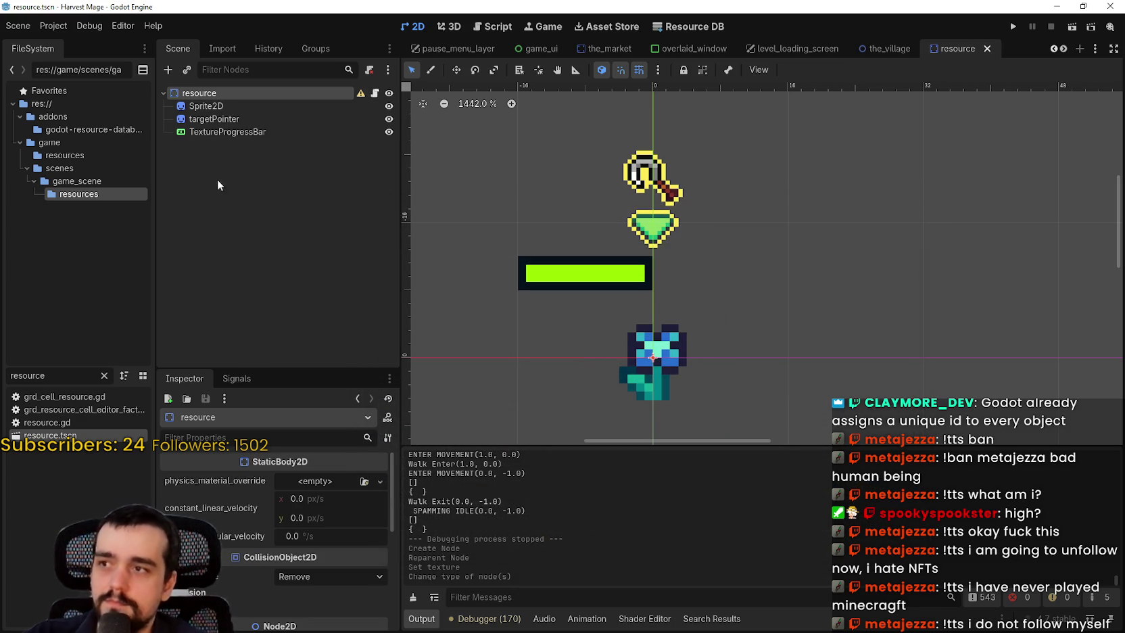
Step: Add a CollisionShape2D child to resource and move it to the top
{"action": "left_click", "coordinate": [203, 93]}
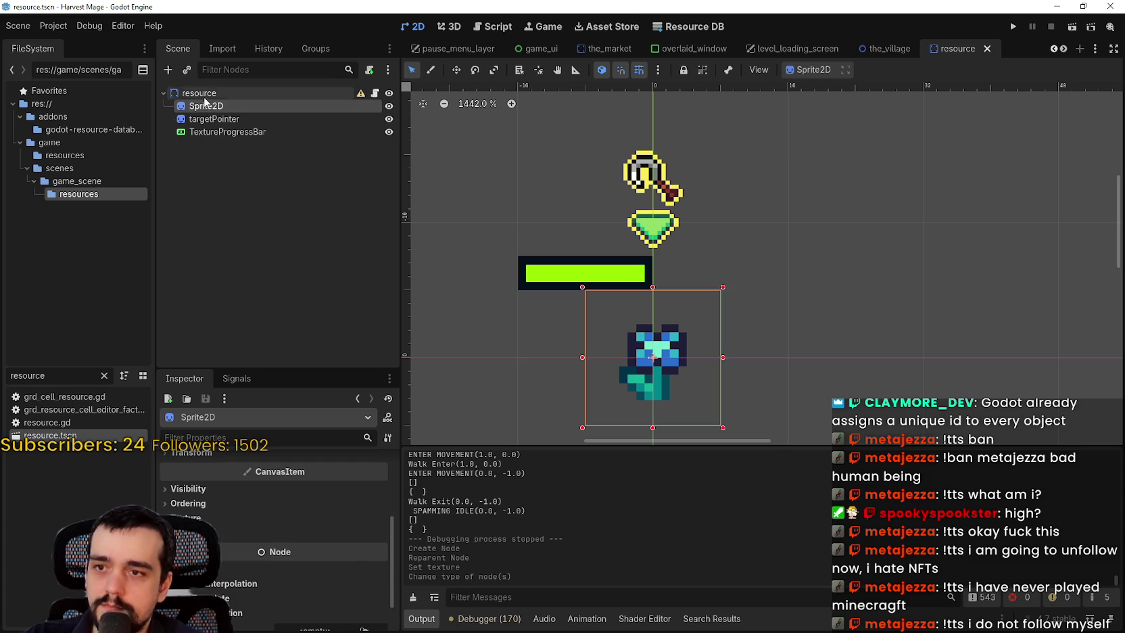
{"action": "right_click", "coordinate": [209, 88]}
{"action": "left_click", "coordinate": [266, 116]}
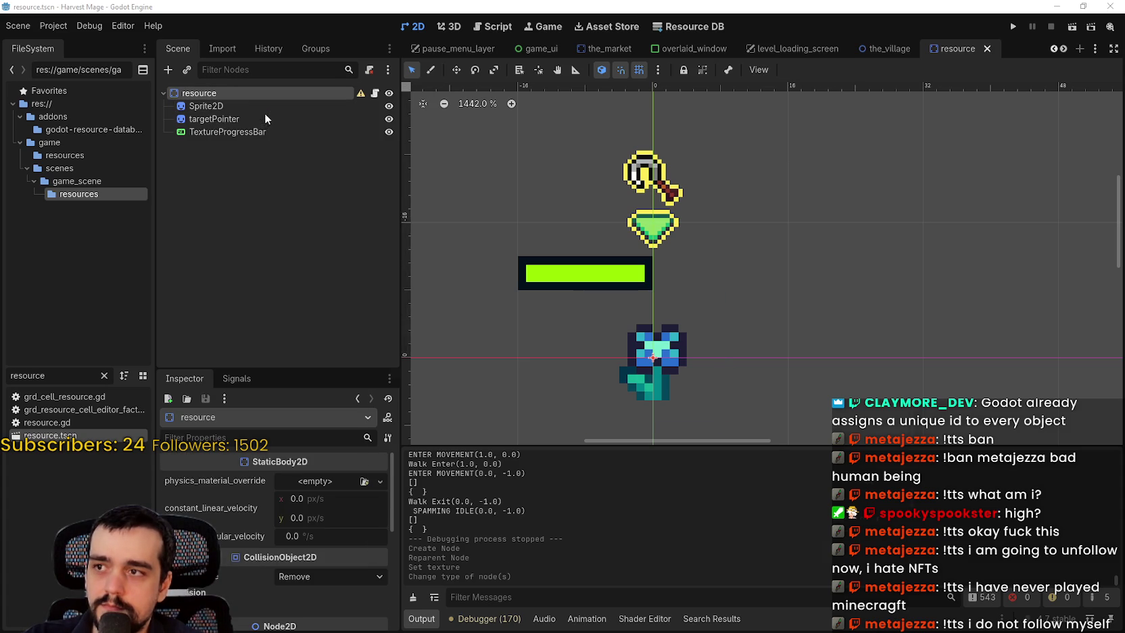
{"action": "type", "text": "colli"}
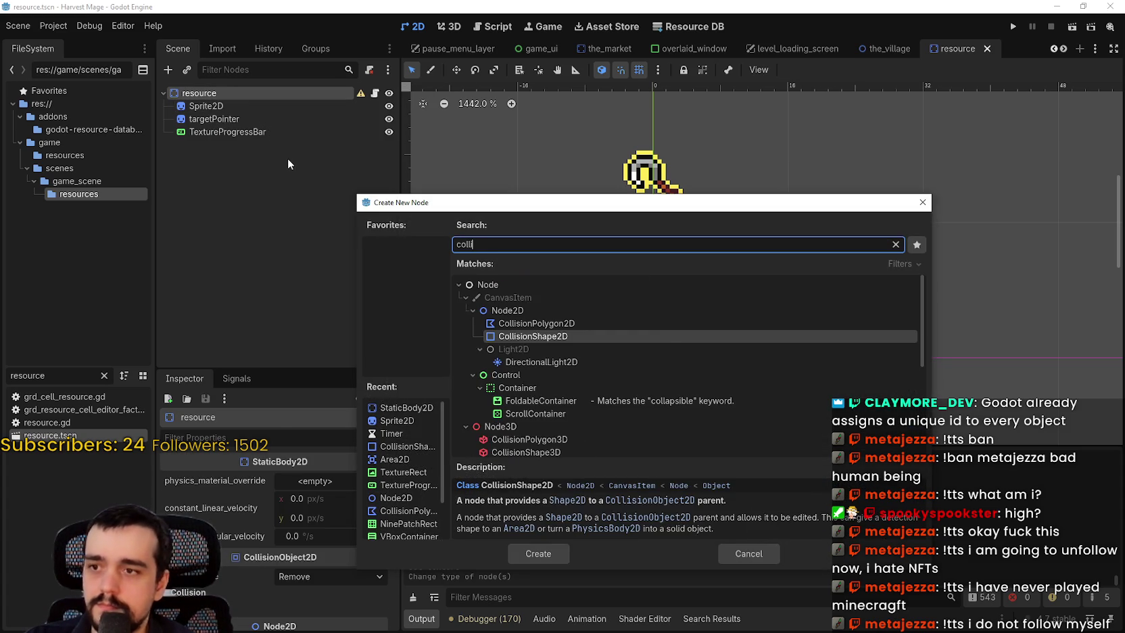
{"action": "key", "text": "Return"}
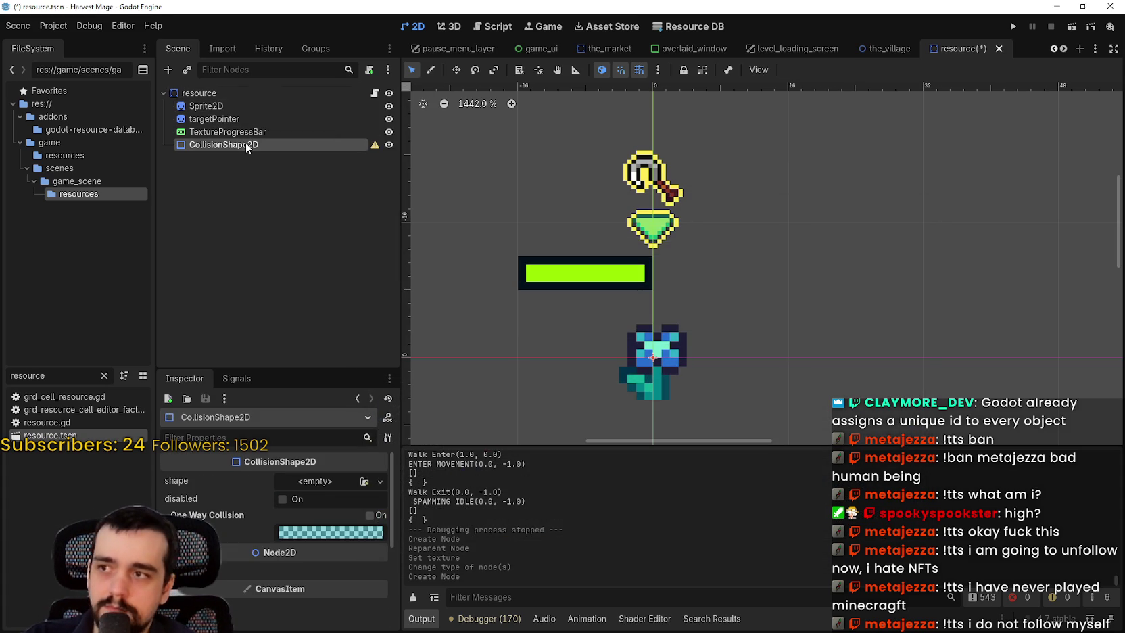
{"action": "left_click_drag", "start_coordinate": [252, 105], "coordinate": [254, 106]}
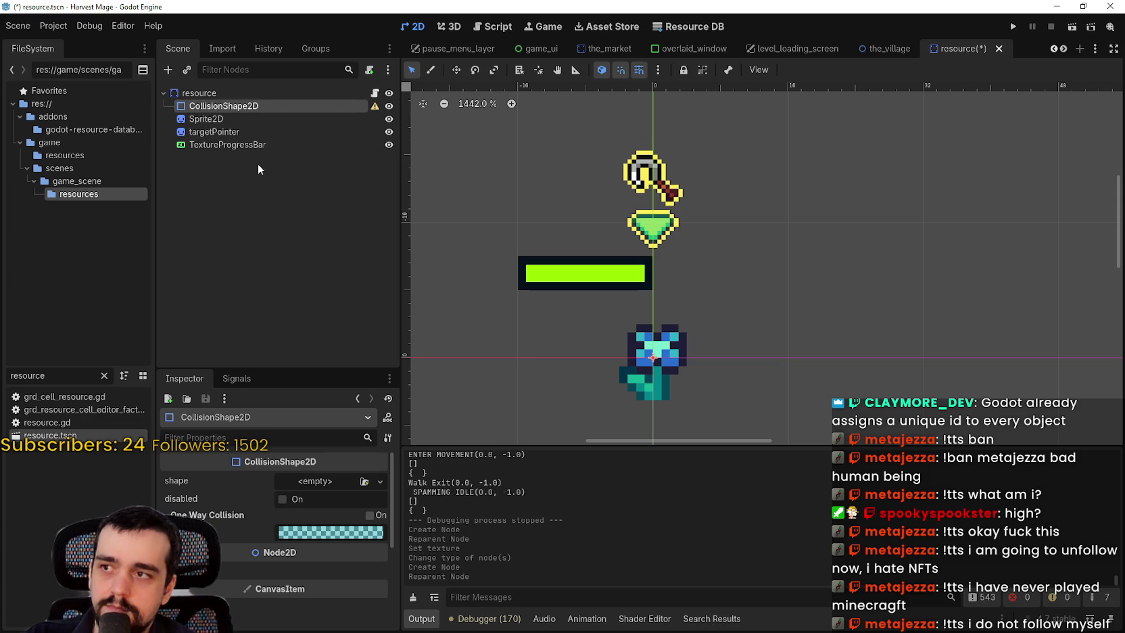
Step: Give the CollisionShape2D a New RectangleShape2D instead of a circle and save
{"action": "left_click", "coordinate": [344, 483]}
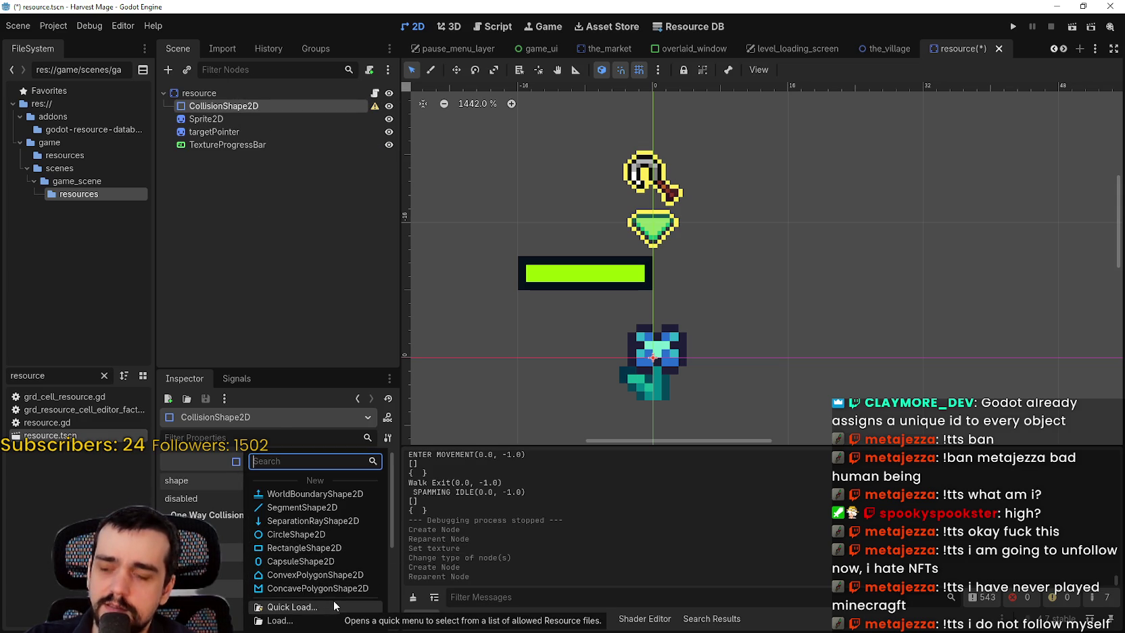
{"action": "left_click", "coordinate": [298, 534]}
{"action": "scroll", "coordinate": [658, 326], "scroll_direction": "down", "scroll_amount": 2}
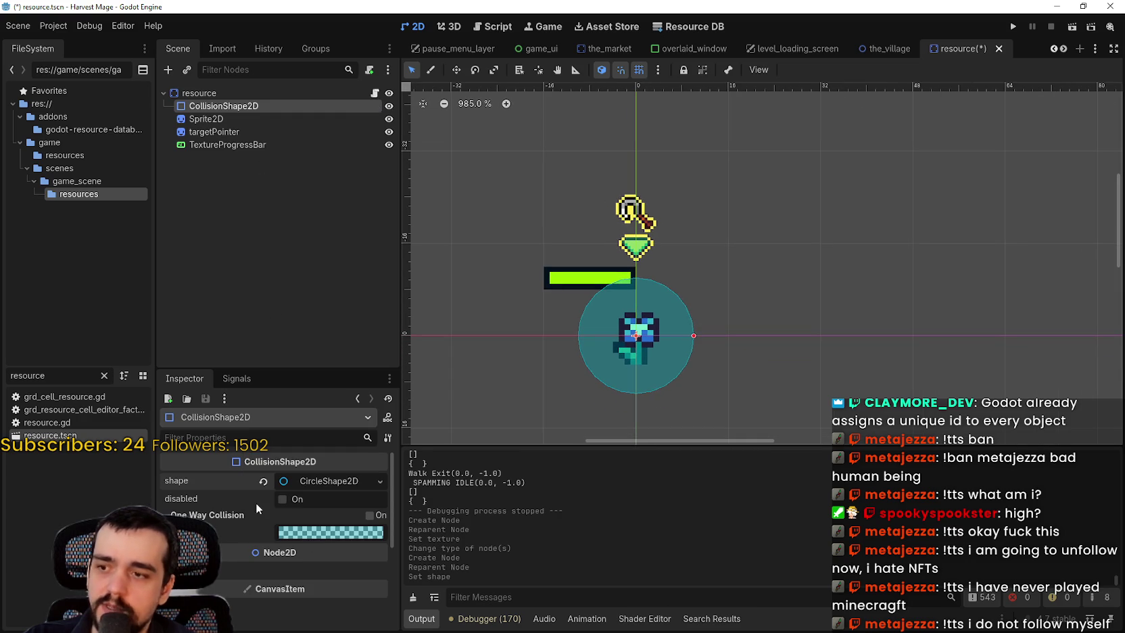
{"action": "left_click", "coordinate": [263, 480]}
{"action": "left_click", "coordinate": [273, 481]}
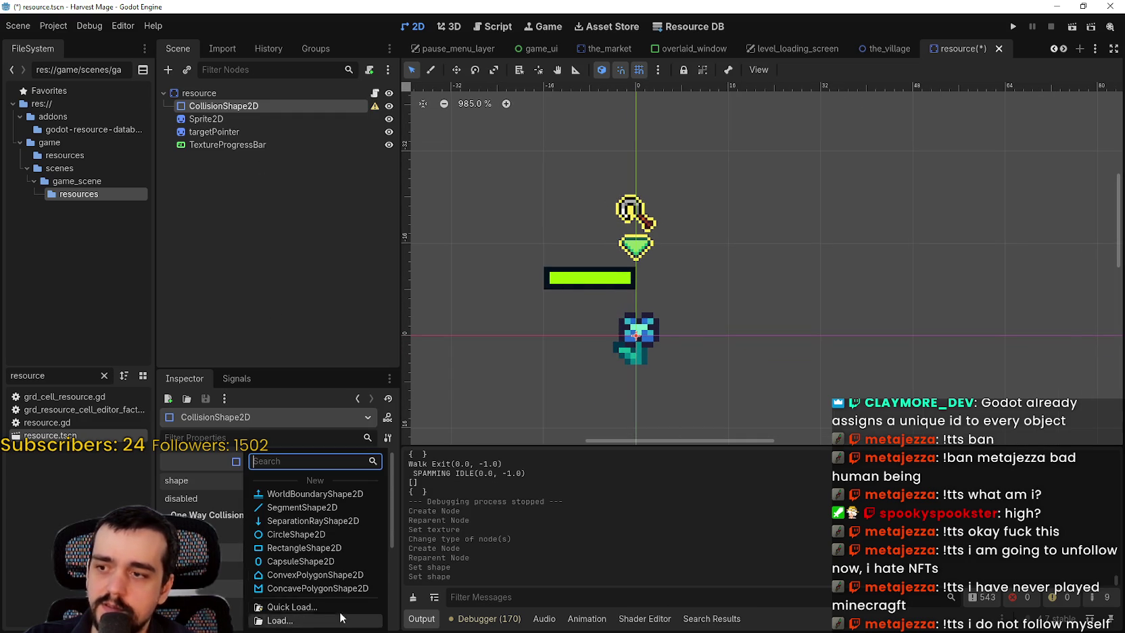
{"action": "left_click", "coordinate": [314, 546]}
{"action": "scroll", "coordinate": [751, 350], "scroll_direction": "up", "scroll_amount": 5}
{"action": "scroll", "coordinate": [726, 352], "scroll_direction": "down", "scroll_amount": 3}
{"action": "key", "text": "ctrl+s"}
{"action": "scroll", "coordinate": [726, 351], "scroll_direction": "down", "scroll_amount": 2}
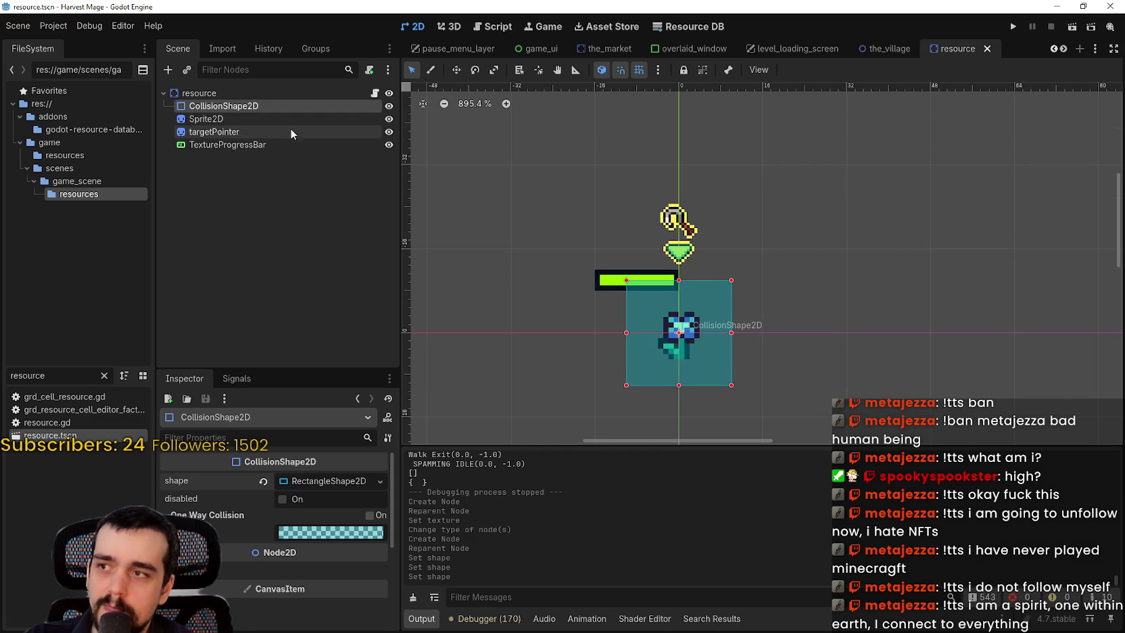
{"action": "left_click", "coordinate": [210, 94]}
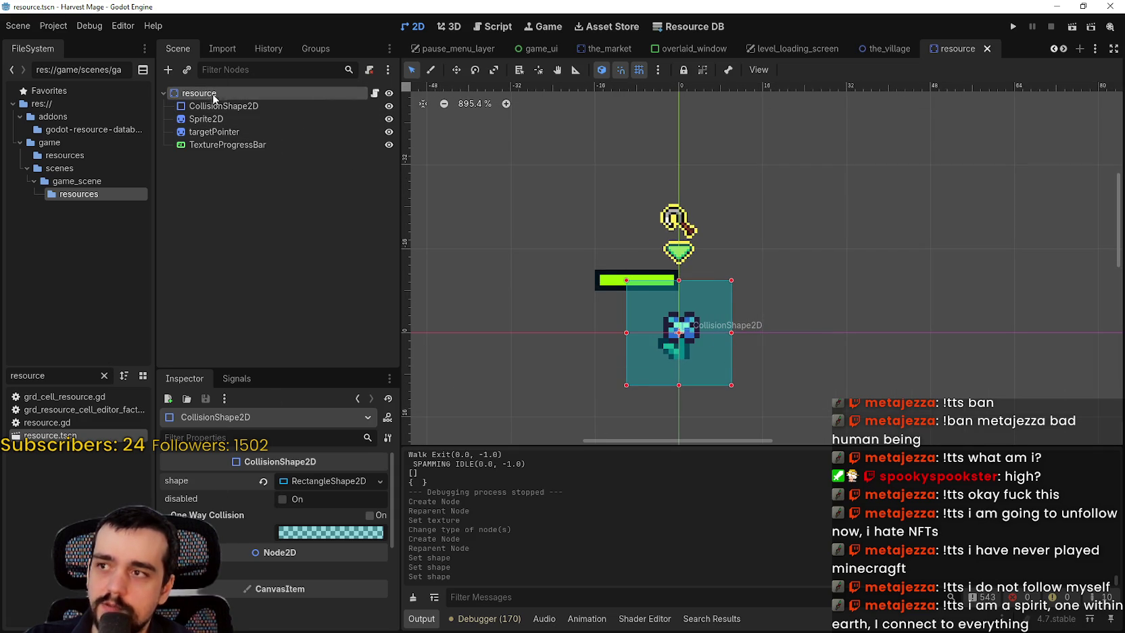
Step: Expand the resource's Collision settings, toggle mask bits including bit 3, and save
{"action": "left_click", "coordinate": [193, 512]}
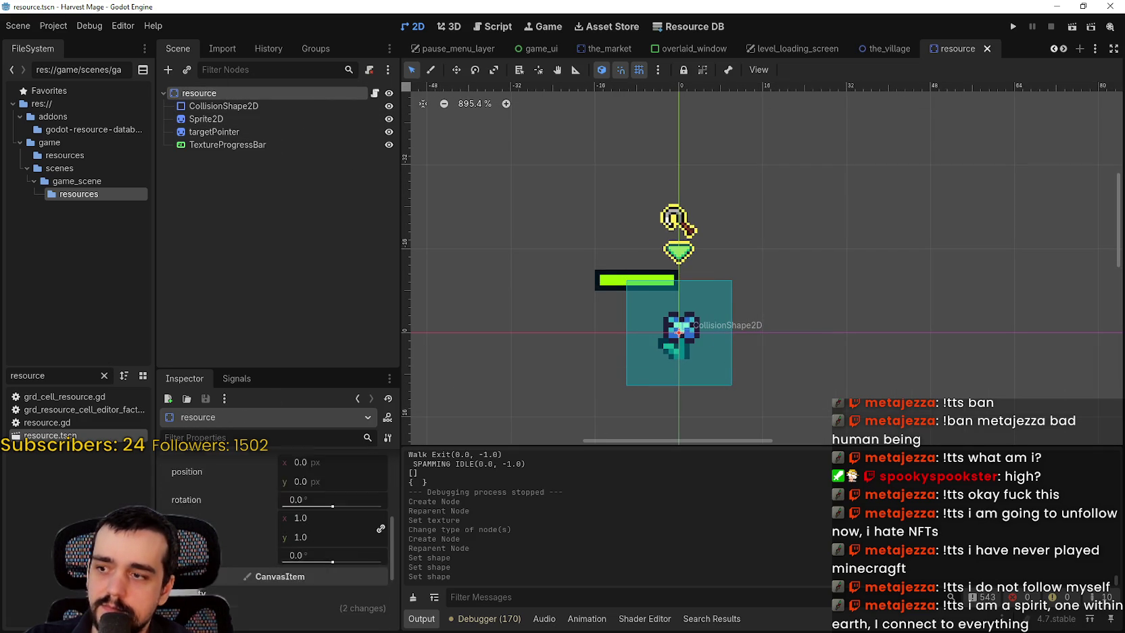
{"action": "scroll", "coordinate": [199, 514], "scroll_direction": "up", "scroll_amount": 2}
{"action": "left_click", "coordinate": [206, 507]}
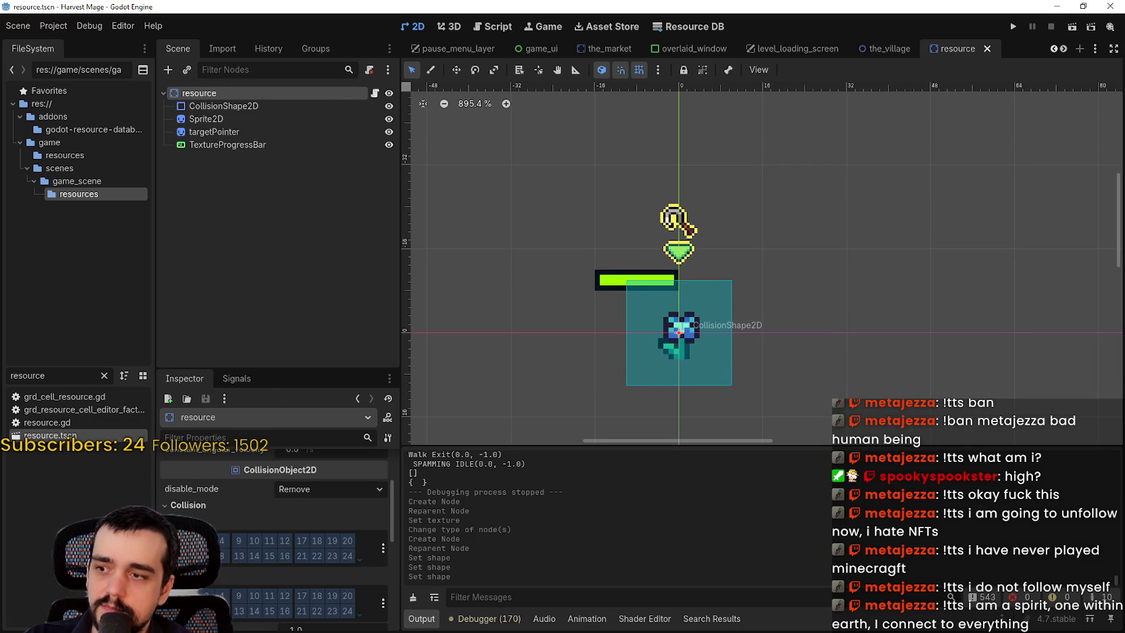
{"action": "left_click", "coordinate": [176, 596]}
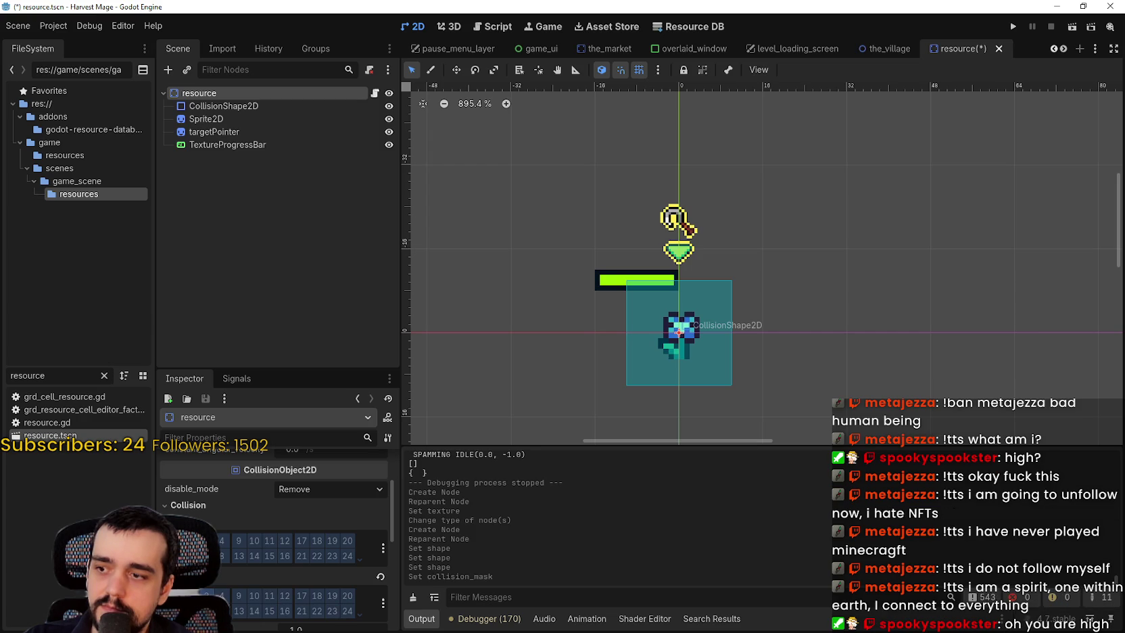
{"action": "left_click", "coordinate": [205, 596]}
{"action": "key", "text": "ctrl+s"}
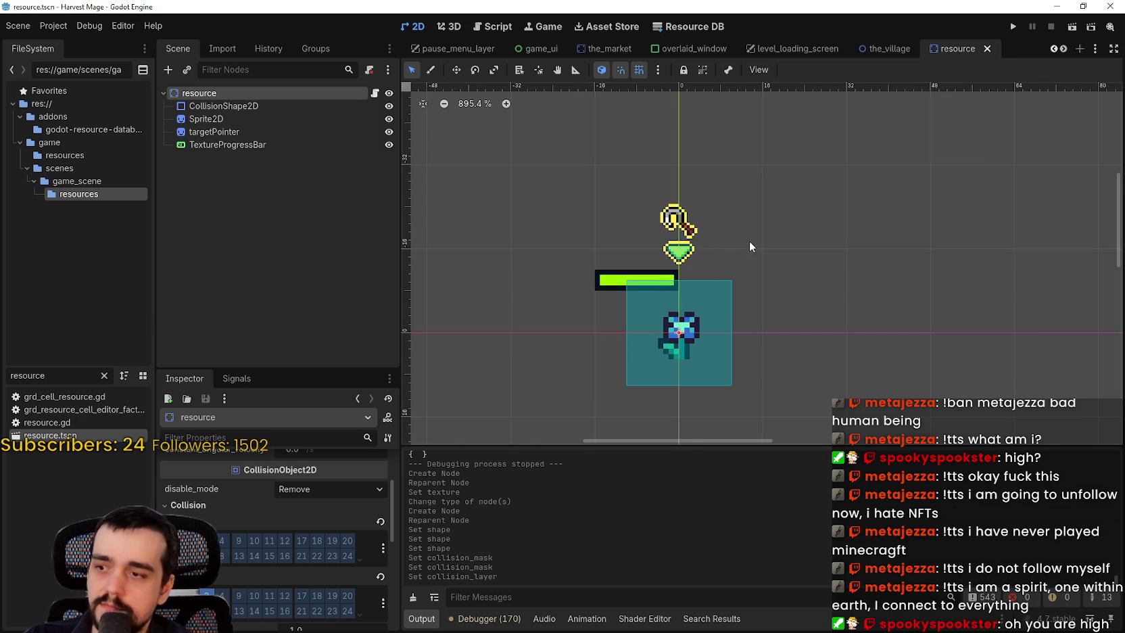
Step: Toggle another mask bit and a layer bit on resource and save again
{"action": "scroll", "coordinate": [742, 242], "scroll_direction": "down", "scroll_amount": 1}
{"action": "left_click", "coordinate": [207, 595]}
{"action": "left_click", "coordinate": [206, 541]}
{"action": "key", "text": "ctrl+s"}
{"action": "scroll", "coordinate": [845, 238], "scroll_direction": "up", "scroll_amount": 1}
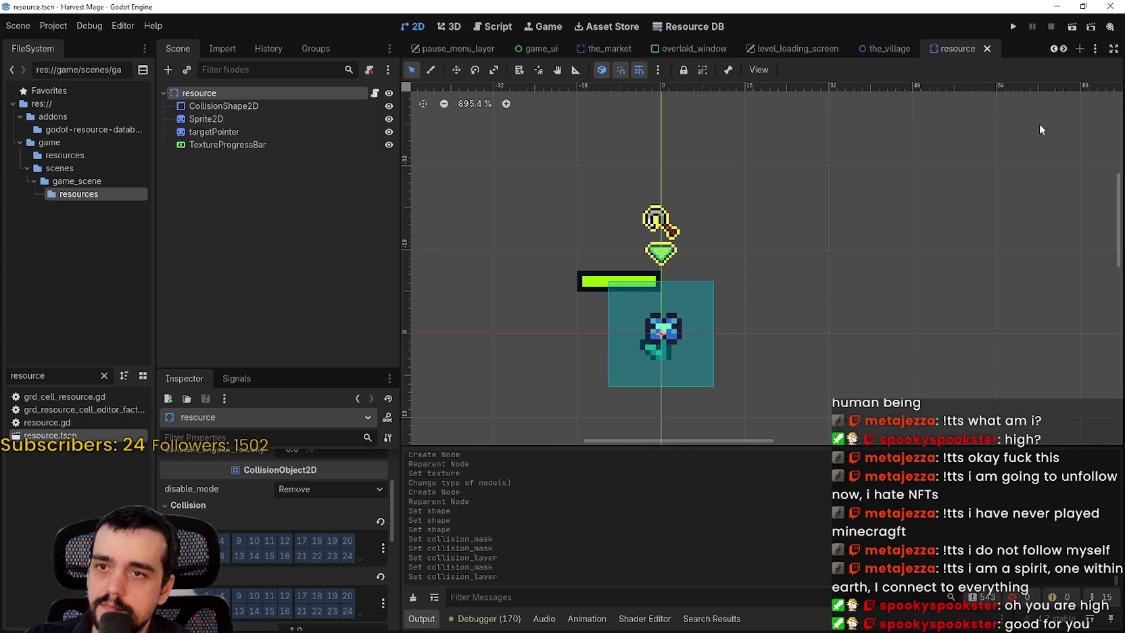
Step: Test-run the game, walk briefly, and select Sprite2D after extends in resource.gd
{"action": "left_click", "coordinate": [1013, 28]}
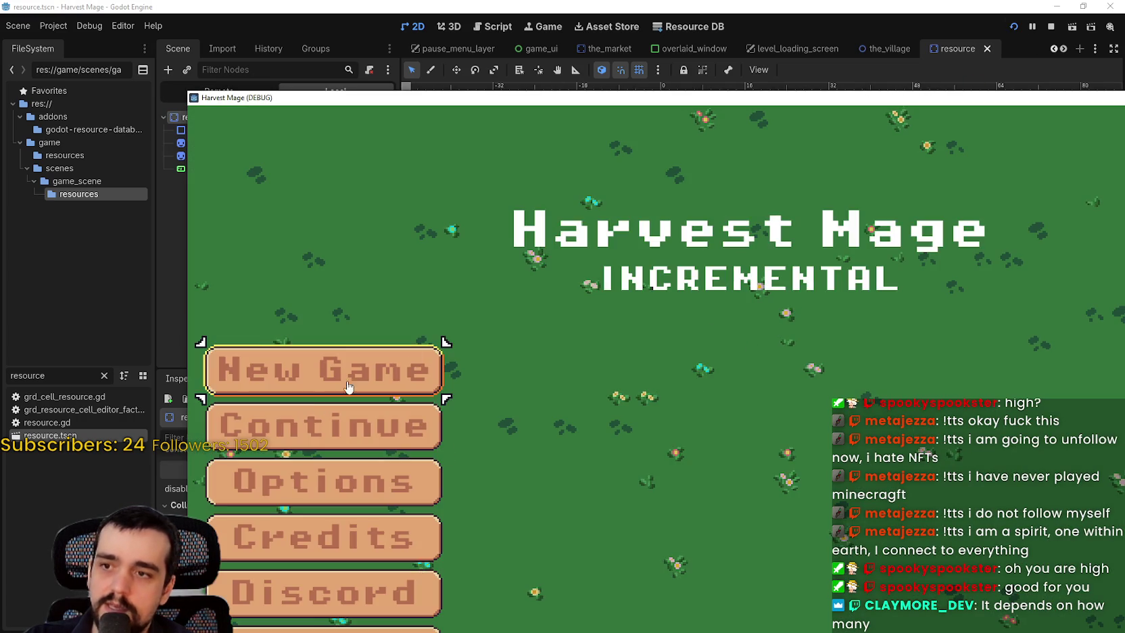
{"action": "left_click", "coordinate": [345, 383]}
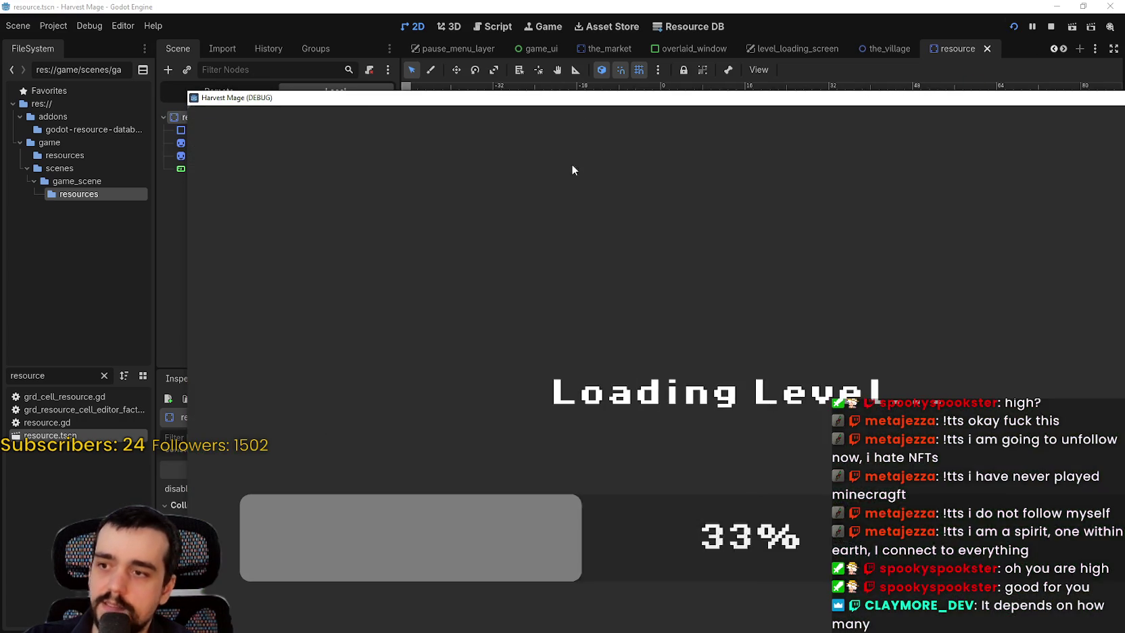
{"action": "key", "text": "a"}
{"action": "key", "text": "a"}
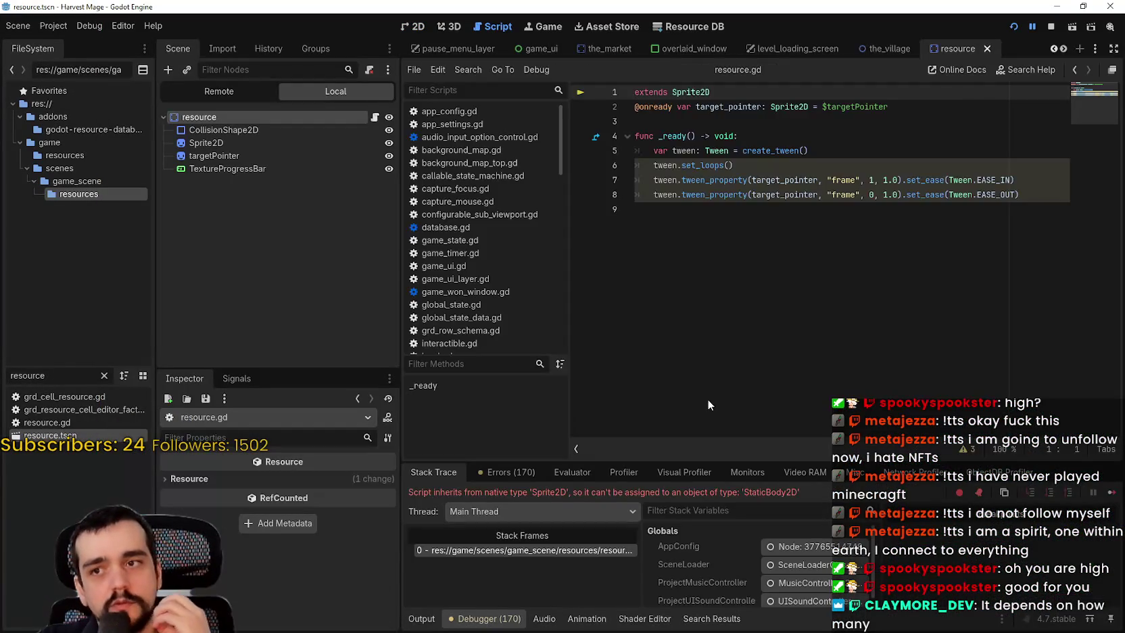
{"action": "left_click", "coordinate": [816, 344]}
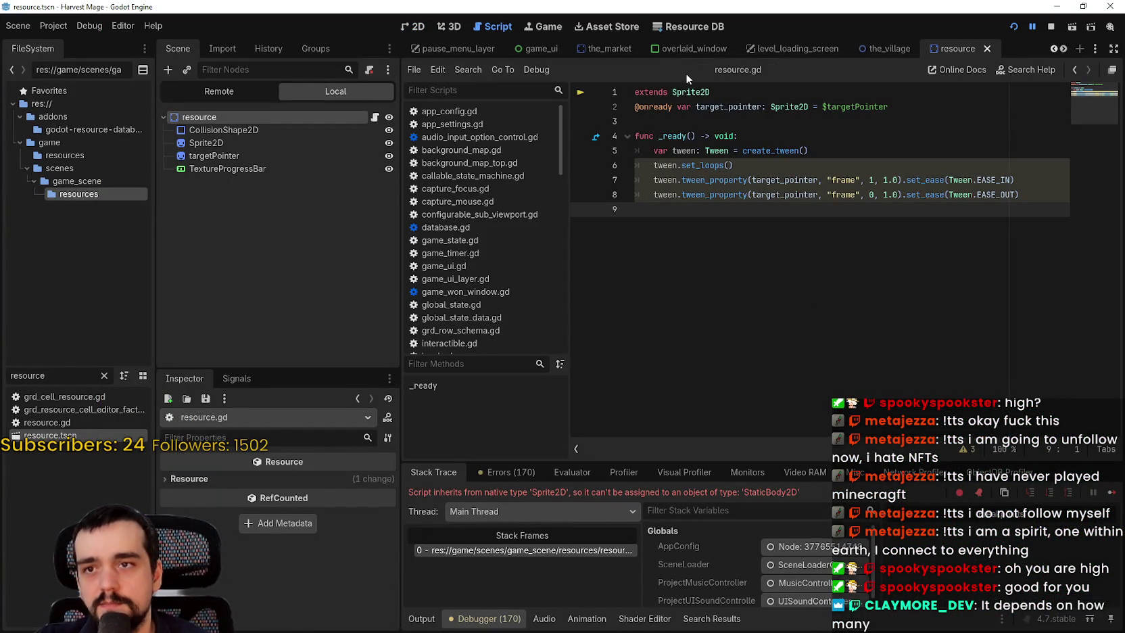
{"action": "double_click", "coordinate": [702, 92]}
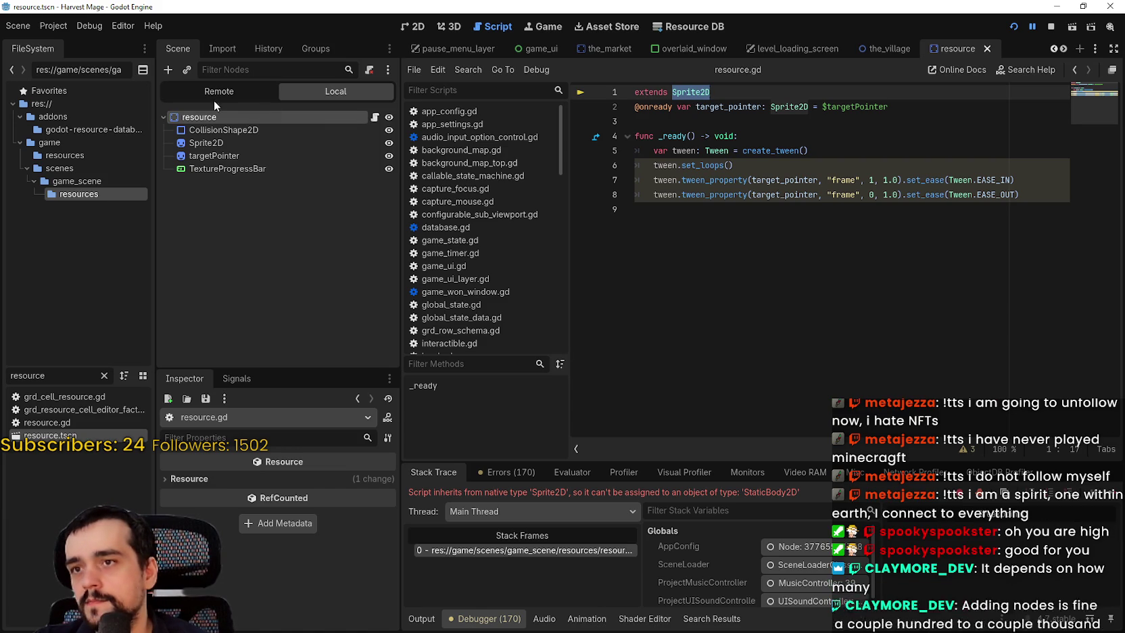
{"action": "type", "text": "s"}
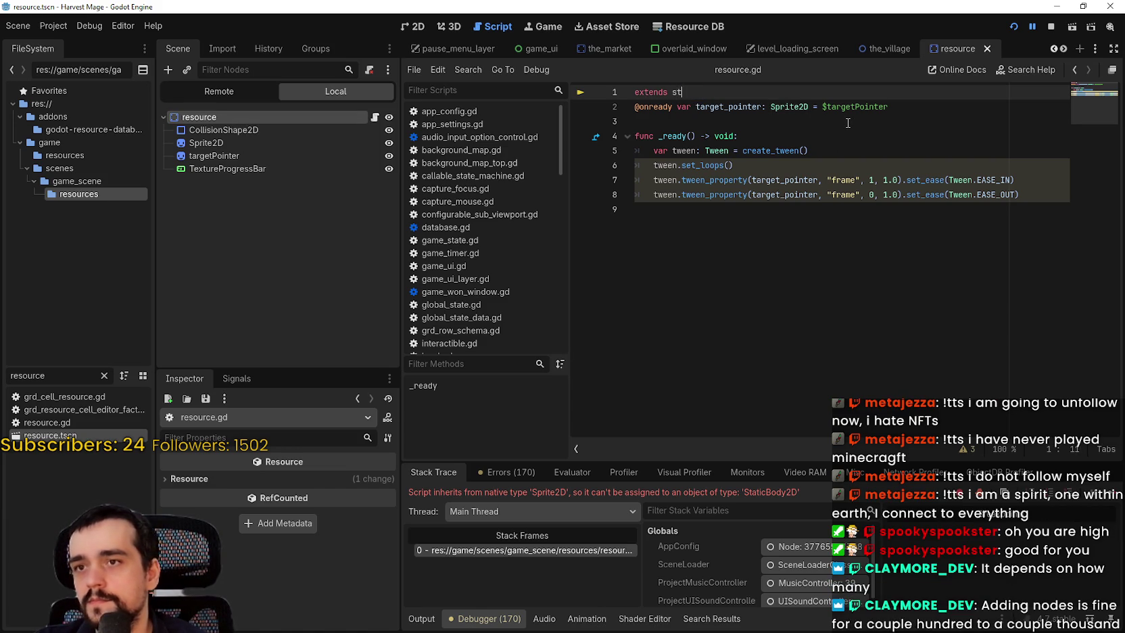
Step: Change resource.gd's base type on line 1 to StaticBody2D
{"action": "type", "text": "tatic"}
{"action": "key", "text": "Return"}
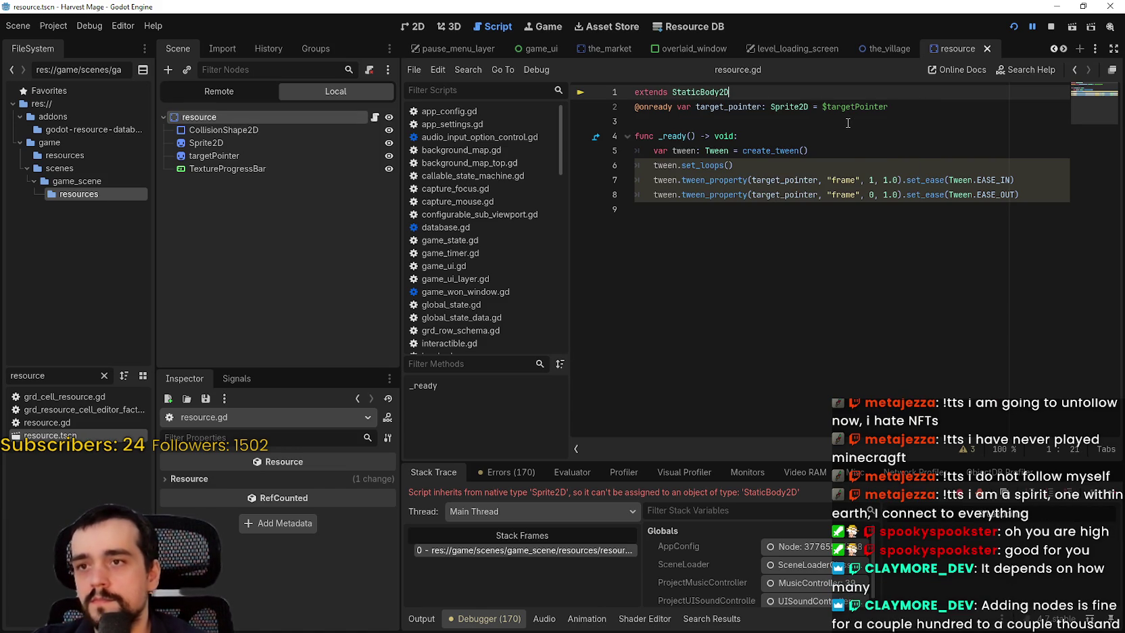
{"action": "left_click", "coordinate": [856, 127]}
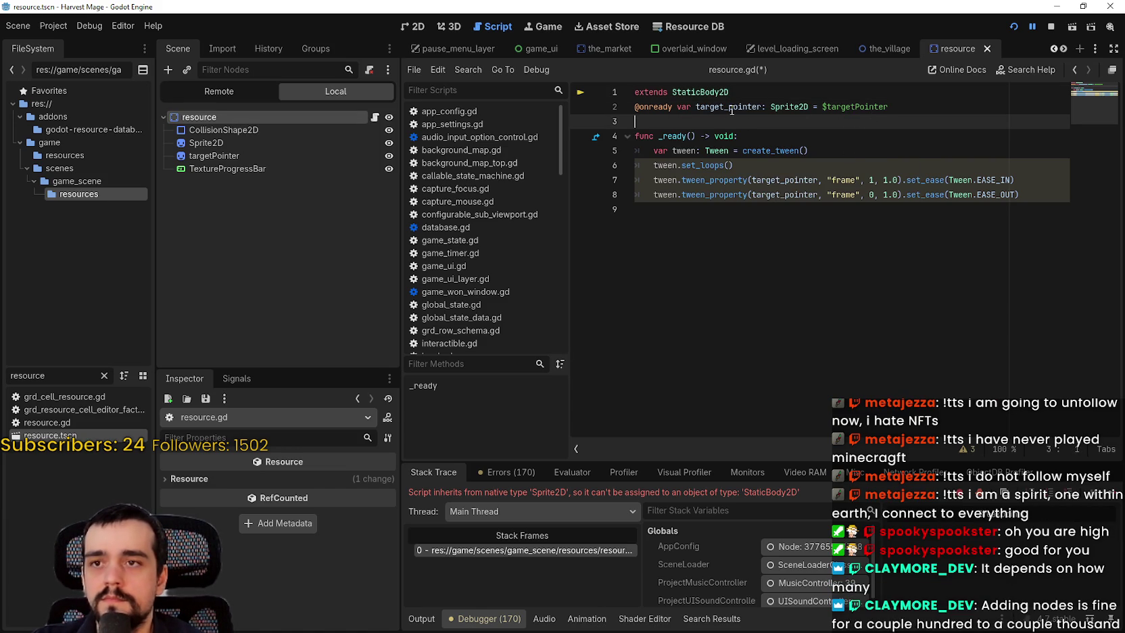
Step: Stop the game, undo an accidental sprite_2d reference, save, and run the project again
{"action": "left_click", "coordinate": [1051, 26]}
{"action": "left_click_drag", "start_coordinate": [203, 119], "coordinate": [683, 120]}
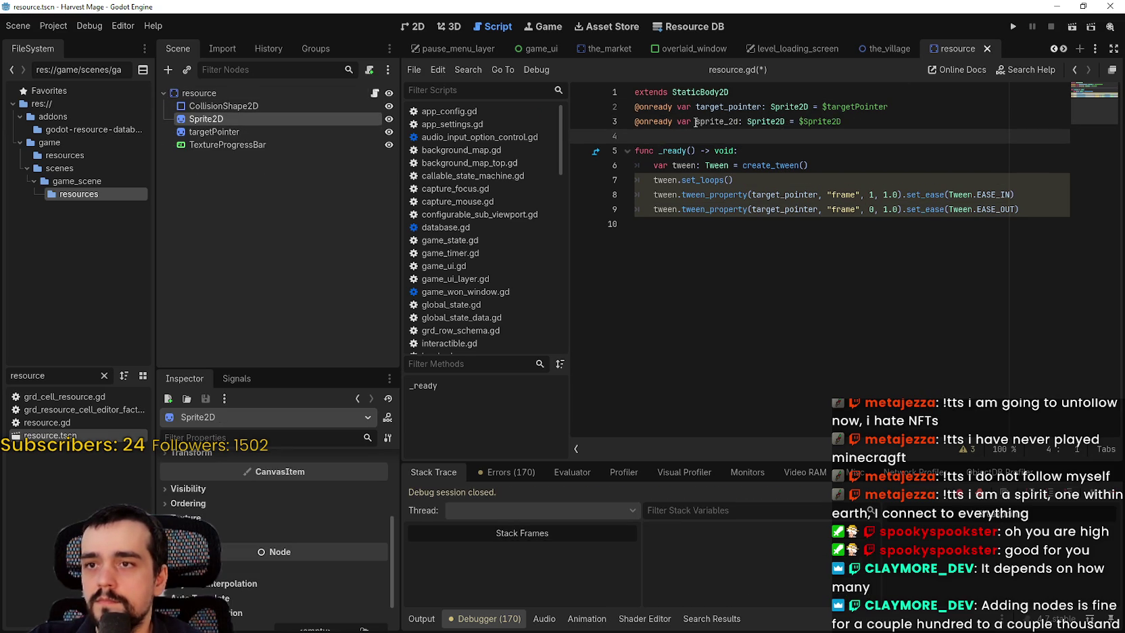
{"action": "double_click", "coordinate": [704, 122]}
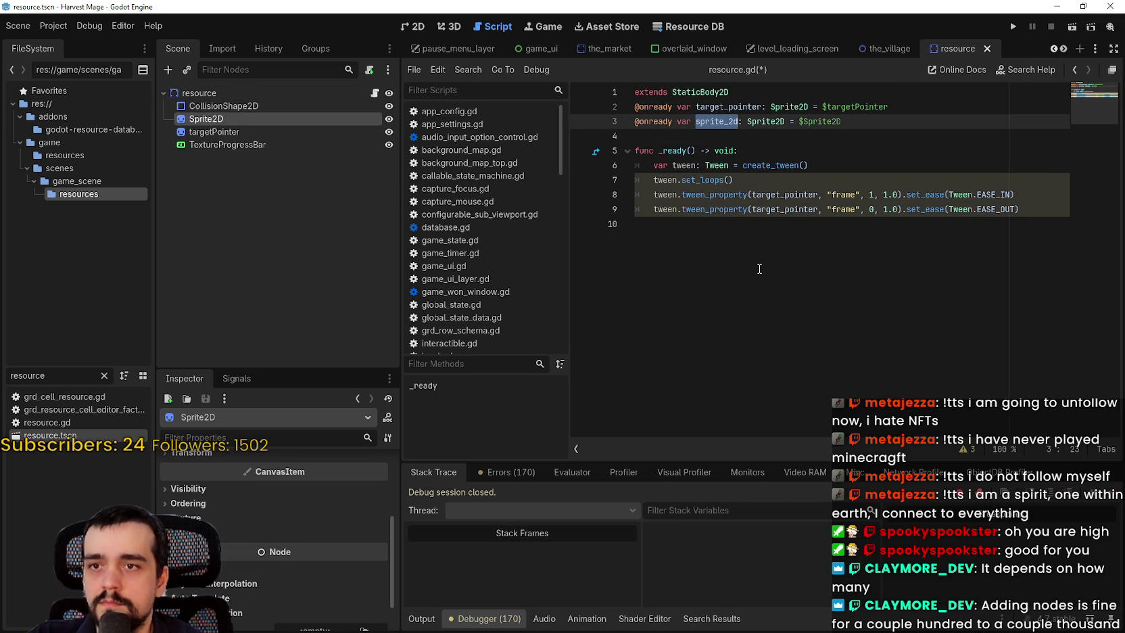
{"action": "key", "text": "ctrl+z"}
{"action": "key", "text": "ctrl+s"}
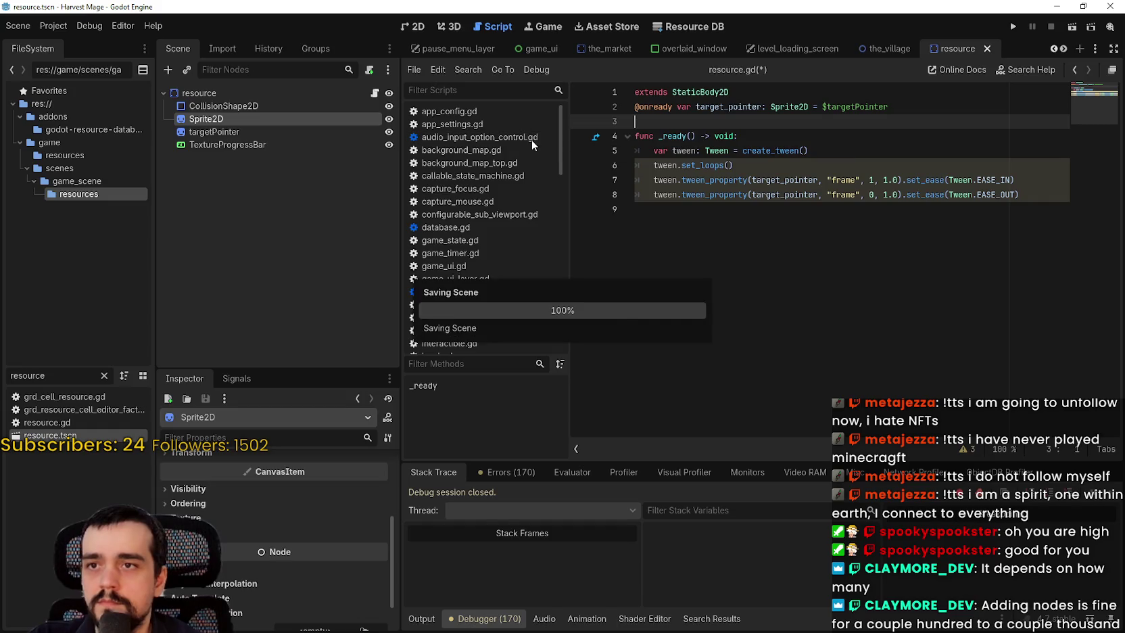
{"action": "left_click", "coordinate": [820, 196]}
{"action": "left_click", "coordinate": [1007, 26]}
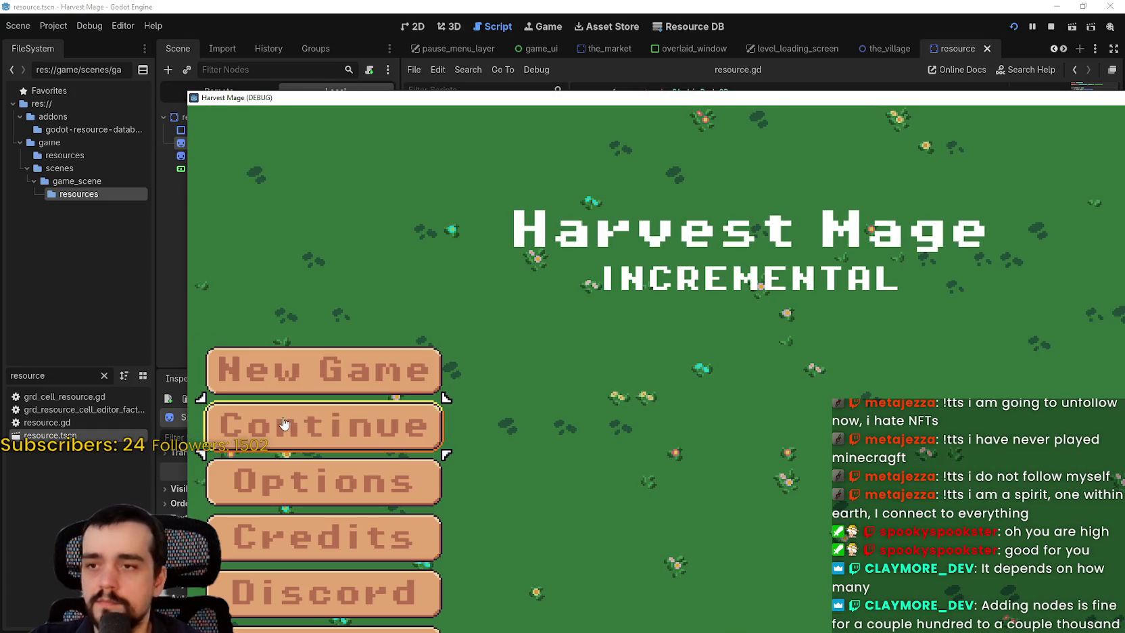
Step: Continue the saved game, maximize its window, and walk the player around the flowers in the crop field
{"action": "left_click", "coordinate": [275, 426]}
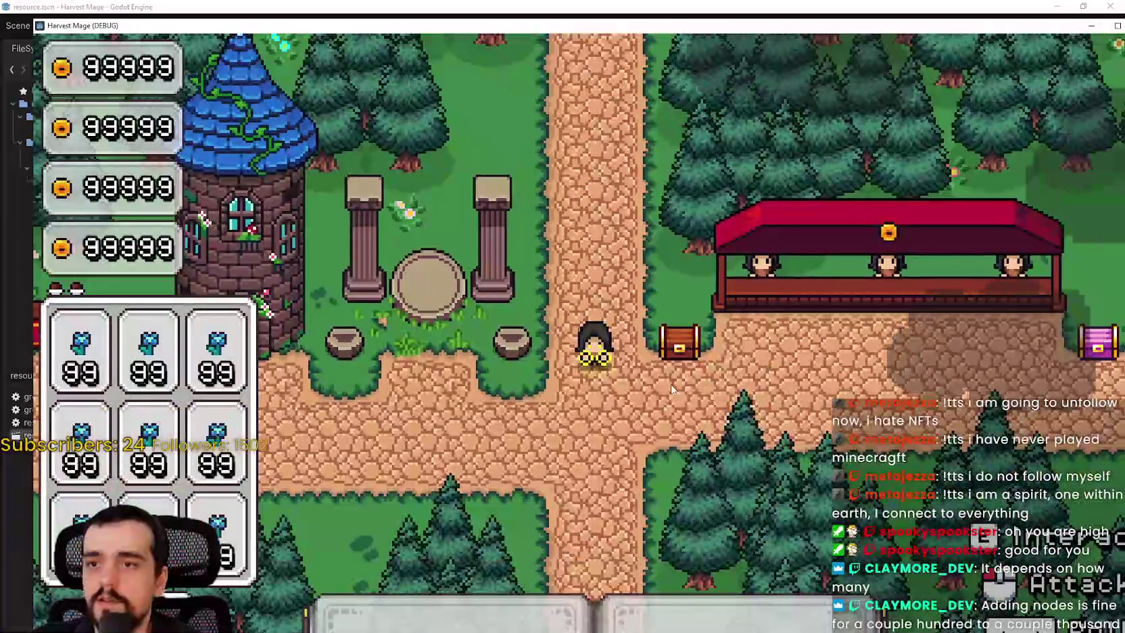
{"action": "key", "text": "a"}
{"action": "key", "text": "w"}
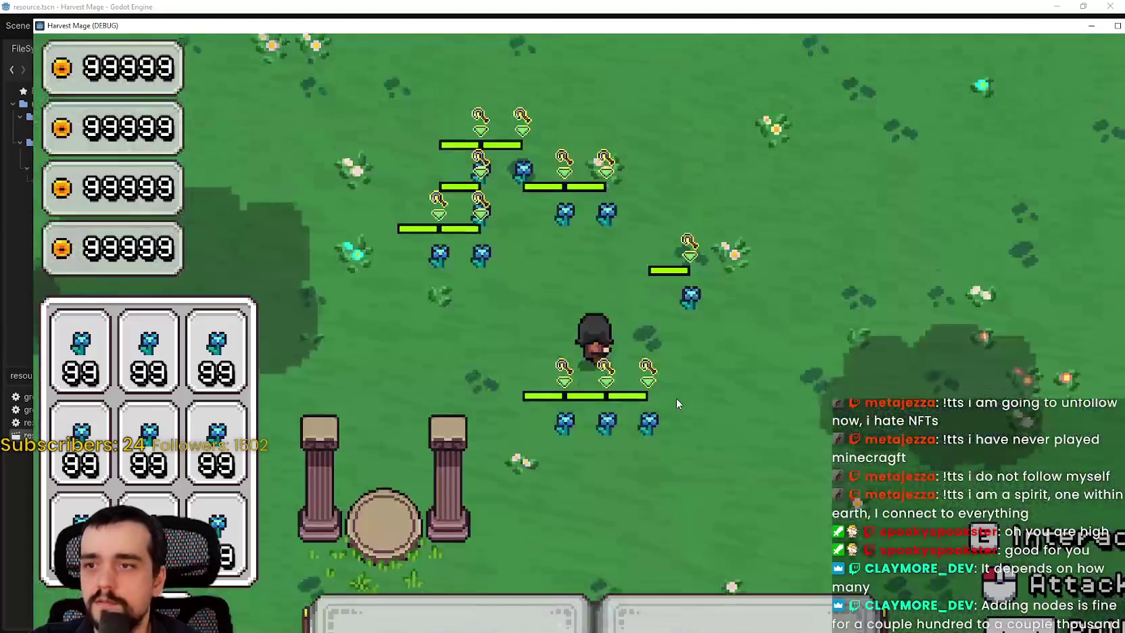
{"action": "left_click", "coordinate": [1117, 25]}
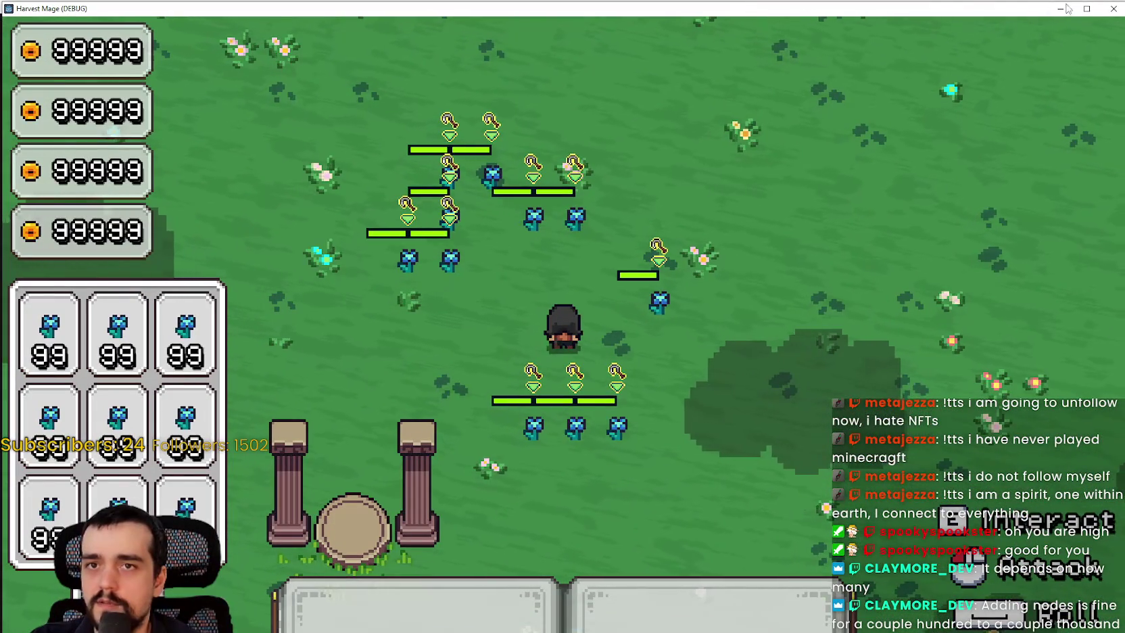
{"action": "key", "text": "alt+Tab"}
{"action": "left_click", "coordinate": [1005, 109]}
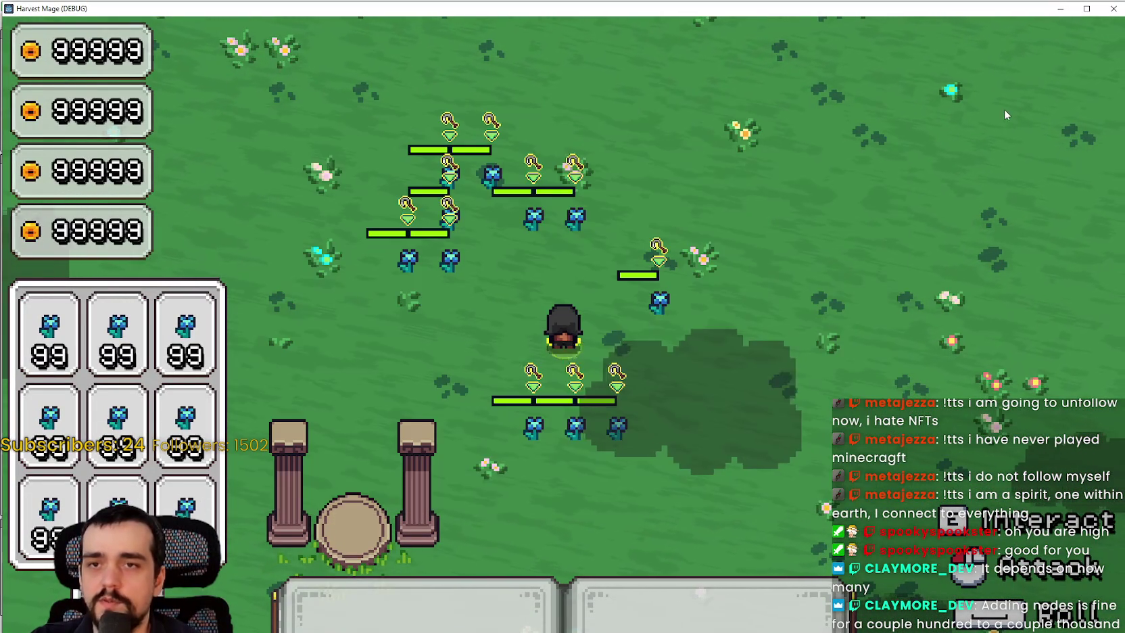
{"action": "key", "text": "d"}
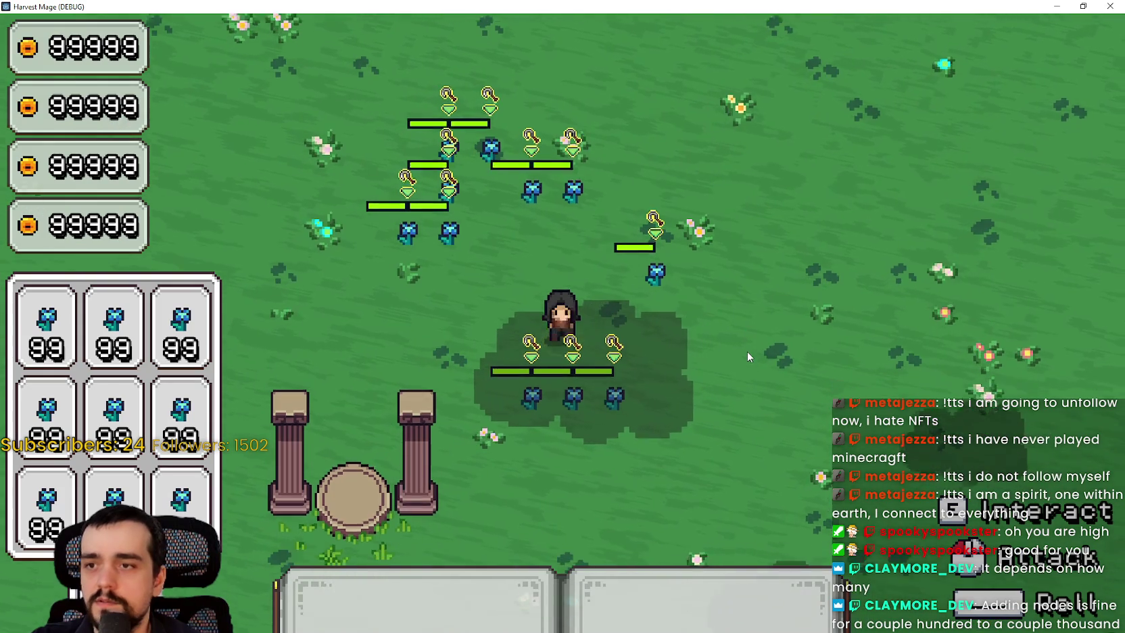
{"action": "key", "text": "a"}
{"action": "key", "text": "w"}
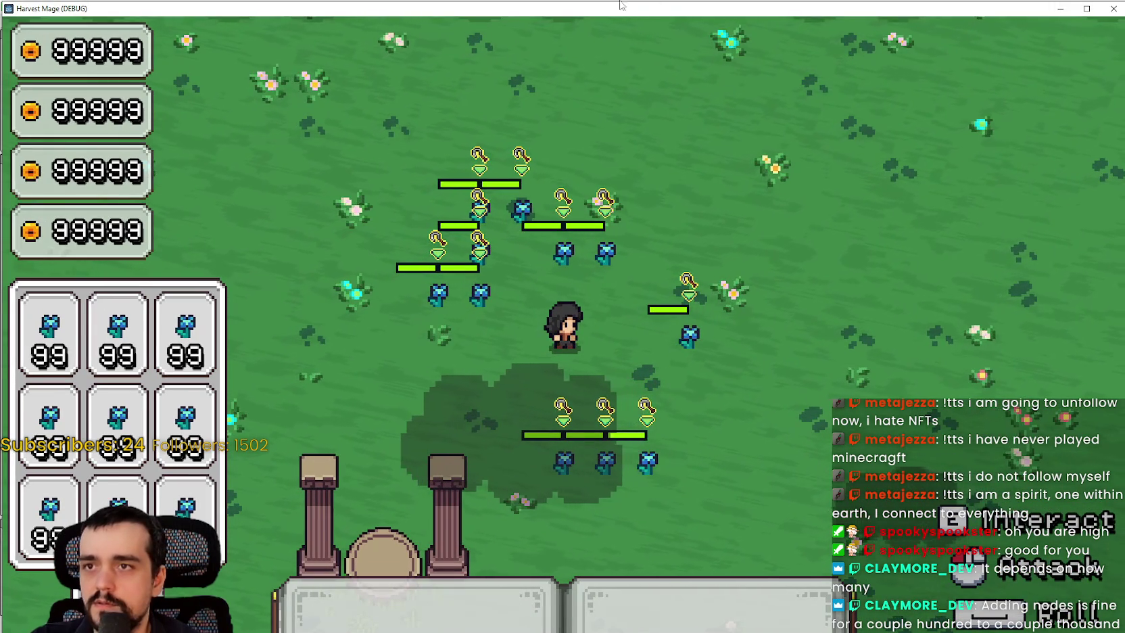
Step: In the pause menu's Video options, set the resolution to 1280 x 720
{"action": "key", "text": "Escape"}
{"action": "left_click", "coordinate": [311, 324]}
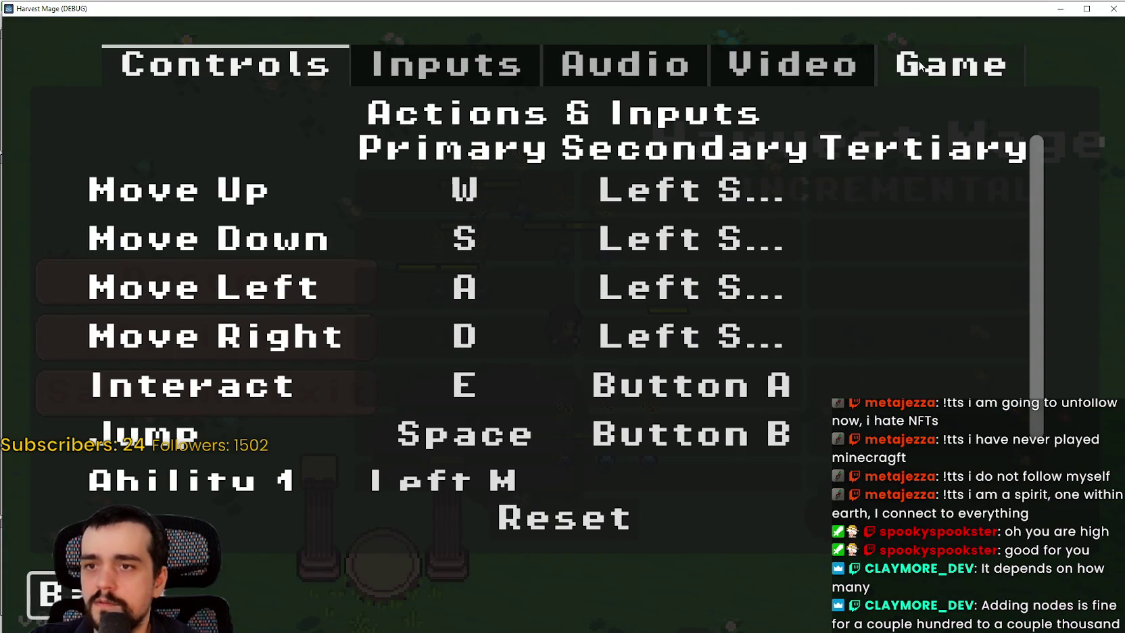
{"action": "left_click", "coordinate": [950, 64]}
{"action": "left_click", "coordinate": [793, 64]}
{"action": "left_click", "coordinate": [880, 282]}
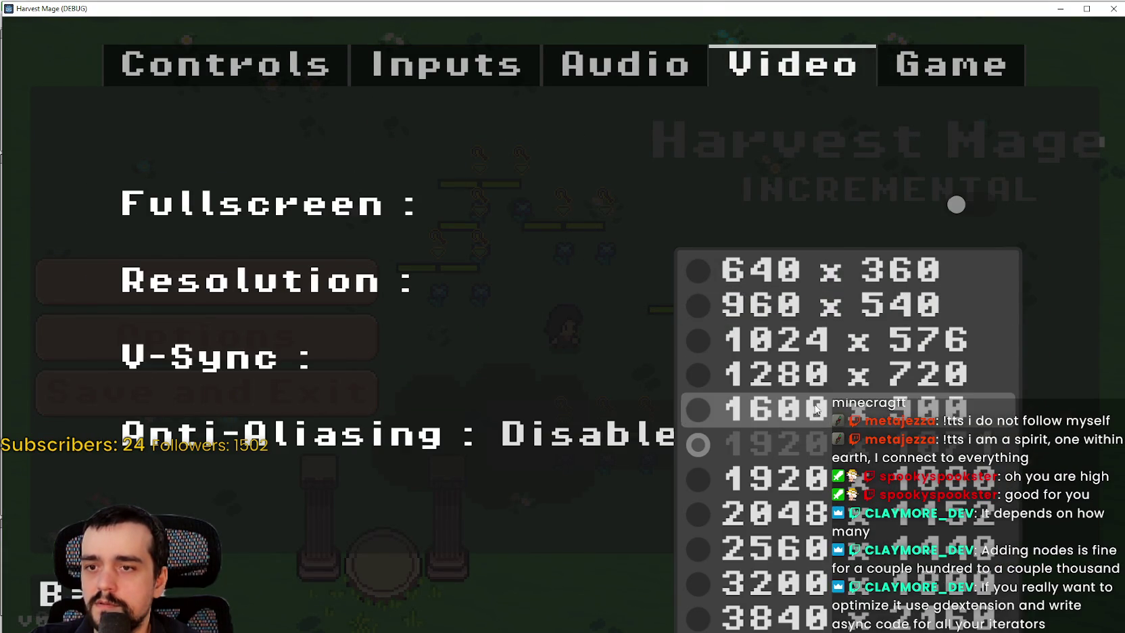
{"action": "left_click", "coordinate": [788, 376]}
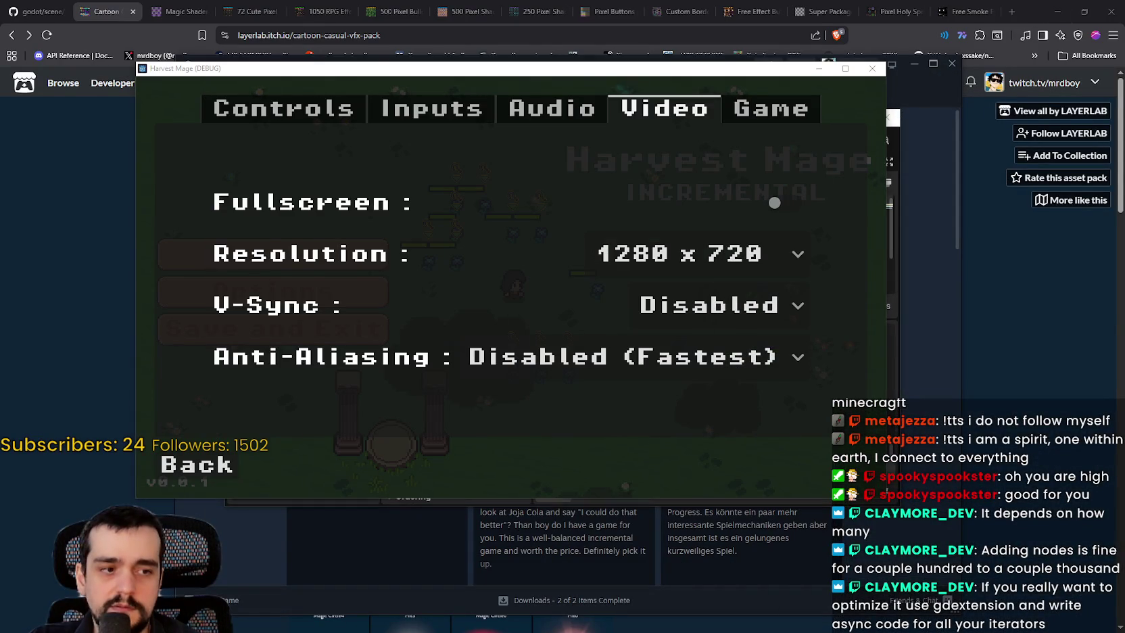
Step: Rearrange the editor windows and enlarge the resource.tscn editor to full screen
{"action": "key", "text": "F8"}
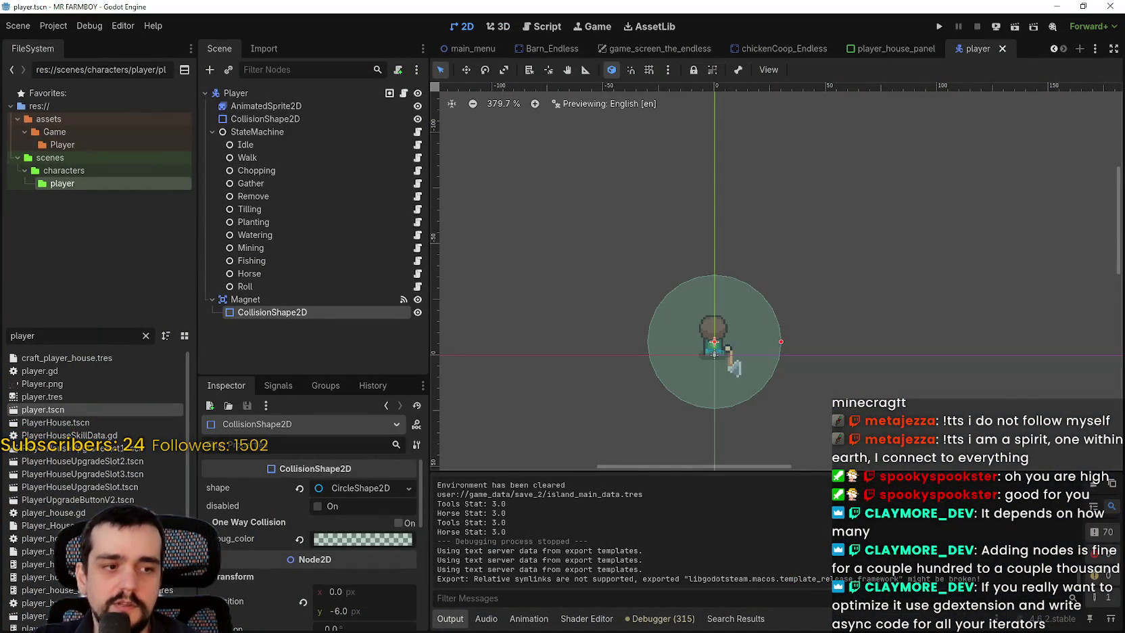
{"action": "key", "text": "alt+Tab"}
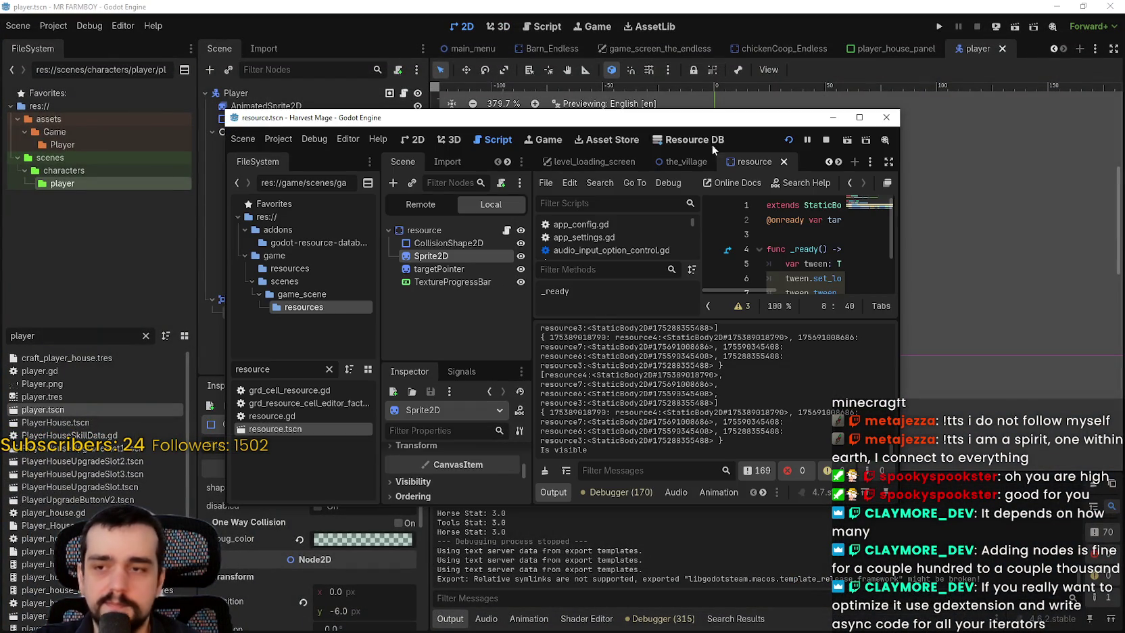
{"action": "left_click_drag", "start_coordinate": [771, 125], "coordinate": [614, 83]}
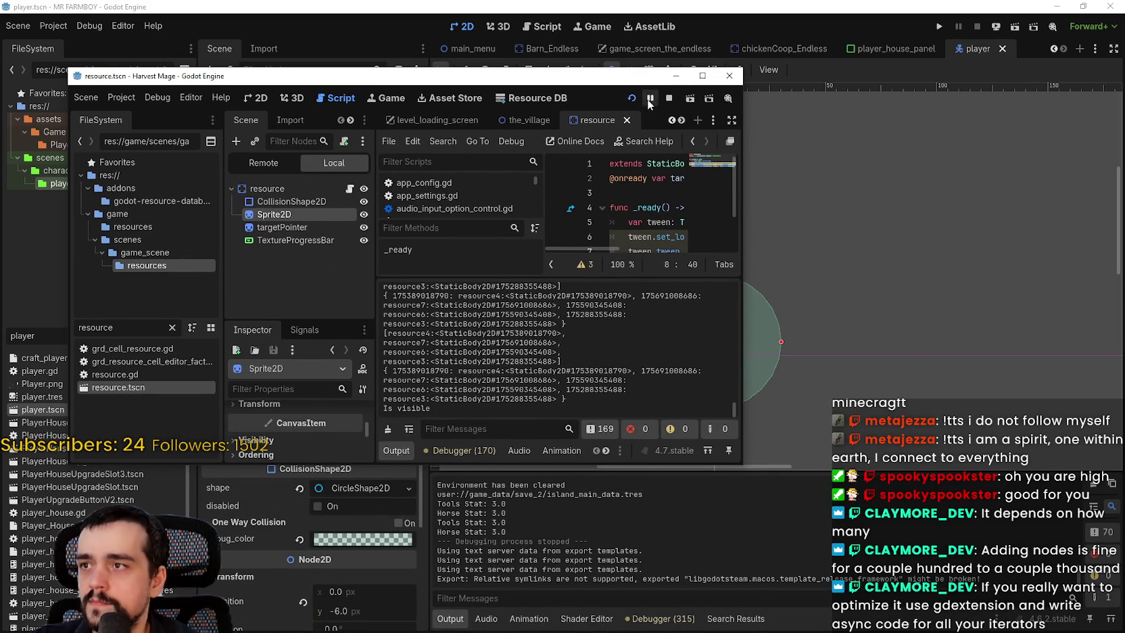
{"action": "mouse_move", "coordinate": [643, 78]}
{"action": "left_mouse_down"}
{"action": "mouse_move", "coordinate": [762, 466]}
{"action": "mouse_move", "coordinate": [771, 539]}
{"action": "mouse_move", "coordinate": [794, 282]}
{"action": "mouse_move", "coordinate": [812, 226]}
{"action": "left_mouse_up"}
{"action": "left_click", "coordinate": [1057, 7]}
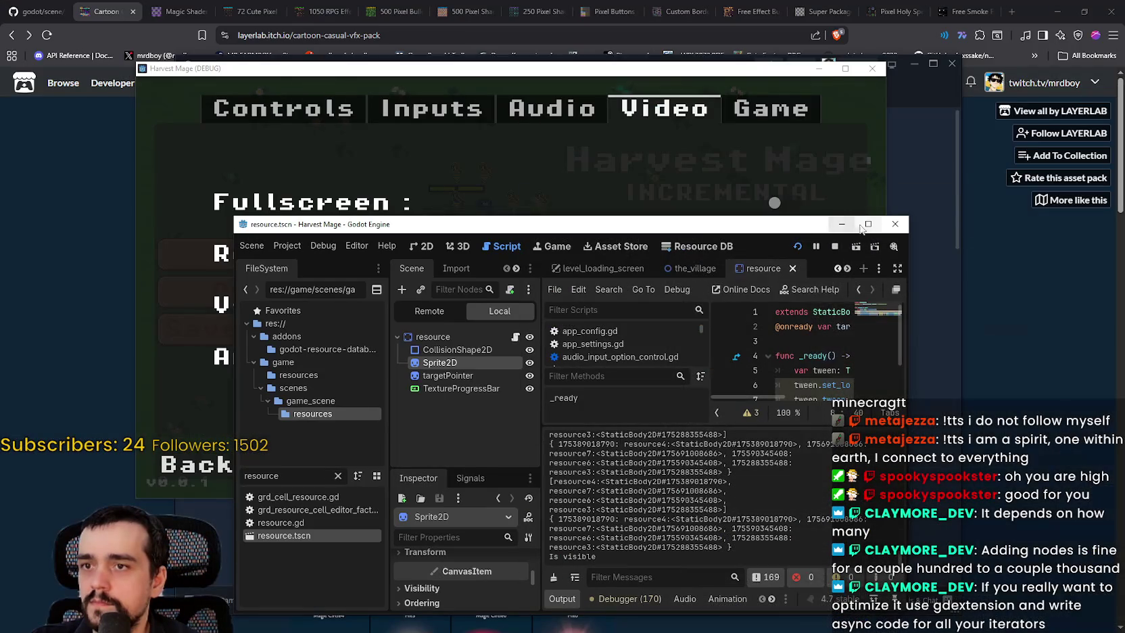
{"action": "left_click", "coordinate": [869, 224]}
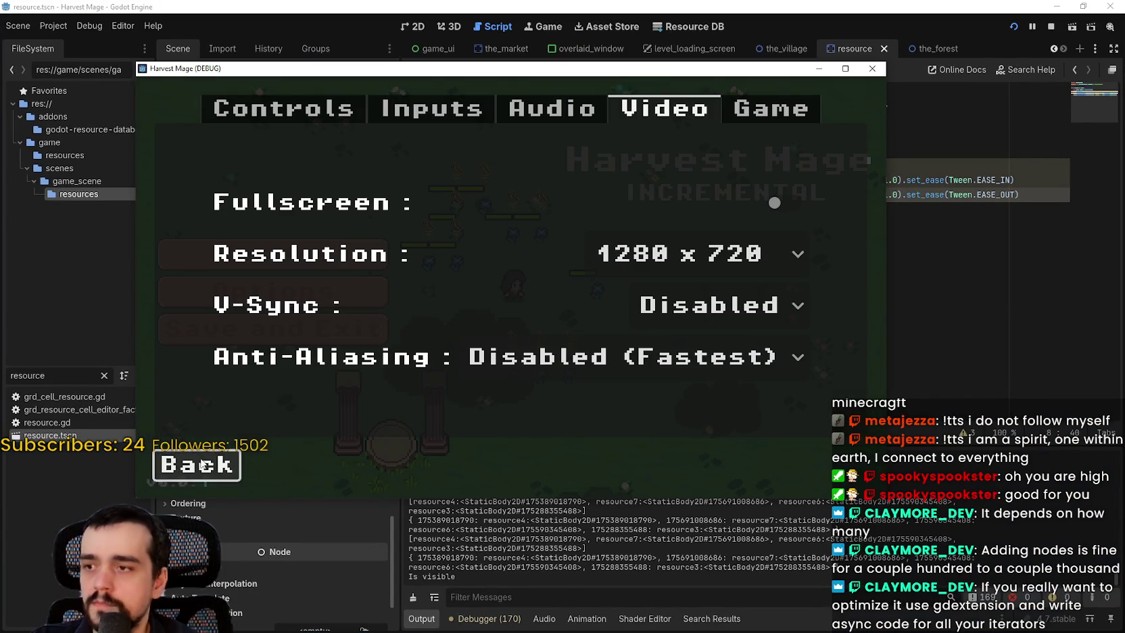
Step: Leave the video settings and pause menu, then walk the character down among the resources
{"action": "left_click", "coordinate": [196, 465]}
{"action": "key", "text": "Escape"}
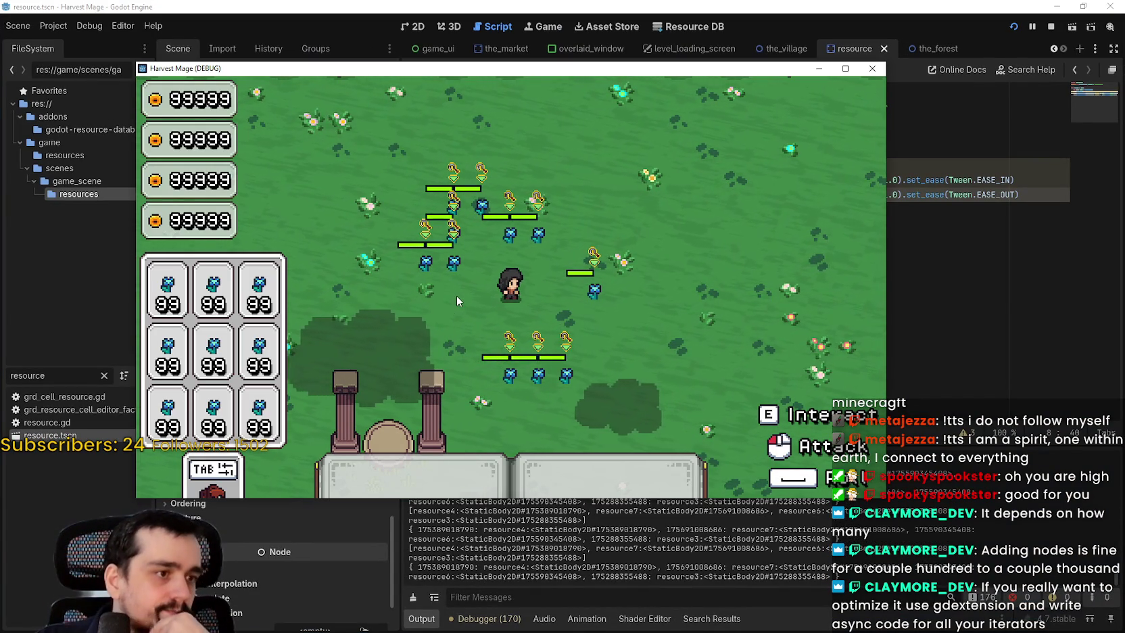
{"action": "key", "text": "s"}
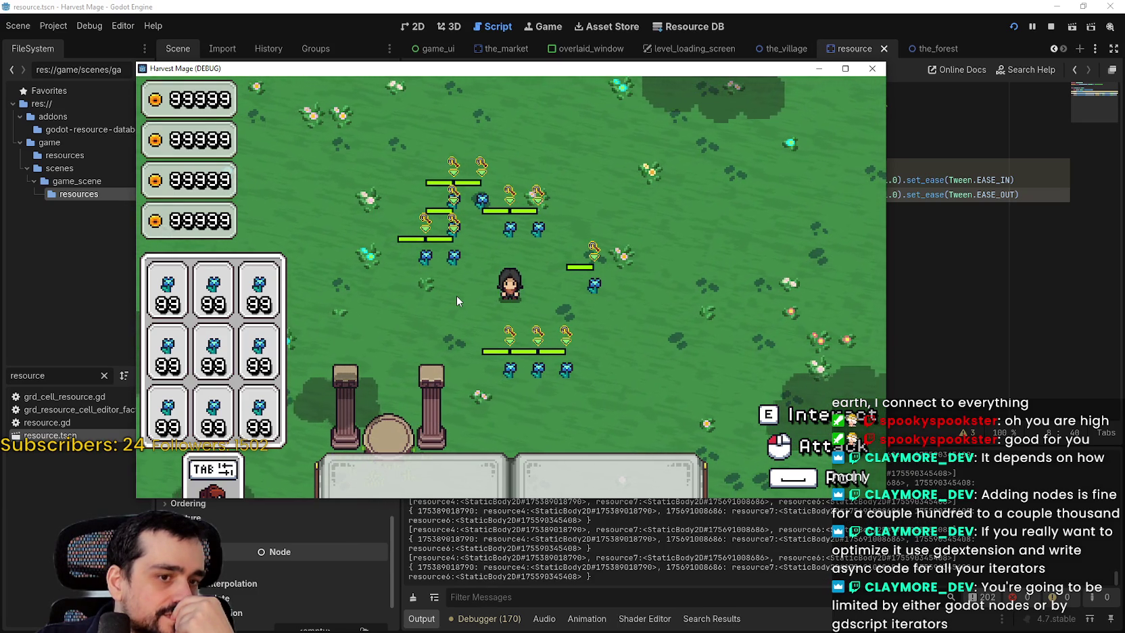
{"action": "key", "text": "s"}
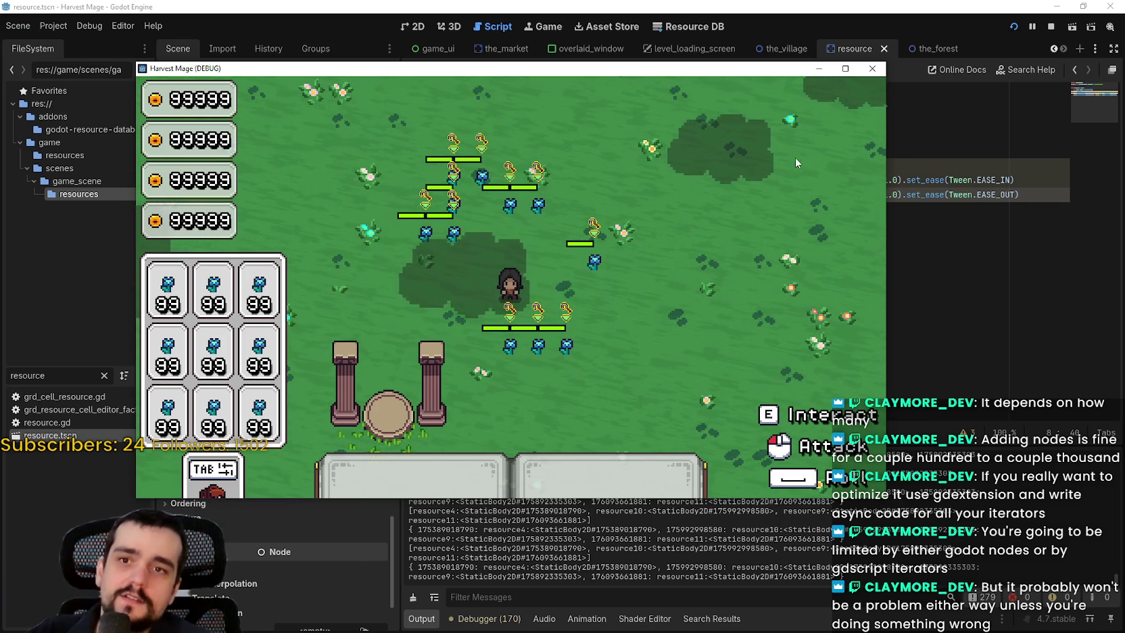
{"action": "left_click", "coordinate": [872, 68]}
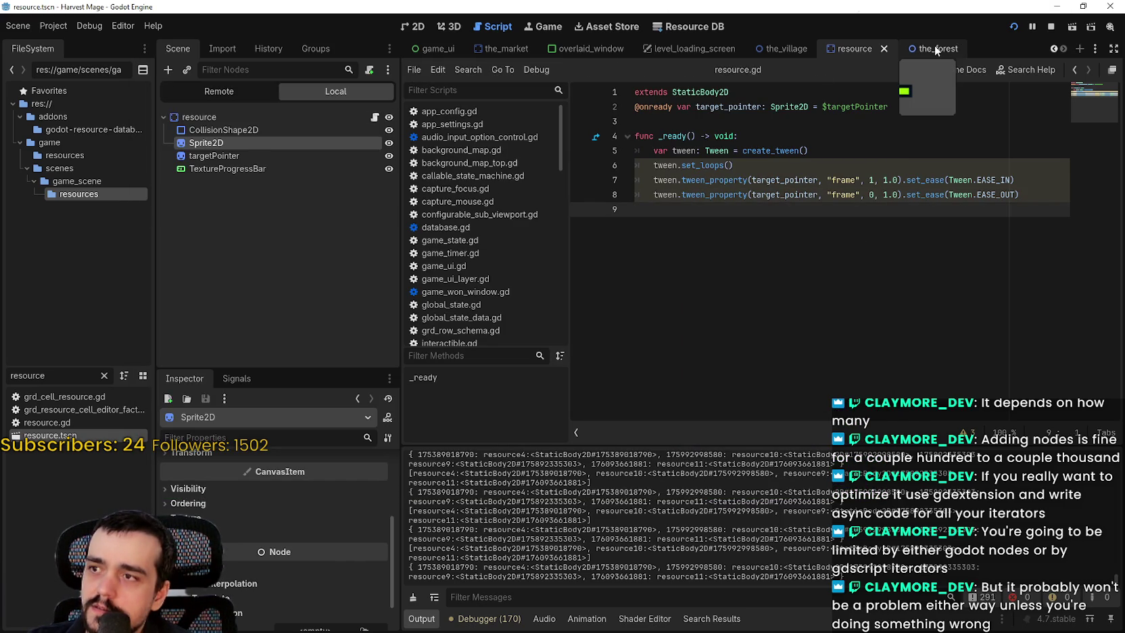
Step: Filter the FileSystem dock for 'the_playe' and open the_player.gd, then the_player.tscn
{"action": "left_click", "coordinate": [374, 117]}
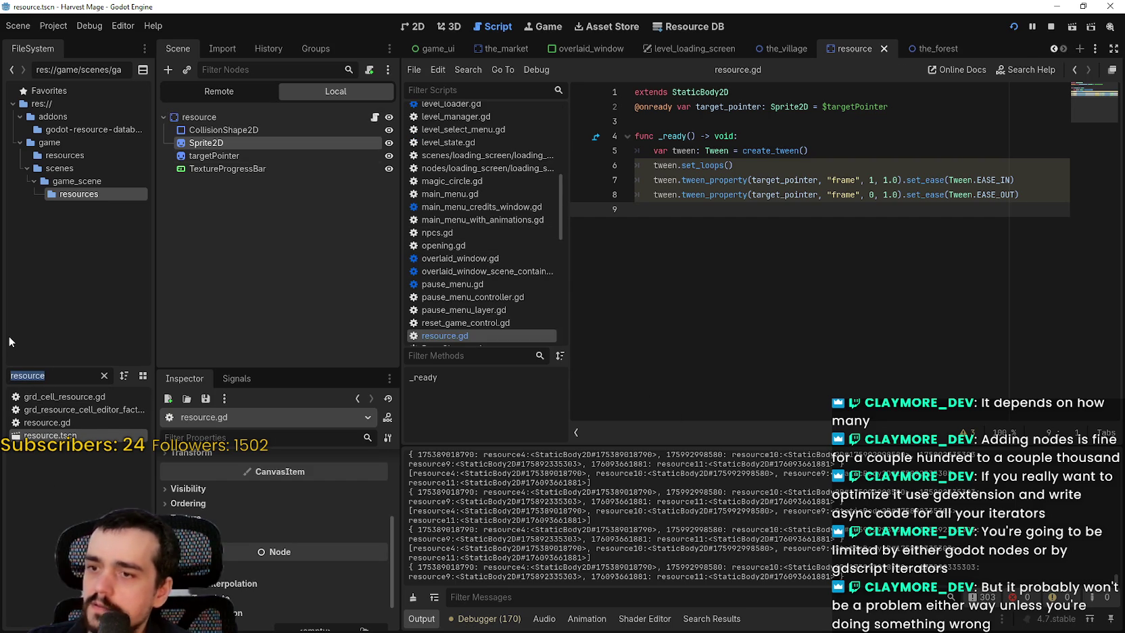
{"action": "type", "text": "player_"}
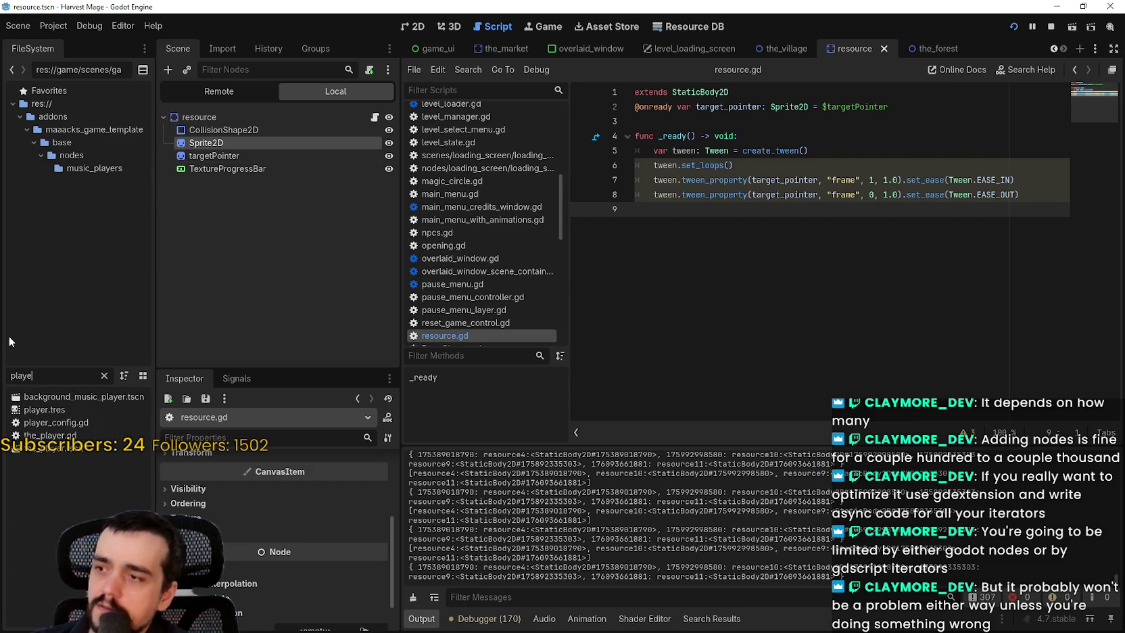
{"action": "key", "text": "BackSpace"}
{"action": "key", "text": "BackSpace"}
{"action": "key", "text": "BackSpace"}
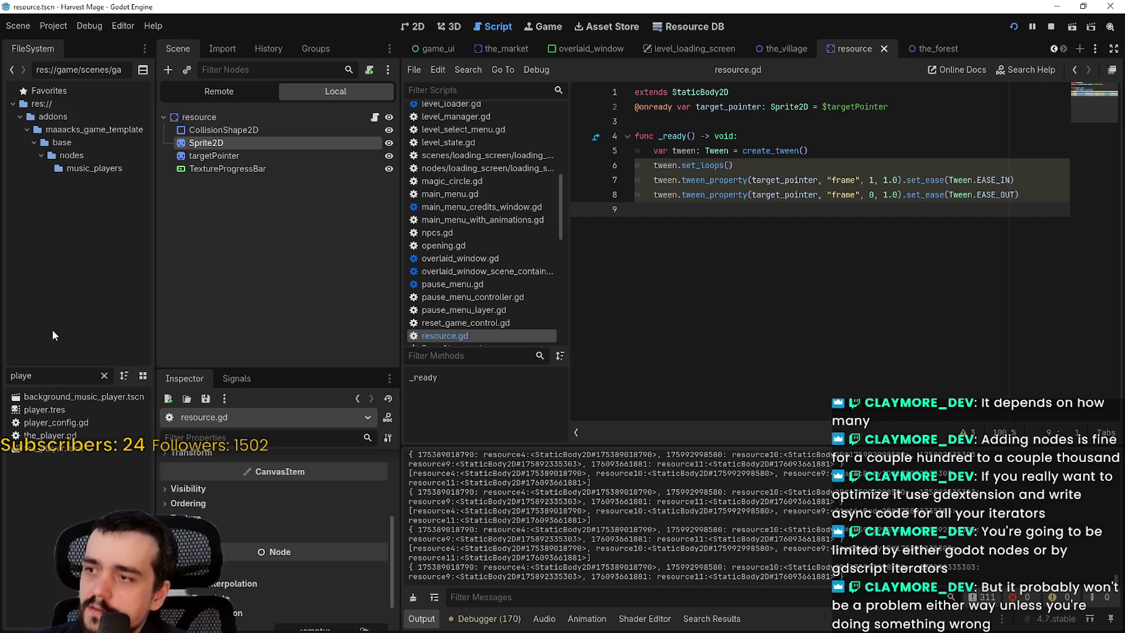
{"action": "key", "text": "BackSpace"}
{"action": "key", "text": "BackSpace"}
{"action": "type", "text": "the_playe"}
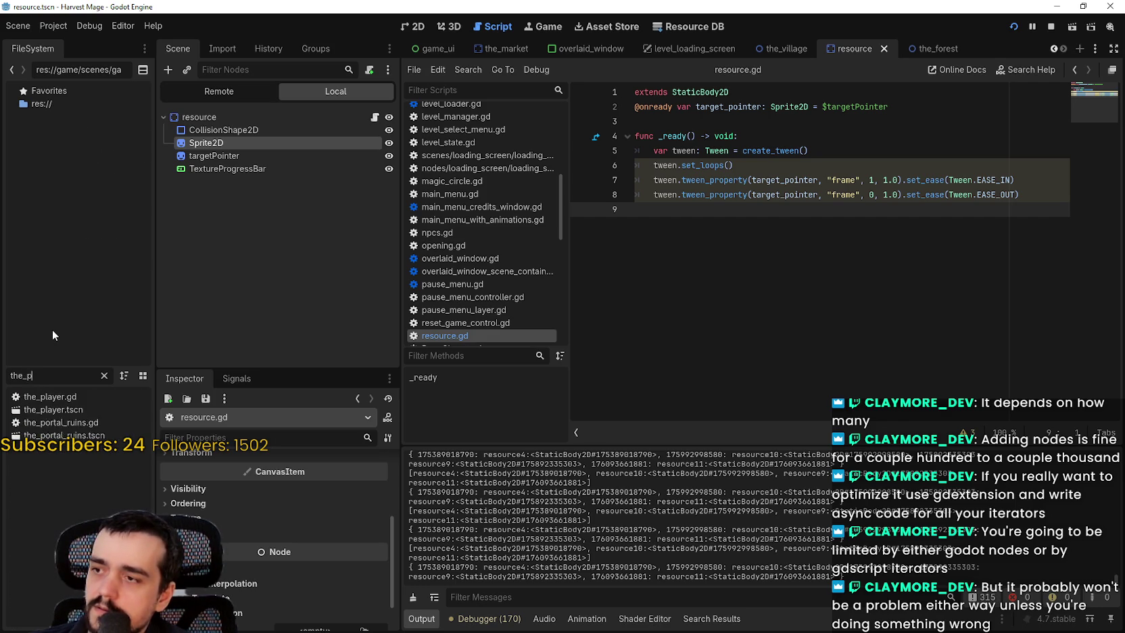
{"action": "double_click", "coordinate": [58, 397]}
{"action": "scroll", "coordinate": [869, 288], "scroll_direction": "down", "scroll_amount": 2}
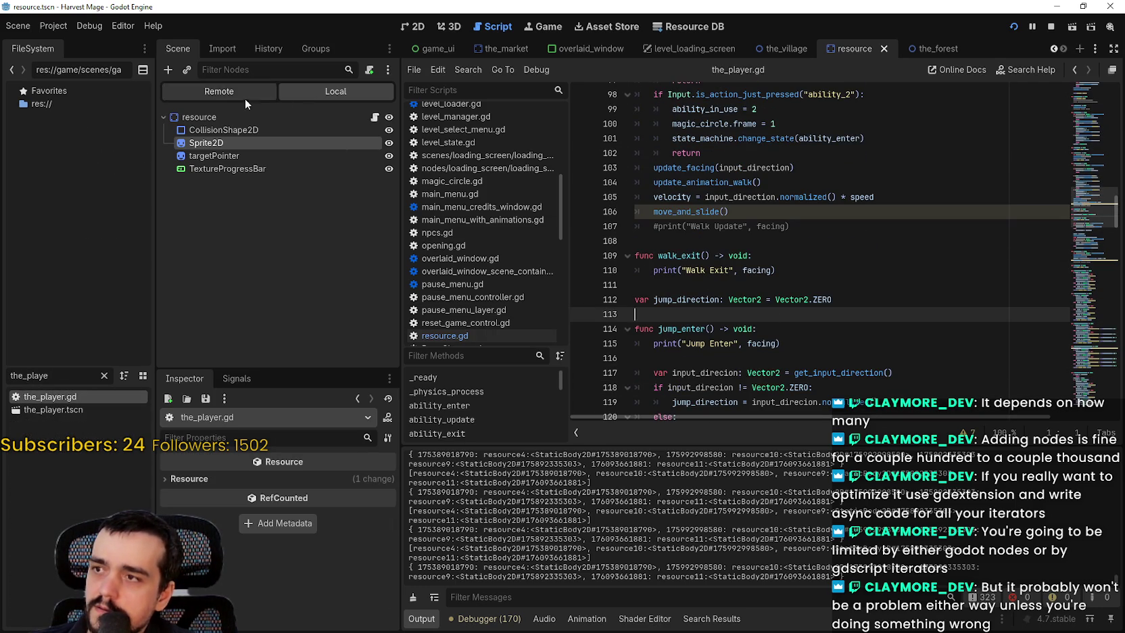
{"action": "double_click", "coordinate": [59, 410]}
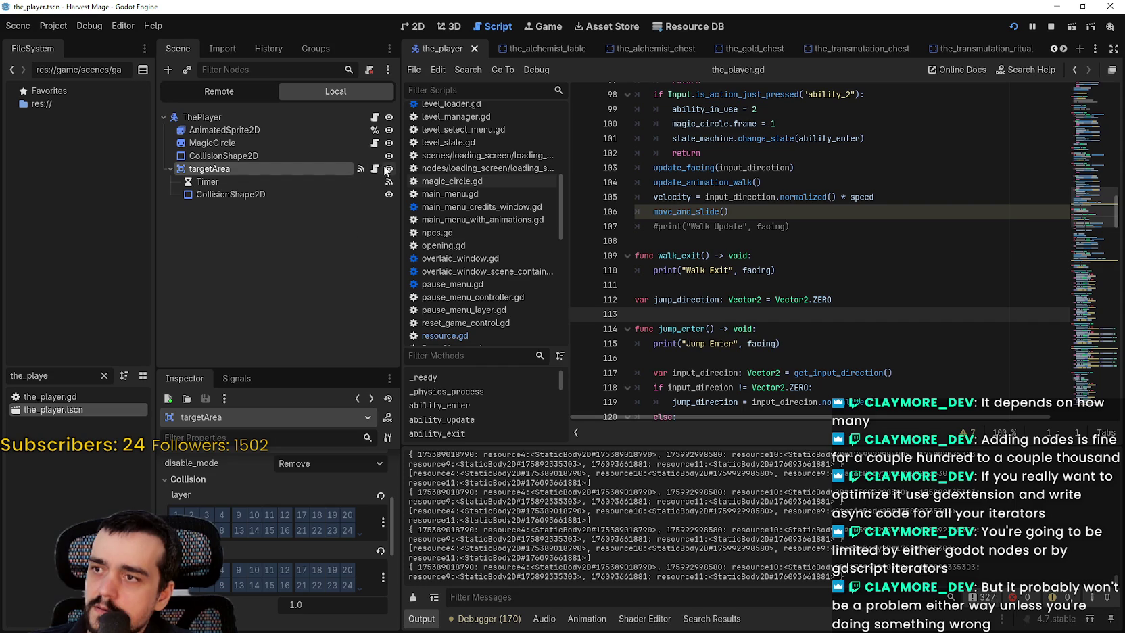
Step: In targetArea's script, add print("Overlapping Bodies") above the overlapping bodies query
{"action": "left_click", "coordinate": [376, 169]}
{"action": "left_click", "coordinate": [807, 324]}
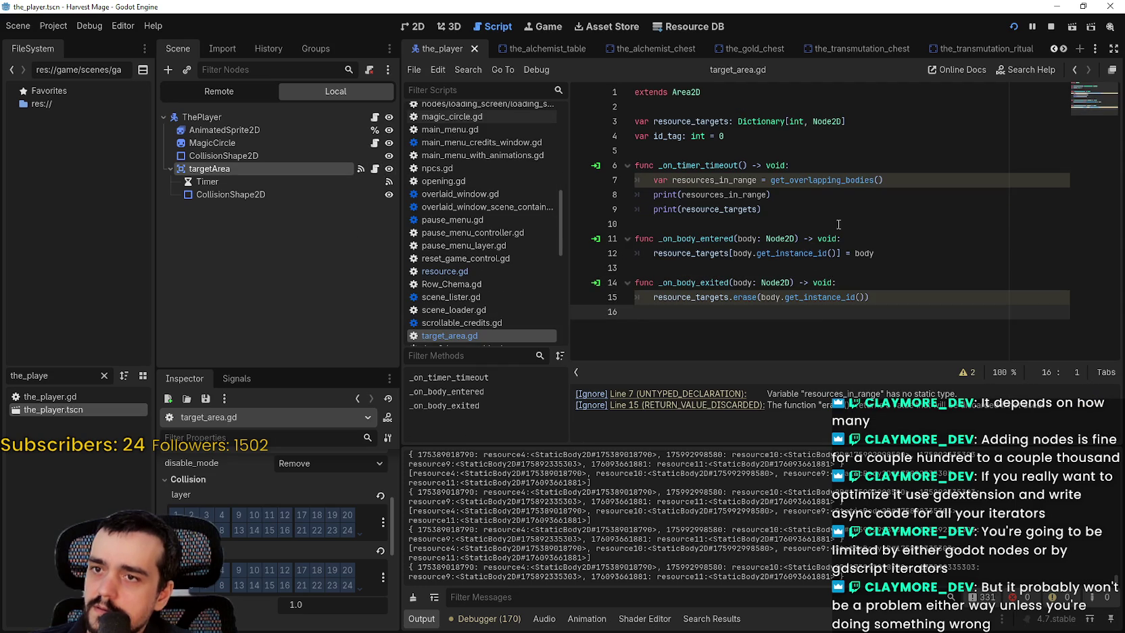
{"action": "left_click", "coordinate": [848, 201]}
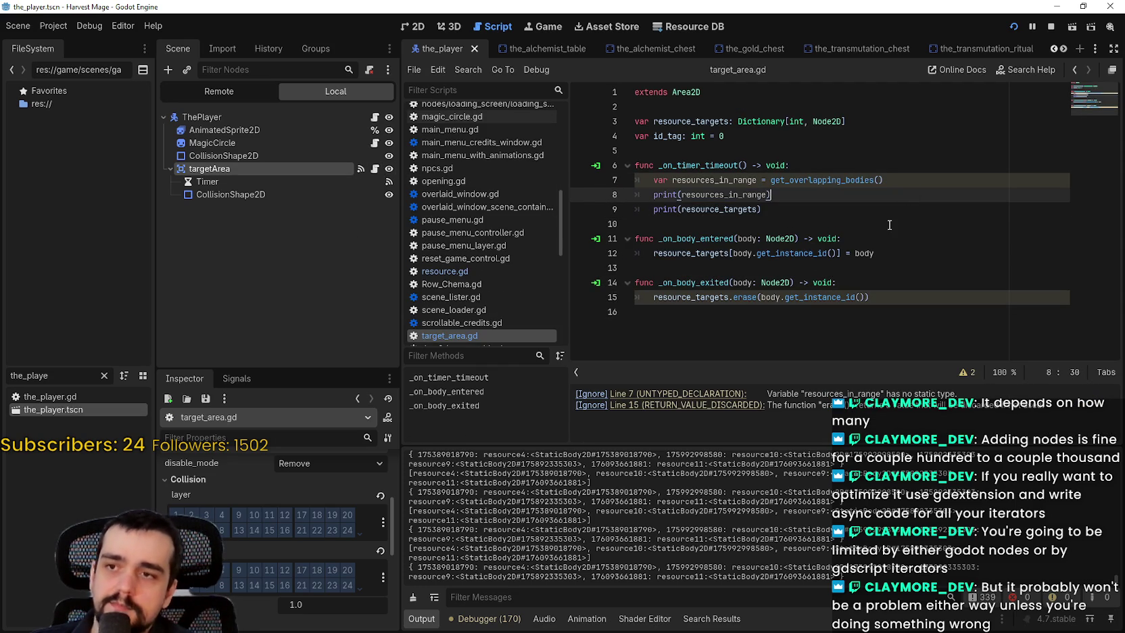
{"action": "left_click", "coordinate": [832, 165]}
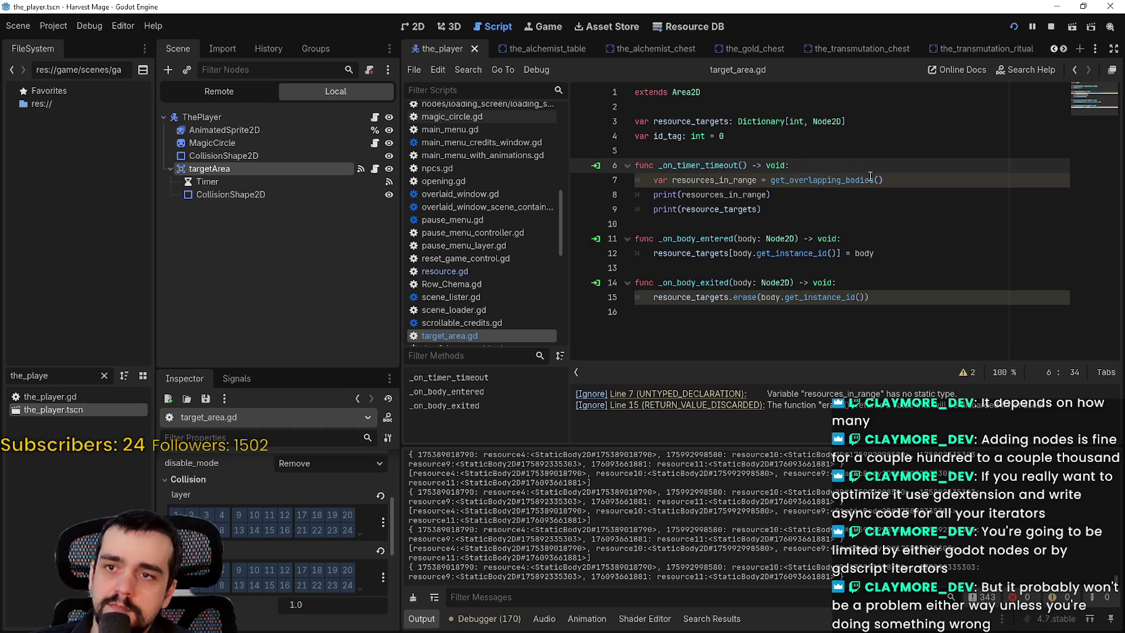
{"action": "key", "text": "Return"}
{"action": "type", "text": "print(\"Overlapping B"}
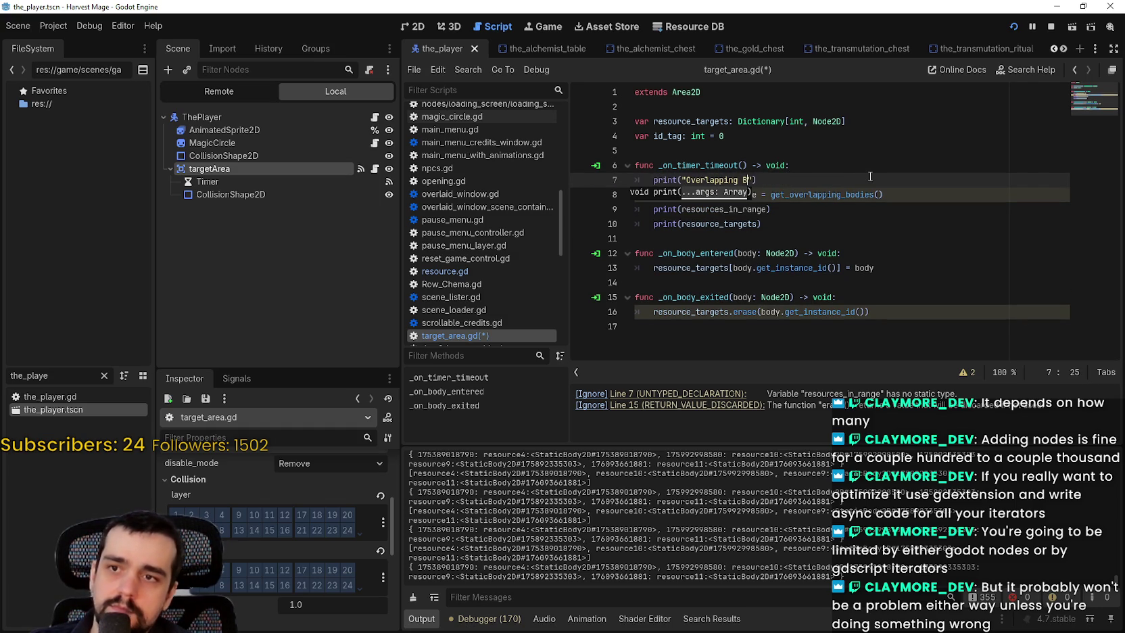
{"action": "type", "text": "odies"}
Step: Add print("Dictionary Bodies") after print(resources_in_range) and save target_area.gd
{"action": "left_click", "coordinate": [808, 204]}
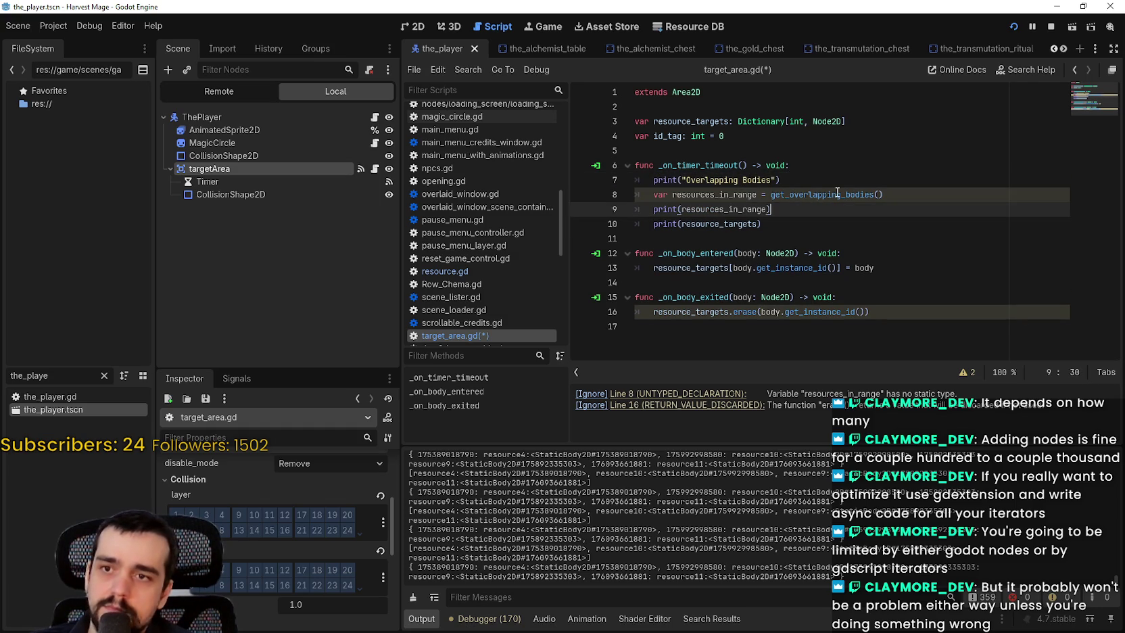
{"action": "key", "text": "Return"}
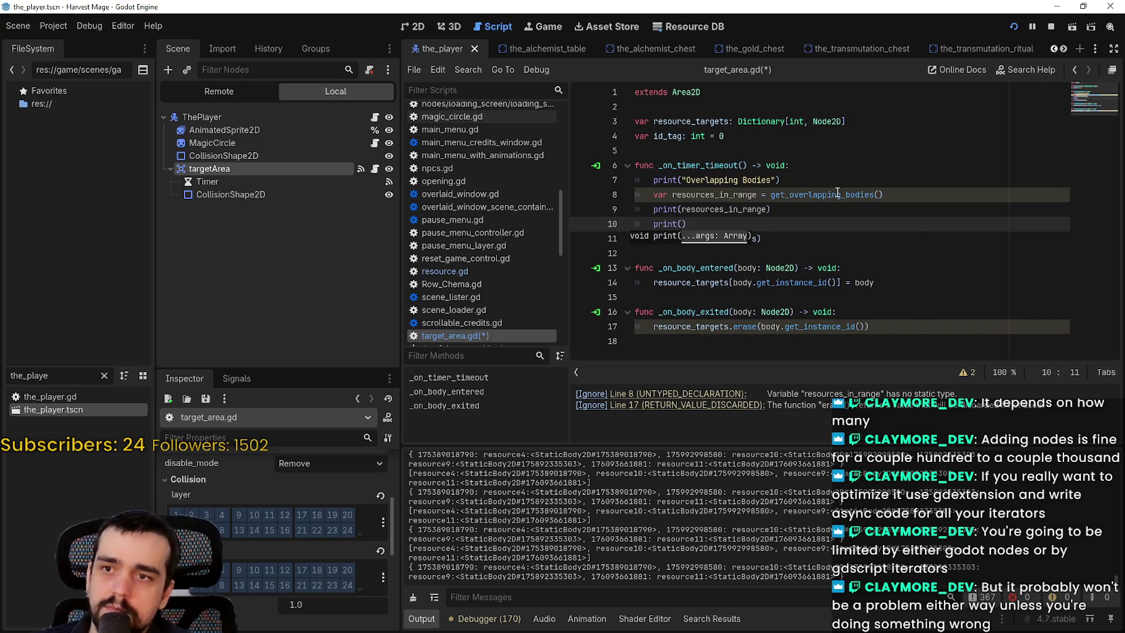
{"action": "key", "text": "BackSpace"}
{"action": "key", "text": "BackSpace"}
{"action": "key", "text": "BackSpace"}
{"action": "type", "text": "\"di"}
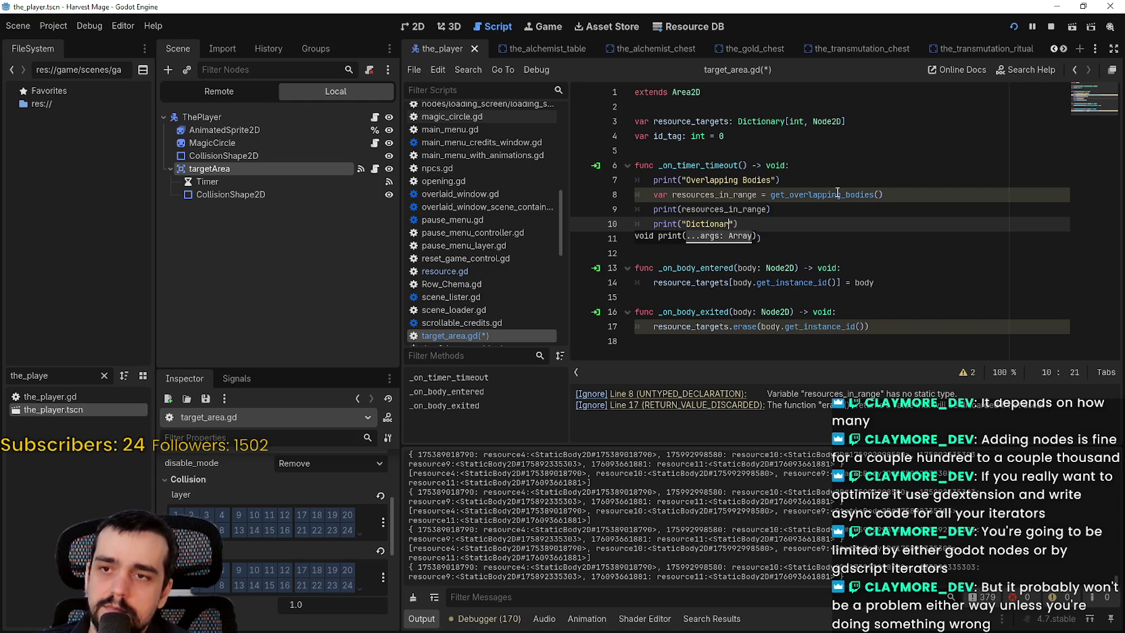
{"action": "type", "text": "y Bodies"}
{"action": "key", "text": "ctrl+s"}
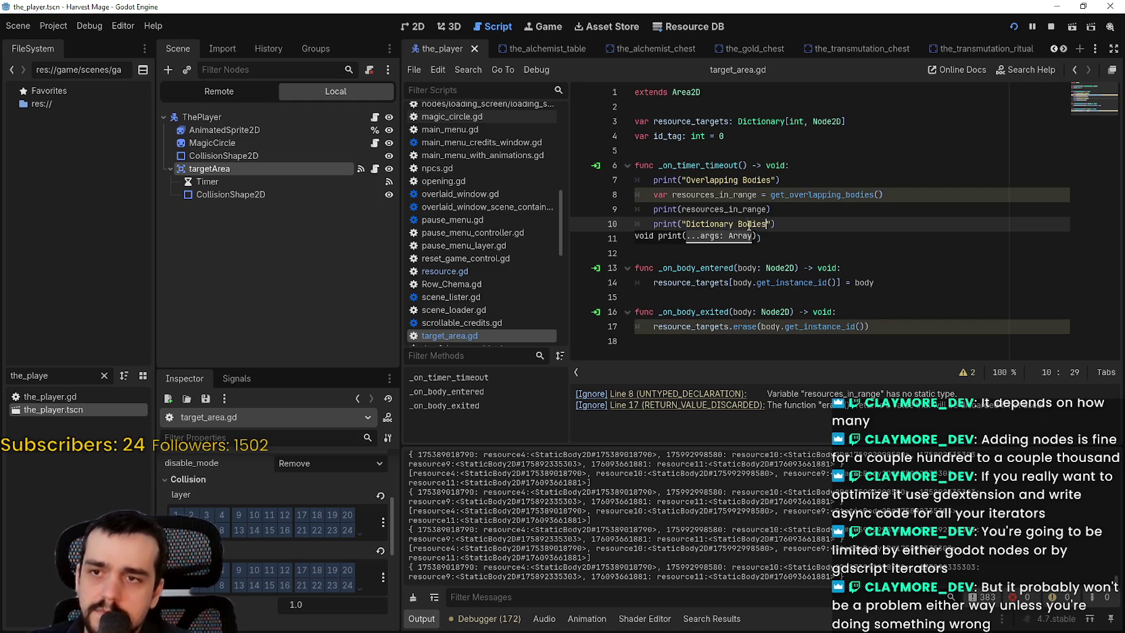
{"action": "left_click", "coordinate": [725, 265]}
{"action": "left_click", "coordinate": [726, 257]}
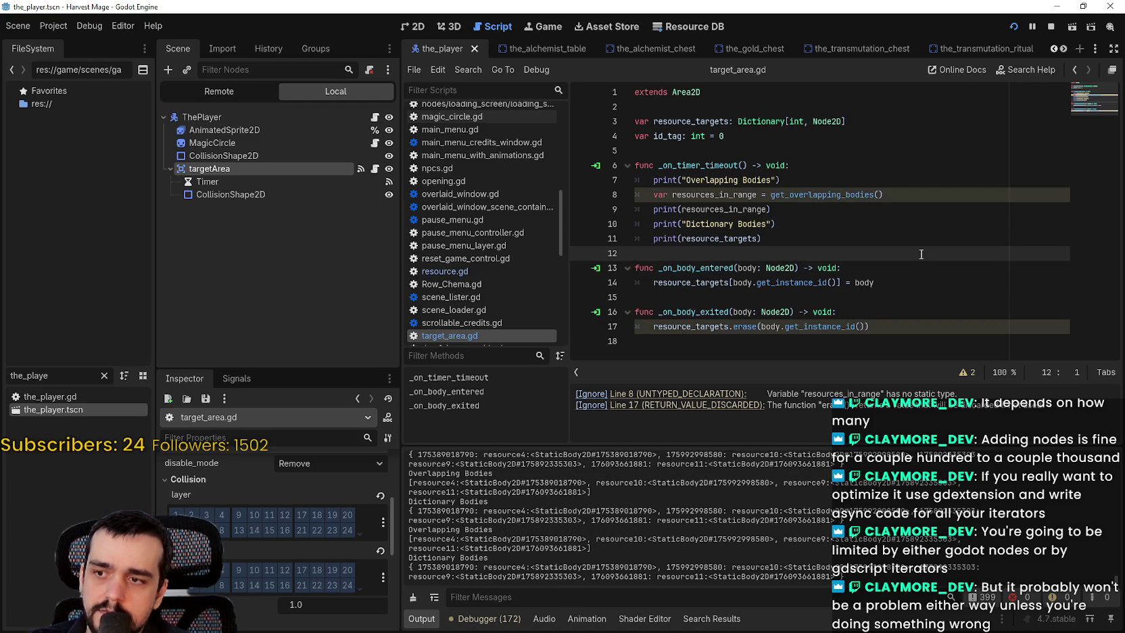
{"action": "left_click", "coordinate": [1032, 26]}
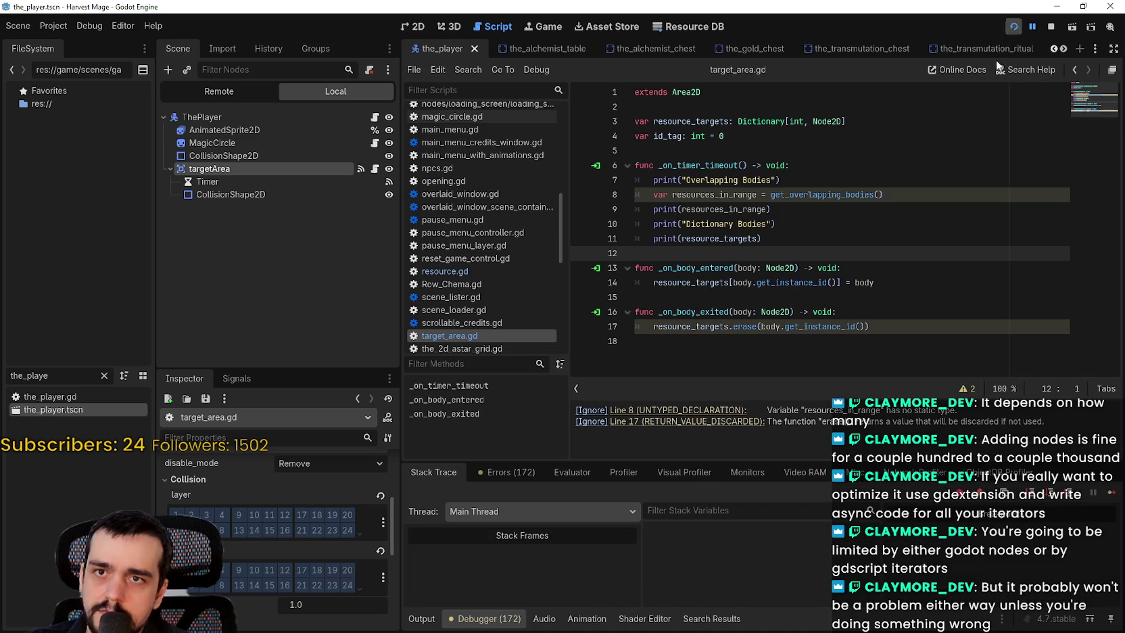
Step: Check the debugger errors, then enlarge the Output log to read the labelled Overlapping and Dictionary body lists
{"action": "left_click", "coordinate": [482, 475]}
{"action": "left_click", "coordinate": [430, 473]}
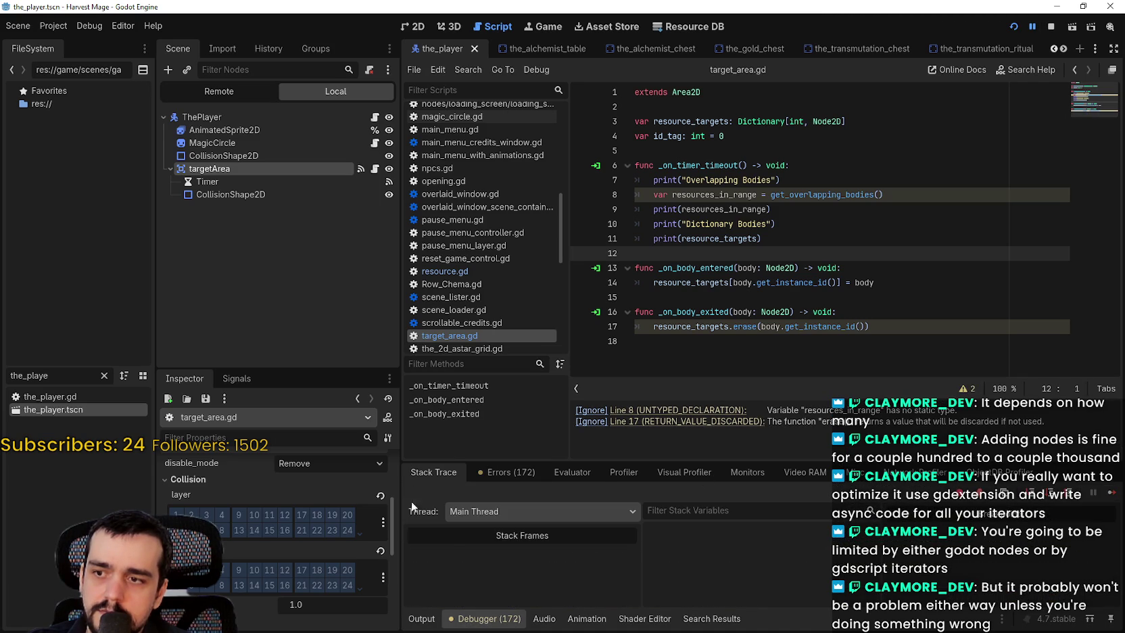
{"action": "left_click", "coordinate": [422, 619]}
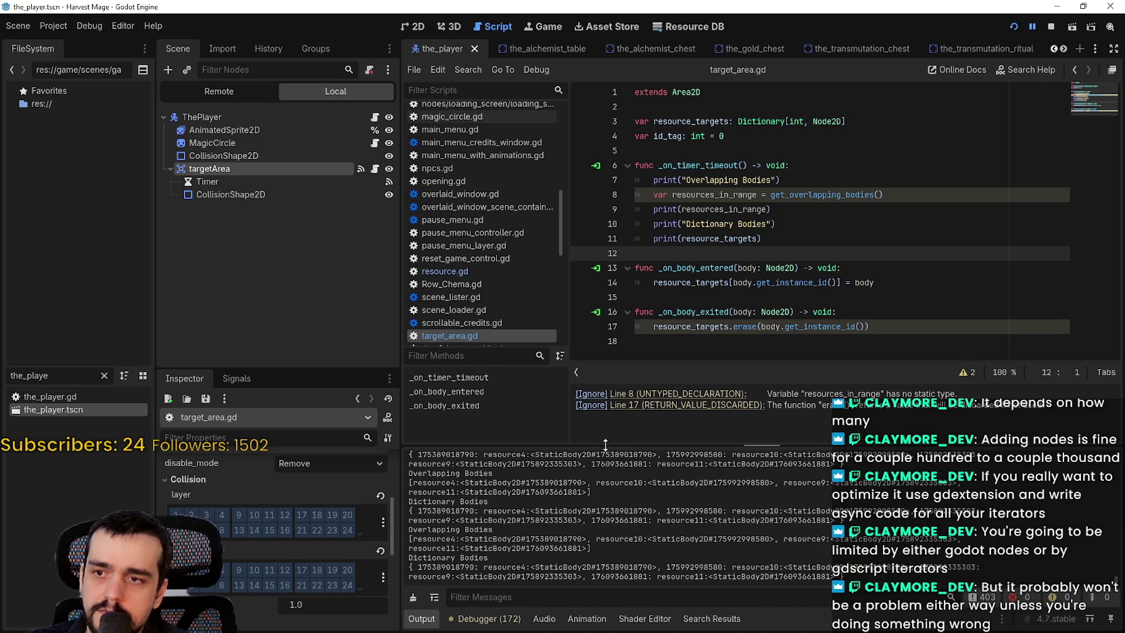
{"action": "left_click_drag", "start_coordinate": [605, 444], "coordinate": [648, 174]}
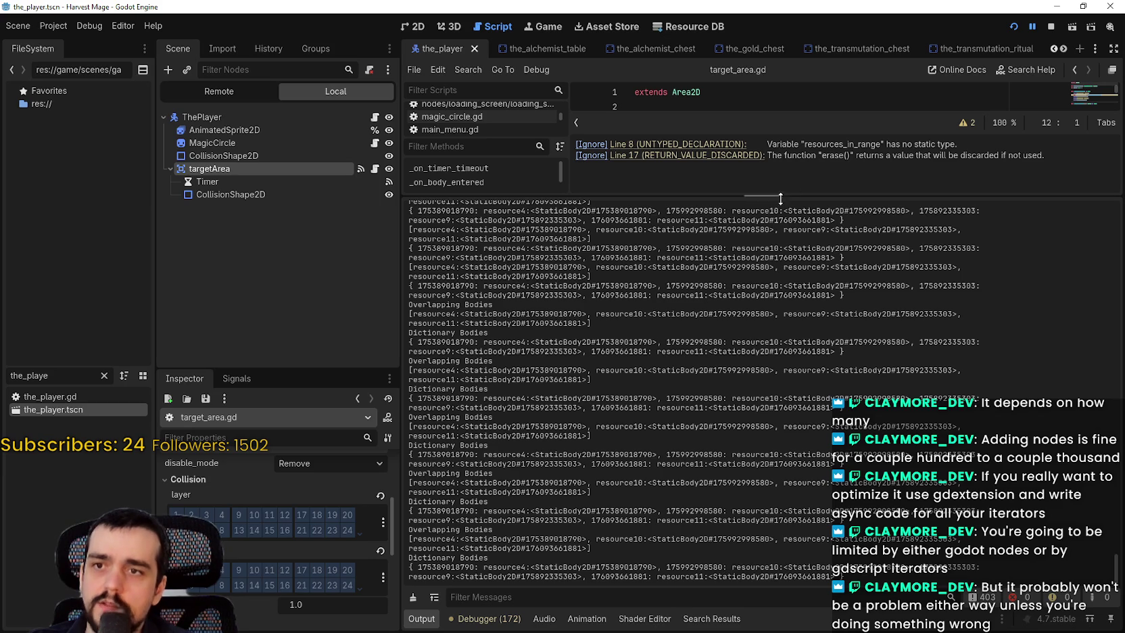
{"action": "left_click_drag", "start_coordinate": [781, 195], "coordinate": [742, 561]}
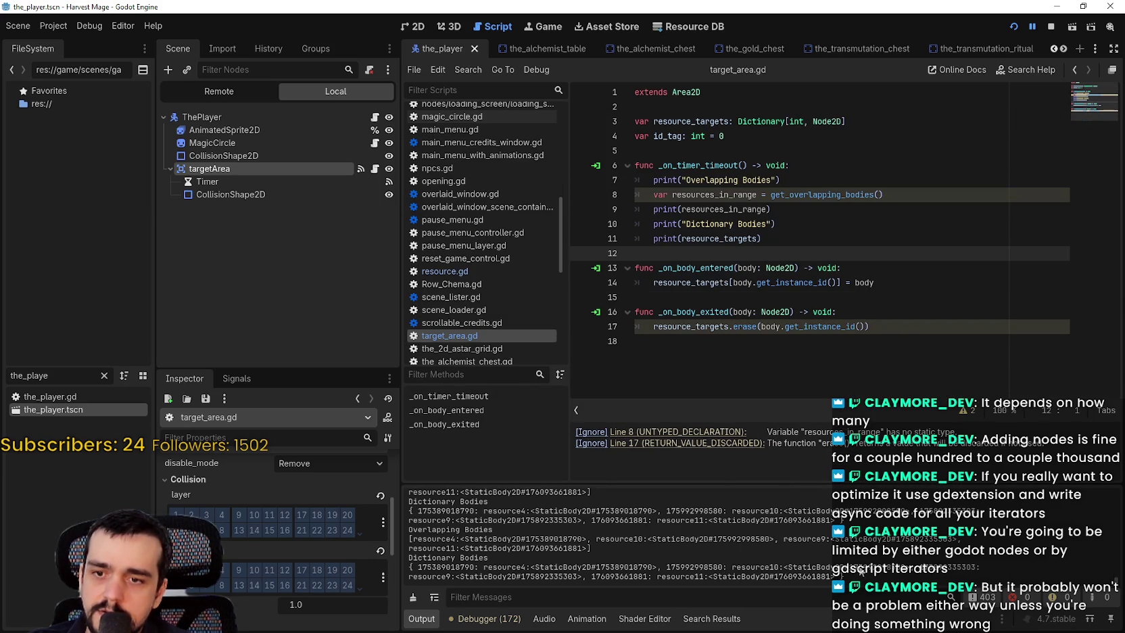
{"action": "double_click", "coordinate": [779, 285]}
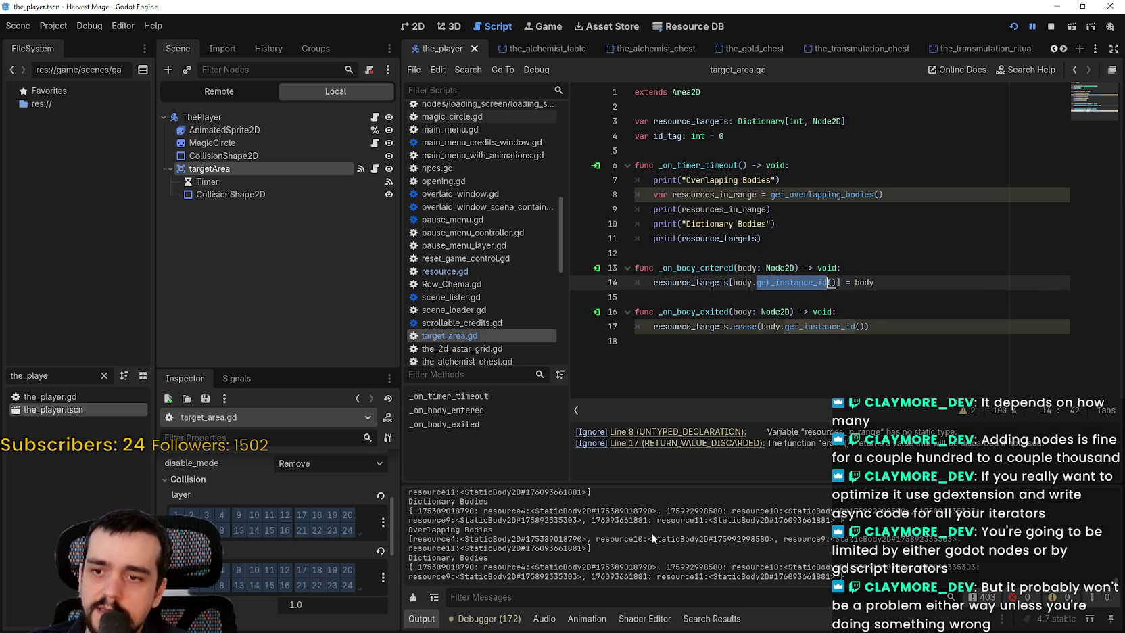
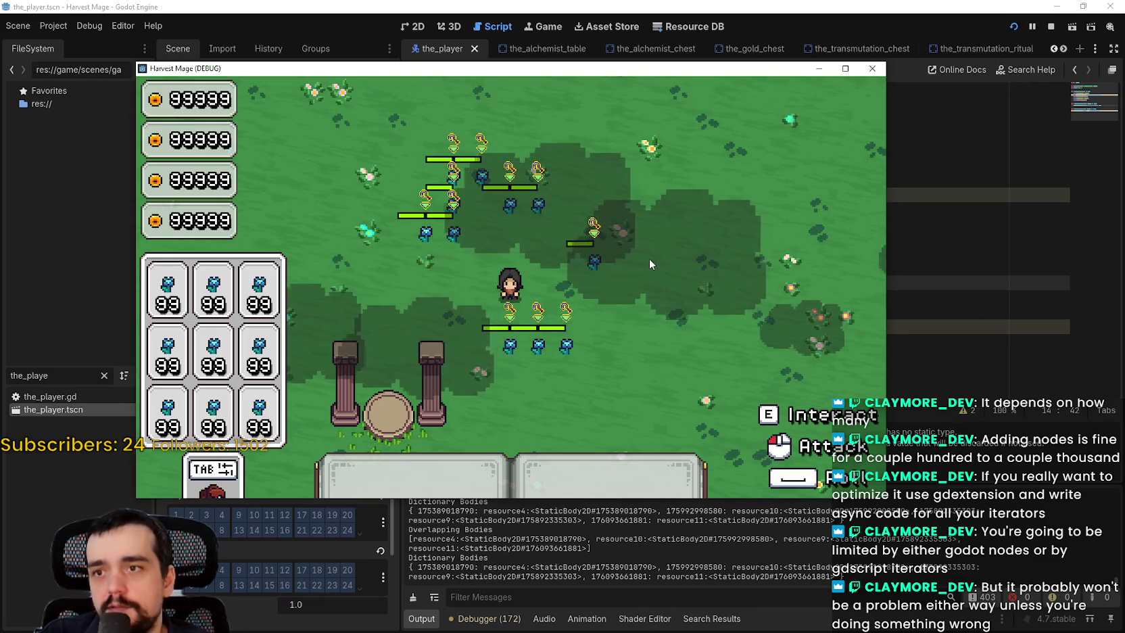
Step: Walk the player left, down and right, then up toward the trees and back down
{"action": "key", "text": "a"}
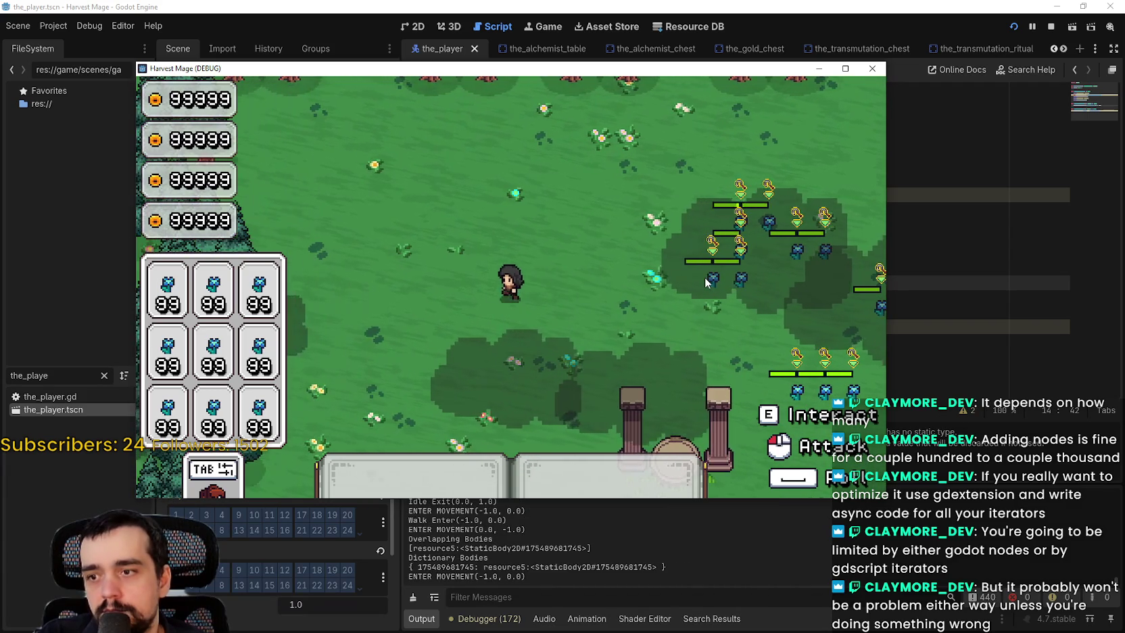
{"action": "key", "text": "s"}
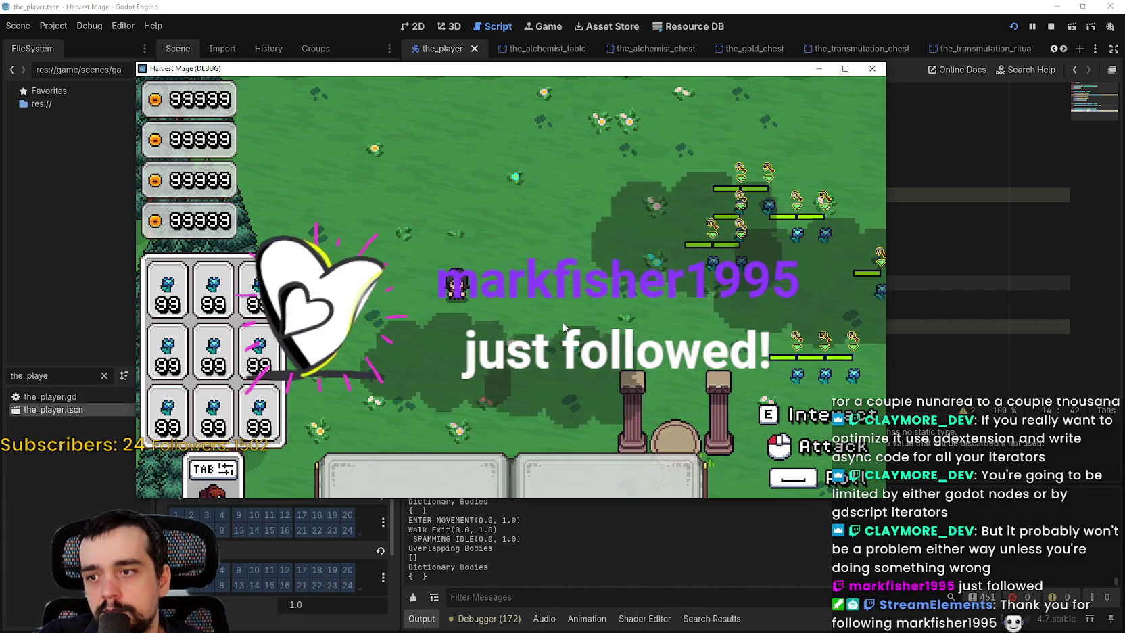
{"action": "key", "text": "d"}
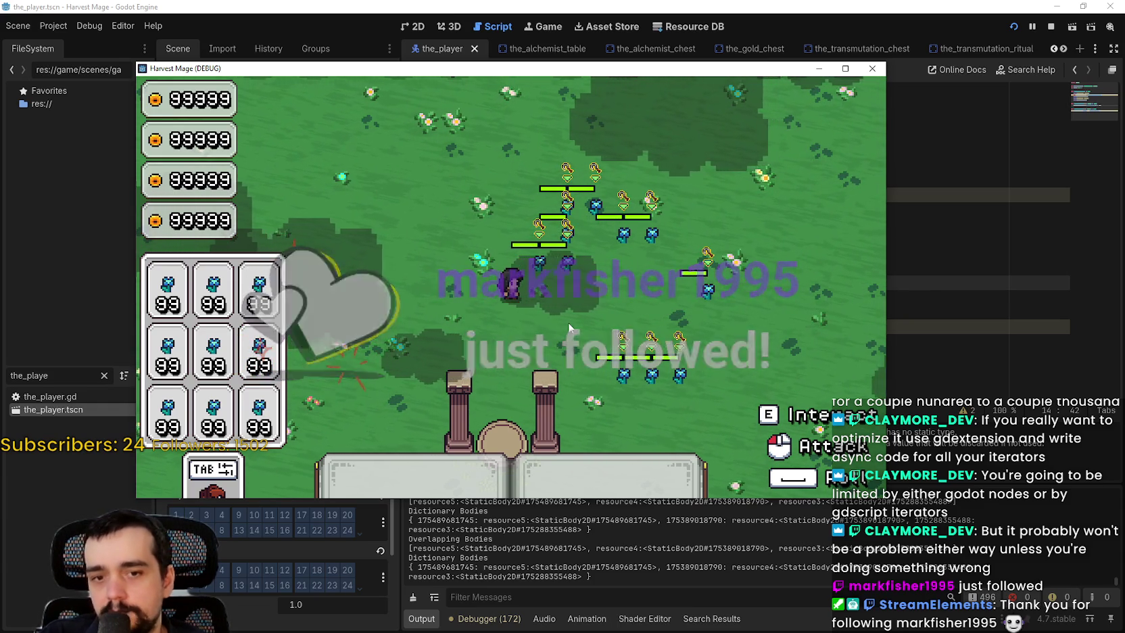
{"action": "key", "text": "a"}
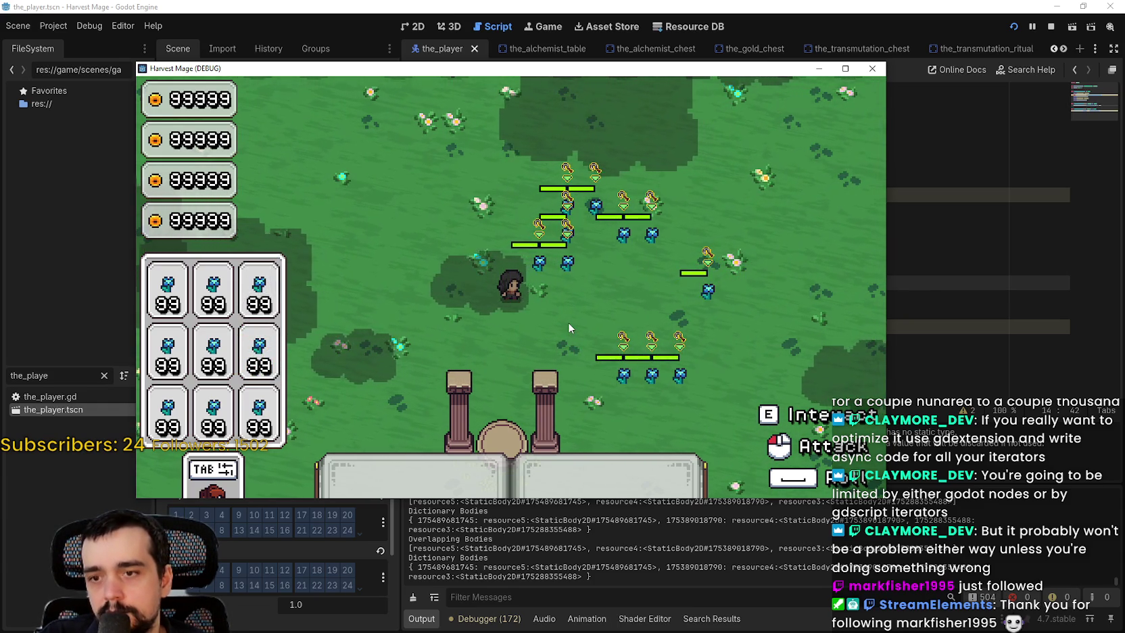
{"action": "key", "text": "w"}
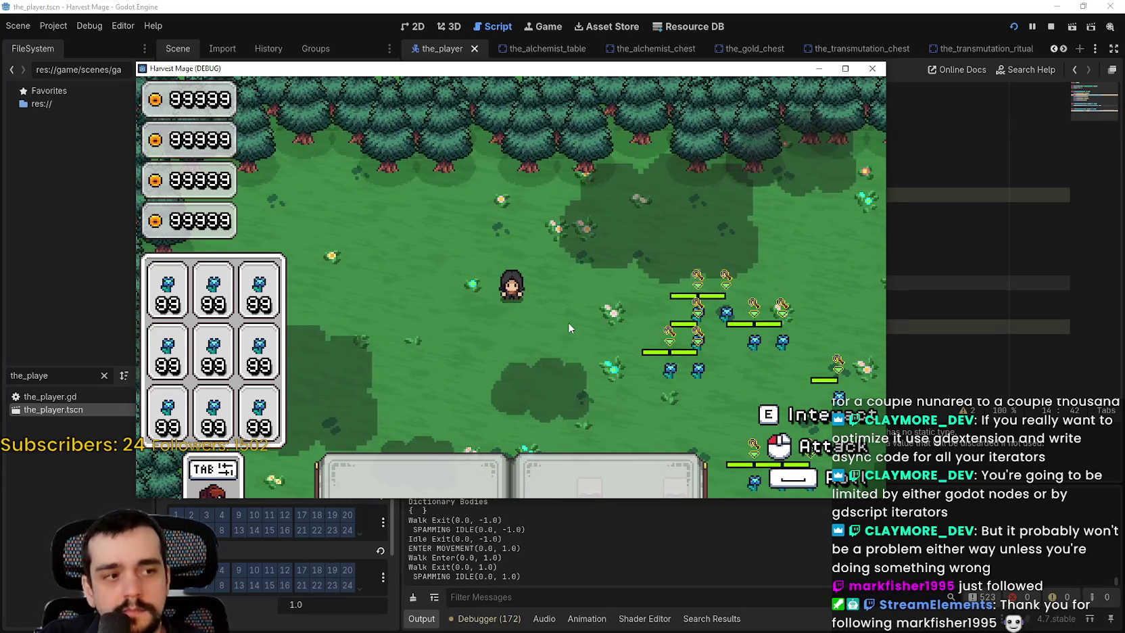
{"action": "key", "text": "s"}
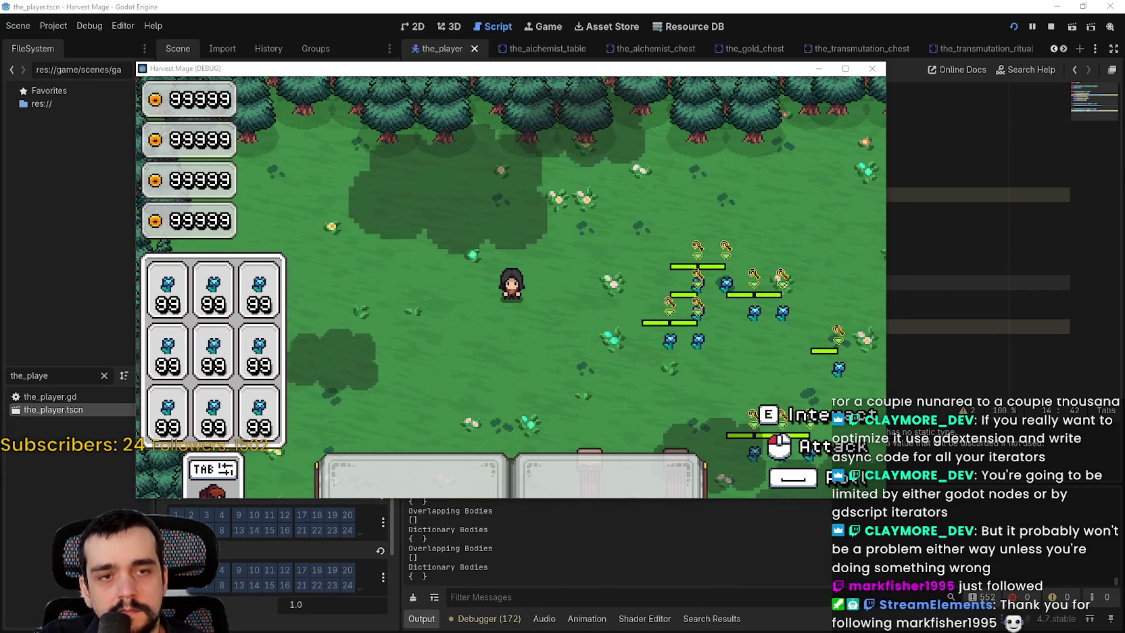
Step: Trigger the player's ability, walk left toward the resources, then stop the game
{"action": "left_click", "coordinate": [796, 320]}
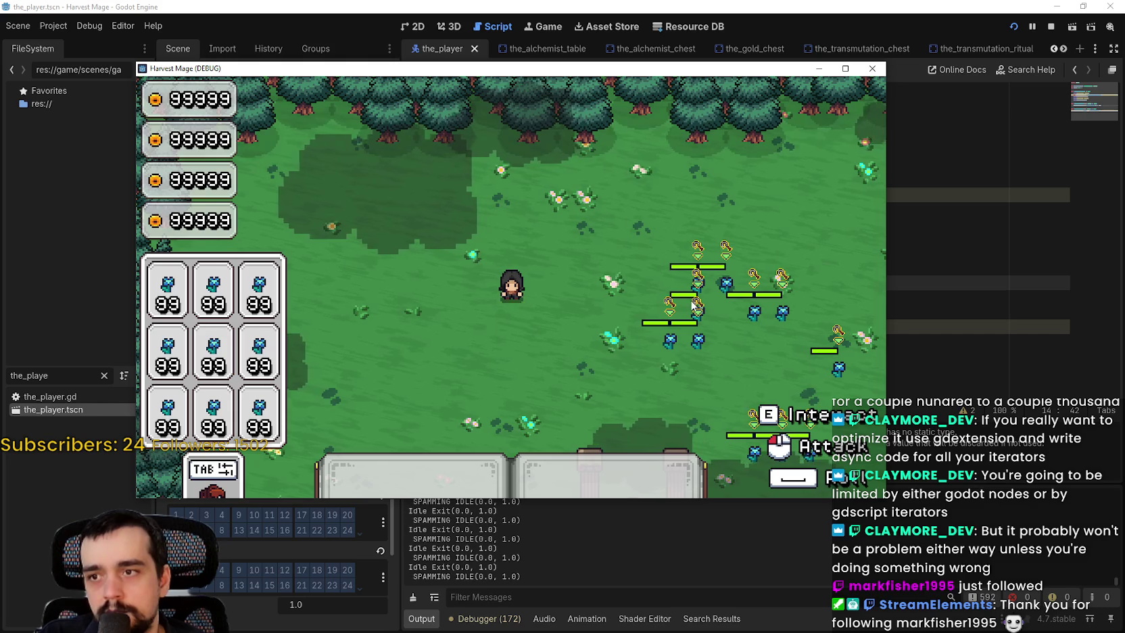
{"action": "key", "text": "d"}
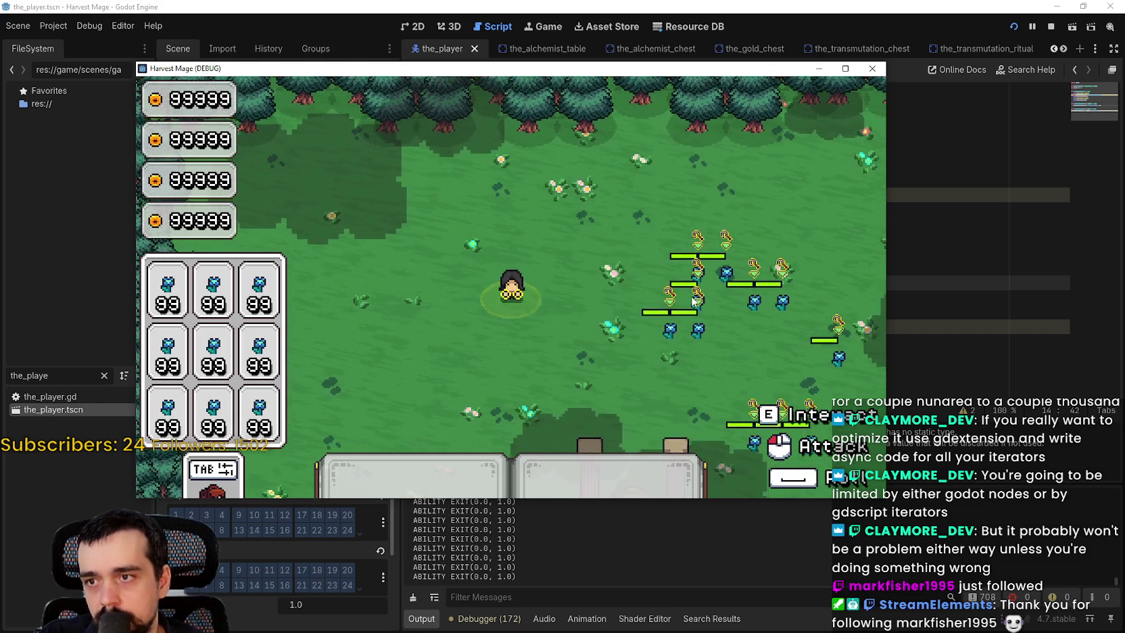
{"action": "key", "text": "a"}
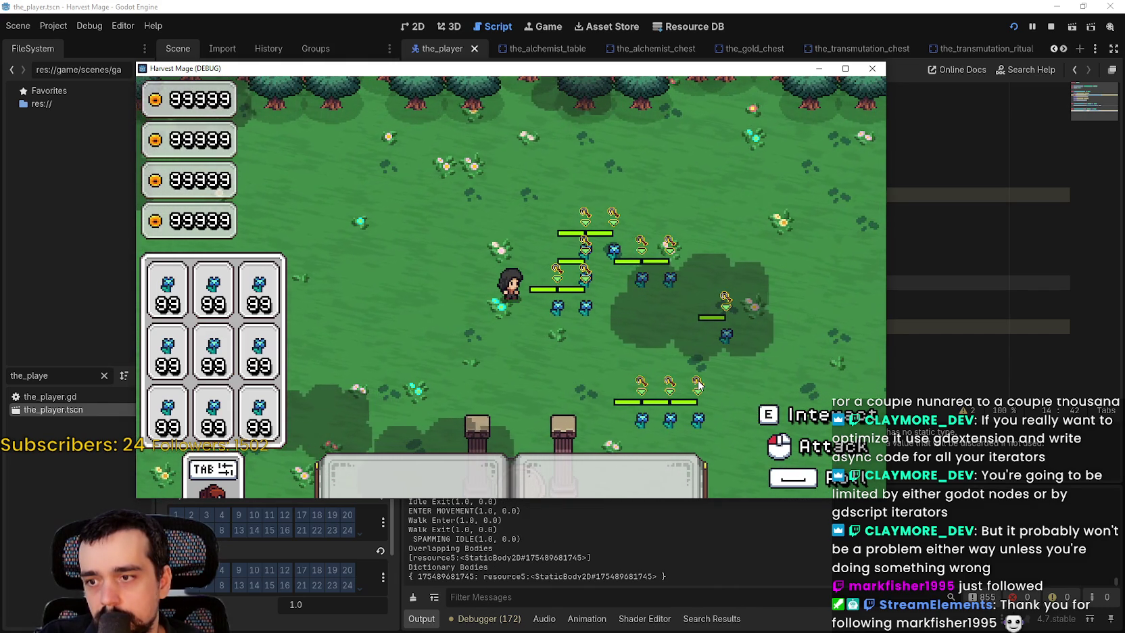
{"action": "key", "text": "a"}
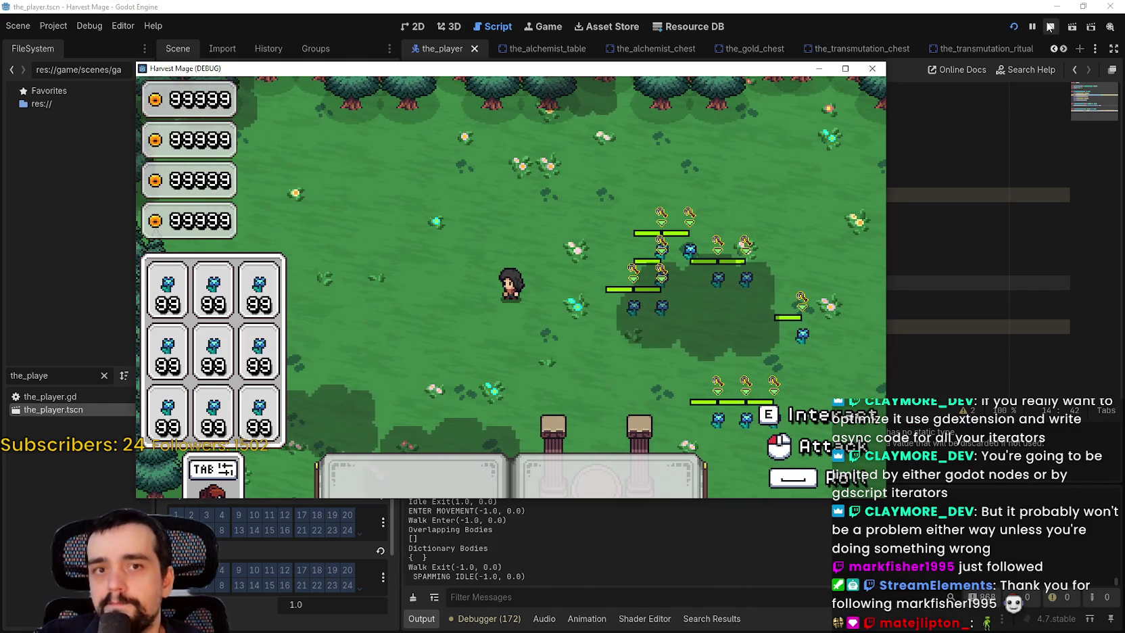
{"action": "left_click", "coordinate": [1051, 27]}
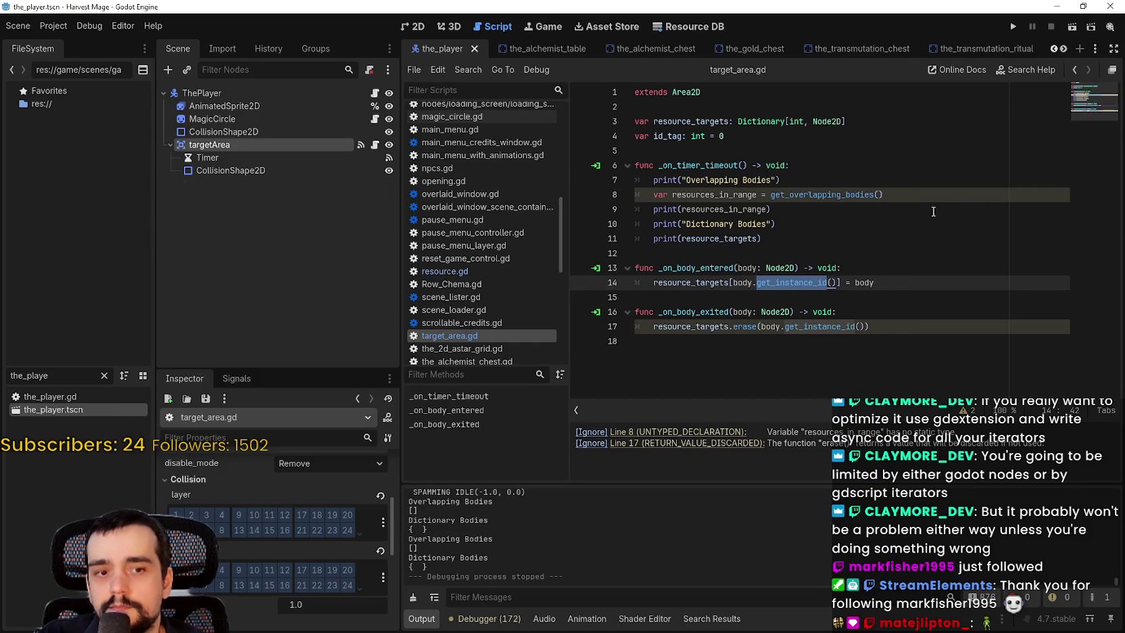
{"action": "left_click", "coordinate": [780, 257]}
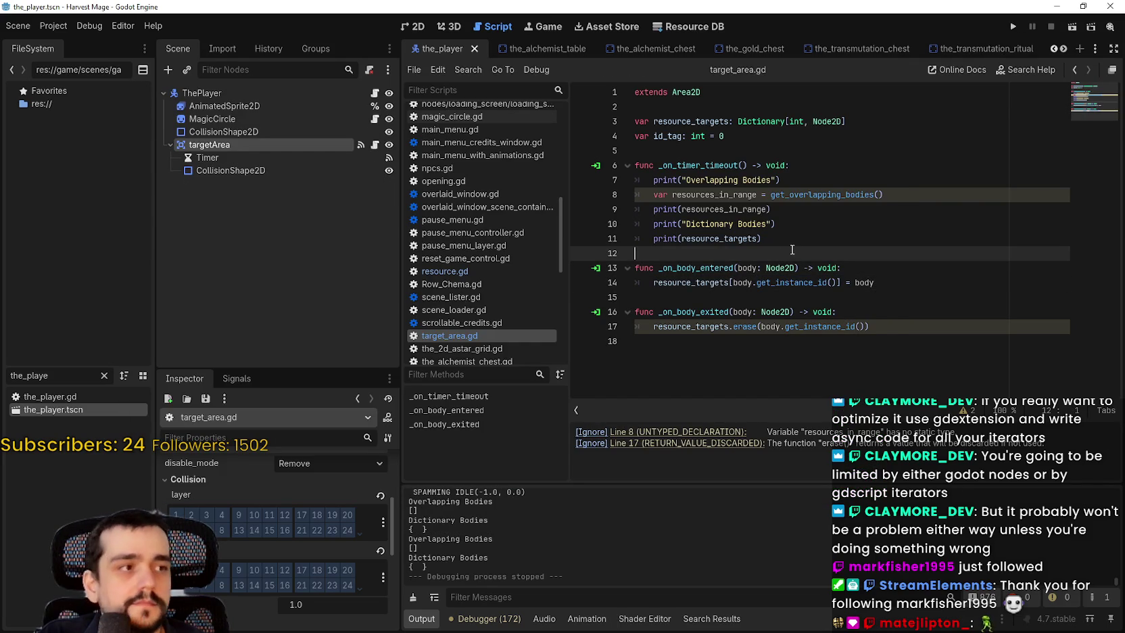
{"action": "left_click", "coordinate": [919, 292]}
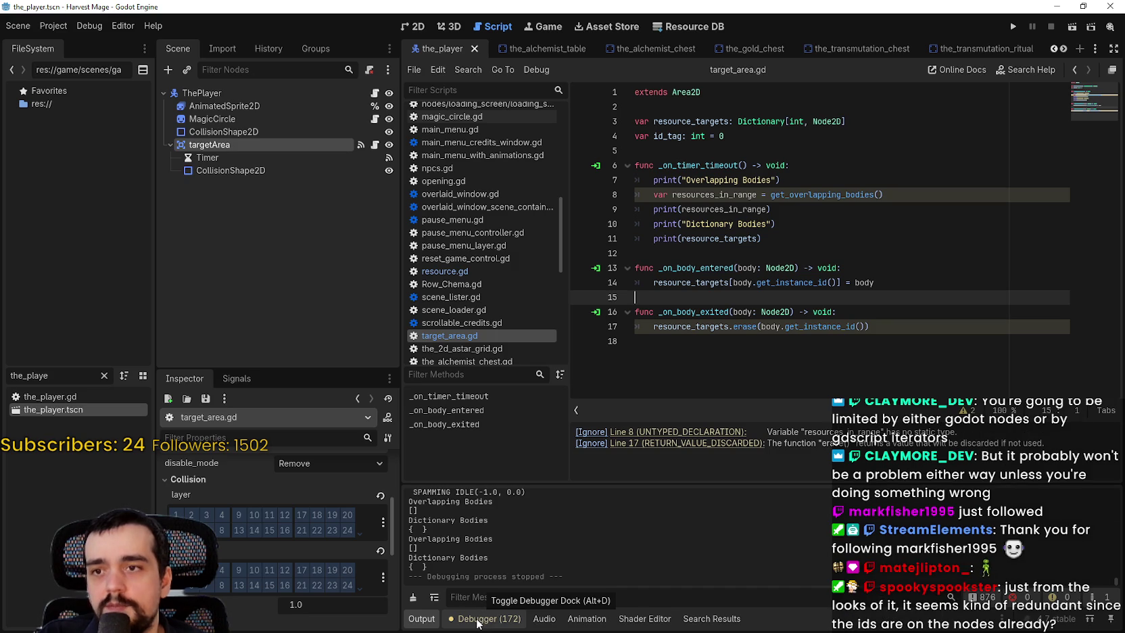
{"action": "mouse_move", "coordinate": [902, 329]}
{"action": "left_mouse_down"}
{"action": "mouse_move", "coordinate": [636, 271]}
{"action": "mouse_move", "coordinate": [643, 261]}
{"action": "mouse_move", "coordinate": [625, 267]}
{"action": "left_mouse_up"}
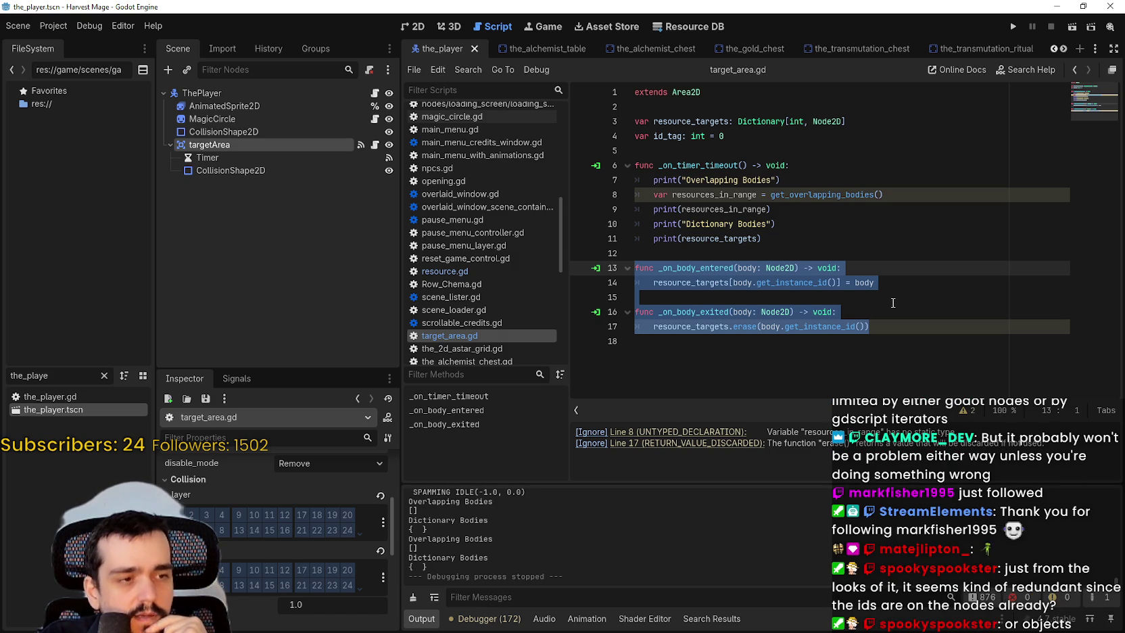
{"action": "scroll", "coordinate": [717, 527], "scroll_direction": "up", "scroll_amount": 3}
{"action": "scroll", "coordinate": [1117, 549], "scroll_direction": "down", "scroll_amount": 5}
{"action": "scroll", "coordinate": [1118, 550], "scroll_direction": "down", "scroll_amount": 5}
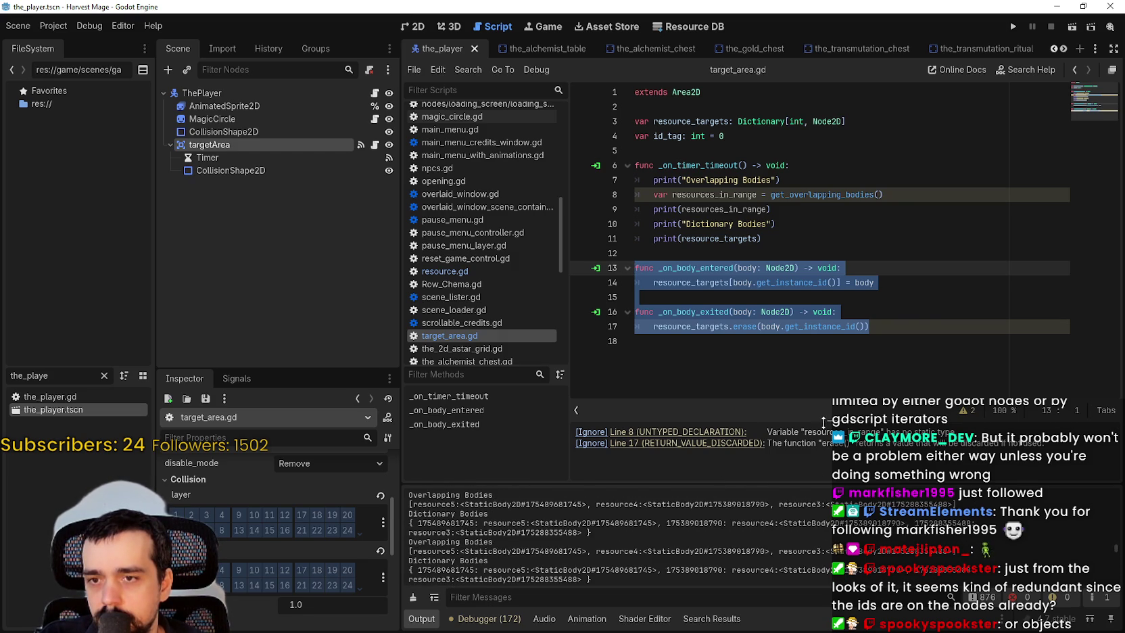
{"action": "left_click_drag", "start_coordinate": [804, 401], "coordinate": [794, 252]}
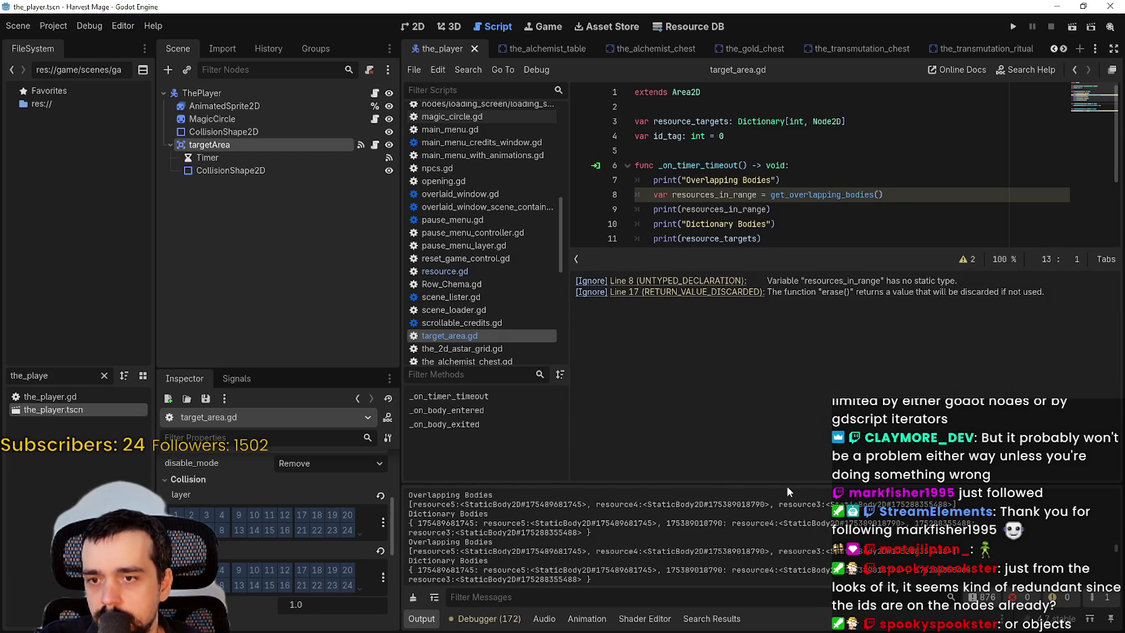
Step: Enlarge the Output log, highlight an Overlapping Bodies line, then give the code view slightly more room
{"action": "left_click_drag", "start_coordinate": [788, 485], "coordinate": [786, 346]}
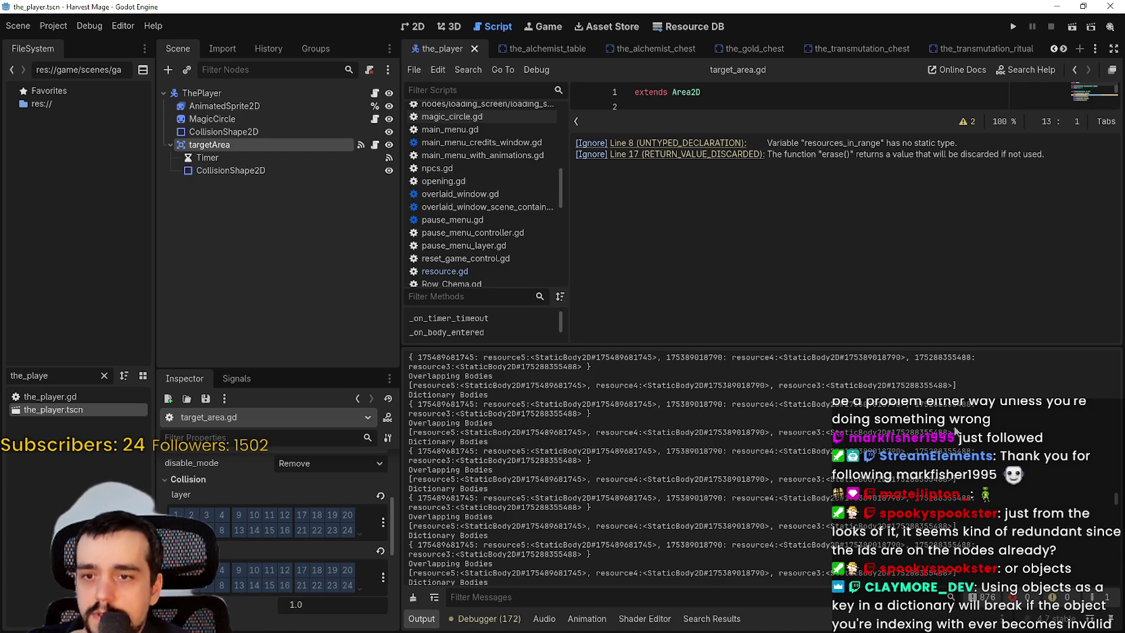
{"action": "triple_click", "coordinate": [408, 432]}
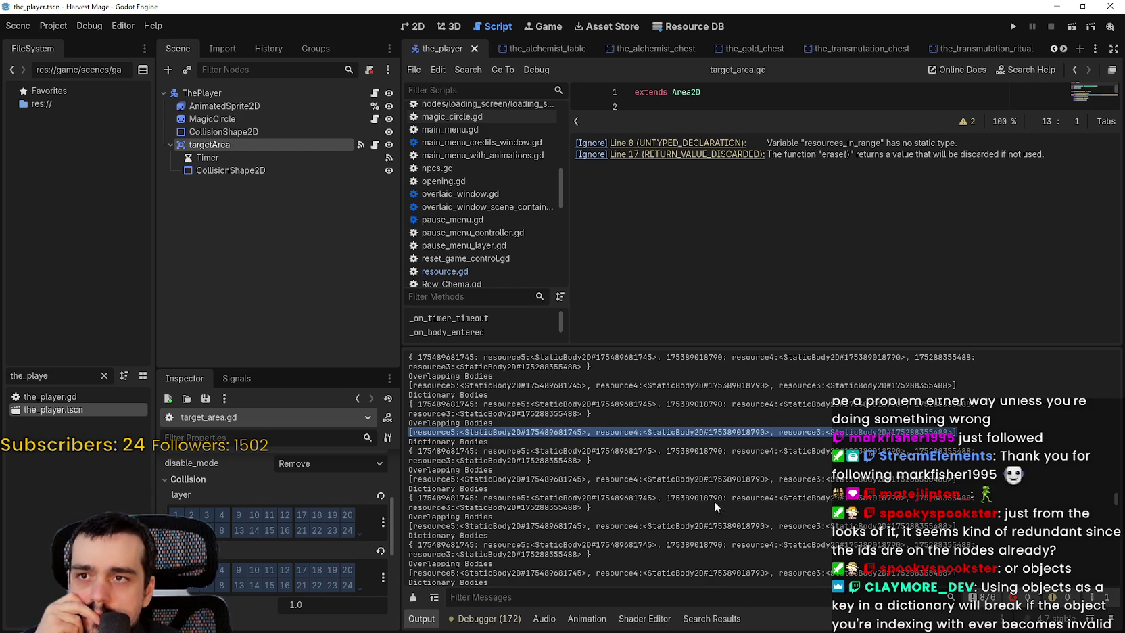
{"action": "left_click_drag", "start_coordinate": [682, 131], "coordinate": [692, 298]}
{"action": "scroll", "coordinate": [741, 182], "scroll_direction": "down", "scroll_amount": 2}
{"action": "left_click", "coordinate": [883, 199]}
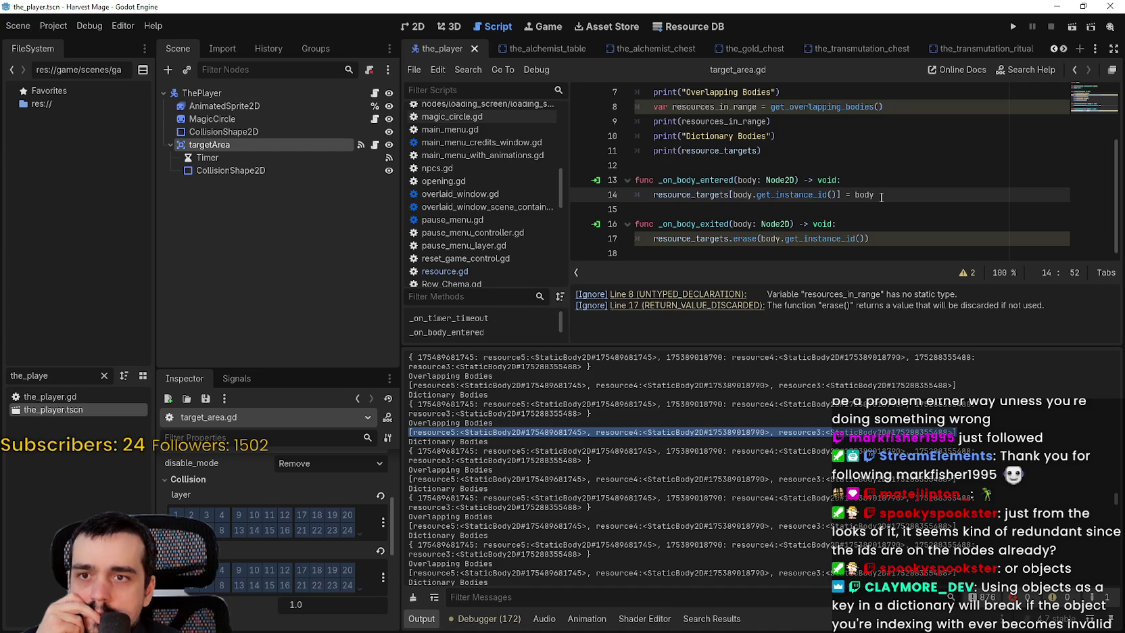
{"action": "scroll", "coordinate": [881, 197], "scroll_direction": "up", "scroll_amount": 2}
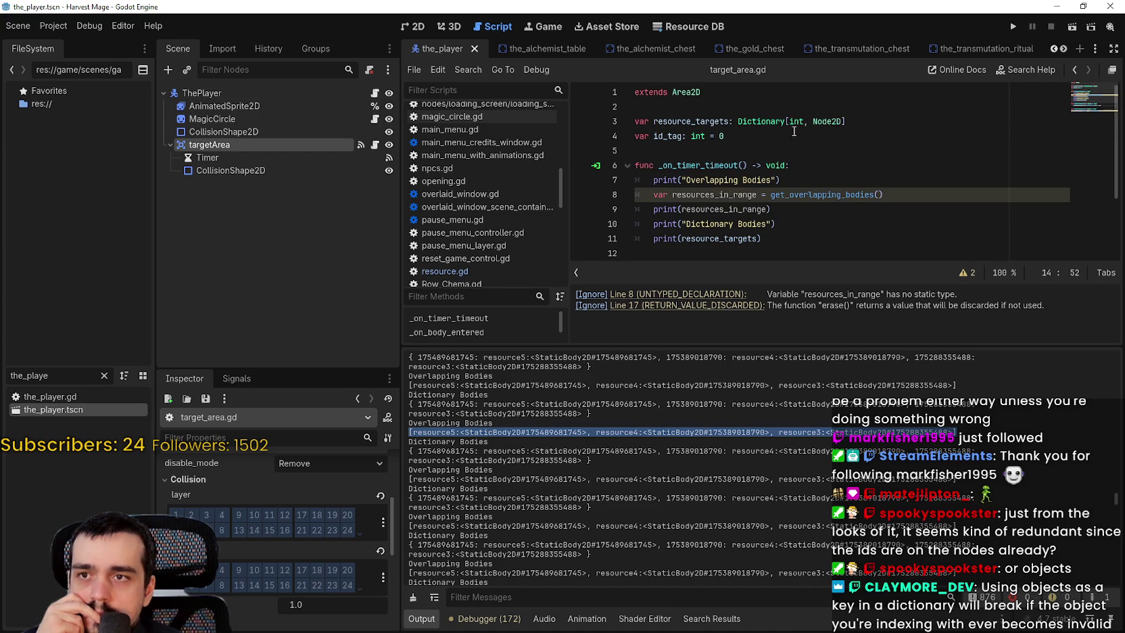
{"action": "left_click_drag", "start_coordinate": [763, 125], "coordinate": [847, 126]}
{"action": "double_click", "coordinate": [763, 125]}
{"action": "left_click_drag", "start_coordinate": [763, 125], "coordinate": [858, 120]}
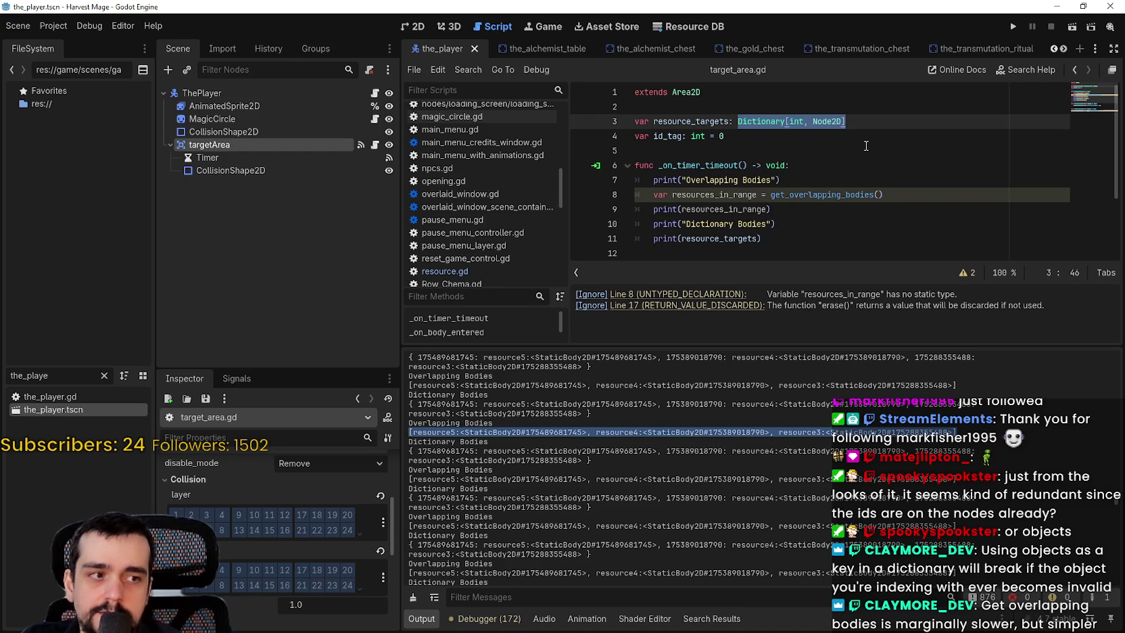
{"action": "scroll", "coordinate": [853, 152], "scroll_direction": "down", "scroll_amount": 2}
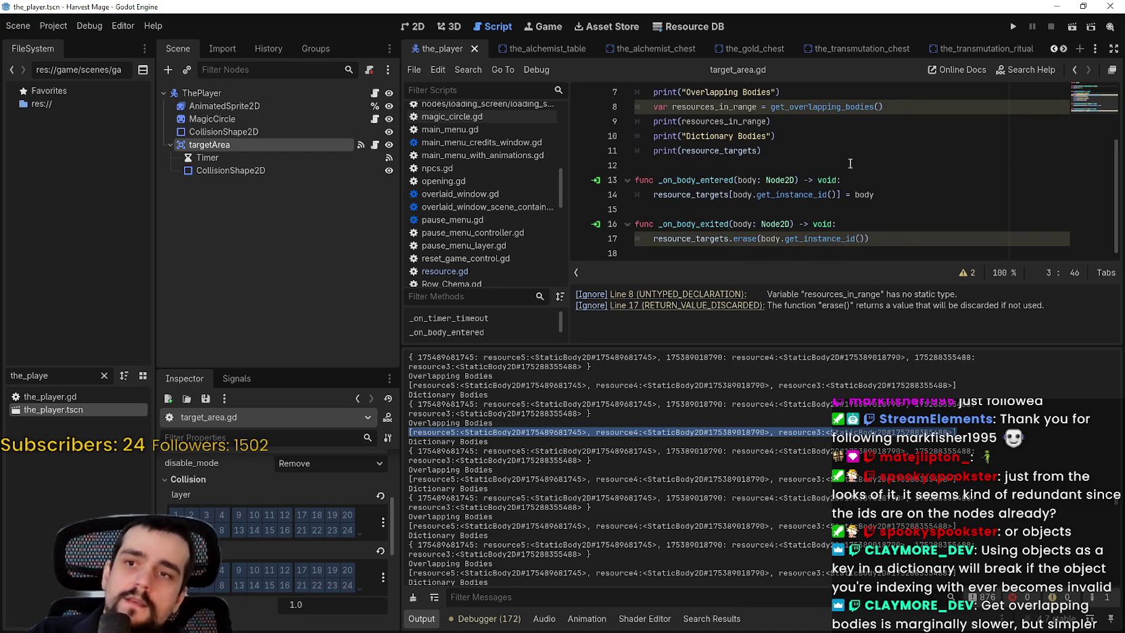
{"action": "mouse_move", "coordinate": [902, 231]}
{"action": "left_mouse_down"}
{"action": "mouse_move", "coordinate": [778, 238]}
{"action": "mouse_move", "coordinate": [612, 181]}
{"action": "left_mouse_up"}
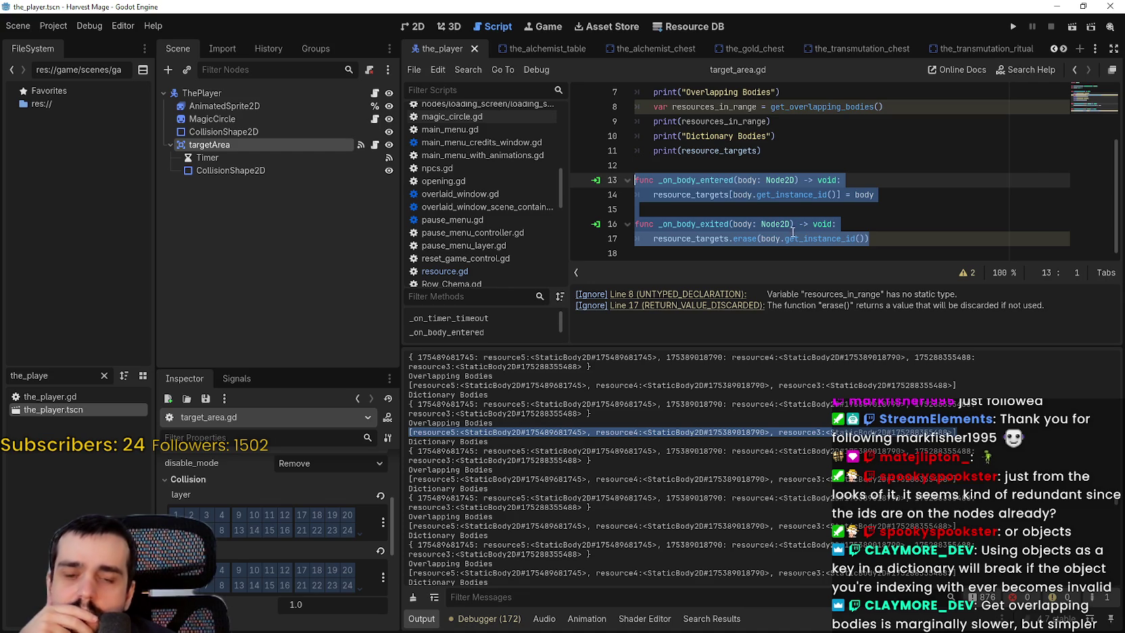
{"action": "mouse_move", "coordinate": [789, 235]}
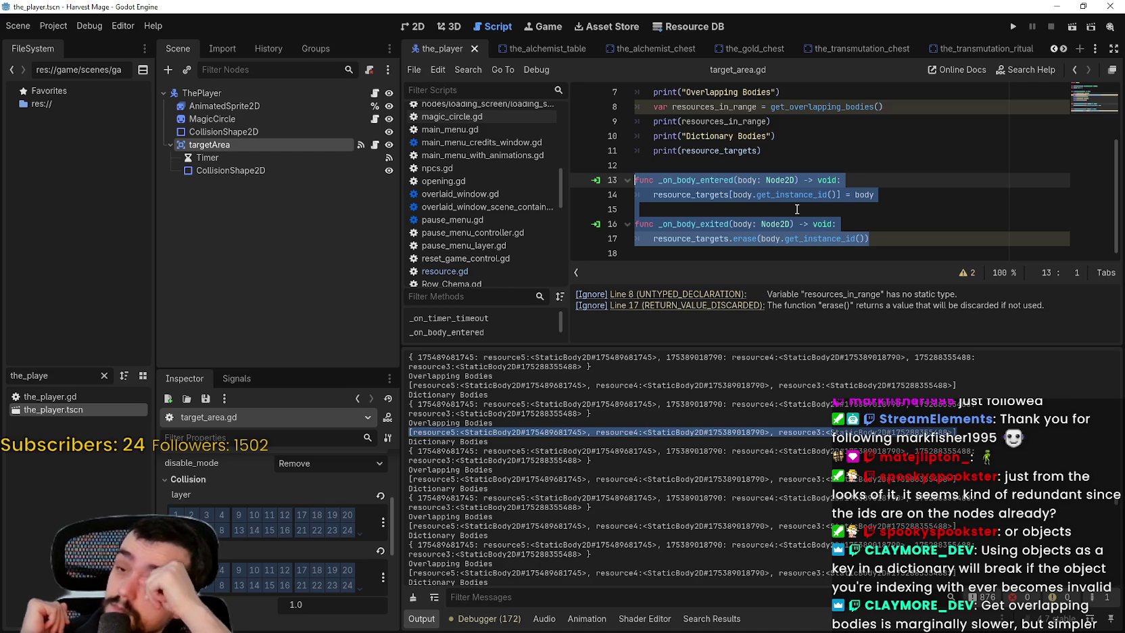
{"action": "scroll", "coordinate": [822, 186], "scroll_direction": "up", "scroll_amount": 2}
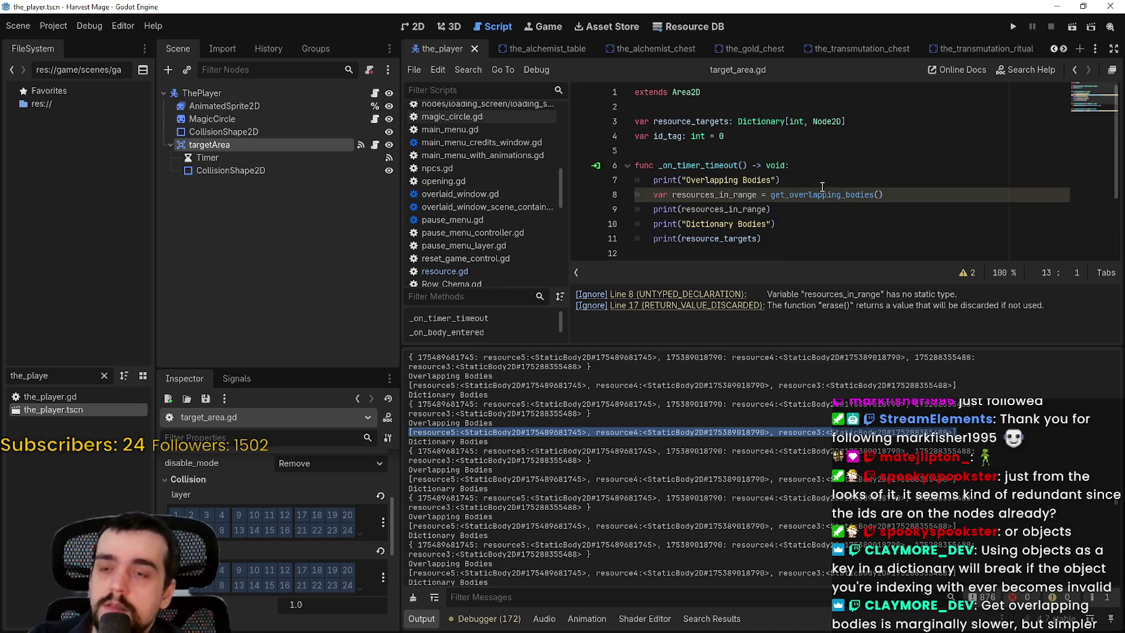
Step: Declare a new resource_targets variable typed Array[Node2D] below the dictionary declaration
{"action": "left_click", "coordinate": [876, 121]}
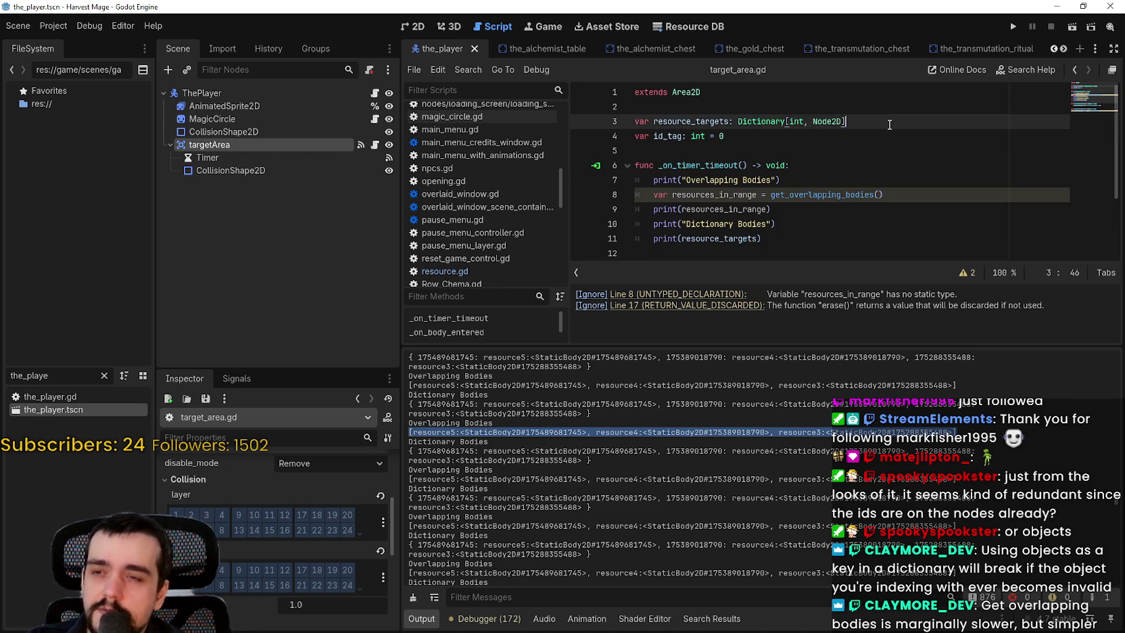
{"action": "key", "text": "Return"}
{"action": "type", "text": "var "}
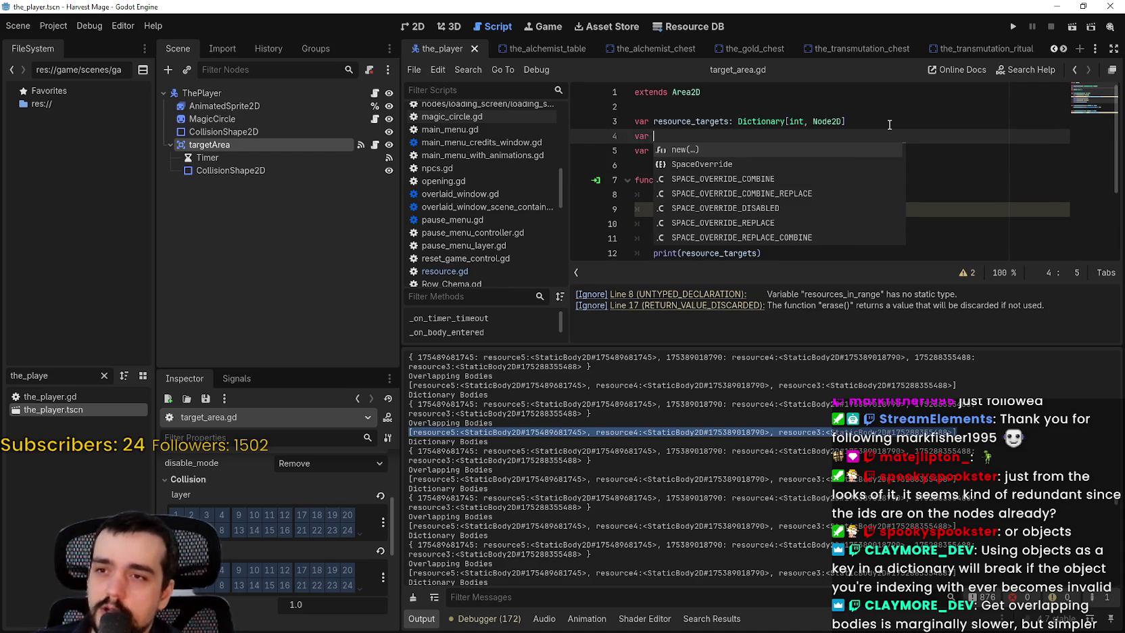
{"action": "type", "text": "resource_"}
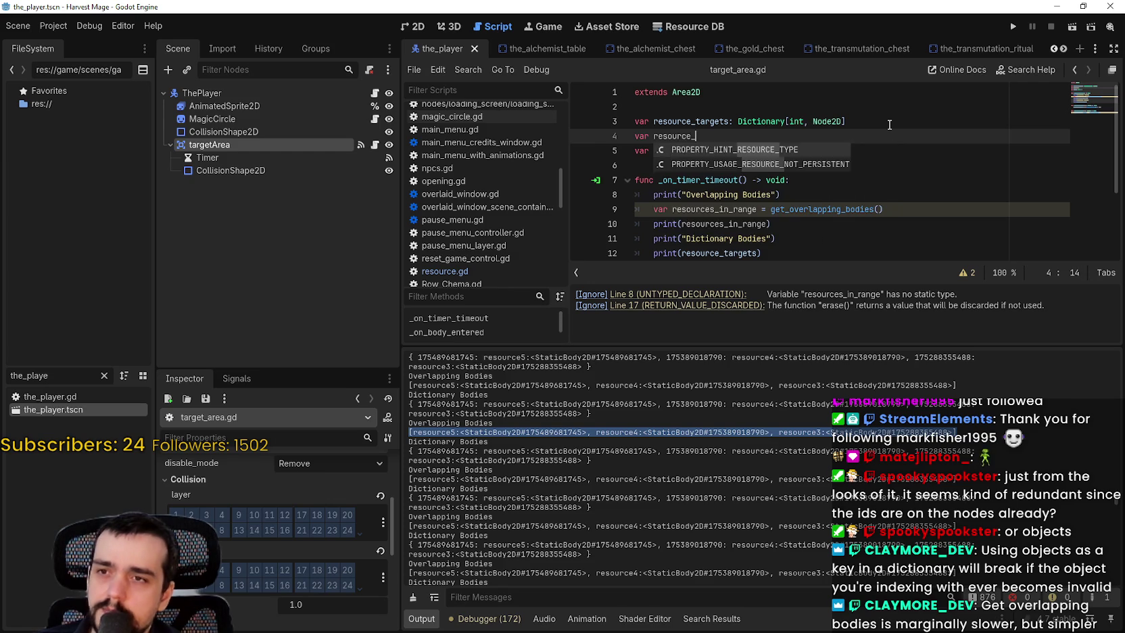
{"action": "type", "text": "targets"}
{"action": "key", "text": "BackSpace"}
{"action": "type", "text": "ts: Array"}
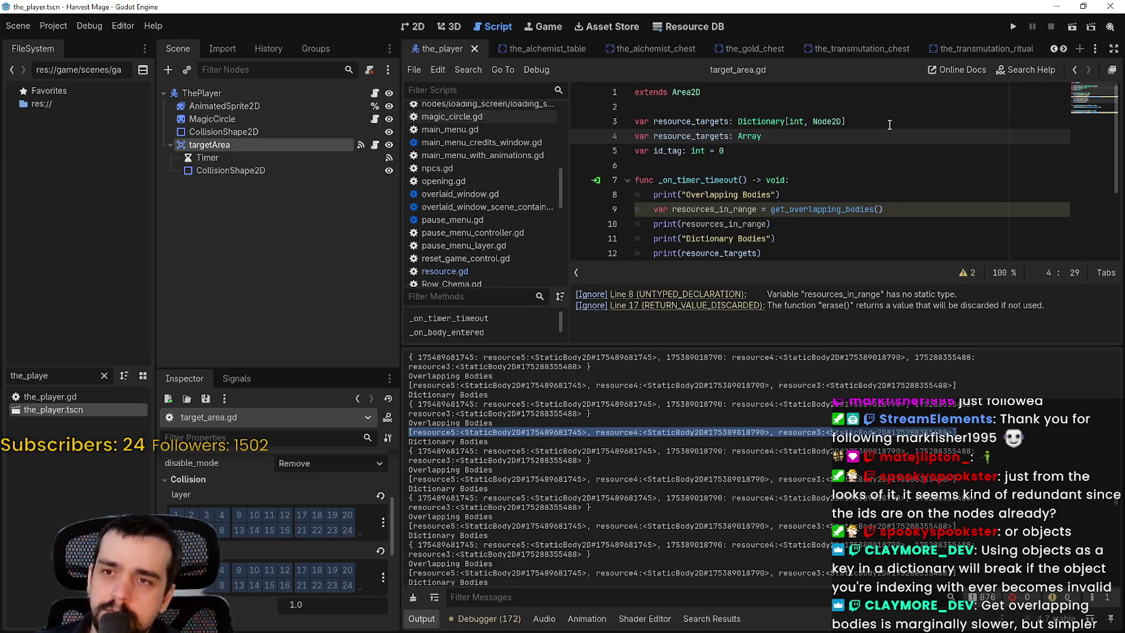
{"action": "key", "text": "BackSpace"}
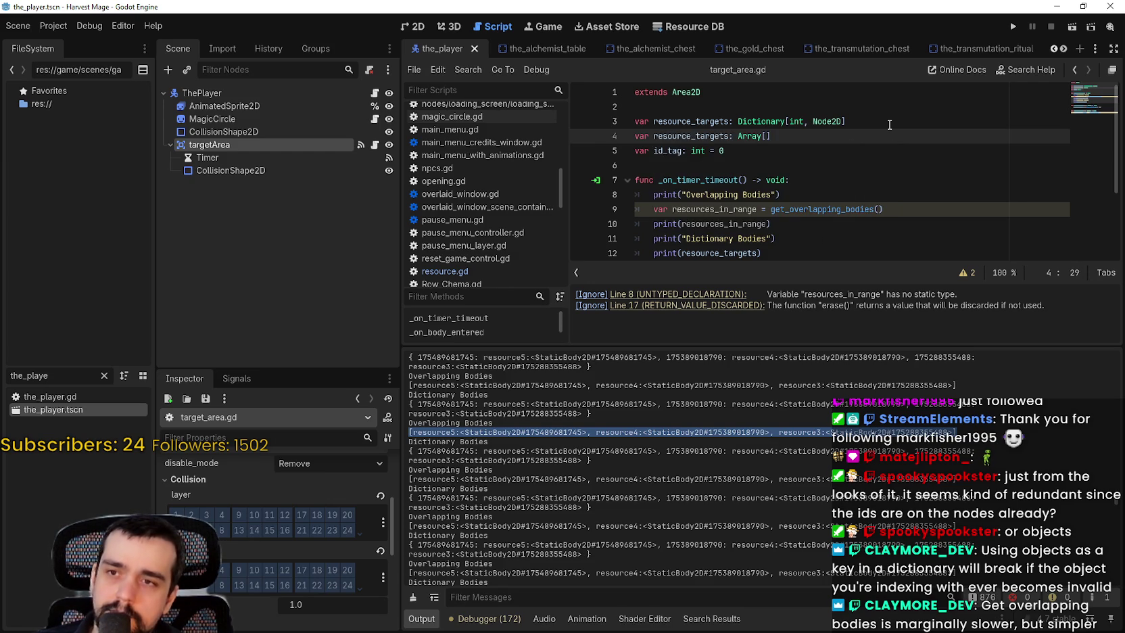
{"action": "type", "text": "Node2D"}
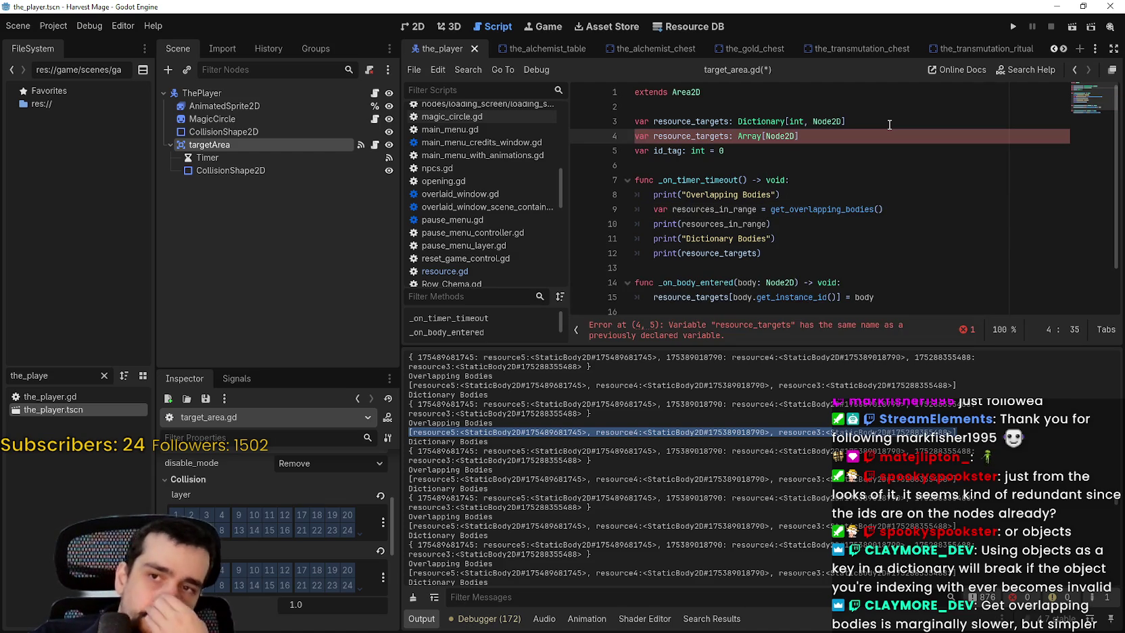
Step: Rename the array to resource_targets_array and append each entering body in _on_body_entered
{"action": "left_click", "coordinate": [768, 153]}
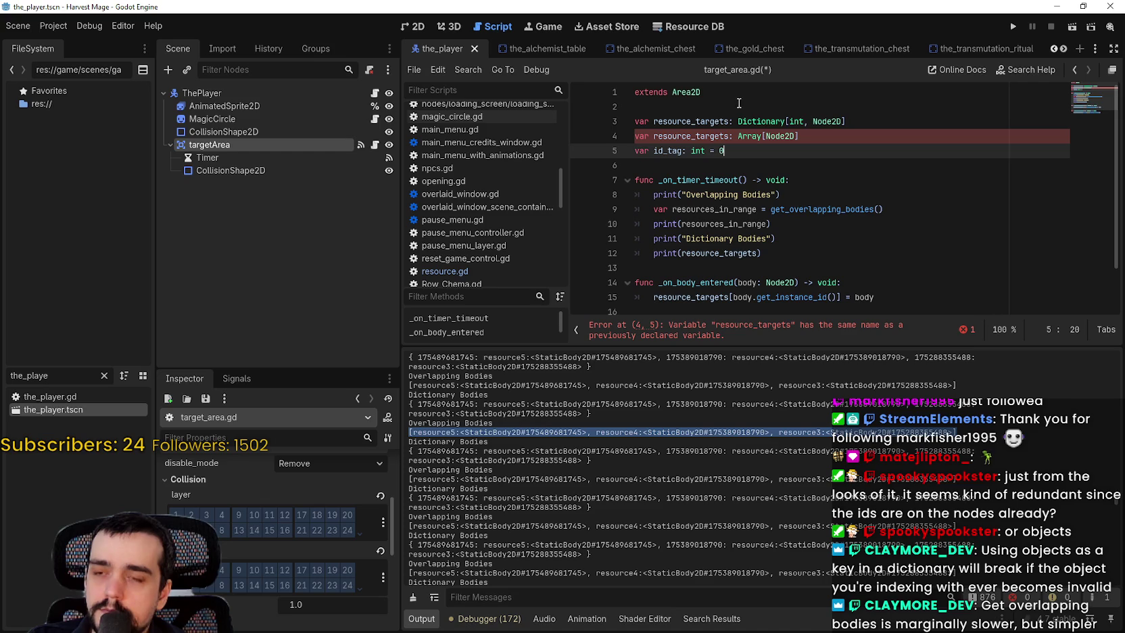
{"action": "left_click", "coordinate": [732, 135]}
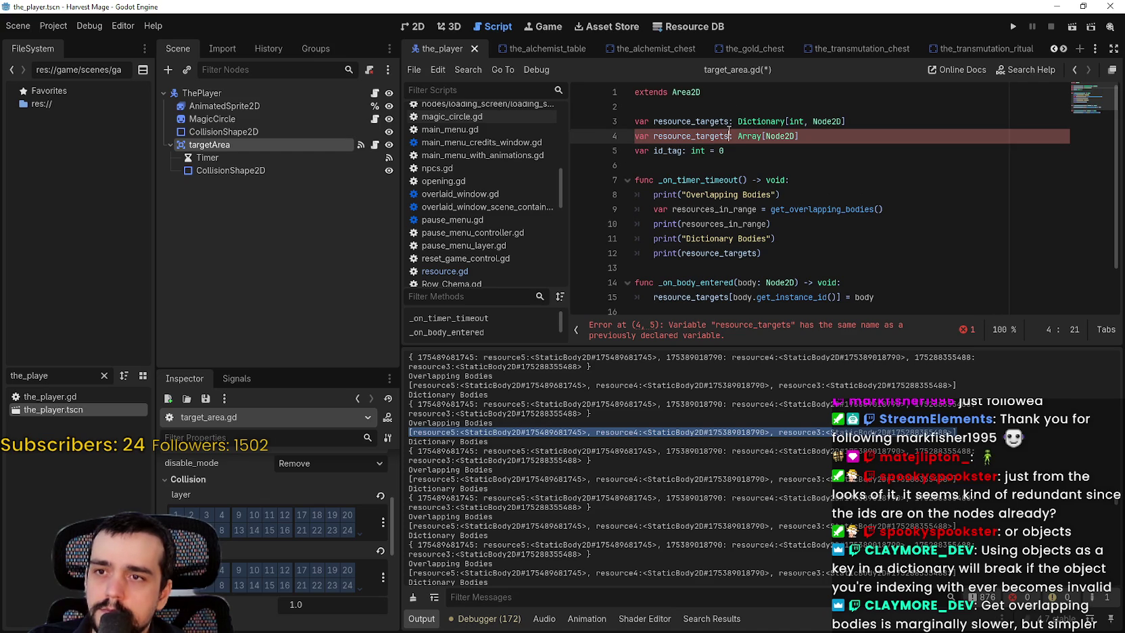
{"action": "type", "text": "_arr"}
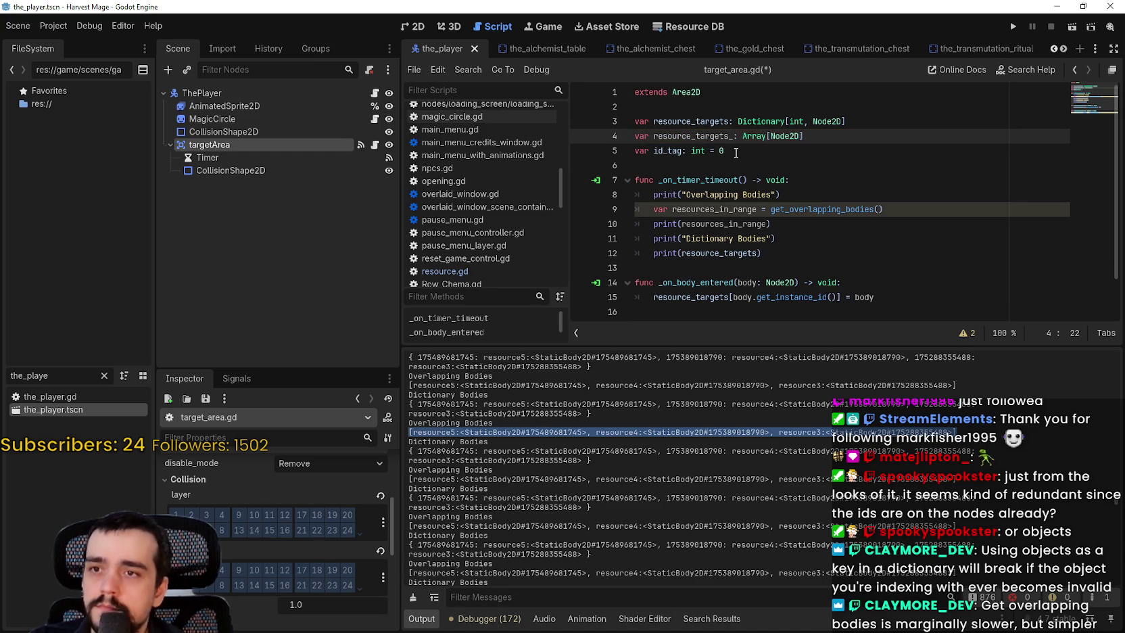
{"action": "type", "text": "ay"}
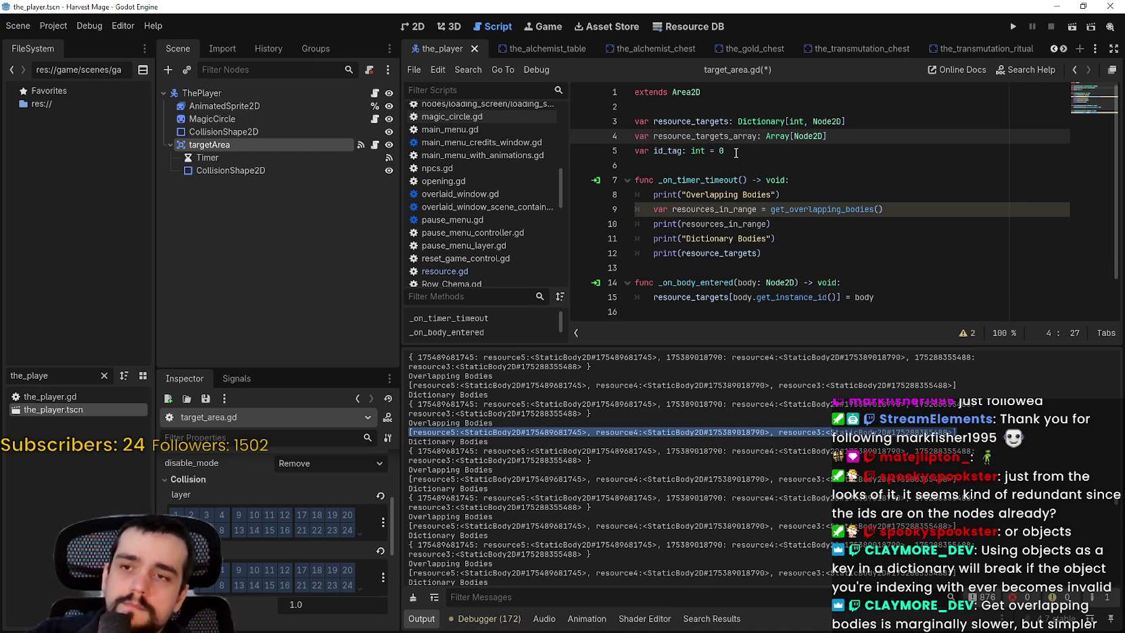
{"action": "double_click", "coordinate": [733, 136]}
{"action": "key", "text": "ctrl+c"}
{"action": "scroll", "coordinate": [880, 236], "scroll_direction": "down", "scroll_amount": 1}
{"action": "left_click", "coordinate": [934, 260]}
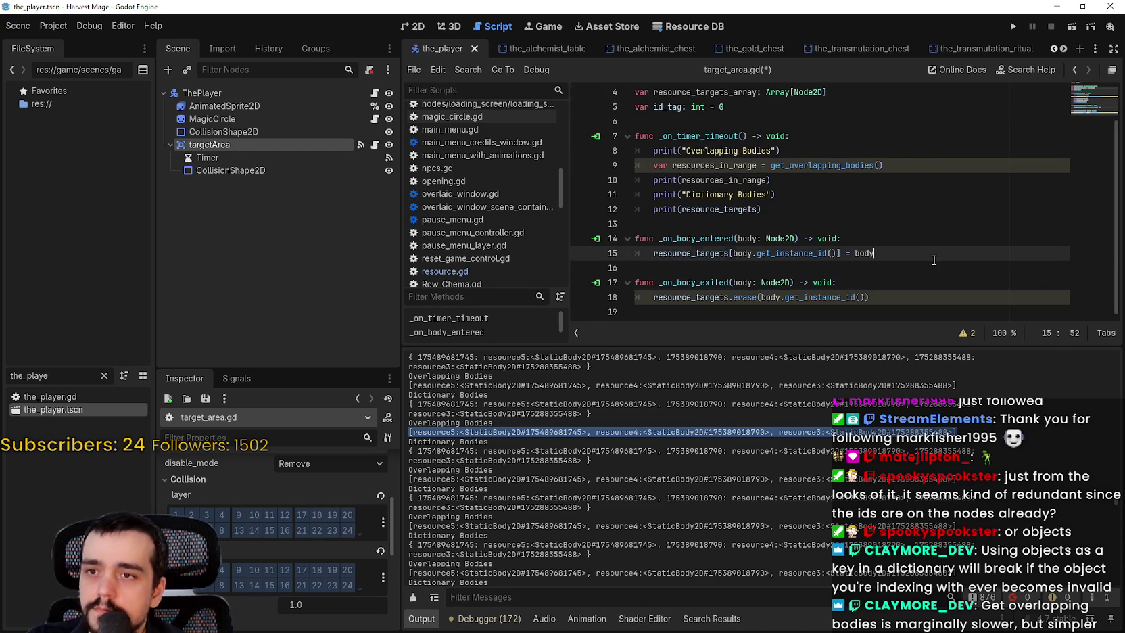
{"action": "key", "text": "Return"}
{"action": "key", "text": "ctrl+v"}
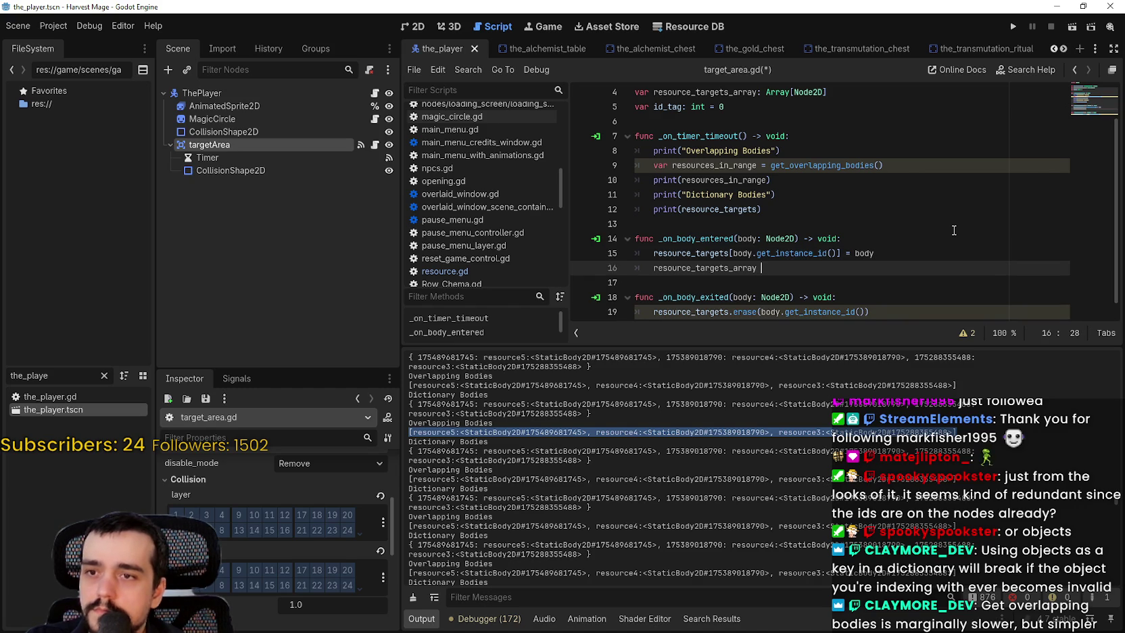
{"action": "type", "text": ".app"}
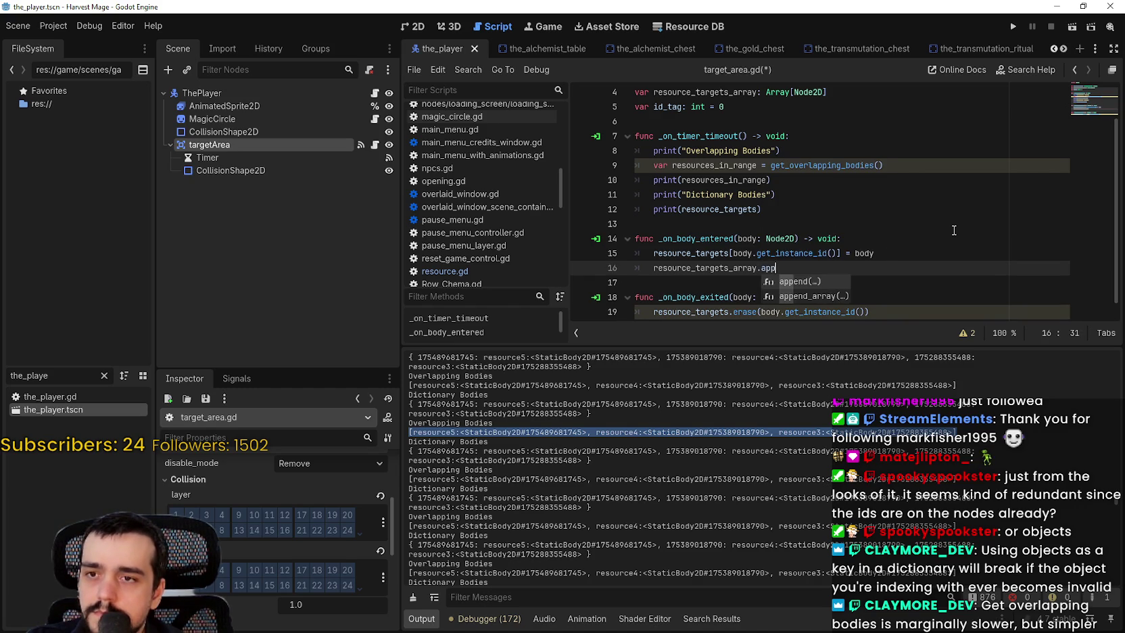
{"action": "type", "text": "end(body"}
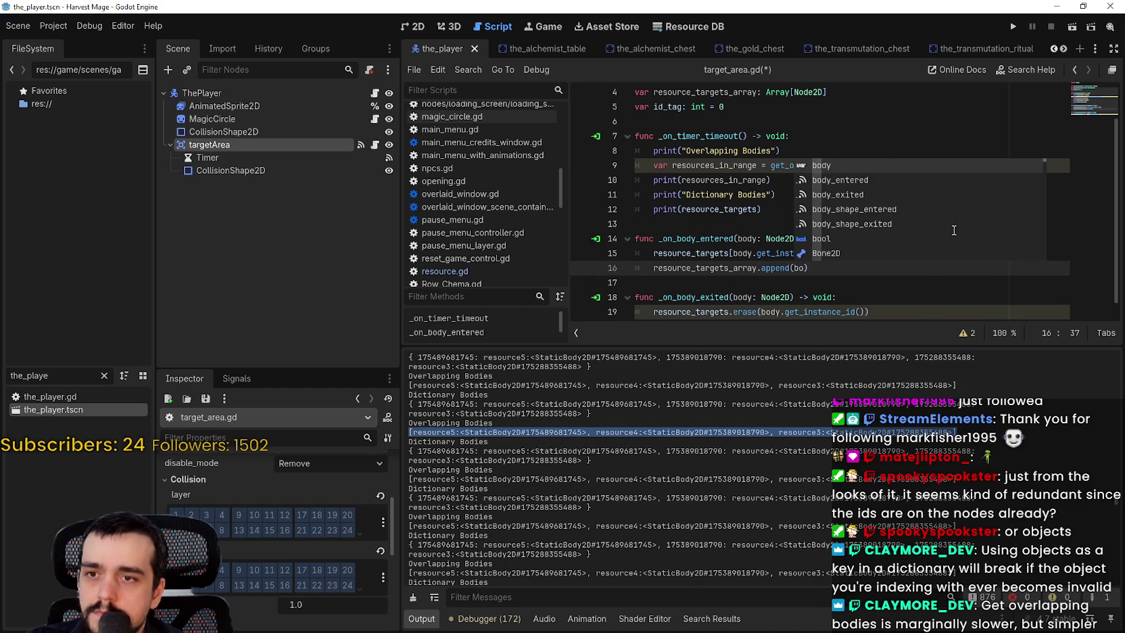
Step: Start an 'if resource' check on a new line below the dictionary erase in _on_body_exited
{"action": "scroll", "coordinate": [946, 189], "scroll_direction": "down", "scroll_amount": 1}
{"action": "left_click", "coordinate": [909, 287]}
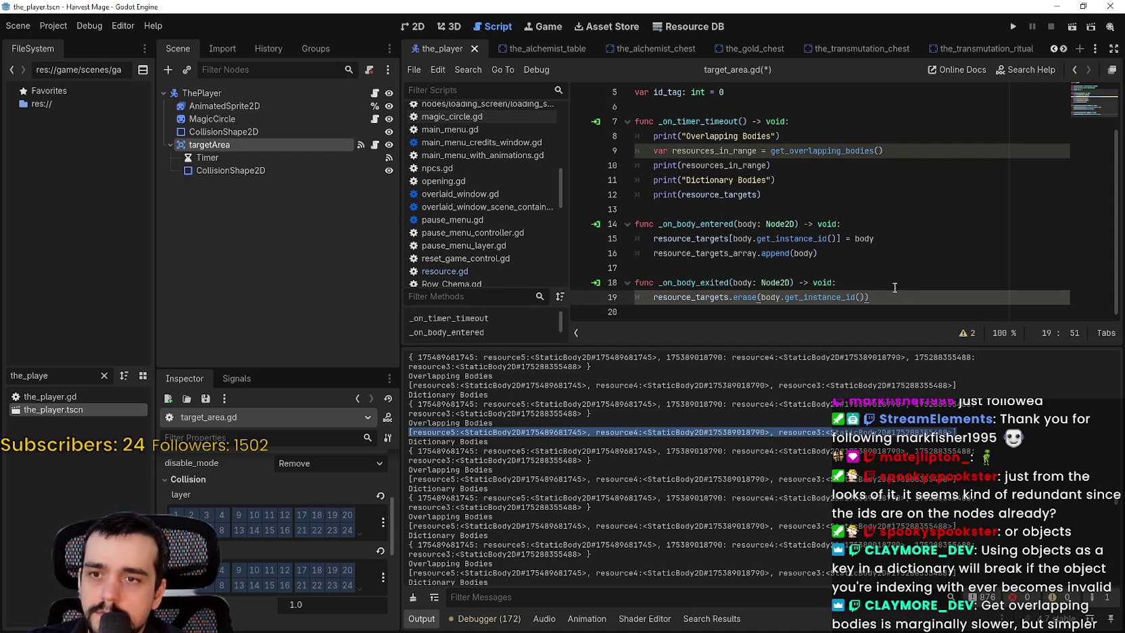
{"action": "left_click_drag", "start_coordinate": [734, 253], "coordinate": [766, 253]}
{"action": "left_click", "coordinate": [899, 297]}
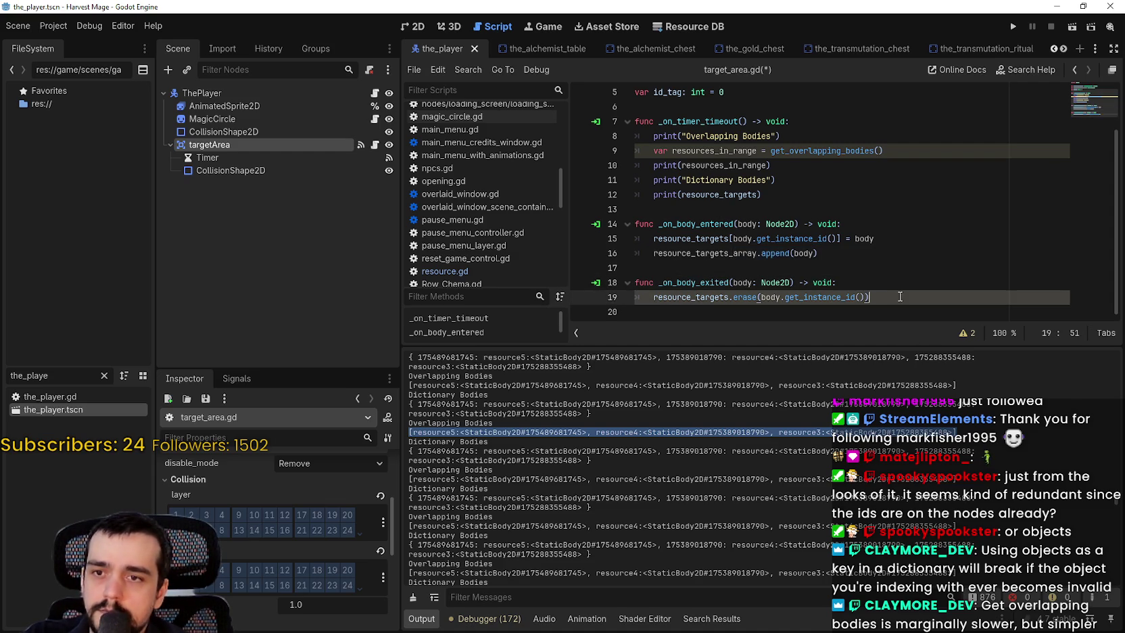
{"action": "key", "text": "Return"}
{"action": "type", "text": "if"}
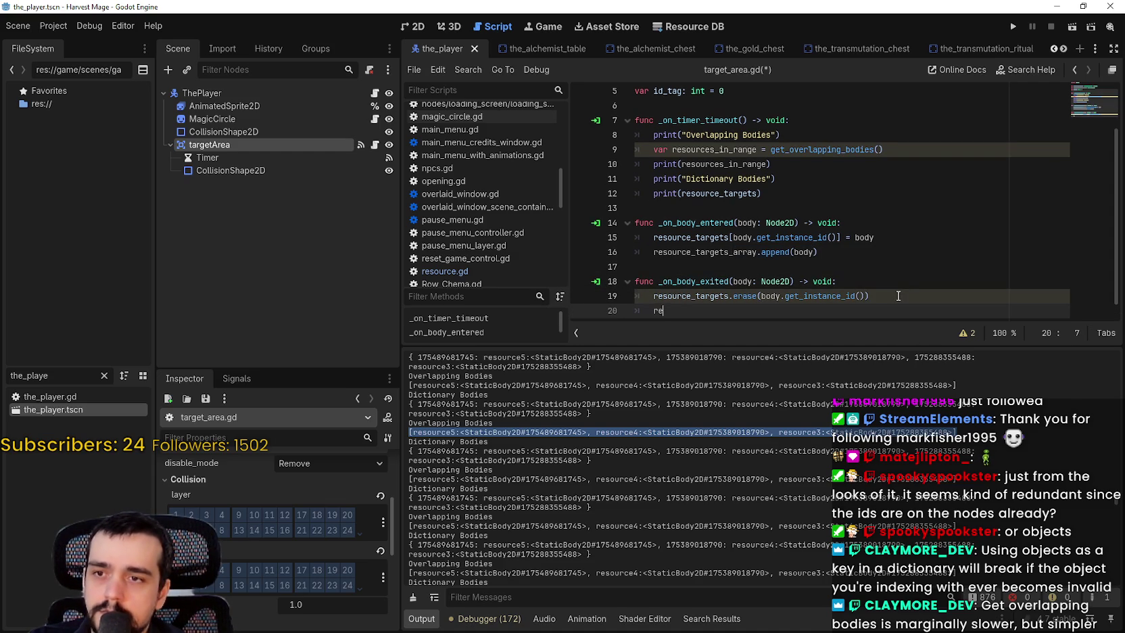
{"action": "type", "text": " resource"}
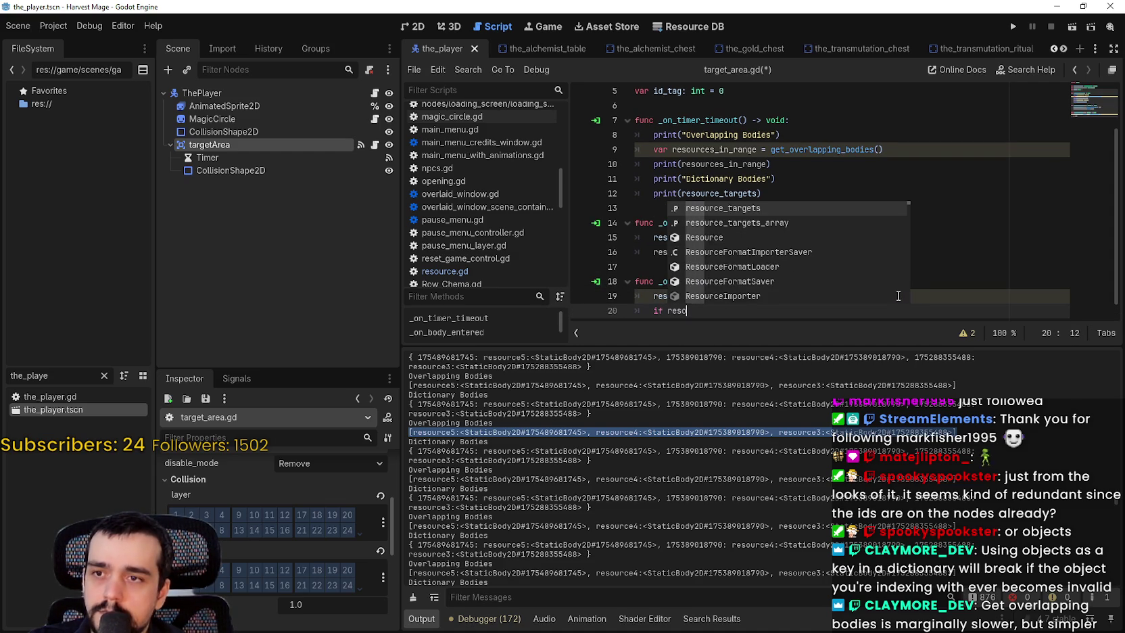
Step: Complete 'if resource_targets_array.has(body):' with 'resource_targets_array.erase(body)' beneath it
{"action": "key", "text": "Down"}
{"action": "key", "text": "Return"}
{"action": "type", "text": ".has("}
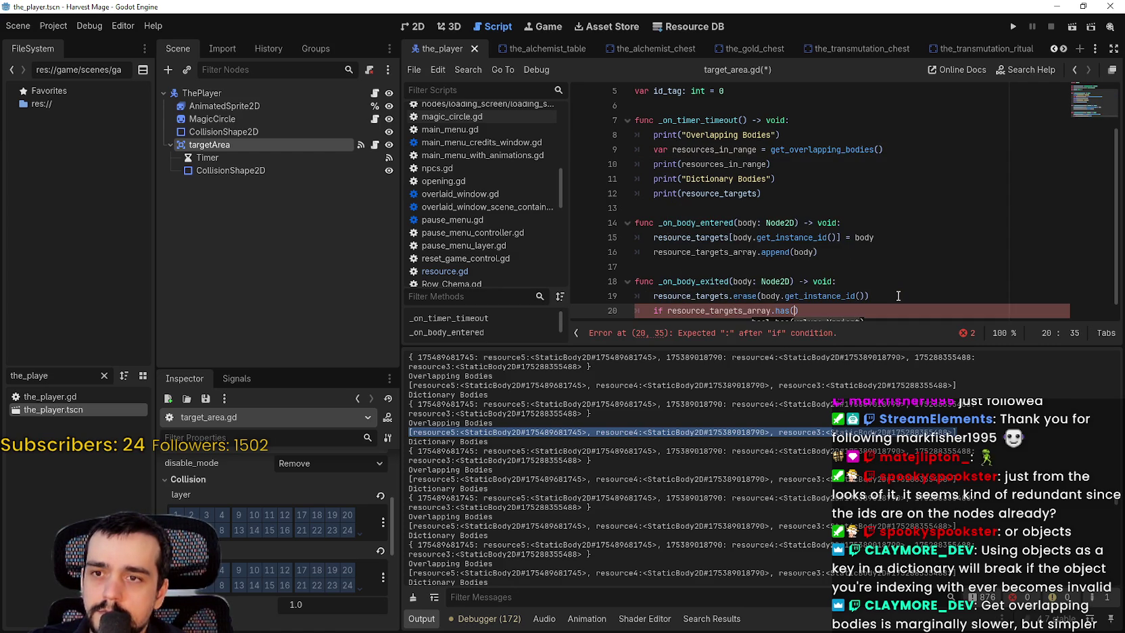
{"action": "type", "text": "body"}
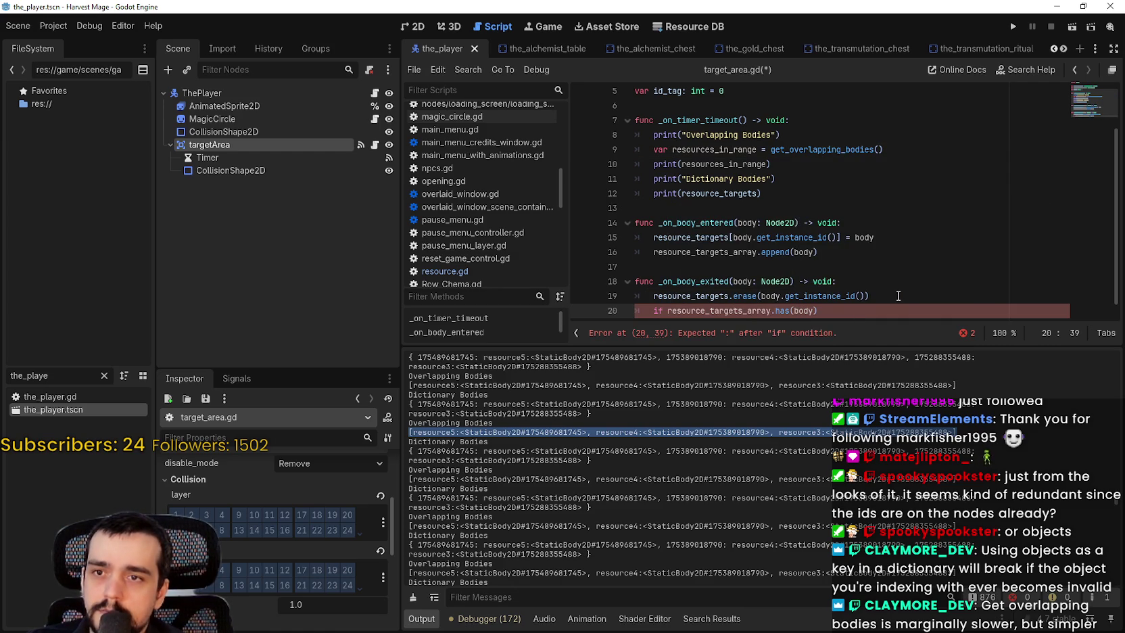
{"action": "type", "text": "):"}
{"action": "key", "text": "Return"}
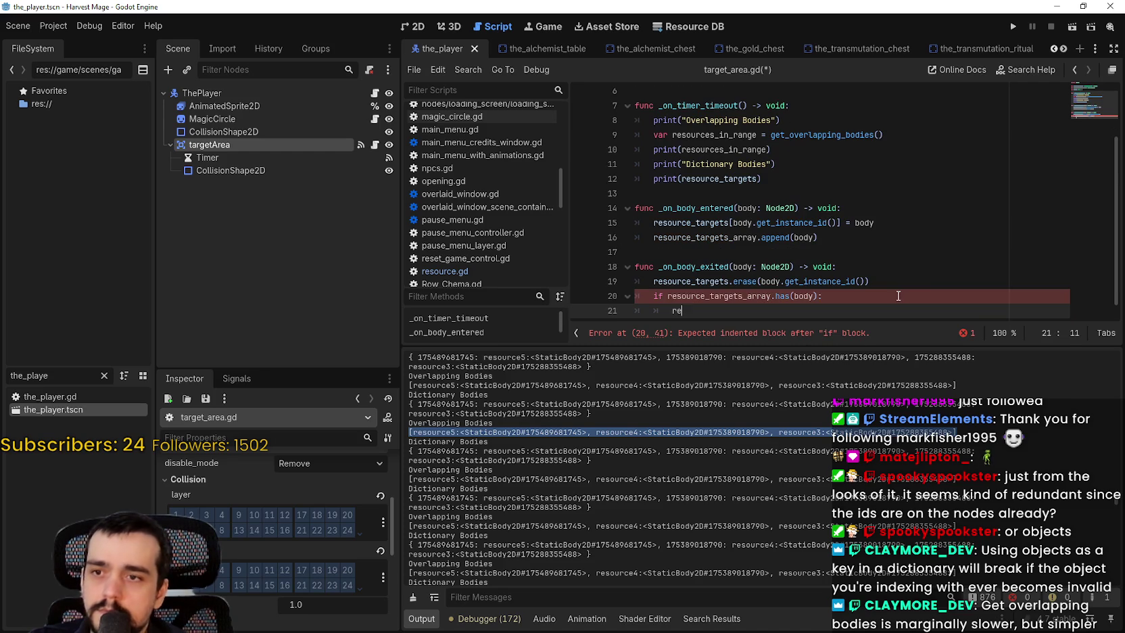
{"action": "type", "text": "reso"}
{"action": "key", "text": "Down"}
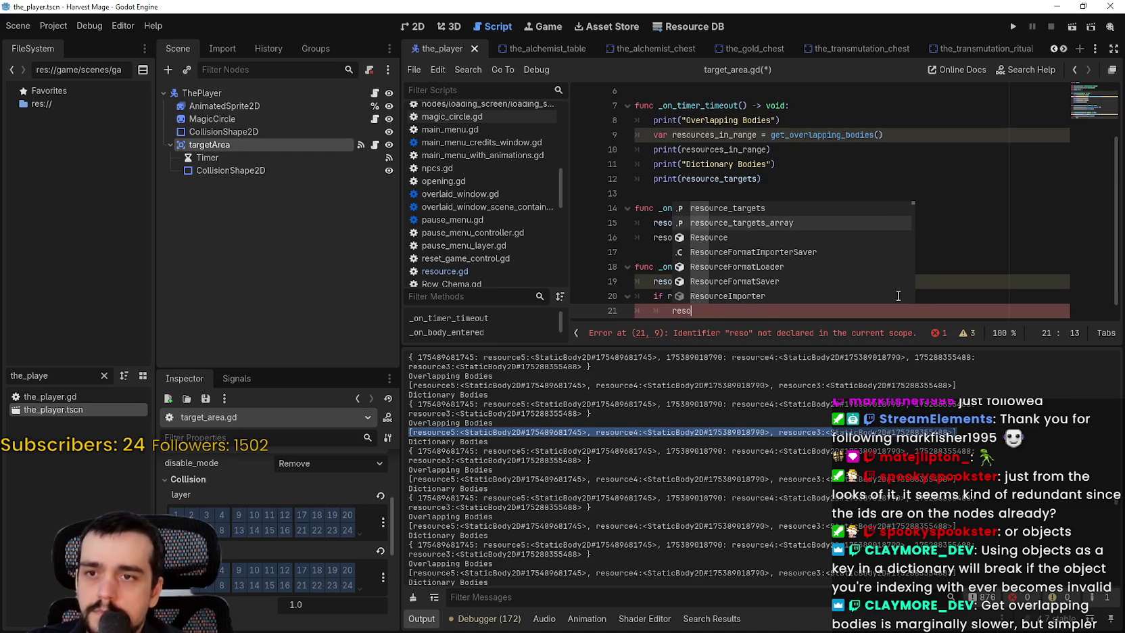
{"action": "key", "text": "Return"}
{"action": "type", "text": ".era"}
{"action": "key", "text": "Return"}
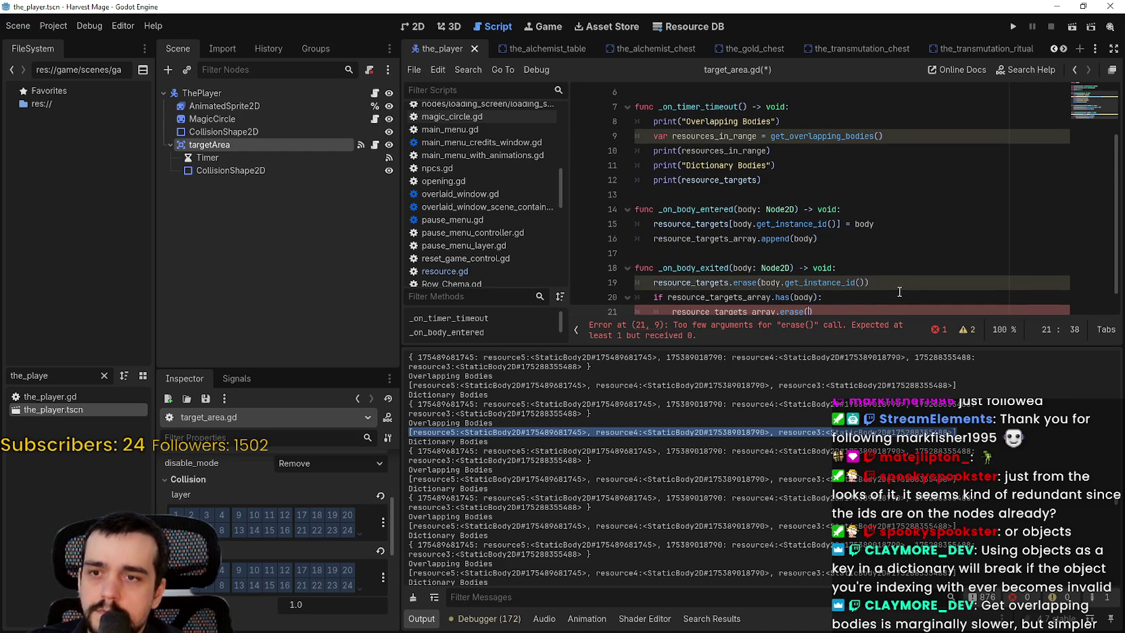
{"action": "scroll", "coordinate": [898, 295], "scroll_direction": "down", "scroll_amount": 1}
{"action": "type", "text": "body"}
Step: Insert blank lines between the handler statements and save target_area.gd
{"action": "left_click", "coordinate": [810, 252]}
{"action": "left_click", "coordinate": [944, 270]}
{"action": "key", "text": "Return"}
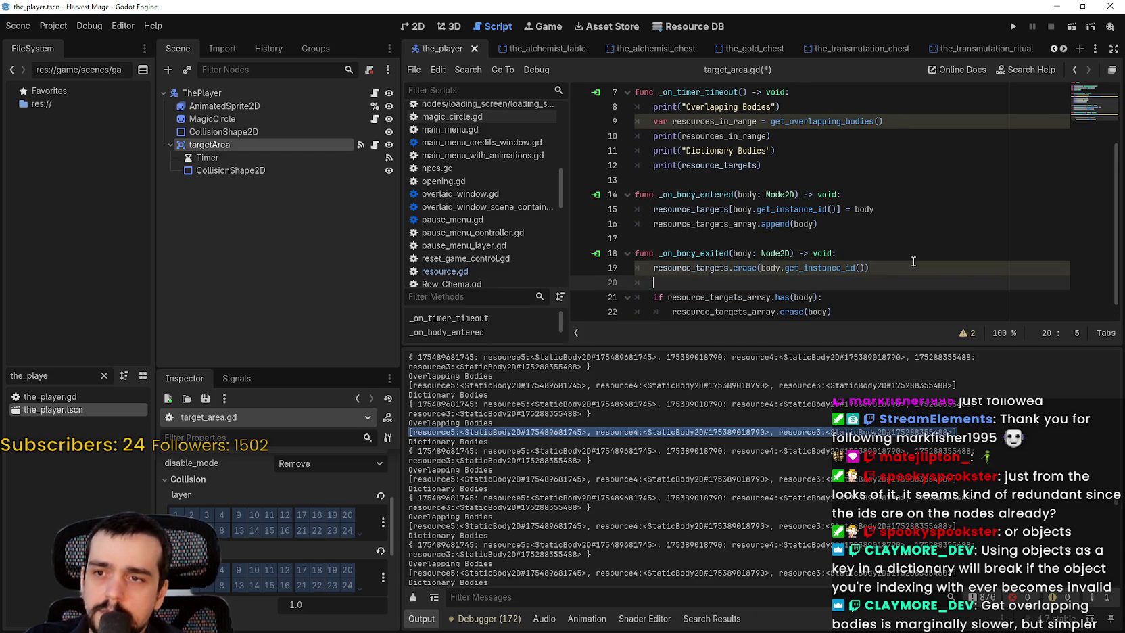
{"action": "left_click", "coordinate": [873, 208]}
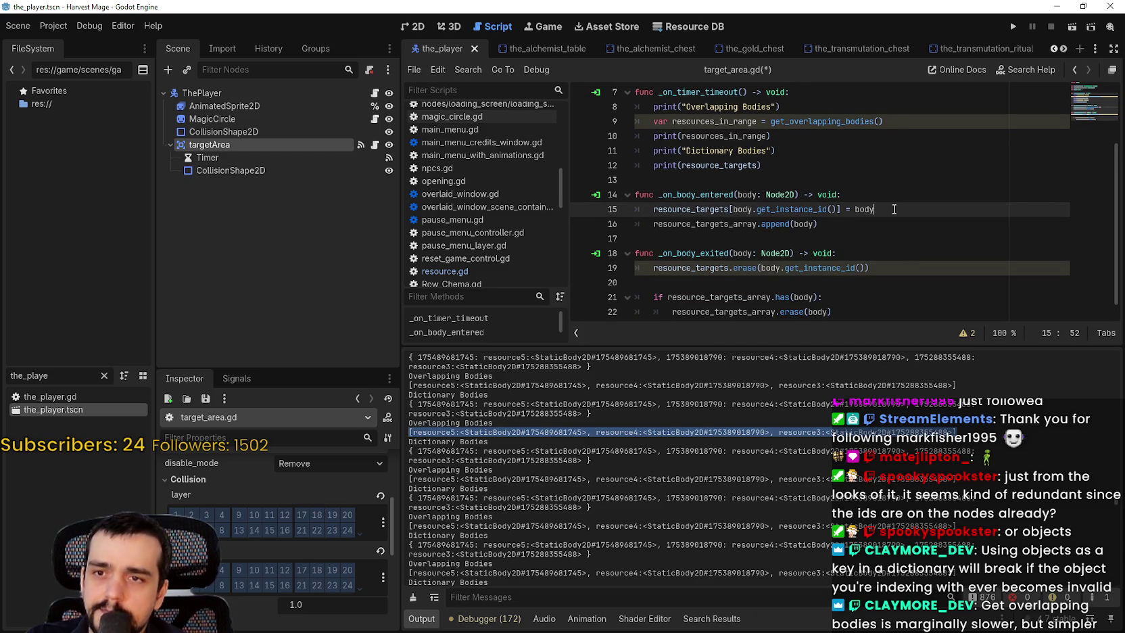
{"action": "key", "text": "Return"}
{"action": "key", "text": "ctrl+z"}
{"action": "key", "text": "Return"}
{"action": "key", "text": "ctrl+s"}
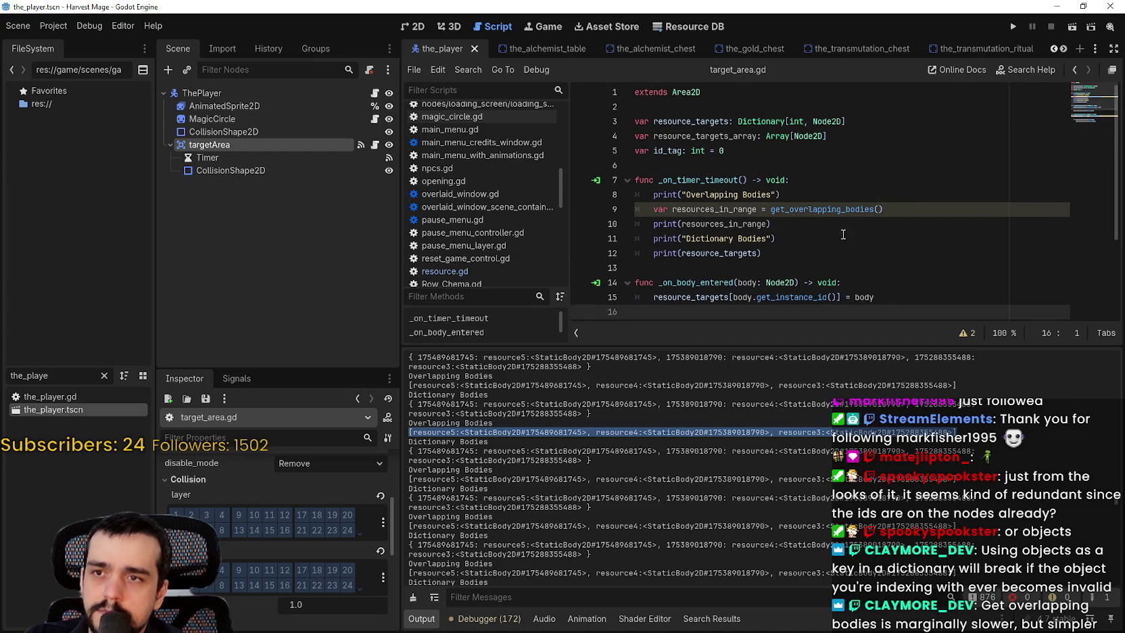
Step: Check the Timer node's 1.0 s wait time, highlight the enter/exit handlers, and run the game
{"action": "mouse_move", "coordinate": [672, 209]}
{"action": "left_mouse_down"}
{"action": "mouse_move", "coordinate": [900, 211]}
{"action": "mouse_move", "coordinate": [653, 210]}
{"action": "left_mouse_up"}
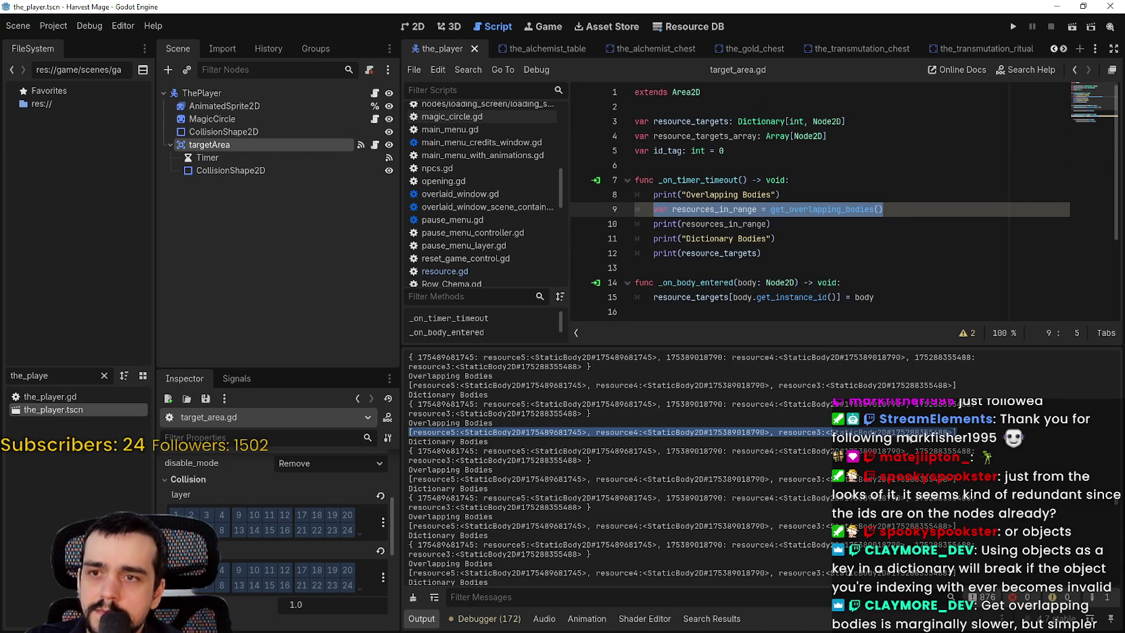
{"action": "left_click", "coordinate": [260, 159]}
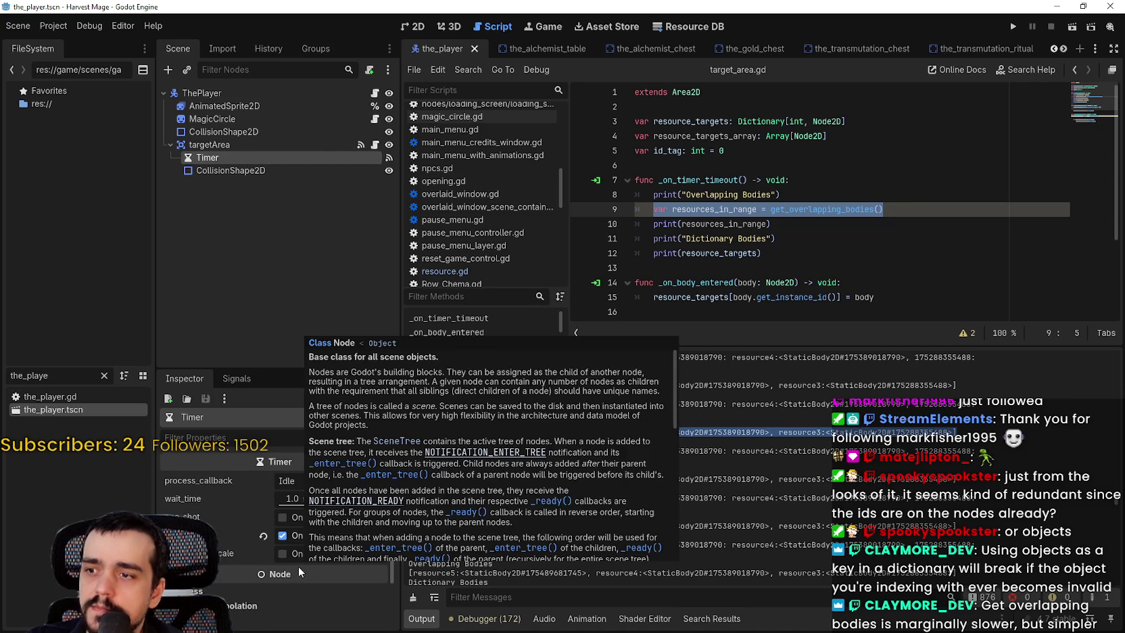
{"action": "scroll", "coordinate": [803, 242], "scroll_direction": "down", "scroll_amount": 3}
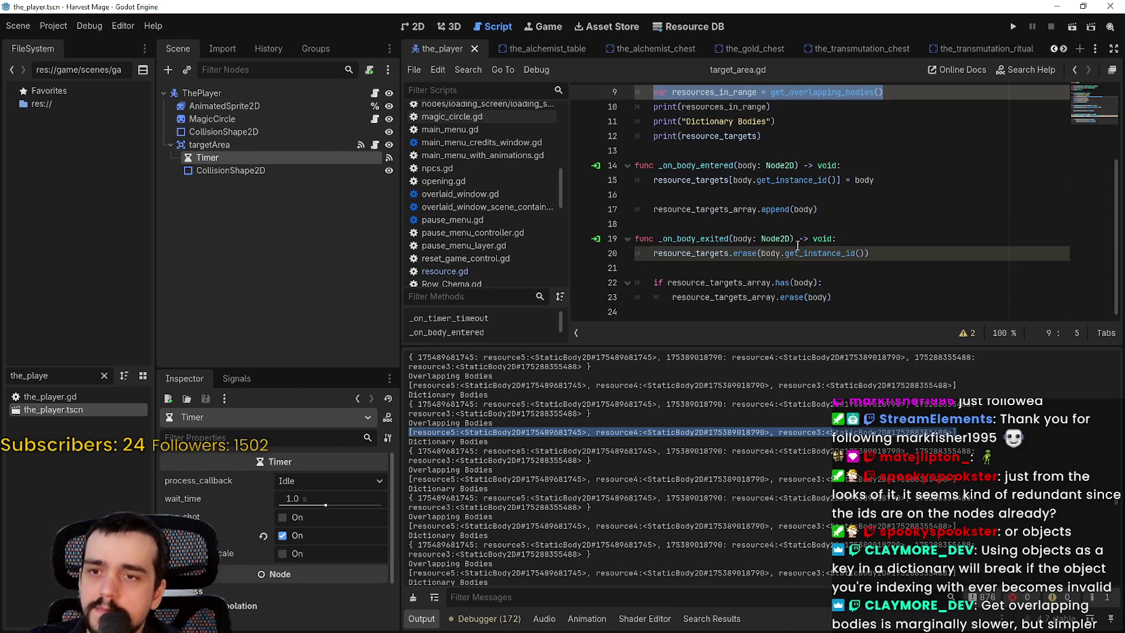
{"action": "left_click", "coordinate": [855, 297]}
{"action": "mouse_move", "coordinate": [837, 296]}
{"action": "left_mouse_down"}
{"action": "mouse_move", "coordinate": [832, 180]}
{"action": "mouse_move", "coordinate": [636, 164]}
{"action": "left_mouse_up"}
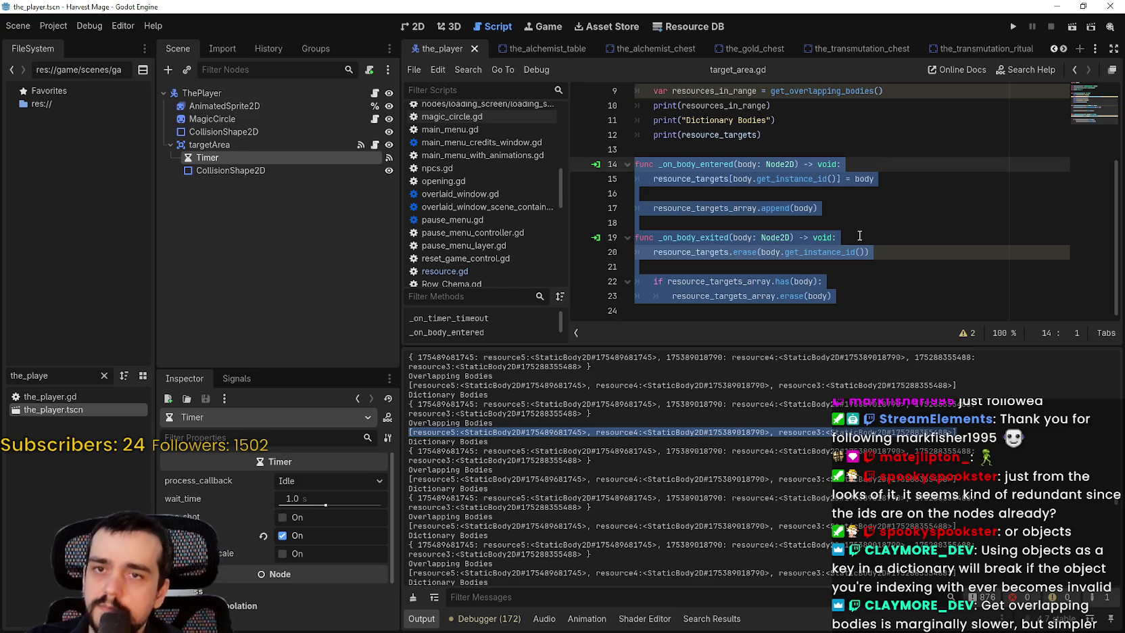
{"action": "left_click", "coordinate": [1013, 26]}
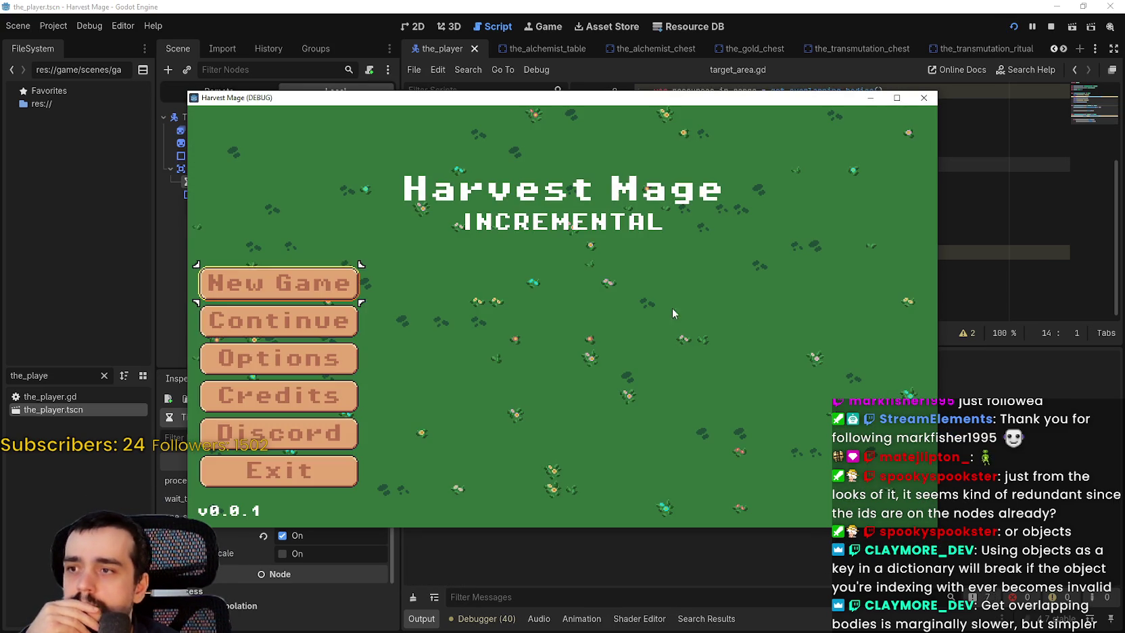
Step: Continue into the saved game, walk up and left, then close it with F8
{"action": "left_click", "coordinate": [349, 315]}
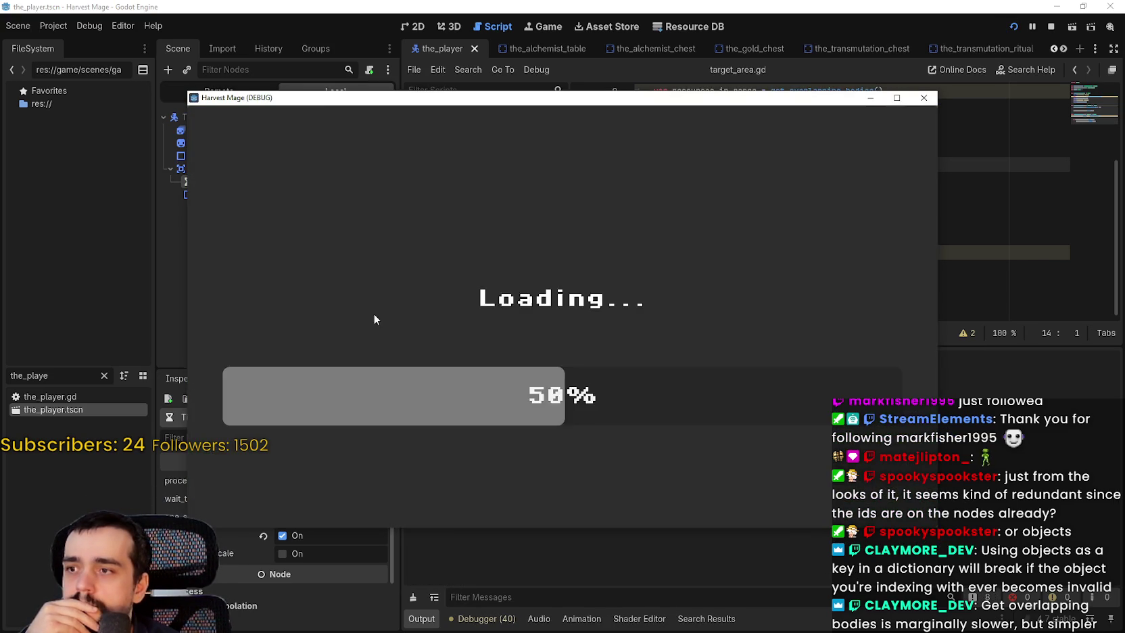
{"action": "key", "text": "w"}
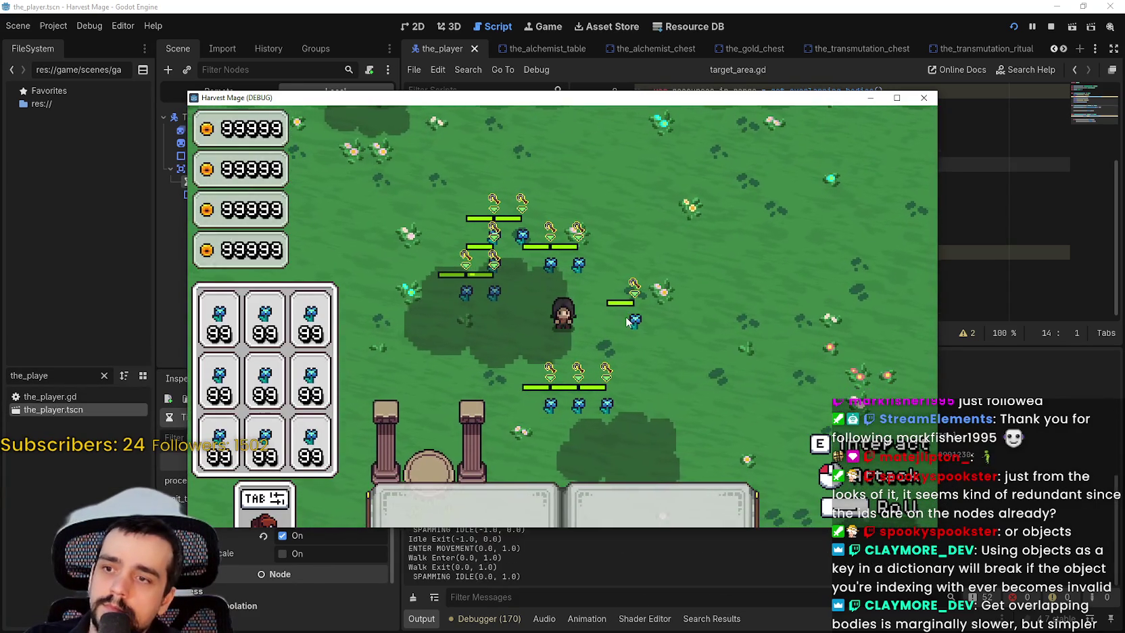
{"action": "key", "text": "a"}
{"action": "key", "text": "F8"}
Step: In the Debugger, check Errors and Monitors, then start the Profiler and inspect a frame
{"action": "left_click", "coordinate": [490, 617]}
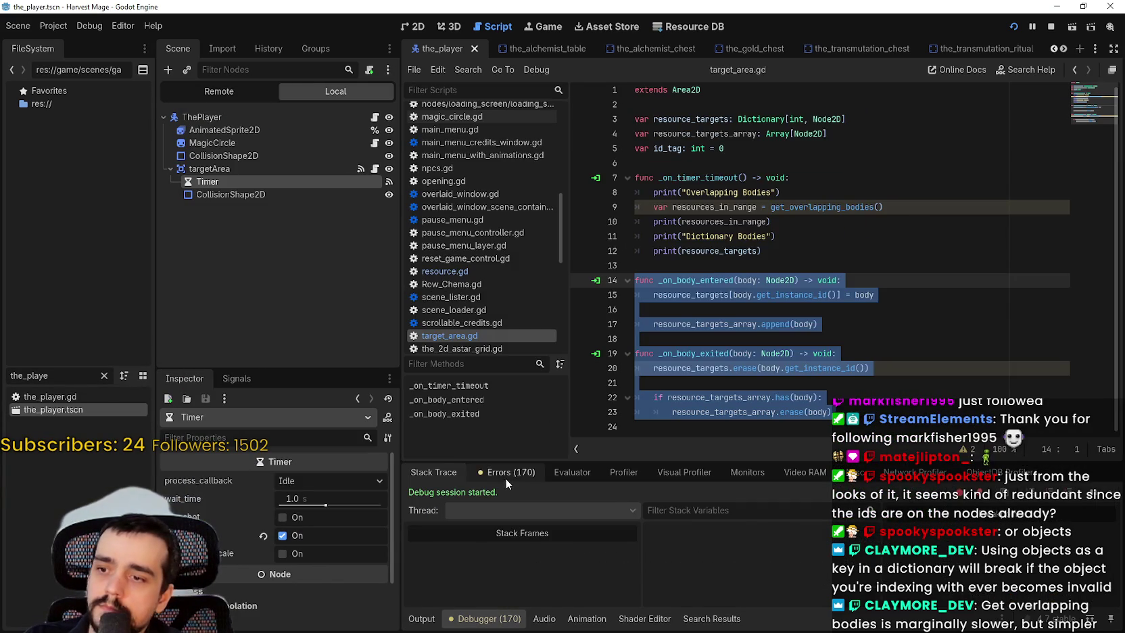
{"action": "left_click", "coordinate": [506, 473]}
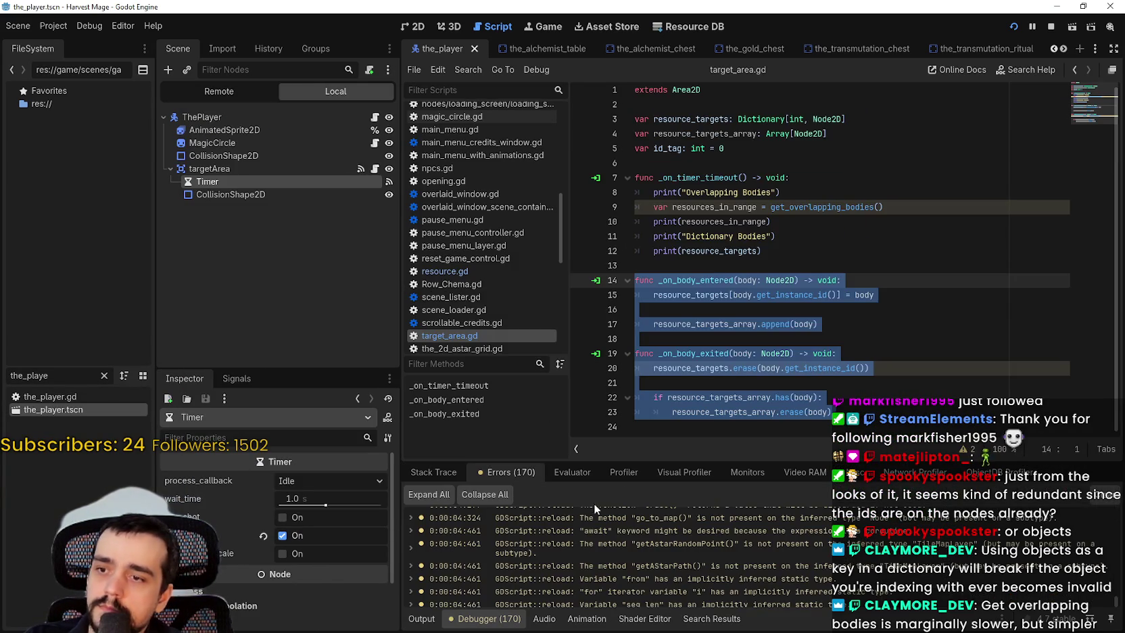
{"action": "left_click", "coordinate": [754, 475]}
{"action": "left_click", "coordinate": [623, 472]}
{"action": "left_click", "coordinate": [422, 495]}
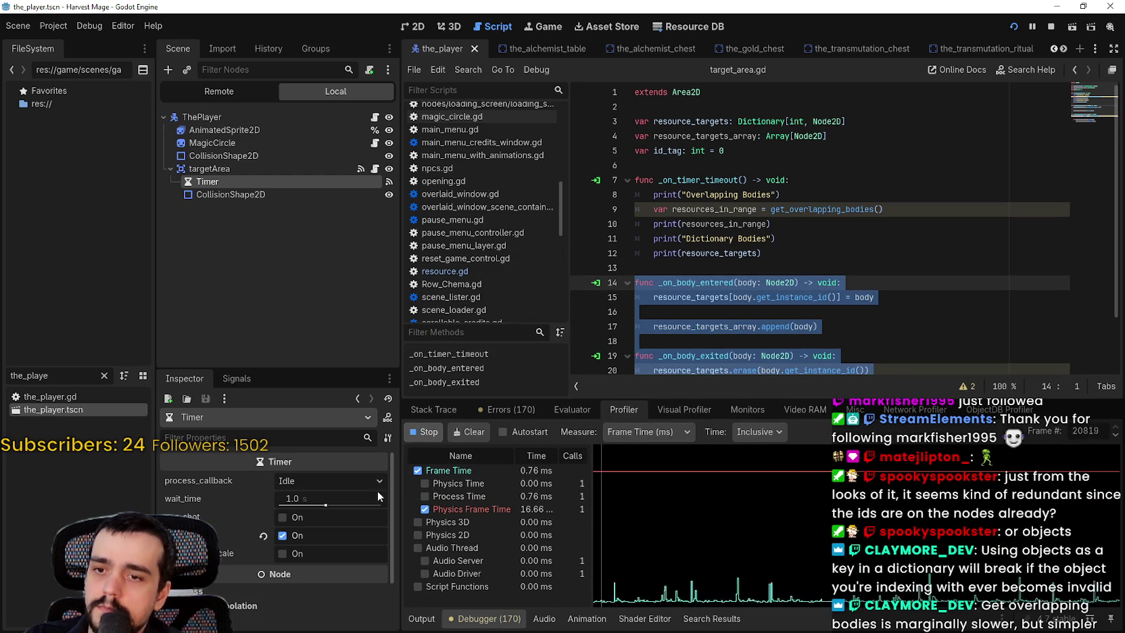
{"action": "left_click", "coordinate": [825, 527]}
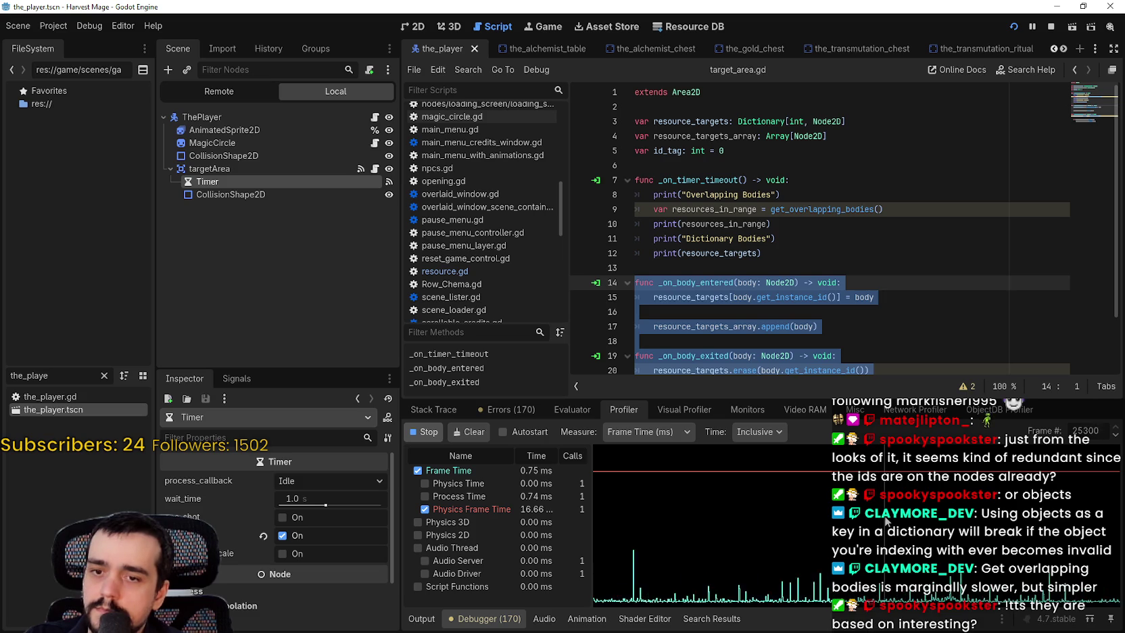
Step: Walk the character around in the game, close it, and stop the profiler recording
{"action": "key", "text": "alt+Tab"}
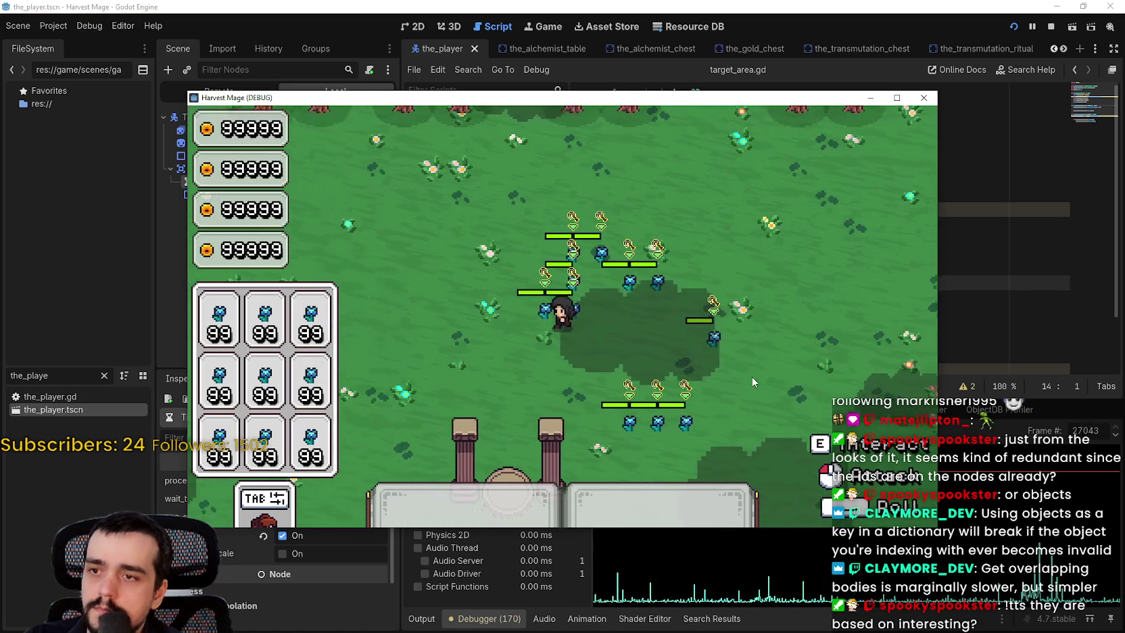
{"action": "key", "text": "s"}
{"action": "key", "text": "d"}
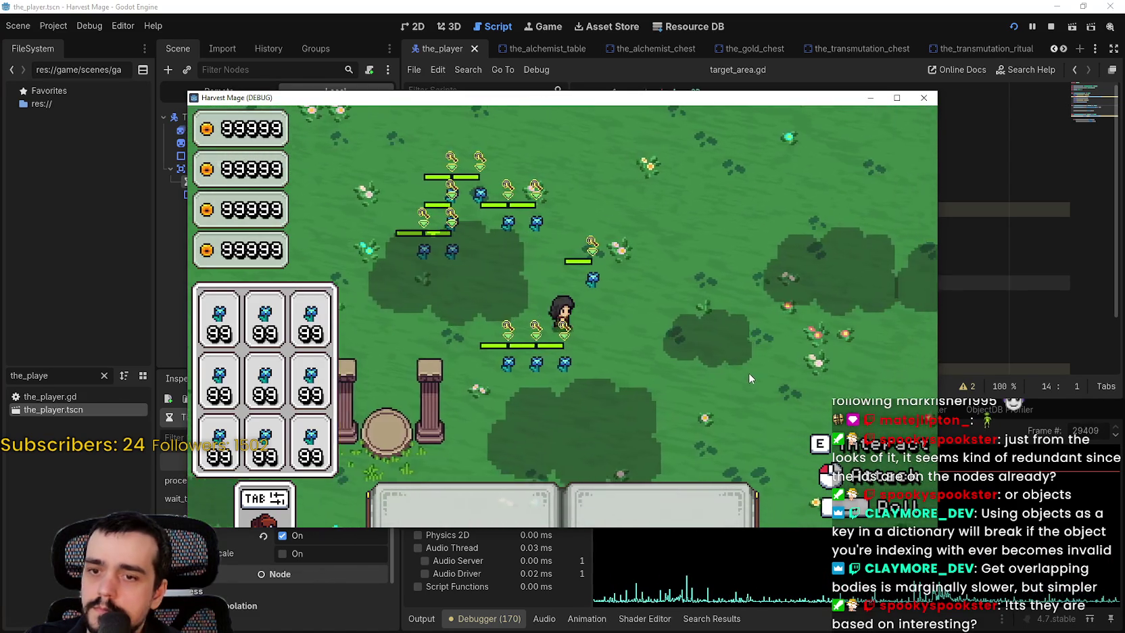
{"action": "key", "text": "w"}
{"action": "key", "text": "a"}
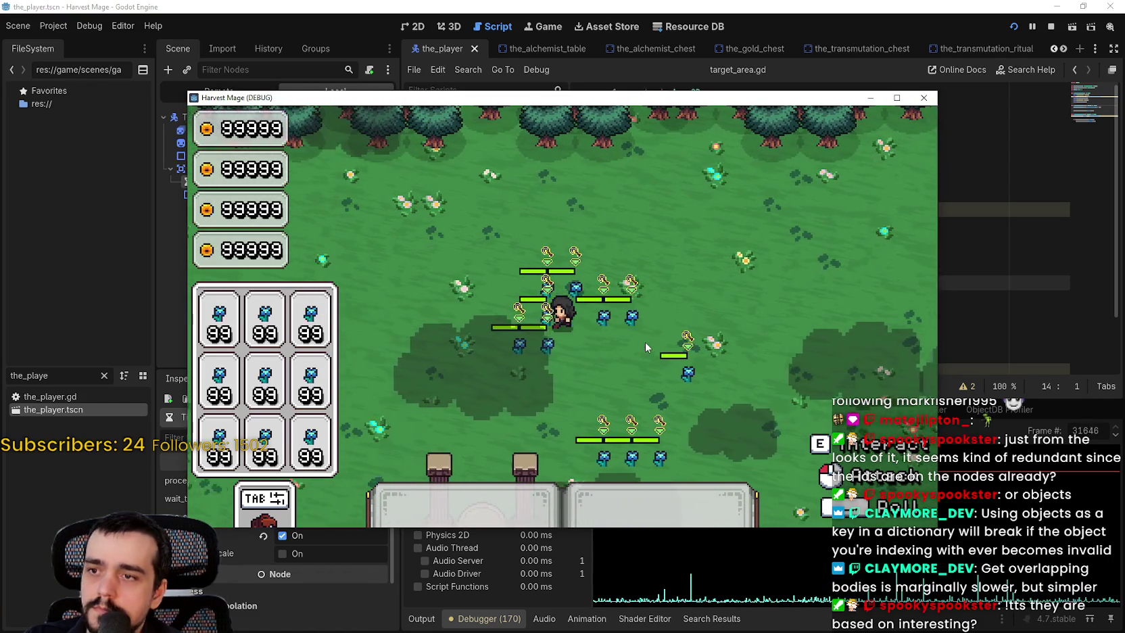
{"action": "key", "text": "s"}
{"action": "key", "text": "a"}
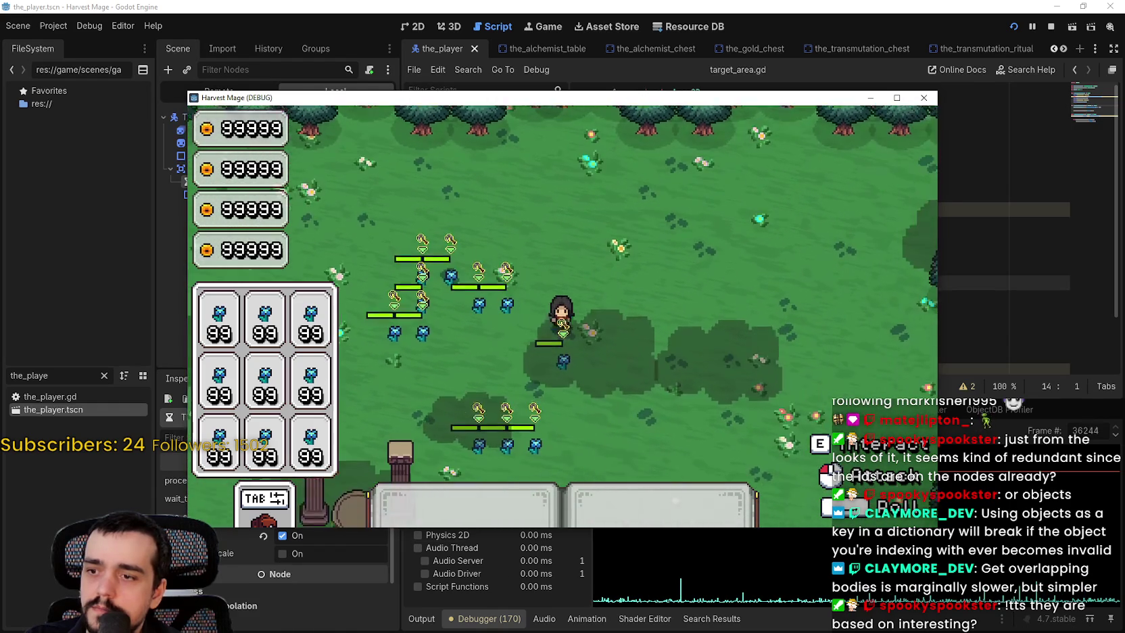
{"action": "key", "text": "F8"}
{"action": "left_click", "coordinate": [432, 433]}
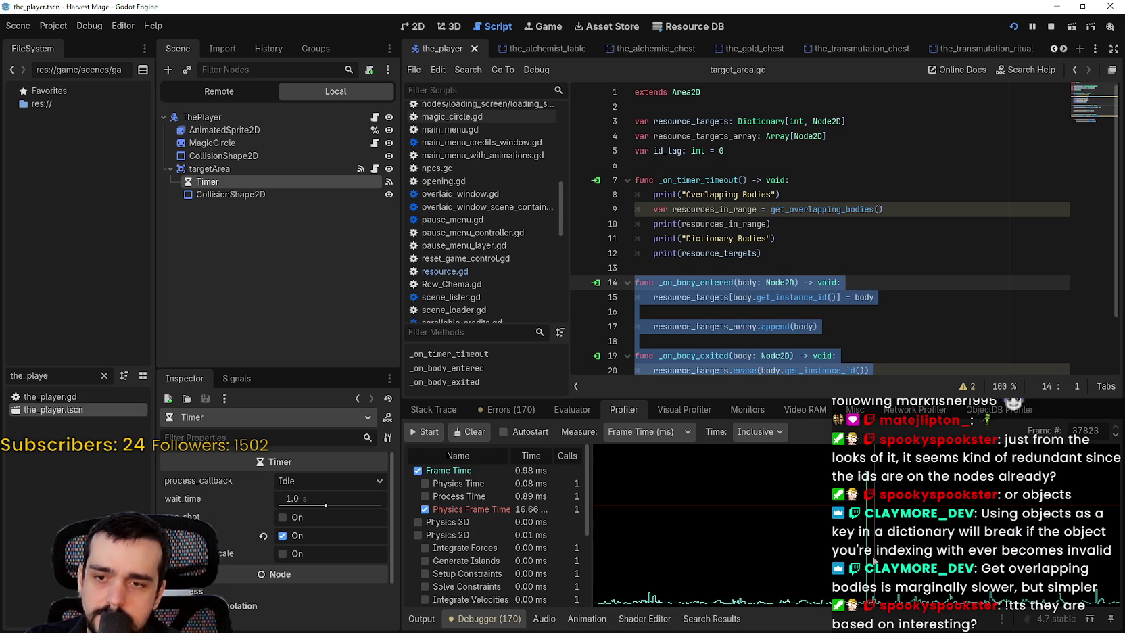
Step: Make the profiler panel taller, step through frames, and widen its function table
{"action": "left_click_drag", "start_coordinate": [875, 561], "coordinate": [867, 560]}
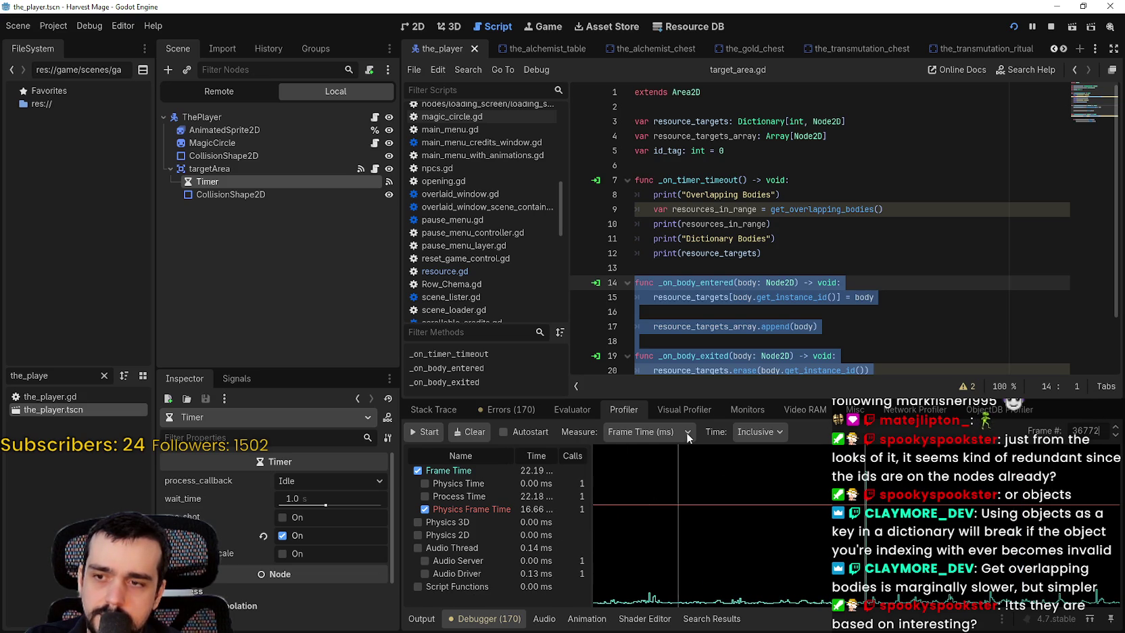
{"action": "left_click_drag", "start_coordinate": [687, 401], "coordinate": [683, 265]}
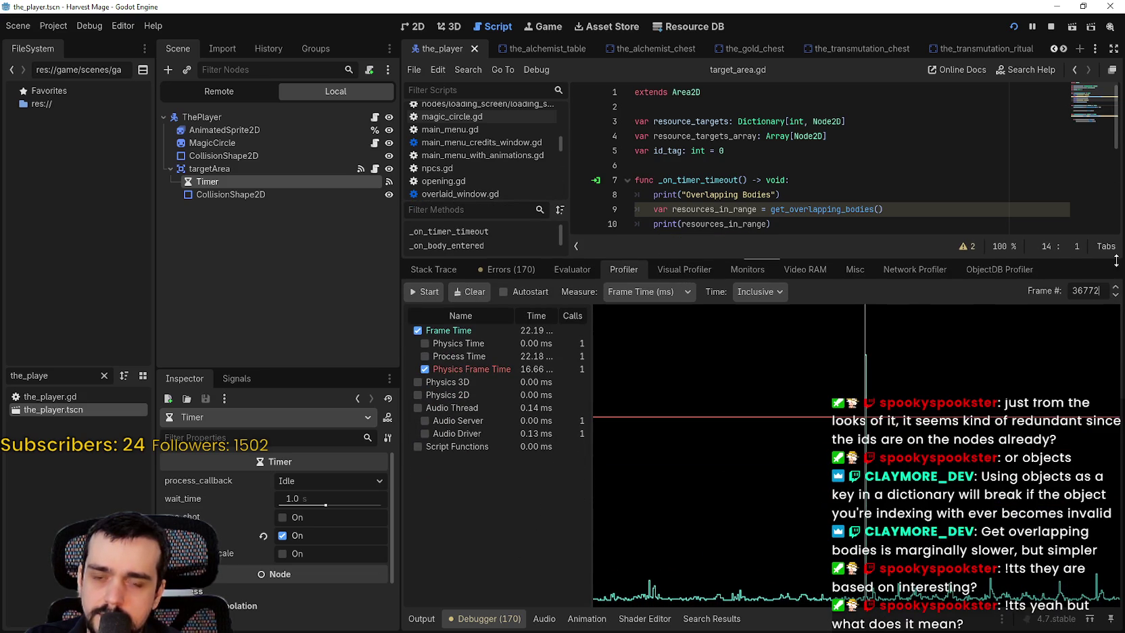
{"action": "left_click", "coordinate": [1115, 287]}
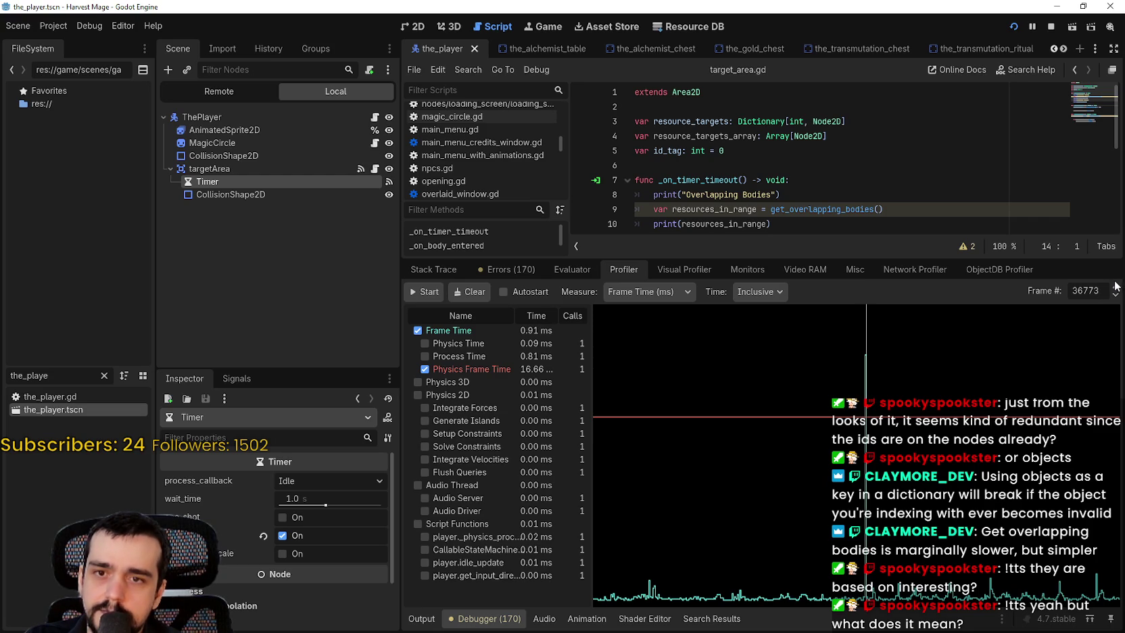
{"action": "left_click", "coordinate": [1116, 295]}
{"action": "left_click", "coordinate": [1116, 294]}
{"action": "left_click", "coordinate": [1116, 295]}
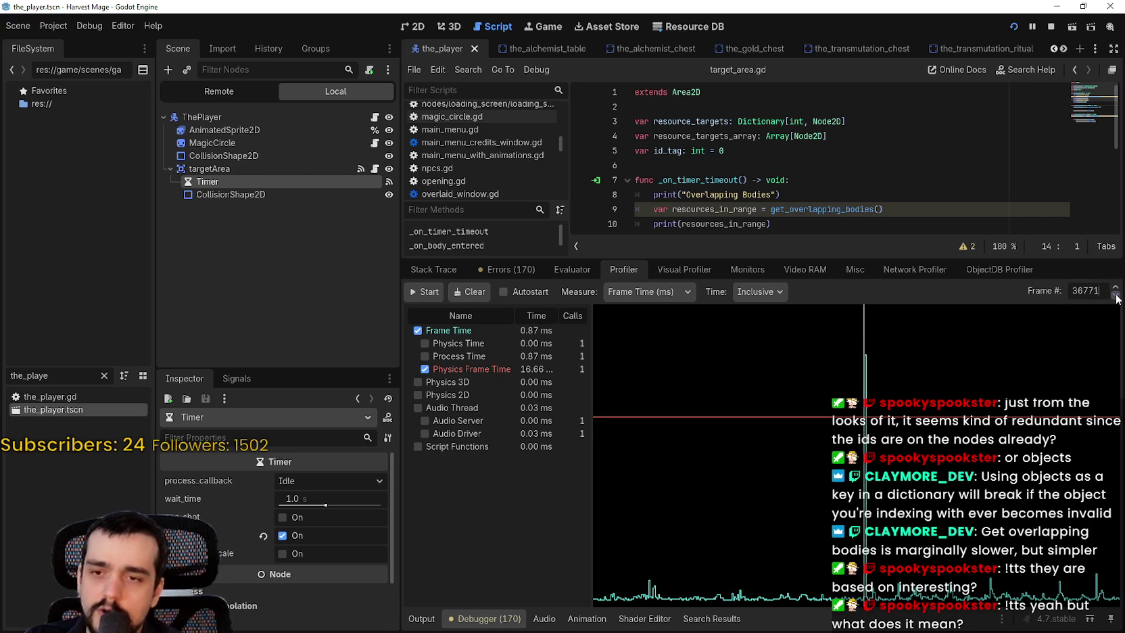
{"action": "mouse_move", "coordinate": [1053, 487]}
{"action": "left_mouse_down"}
{"action": "mouse_move", "coordinate": [1022, 520]}
{"action": "mouse_move", "coordinate": [1025, 535]}
{"action": "left_mouse_up"}
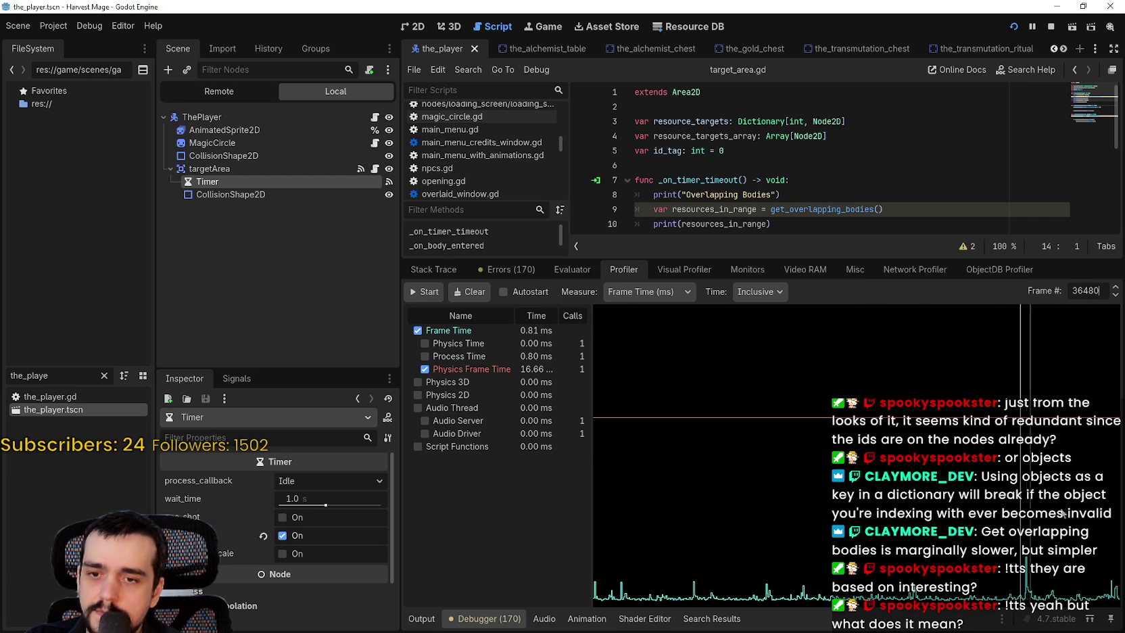
{"action": "left_click", "coordinate": [1115, 287]}
{"action": "left_click", "coordinate": [1116, 287]}
{"action": "left_click", "coordinate": [1115, 286]}
{"action": "left_click", "coordinate": [1115, 287]}
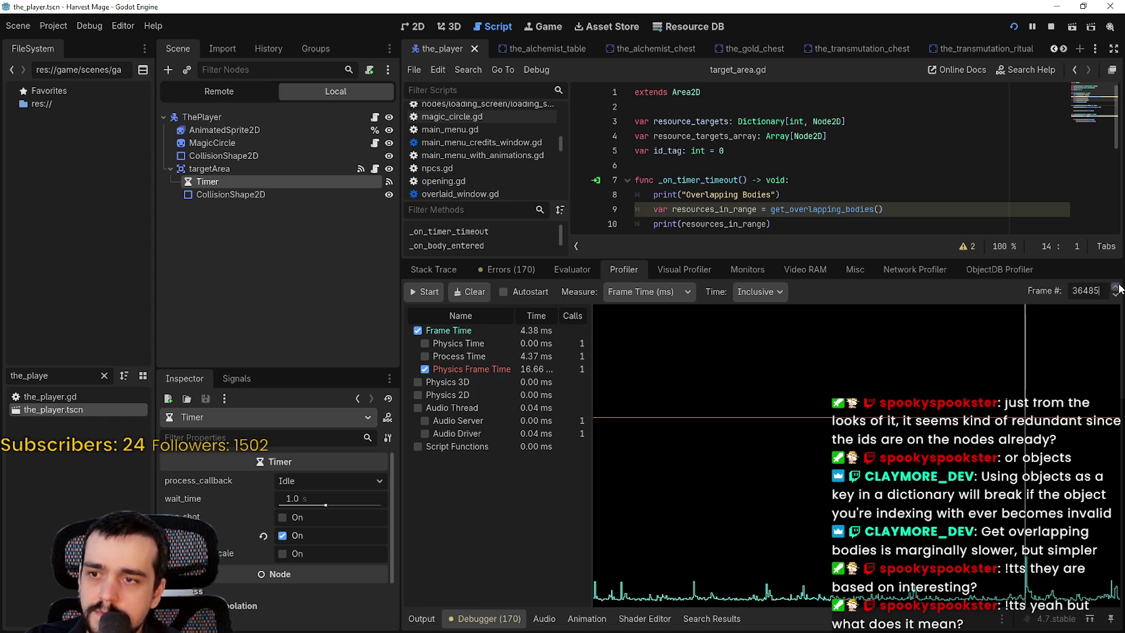
{"action": "left_click", "coordinate": [1115, 287]}
{"action": "left_click", "coordinate": [1115, 287]}
{"action": "scroll", "coordinate": [534, 560], "scroll_direction": "down", "scroll_amount": 1}
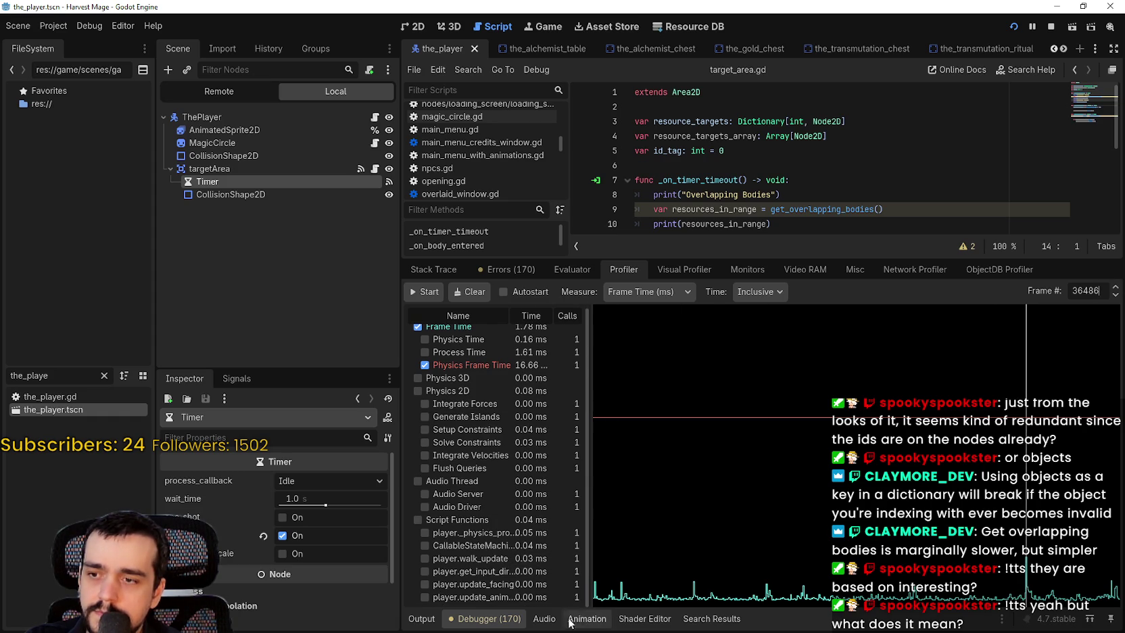
{"action": "left_click_drag", "start_coordinate": [591, 576], "coordinate": [640, 566]}
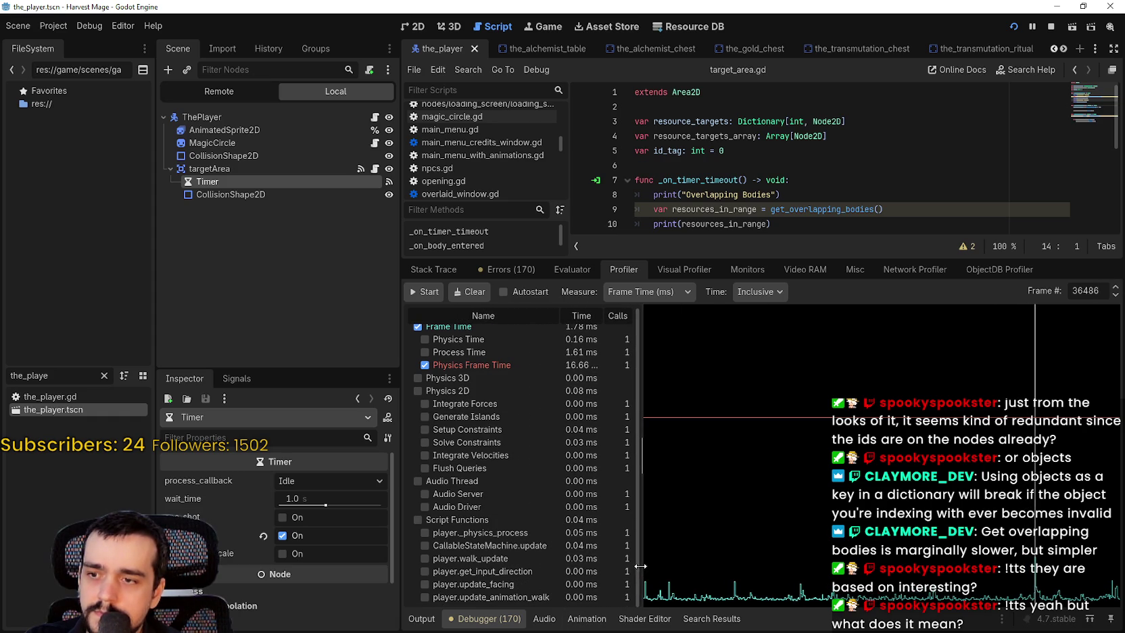
Step: Sweep back through earlier profiler frames, stepping to frame 35863 and beyond
{"action": "left_click", "coordinate": [1115, 295]}
{"action": "left_click", "coordinate": [1115, 295]}
{"action": "mouse_move", "coordinate": [972, 500]}
{"action": "left_mouse_down"}
{"action": "mouse_move", "coordinate": [824, 570]}
{"action": "mouse_move", "coordinate": [738, 583]}
{"action": "mouse_move", "coordinate": [947, 586]}
{"action": "mouse_move", "coordinate": [676, 594]}
{"action": "mouse_move", "coordinate": [692, 595]}
{"action": "left_mouse_up"}
{"action": "left_click", "coordinate": [1115, 288]}
{"action": "left_click", "coordinate": [1116, 287]}
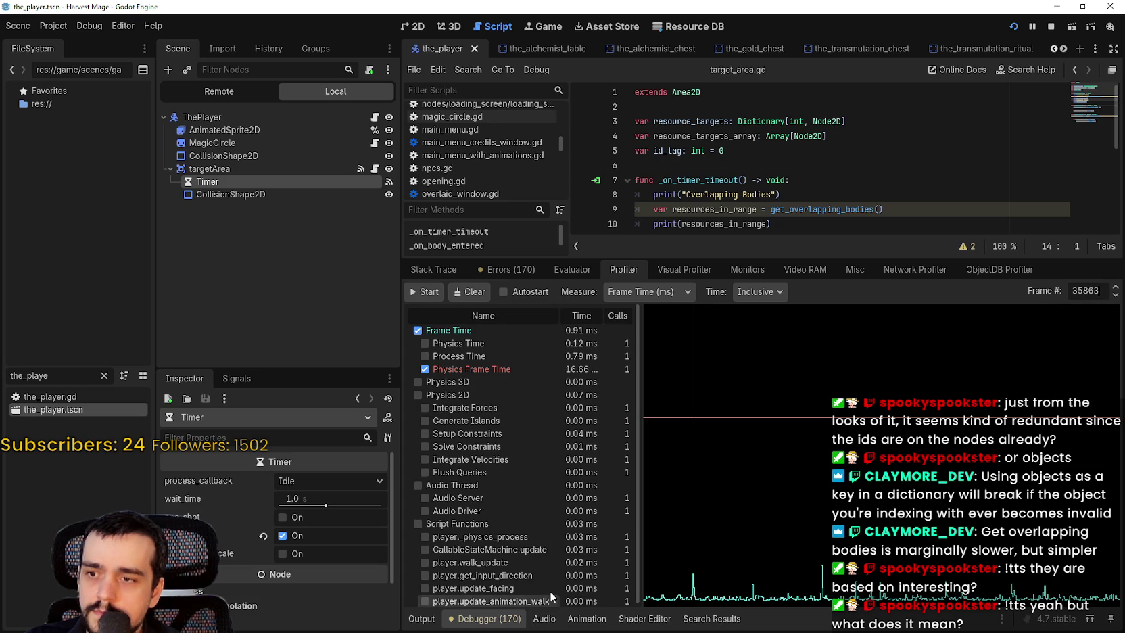
{"action": "scroll", "coordinate": [549, 601], "scroll_direction": "down", "scroll_amount": 1}
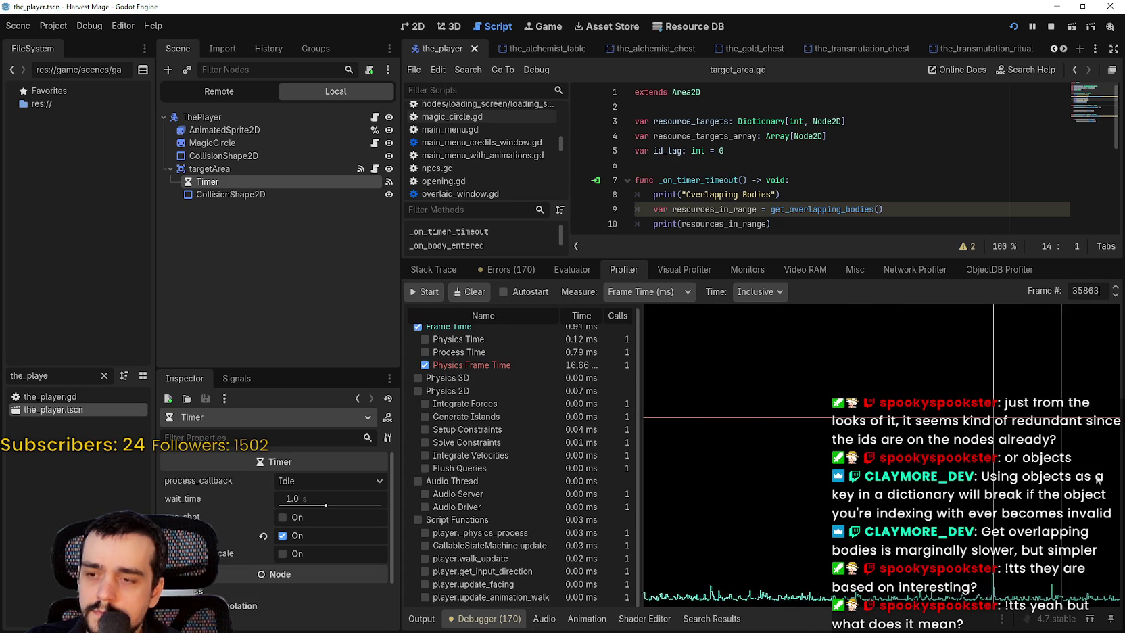
{"action": "left_click", "coordinate": [787, 555]}
{"action": "mouse_move", "coordinate": [692, 557]}
{"action": "left_mouse_down"}
{"action": "mouse_move", "coordinate": [991, 591]}
{"action": "mouse_move", "coordinate": [832, 589]}
{"action": "mouse_move", "coordinate": [796, 602]}
{"action": "left_mouse_up"}
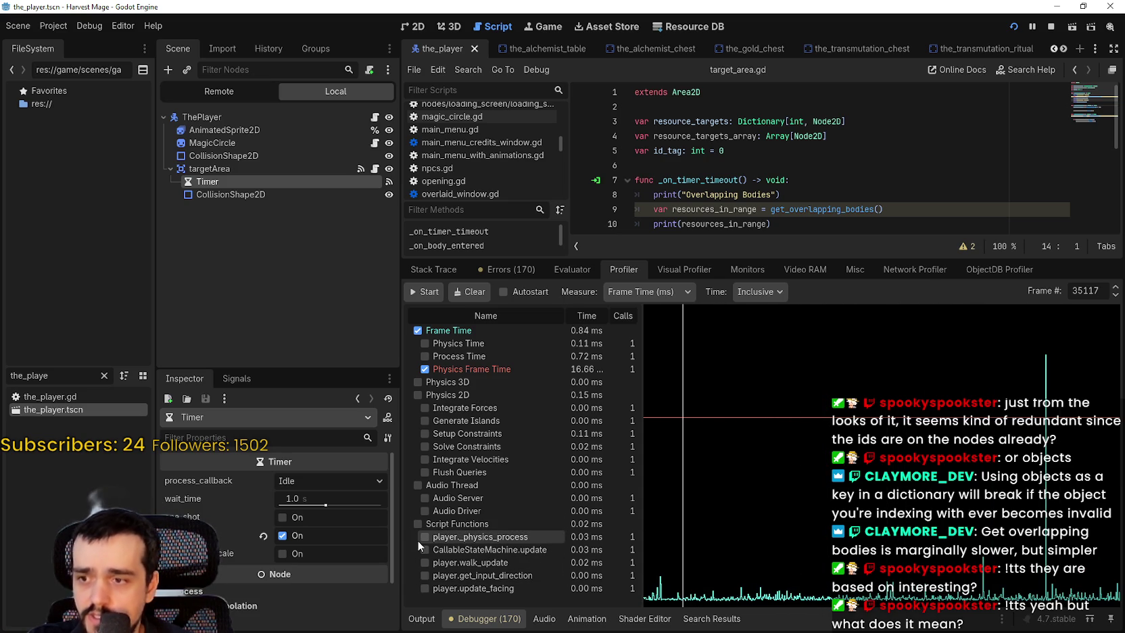
Step: Plot player.walk_update timings, scan nearby frames, then return to the running game
{"action": "left_click", "coordinate": [425, 562]}
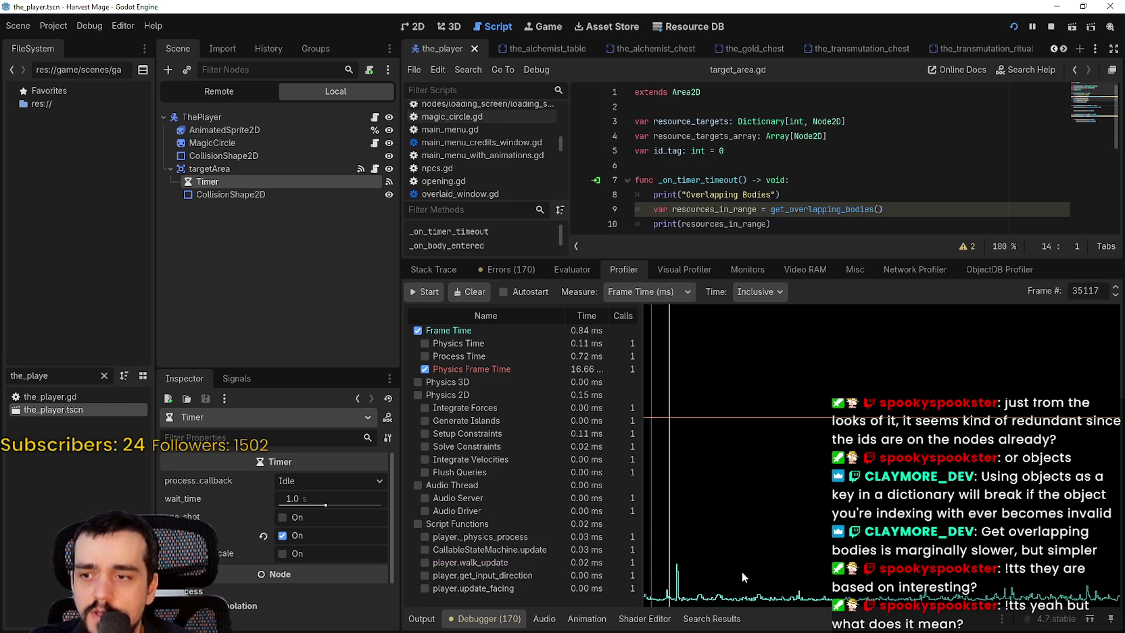
{"action": "left_click", "coordinate": [998, 580]}
{"action": "left_click", "coordinate": [991, 583]}
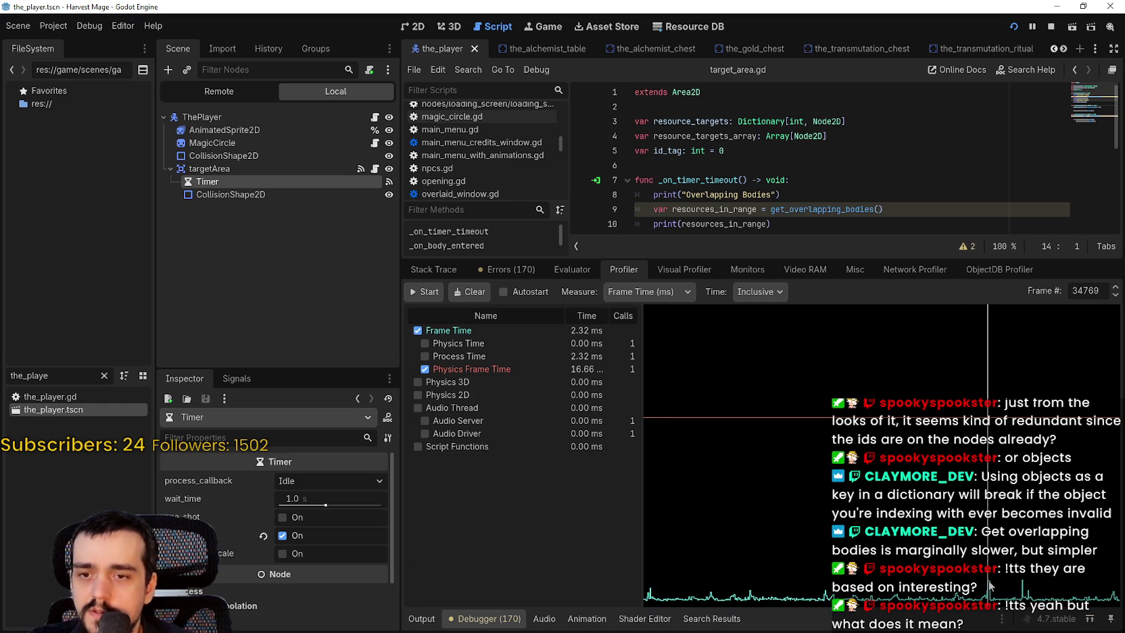
{"action": "mouse_move", "coordinate": [1046, 591]}
{"action": "left_mouse_down"}
{"action": "mouse_move", "coordinate": [749, 560]}
{"action": "mouse_move", "coordinate": [734, 571]}
{"action": "mouse_move", "coordinate": [750, 498]}
{"action": "mouse_move", "coordinate": [981, 494]}
{"action": "mouse_move", "coordinate": [930, 494]}
{"action": "left_mouse_up"}
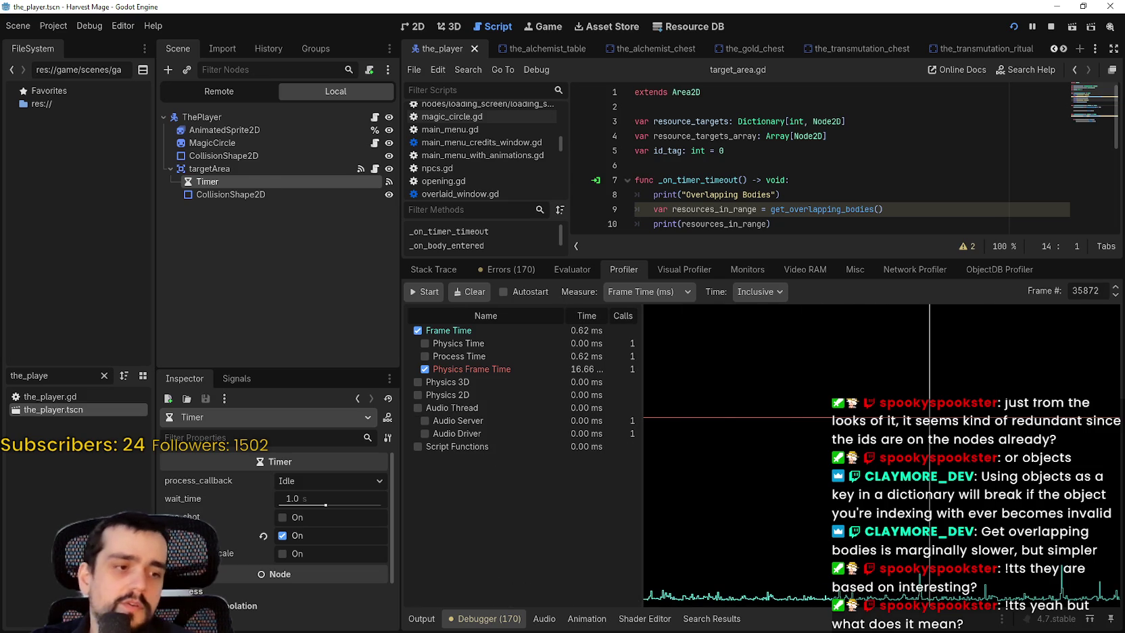
{"action": "key", "text": "alt+Tab"}
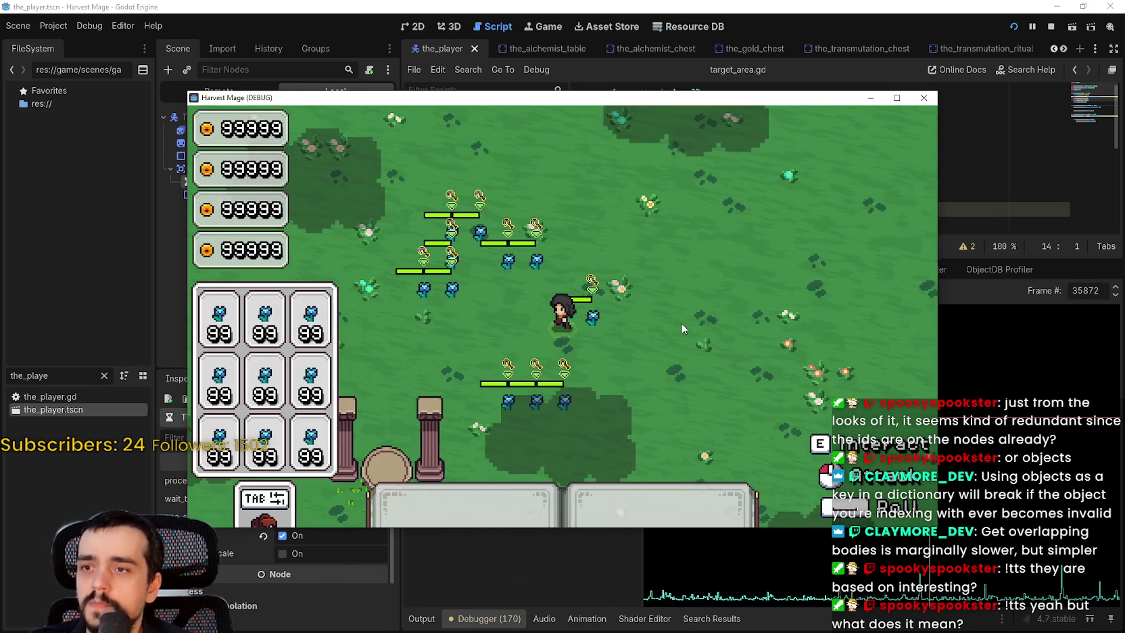
Step: Walk left briefly, then close the game with F8 and save with Ctrl+S
{"action": "key", "text": "a"}
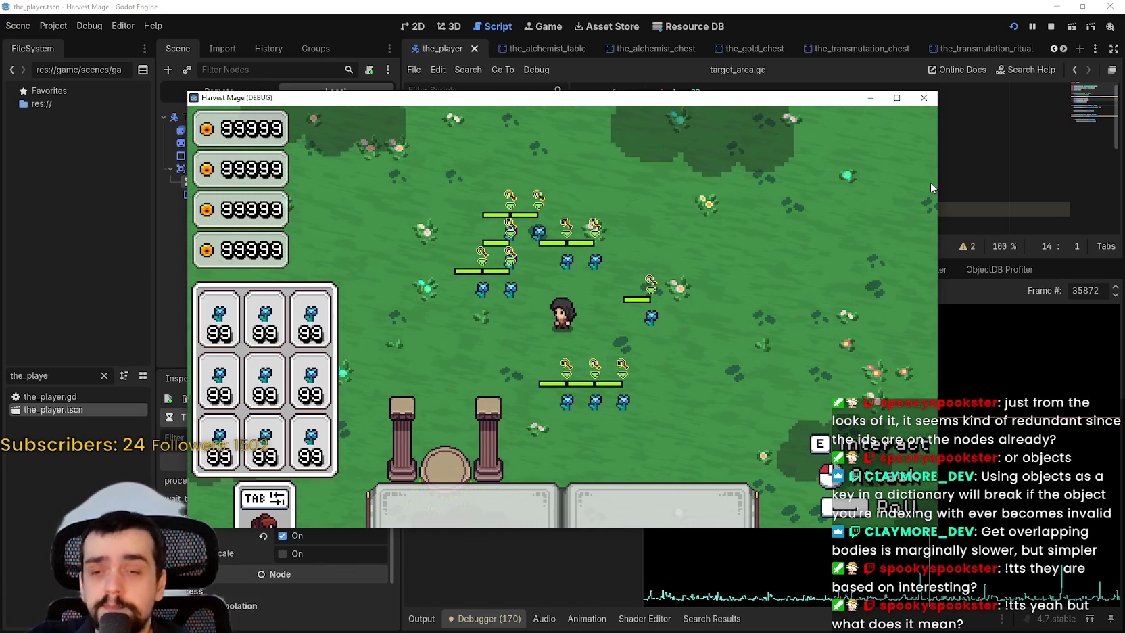
{"action": "key", "text": "F8"}
{"action": "key", "text": "ctrl+s"}
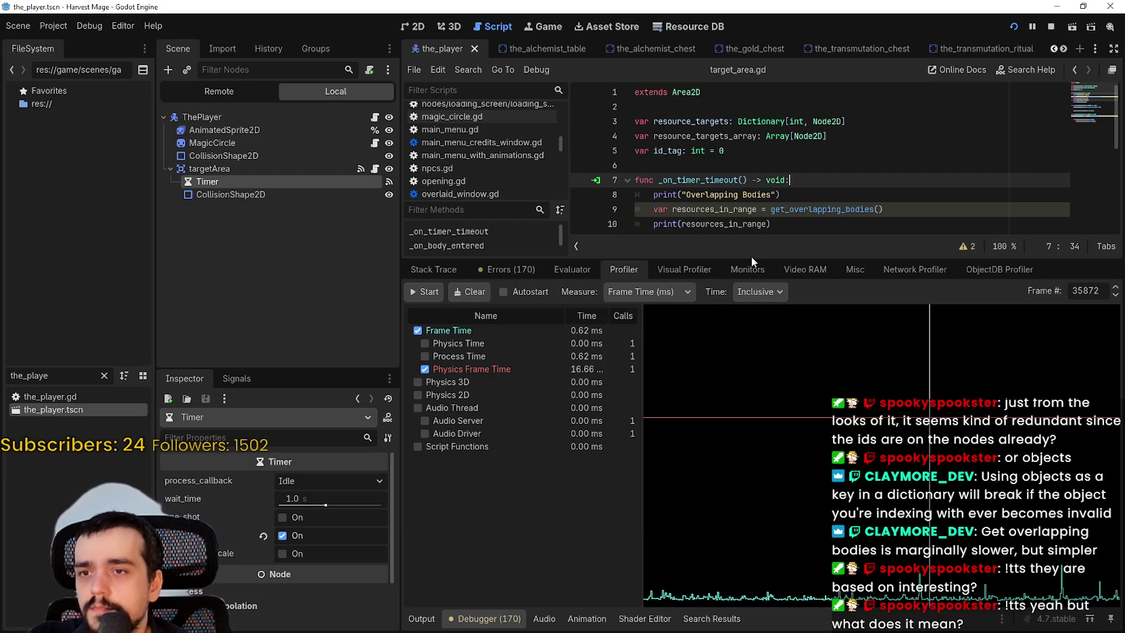
Step: Lower the script/profiler splitter, inspect a profiler frame, and place the caret at line 17's end
{"action": "left_click_drag", "start_coordinate": [753, 259], "coordinate": [754, 443]}
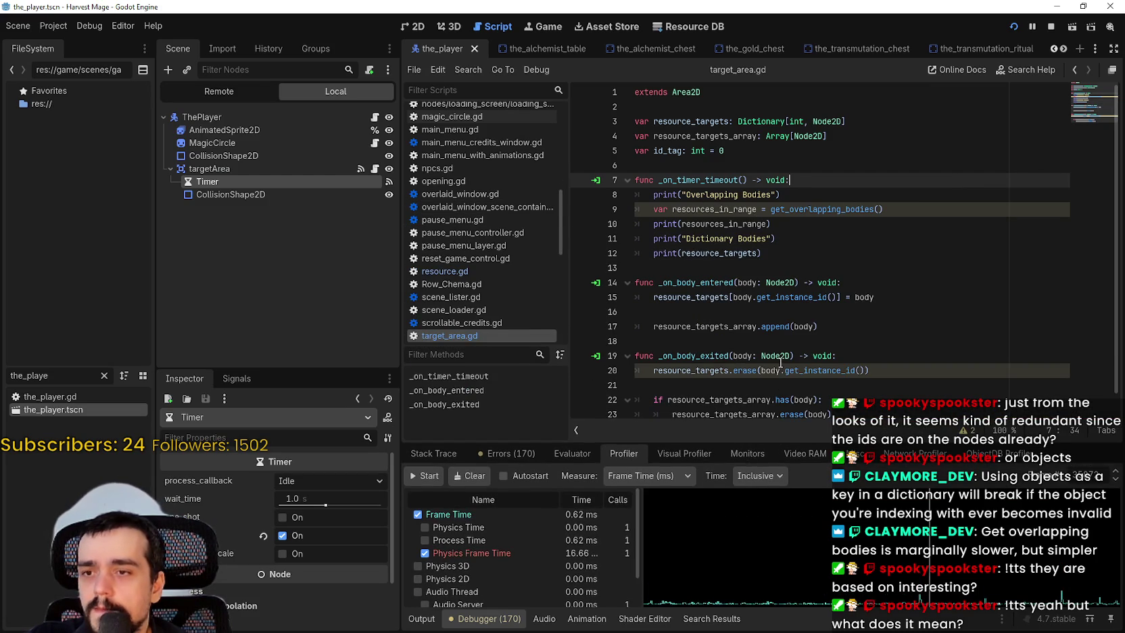
{"action": "scroll", "coordinate": [836, 332], "scroll_direction": "down", "scroll_amount": 1}
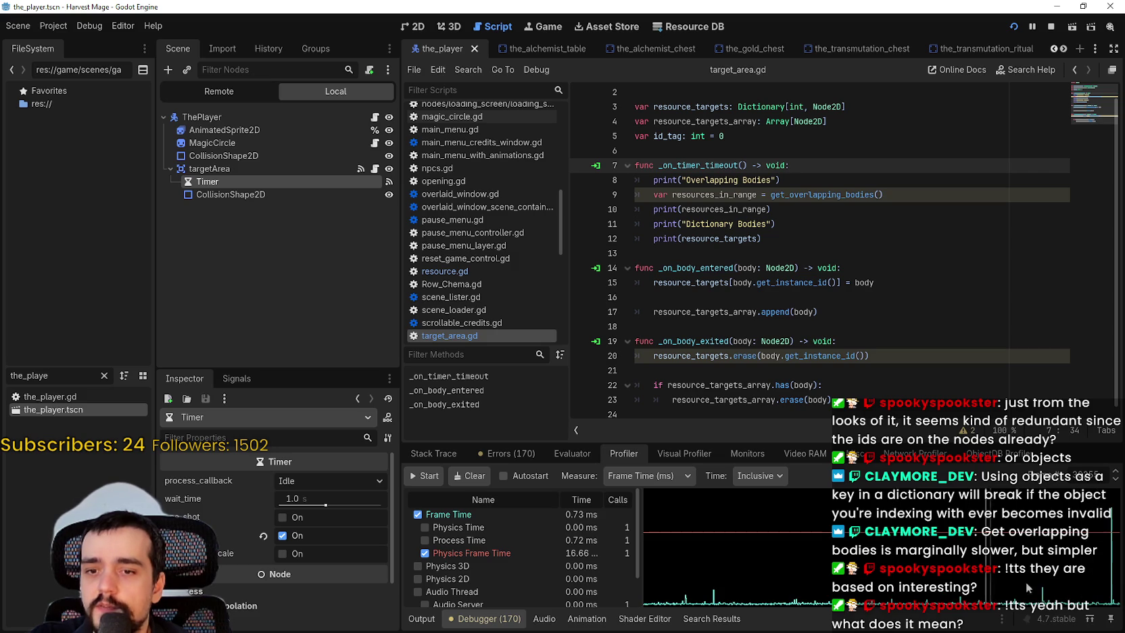
{"action": "scroll", "coordinate": [567, 546], "scroll_direction": "down", "scroll_amount": 5}
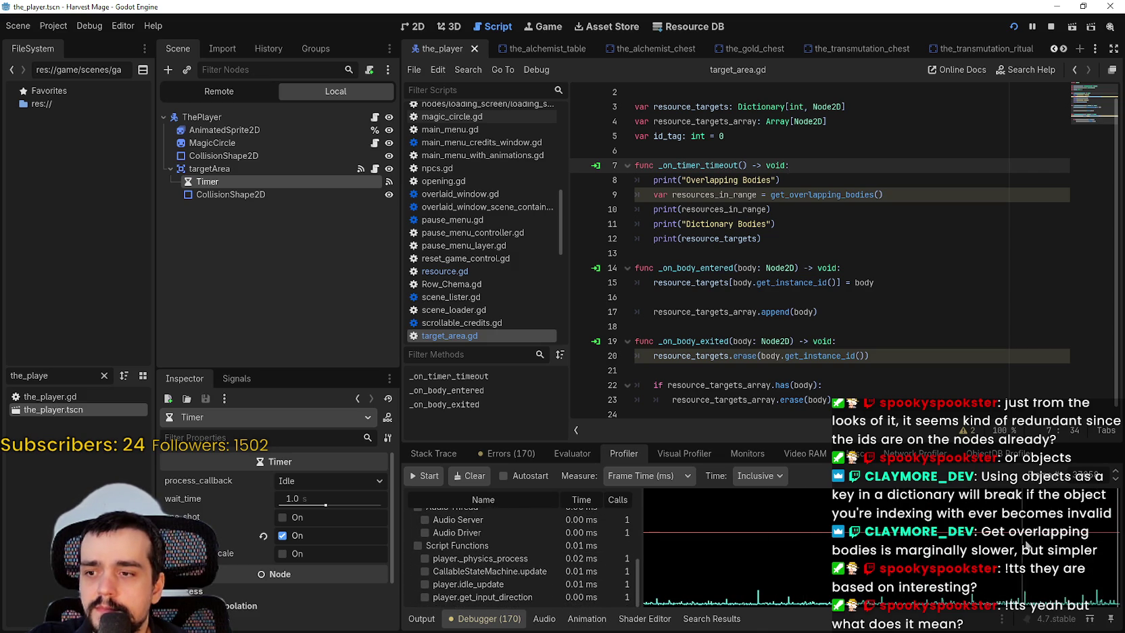
{"action": "left_click", "coordinate": [1003, 595]}
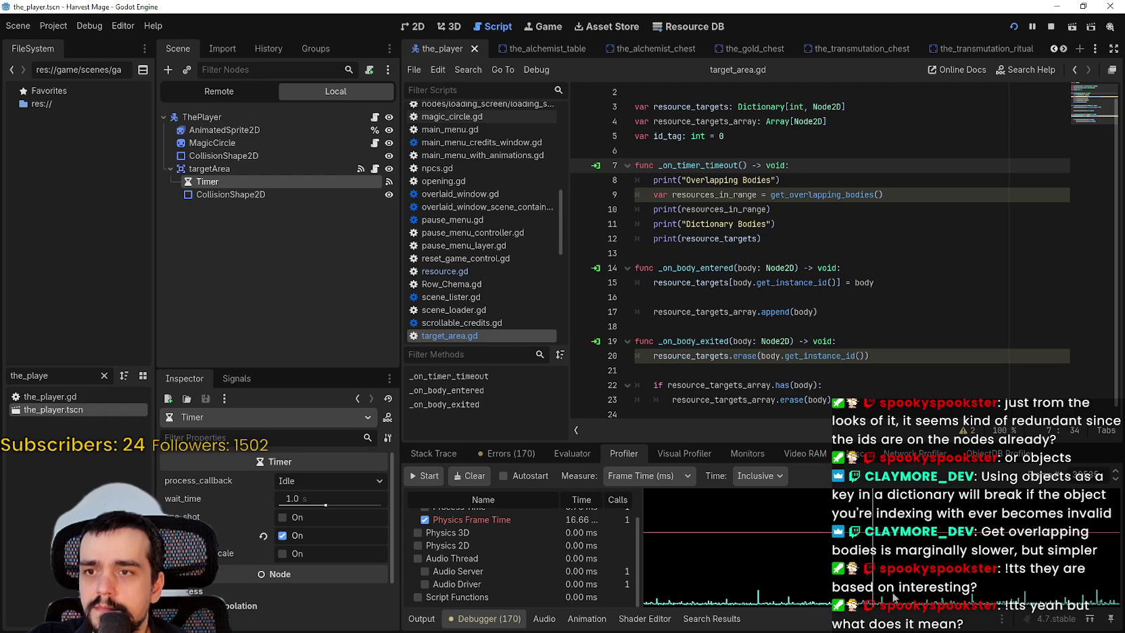
{"action": "left_click_drag", "start_coordinate": [804, 239], "coordinate": [845, 231]}
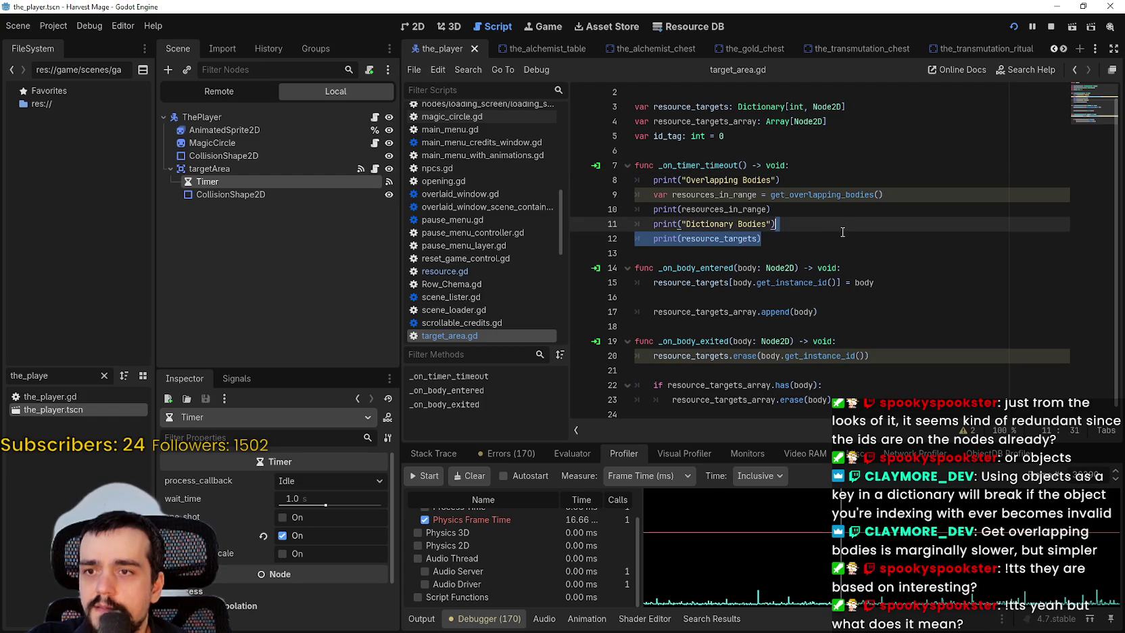
{"action": "left_click", "coordinate": [838, 234]}
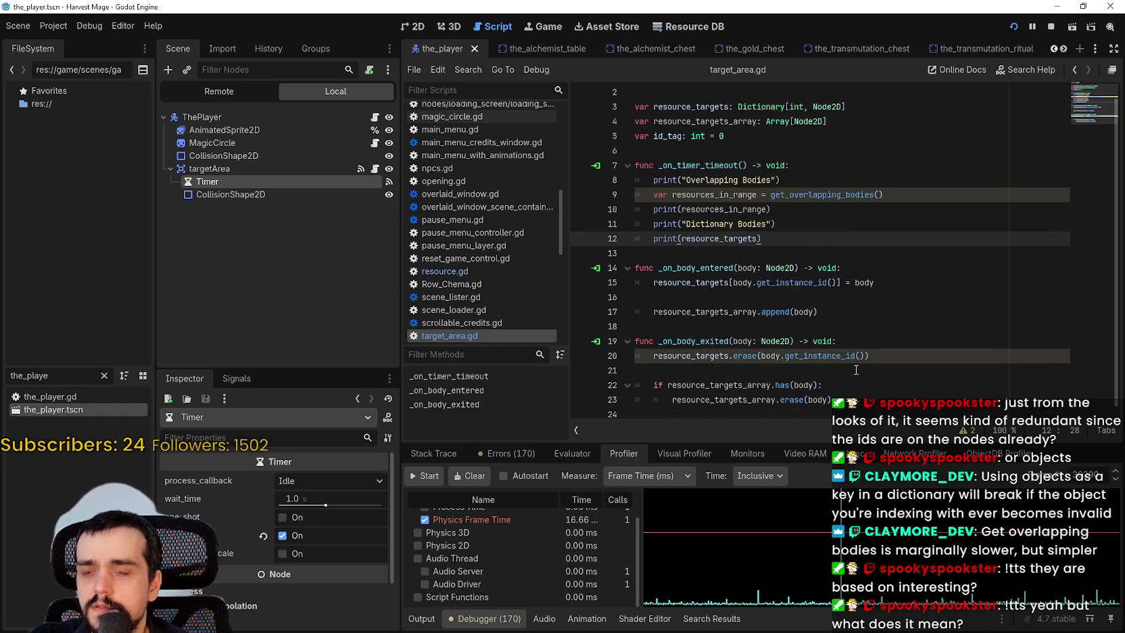
{"action": "left_click", "coordinate": [854, 312]}
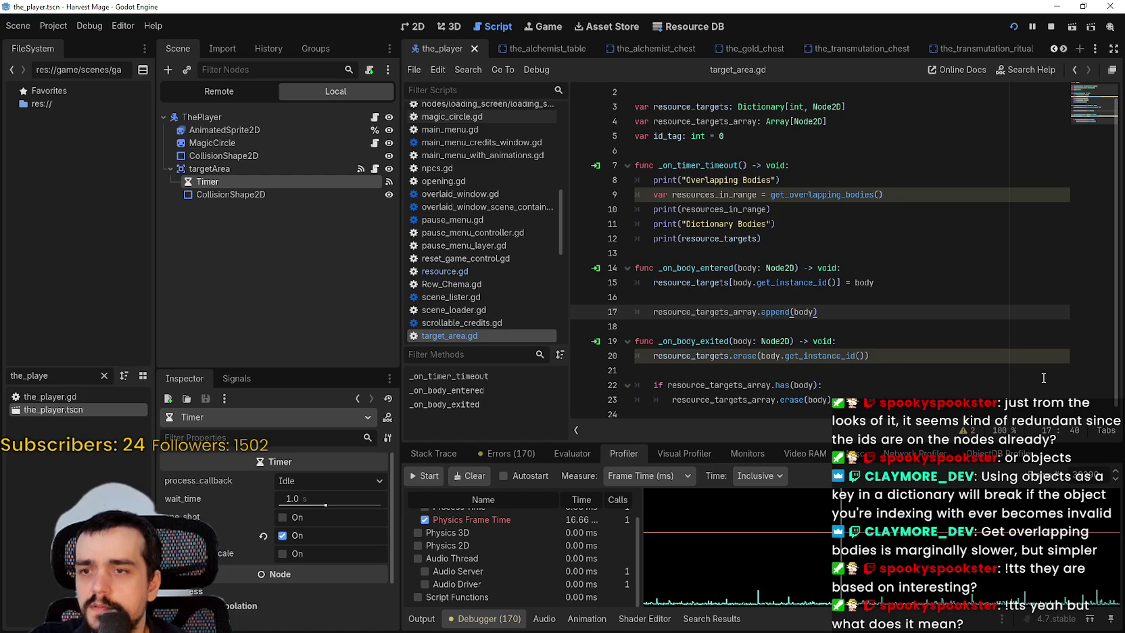
Step: Add a new line 18 with print(EngineDebugger.) using autocomplete
{"action": "key", "text": "Return"}
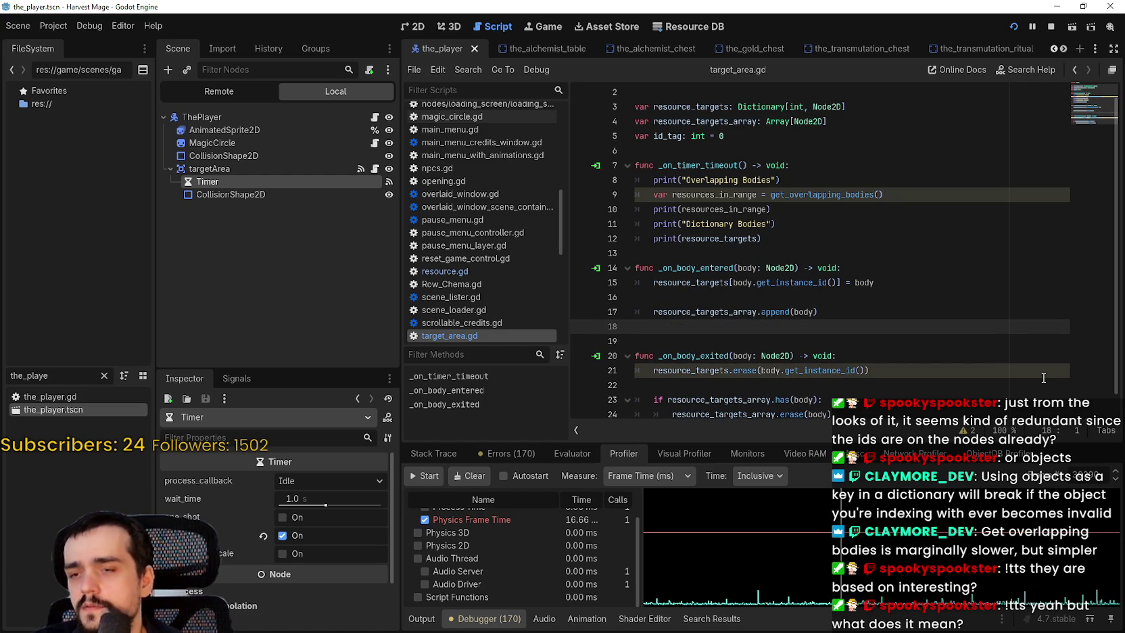
{"action": "type", "text": "print(P"}
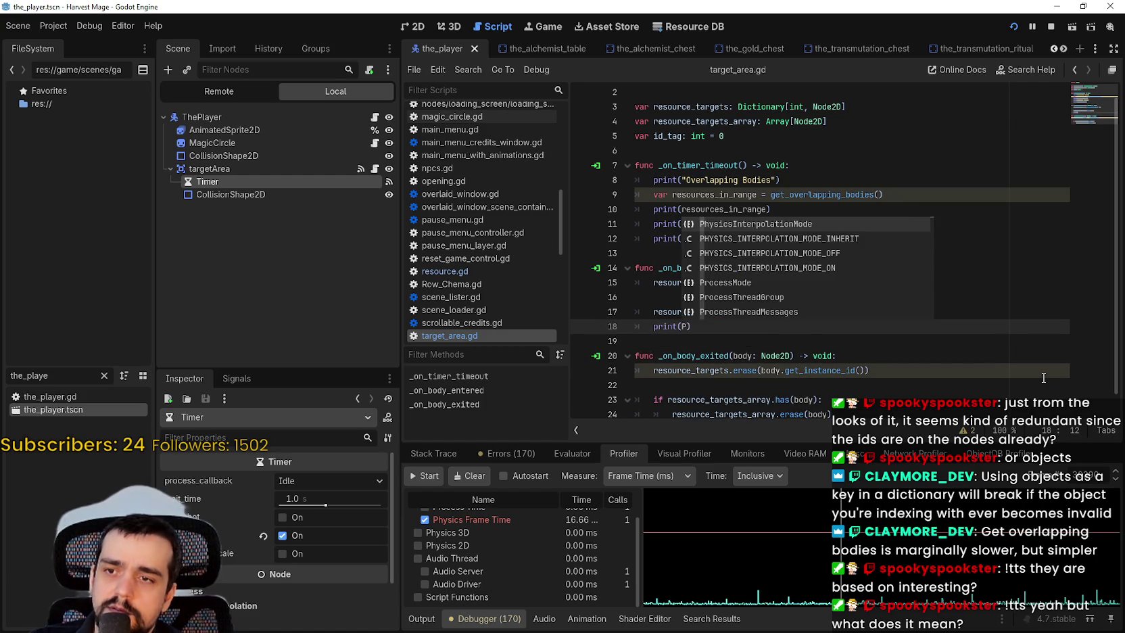
{"action": "key", "text": "BackSpace"}
{"action": "type", "text": "ngine"}
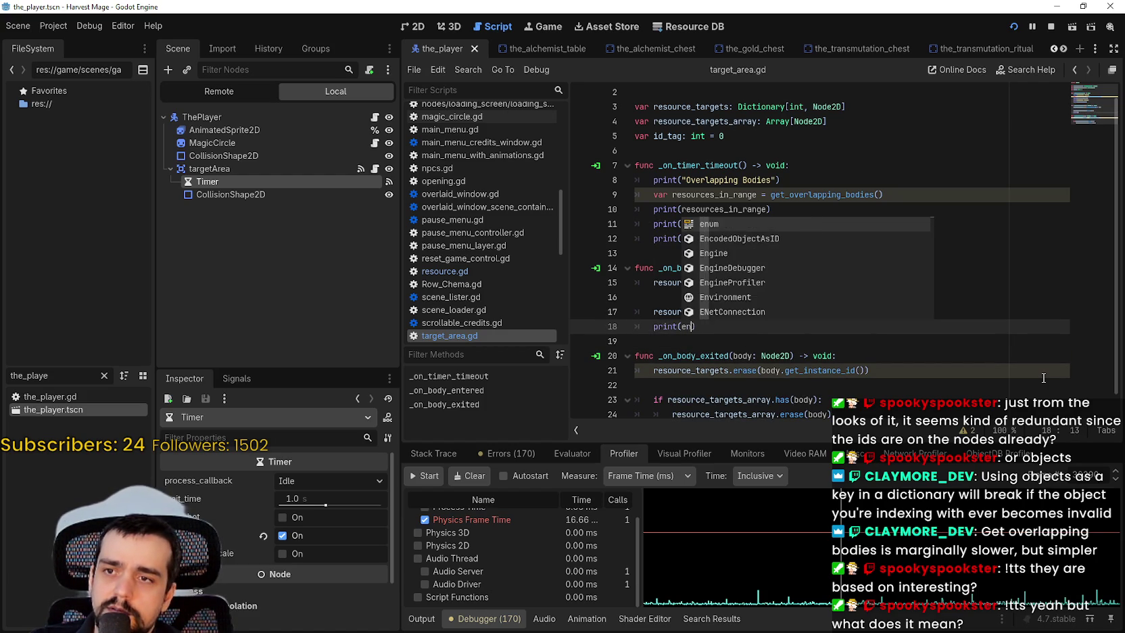
{"action": "key", "text": "Down"}
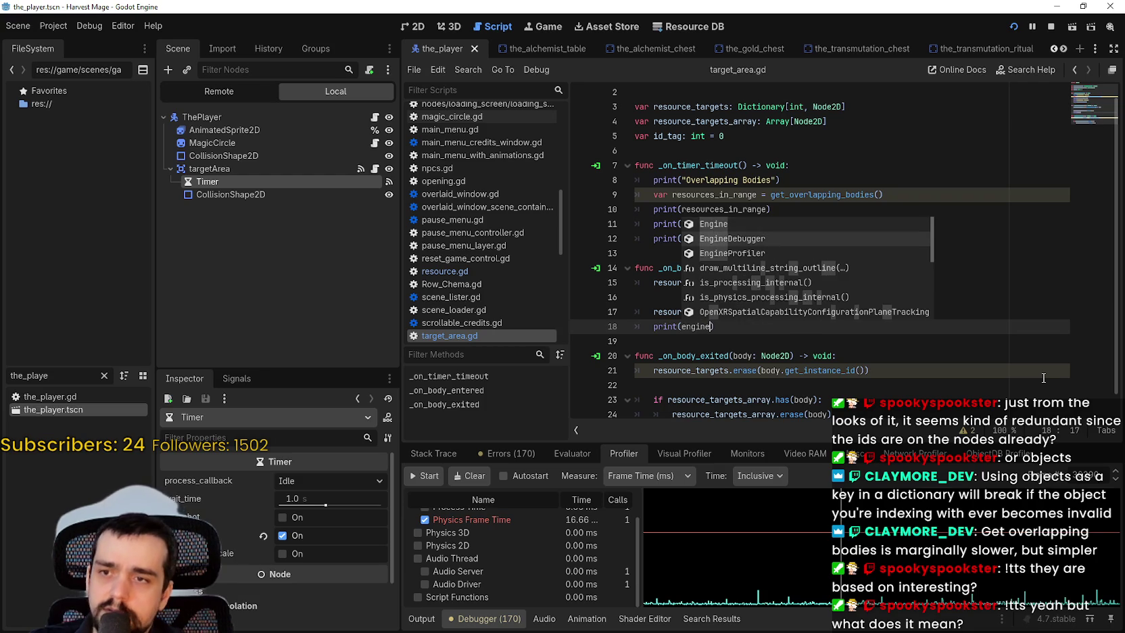
{"action": "key", "text": "Return"}
{"action": "type", "text": "."}
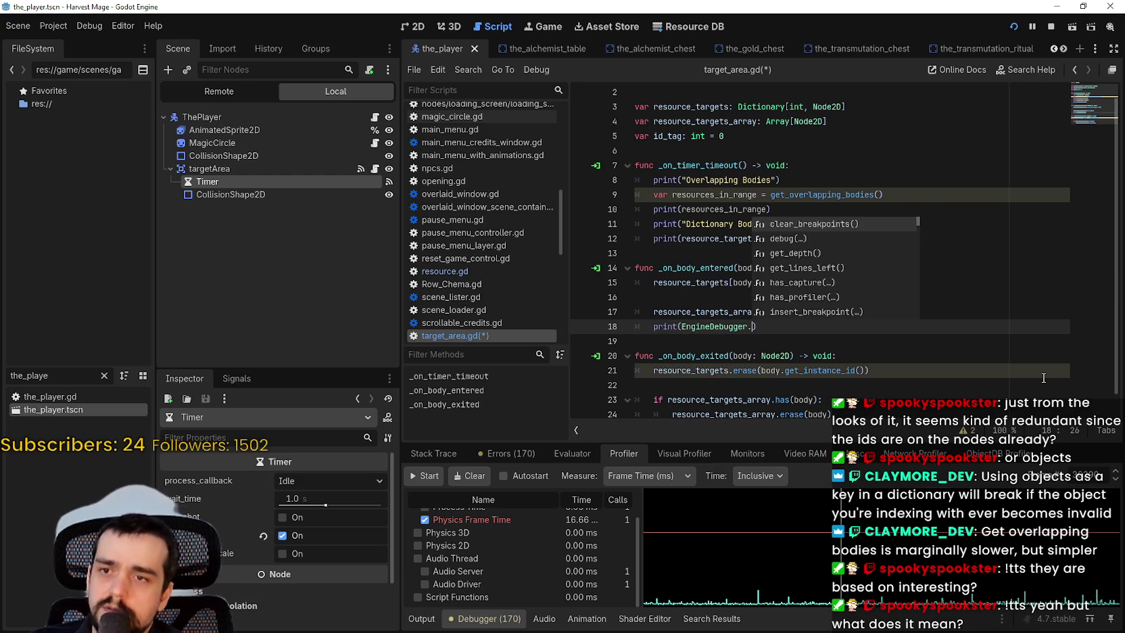
{"action": "type", "text": "p"}
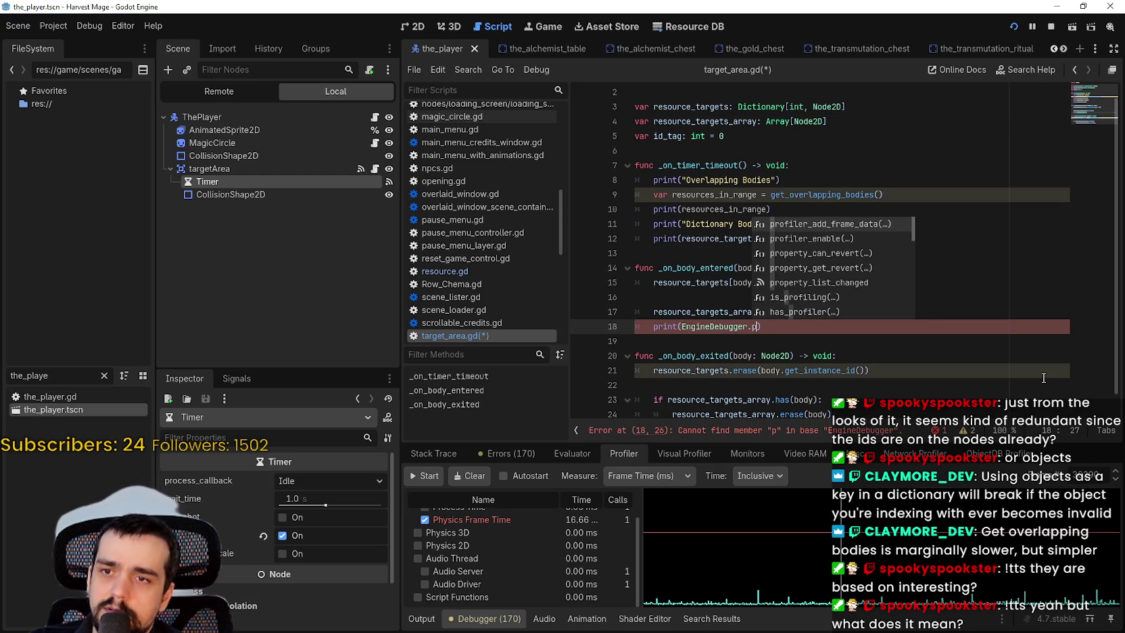
Step: Try the frame, print and profiler members after EngineDebugger, leaving a partial 'profil'
{"action": "key", "text": "BackSpace"}
{"action": "type", "text": "frame"}
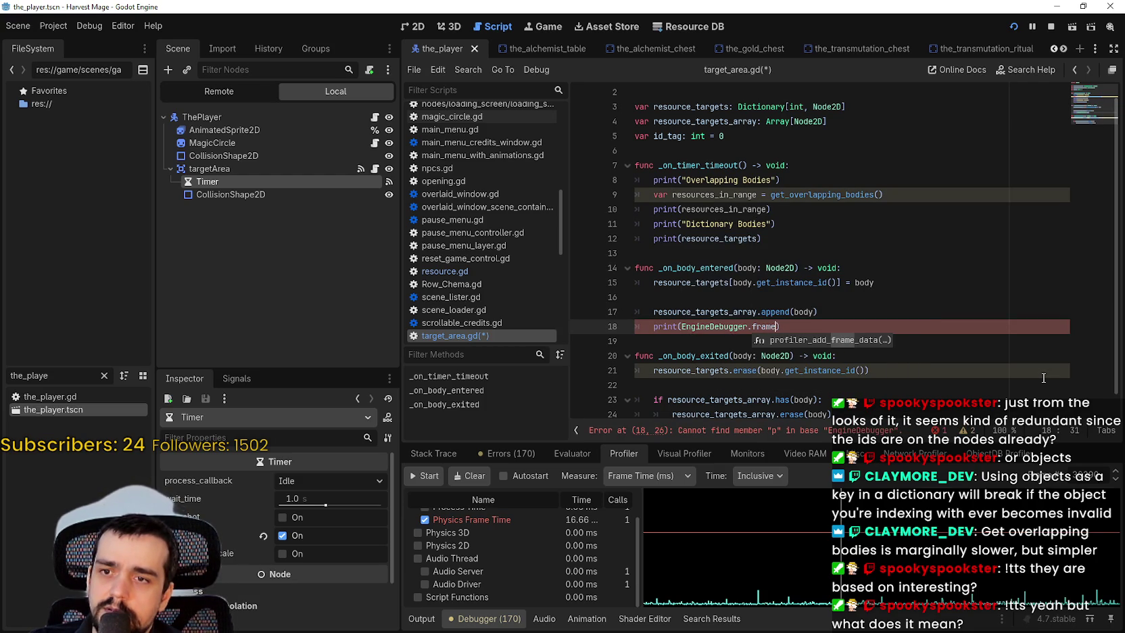
{"action": "key", "text": "BackSpace"}
{"action": "key", "text": "BackSpace"}
{"action": "key", "text": "BackSpace"}
{"action": "type", "text": "pri"}
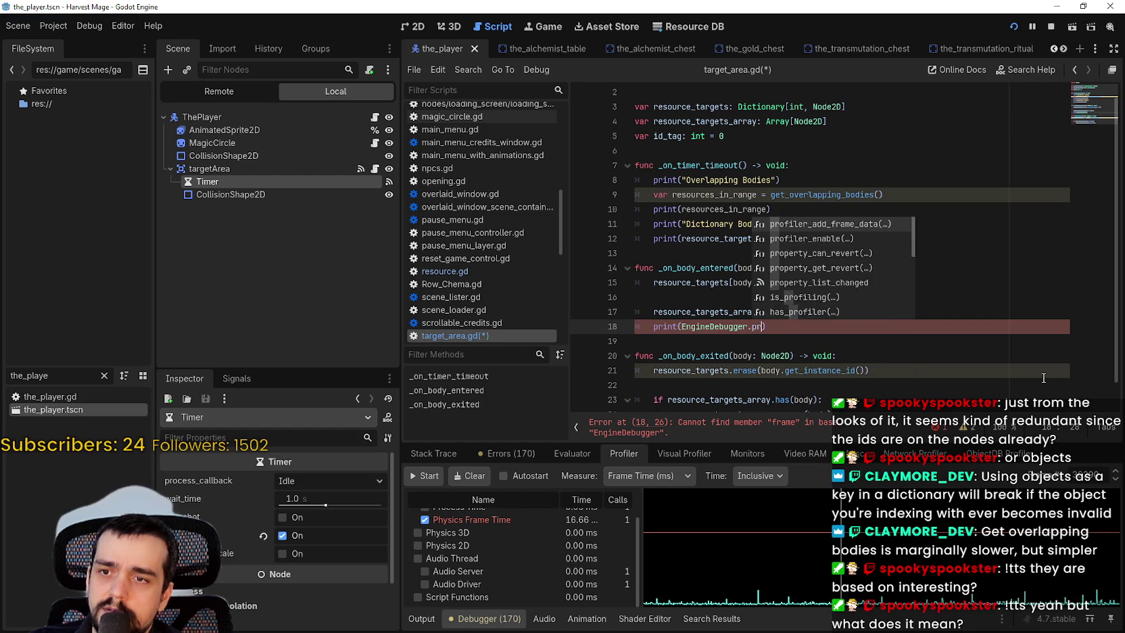
{"action": "type", "text": "nt"}
{"action": "key", "text": "BackSpace"}
{"action": "key", "text": "BackSpace"}
{"action": "key", "text": "BackSpace"}
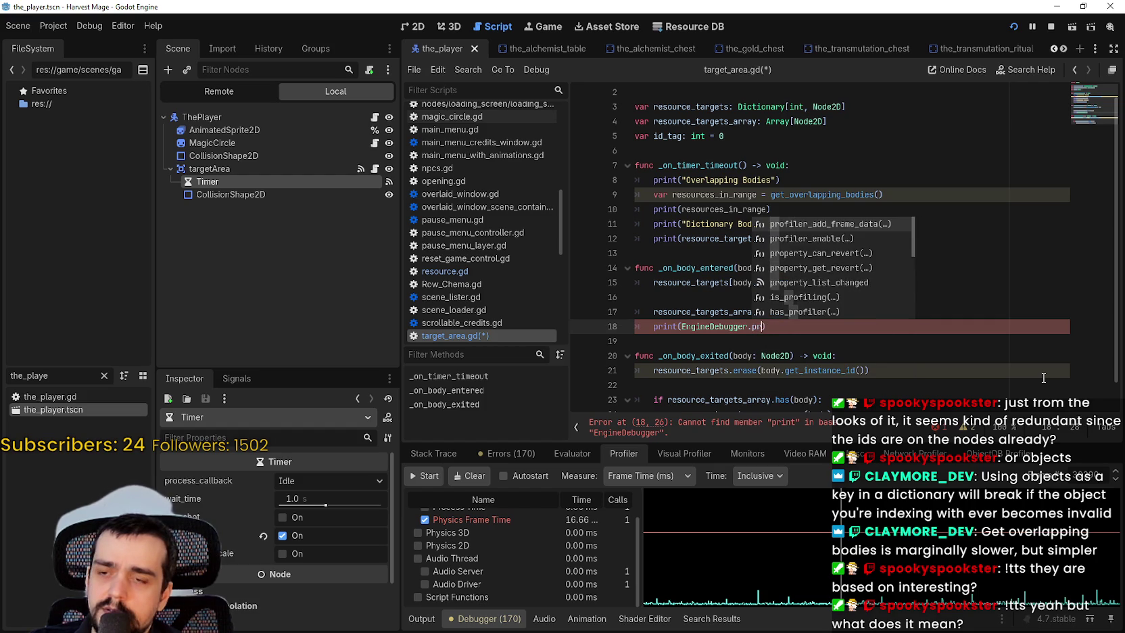
{"action": "type", "text": "fra"}
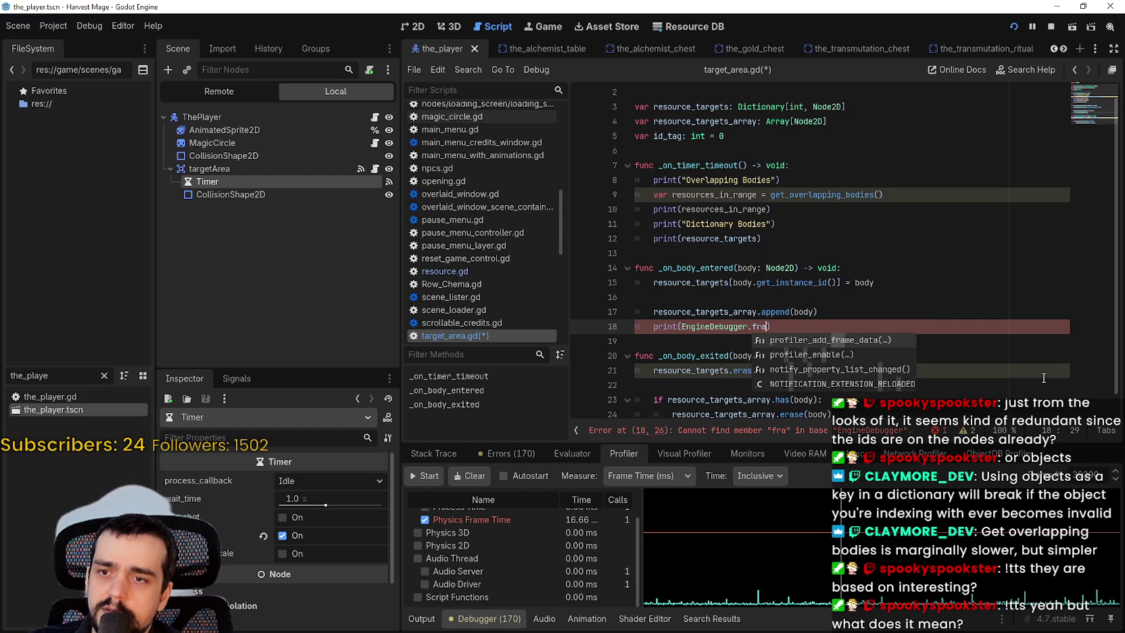
{"action": "type", "text": "me"}
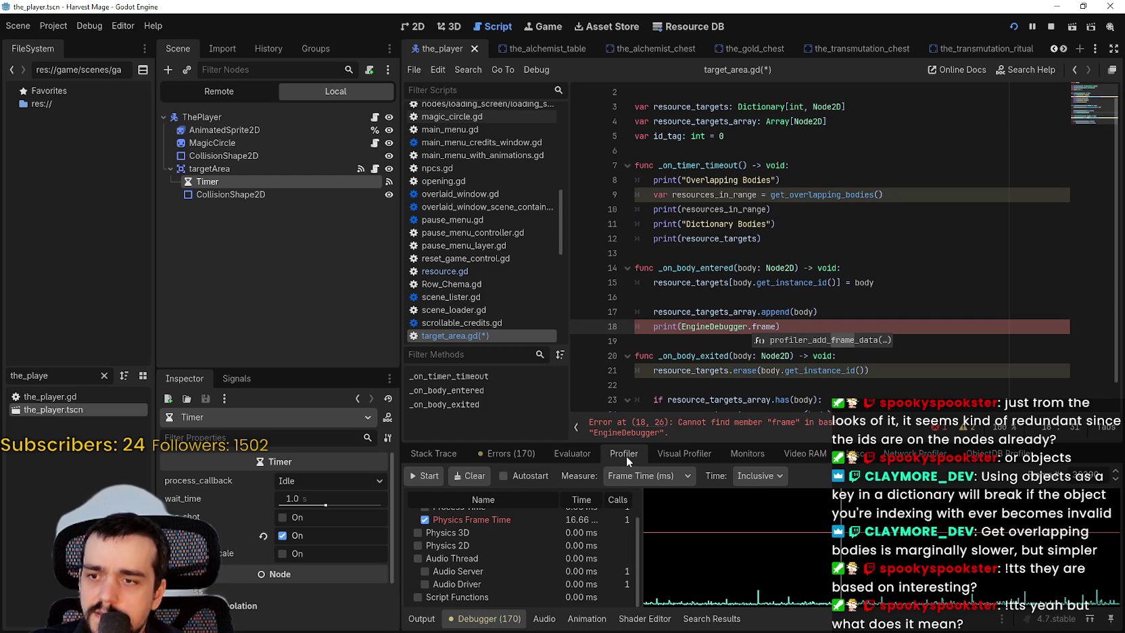
{"action": "double_click", "coordinate": [758, 328]}
{"action": "type", "text": "profi"}
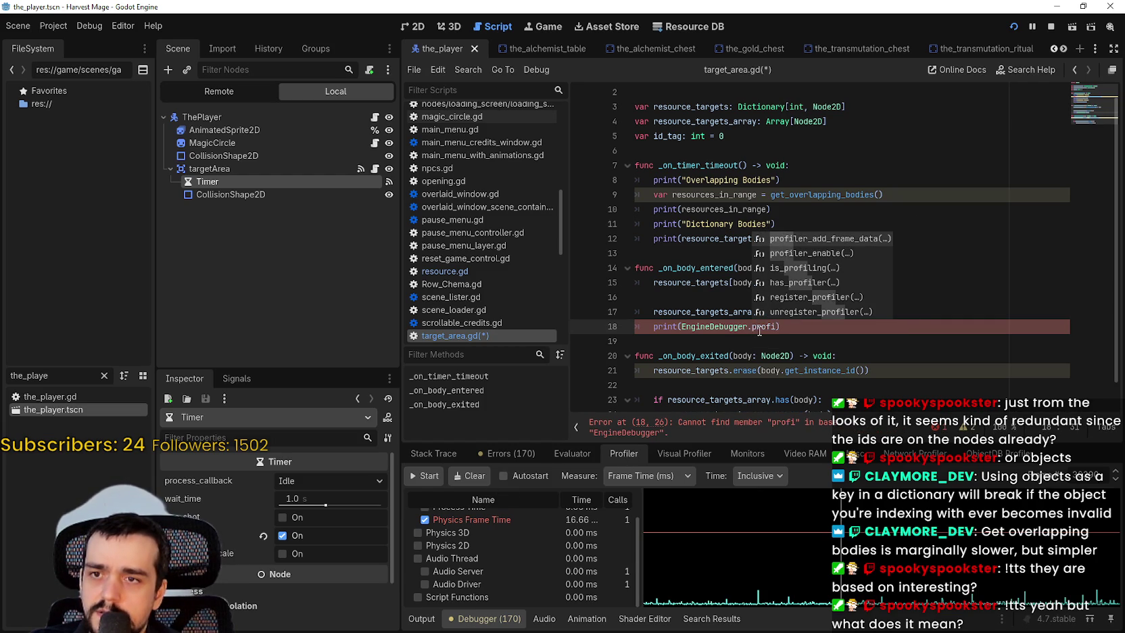
{"action": "type", "text": "le"}
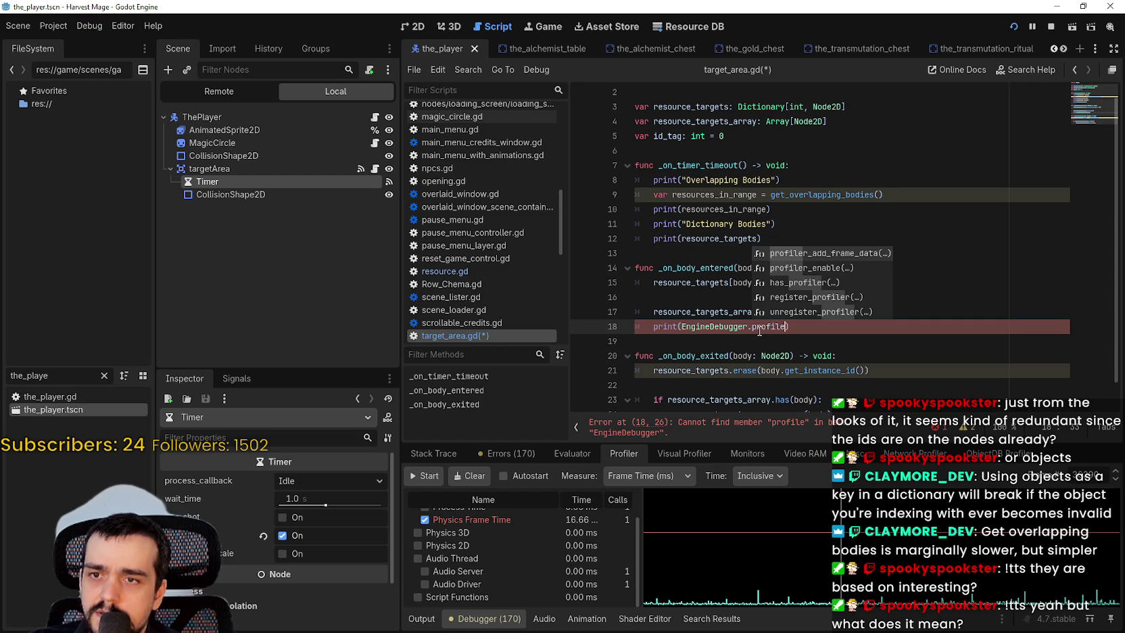
{"action": "type", "text": "r"}
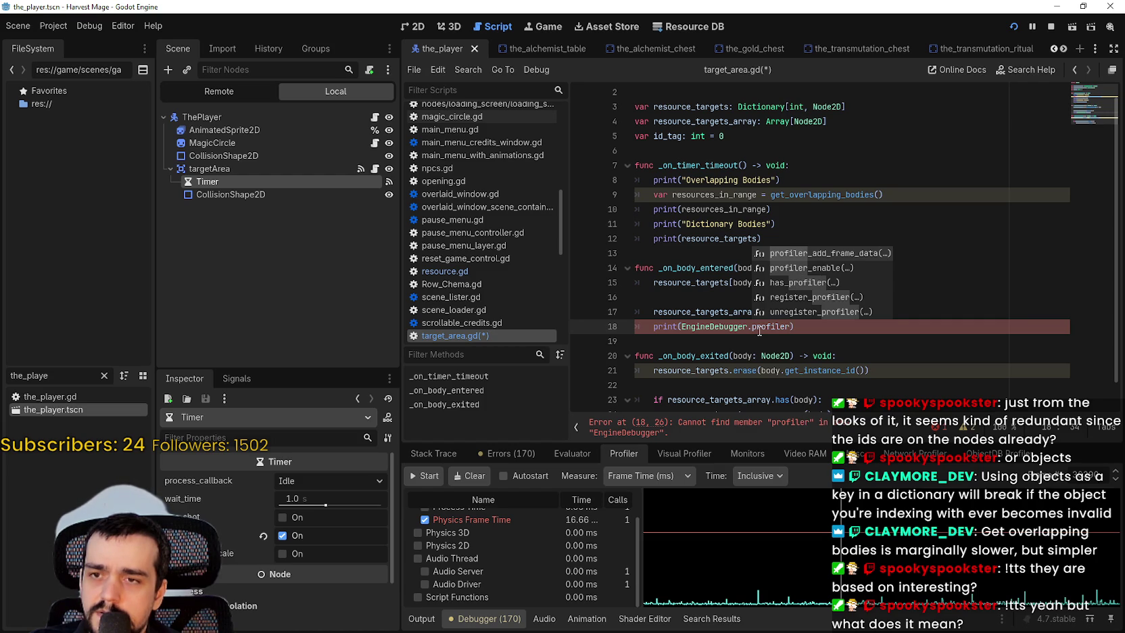
{"action": "key", "text": "BackSpace"}
{"action": "key", "text": "BackSpace"}
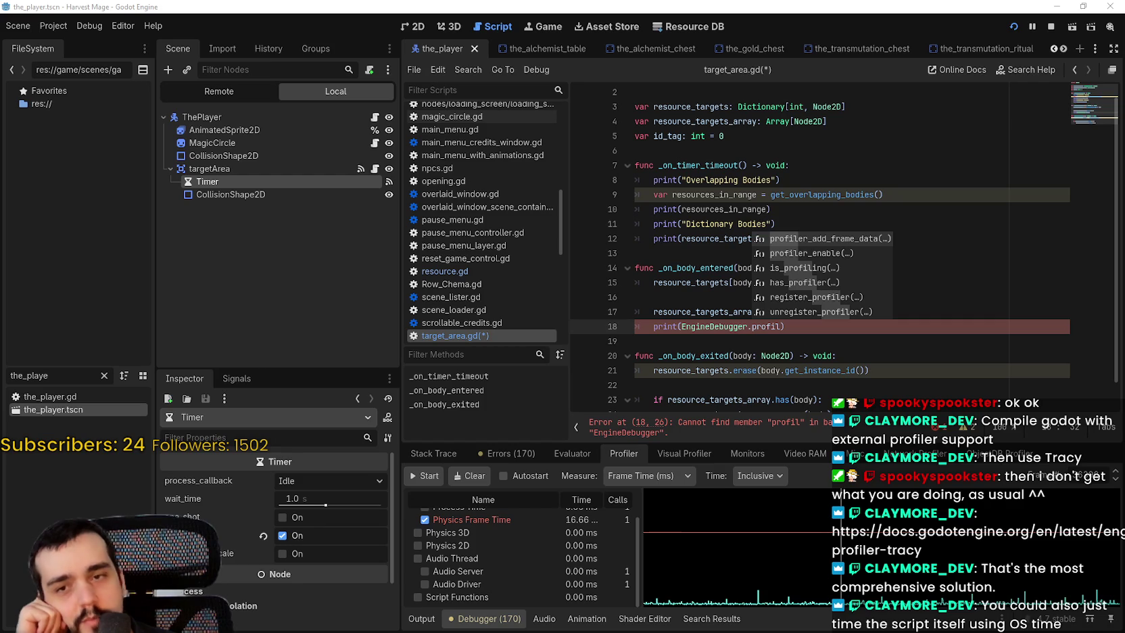
{"action": "key", "text": "Escape"}
{"action": "left_click_drag", "start_coordinate": [784, 327], "coordinate": [654, 326]}
{"action": "left_click", "coordinate": [779, 338]}
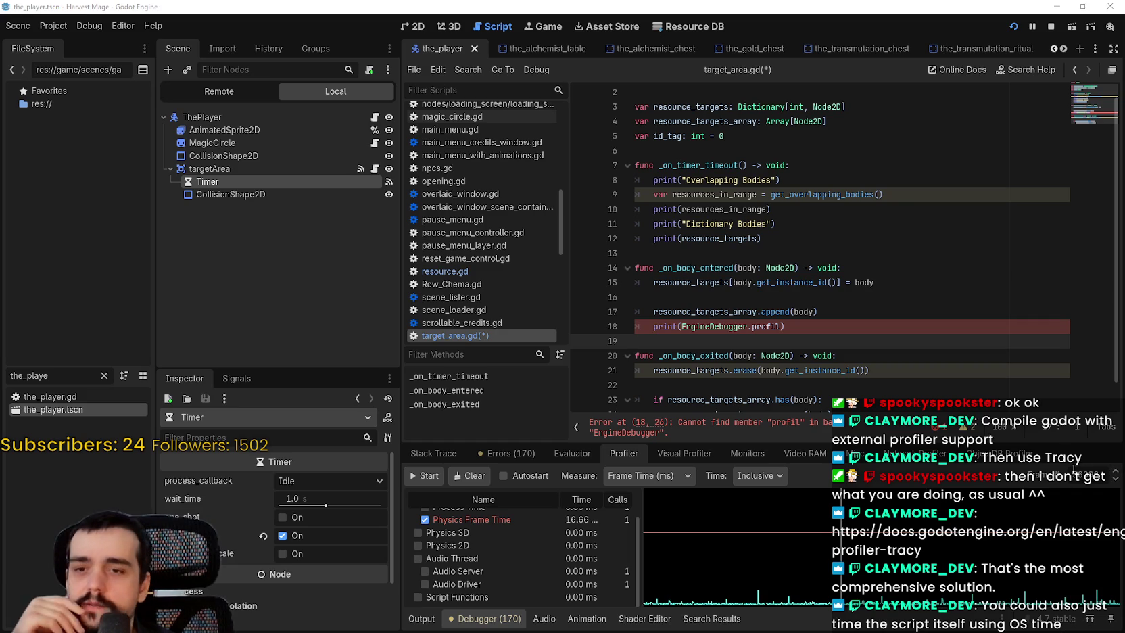
{"action": "left_click_drag", "start_coordinate": [838, 326], "coordinate": [639, 324]}
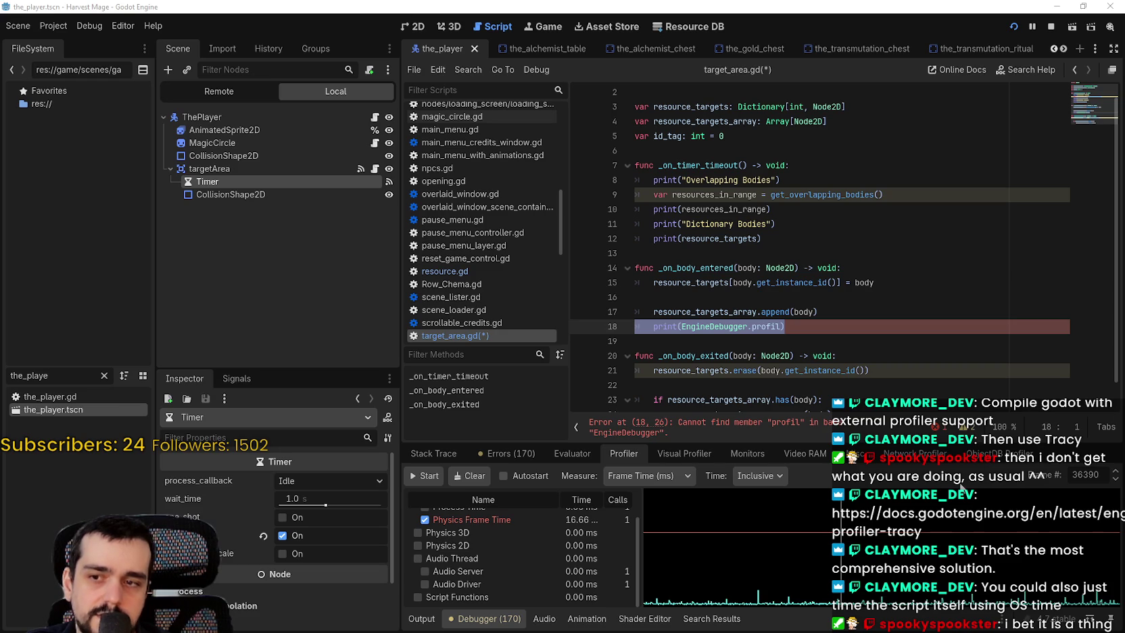
{"action": "scroll", "coordinate": [486, 594], "scroll_direction": "up", "scroll_amount": 2}
{"action": "left_click", "coordinate": [652, 476]}
{"action": "left_click", "coordinate": [650, 477]}
{"action": "scroll", "coordinate": [543, 569], "scroll_direction": "up", "scroll_amount": 1}
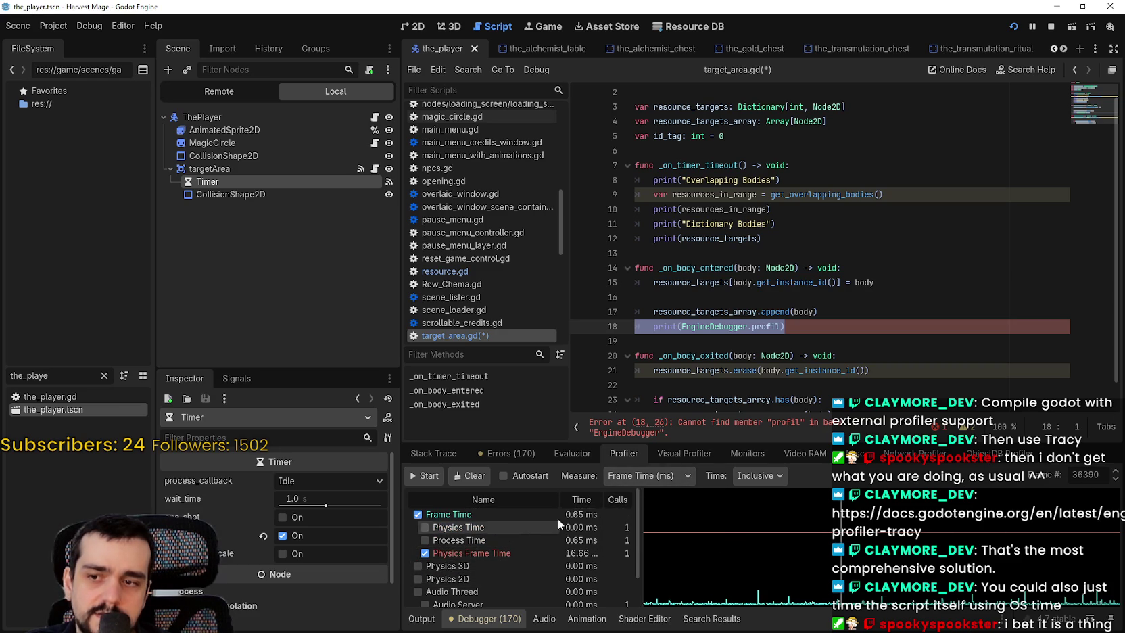
Step: Replace line 18's statement with print(Engine.get_process_frames())
{"action": "left_click_drag", "start_coordinate": [785, 327], "coordinate": [654, 327]}
{"action": "type", "text": "print"}
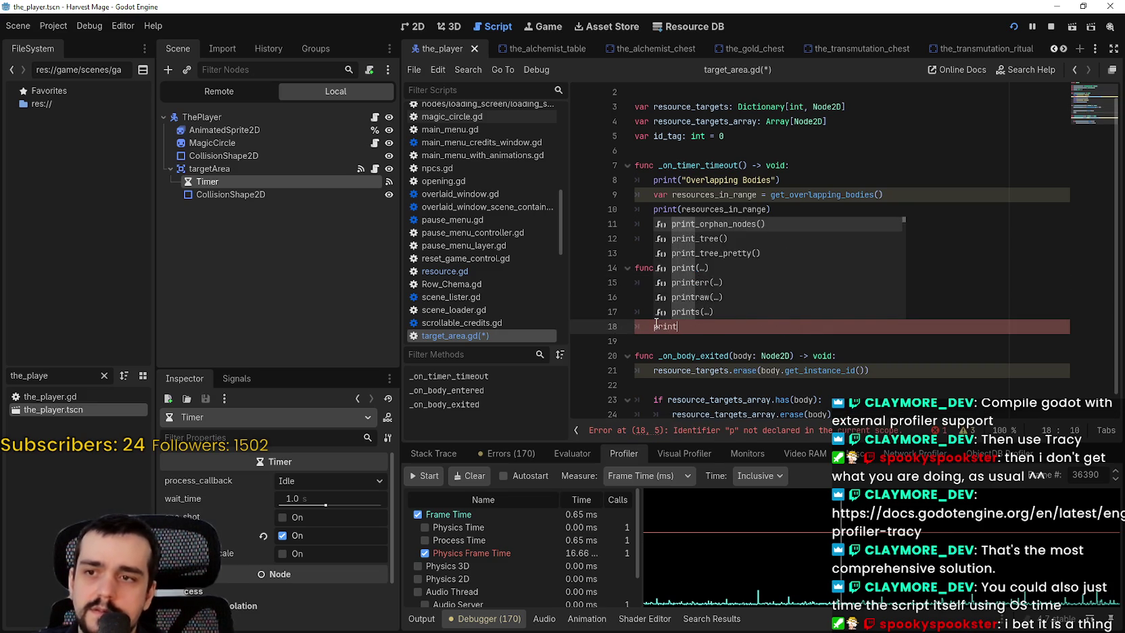
{"action": "type", "text": "(en"}
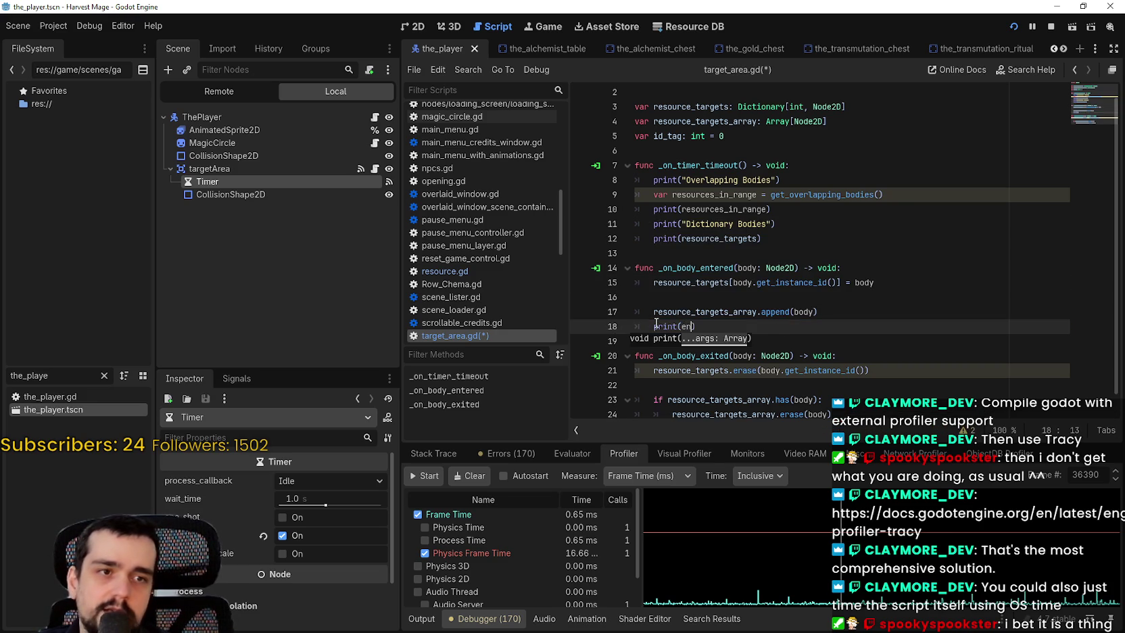
{"action": "type", "text": "gine."}
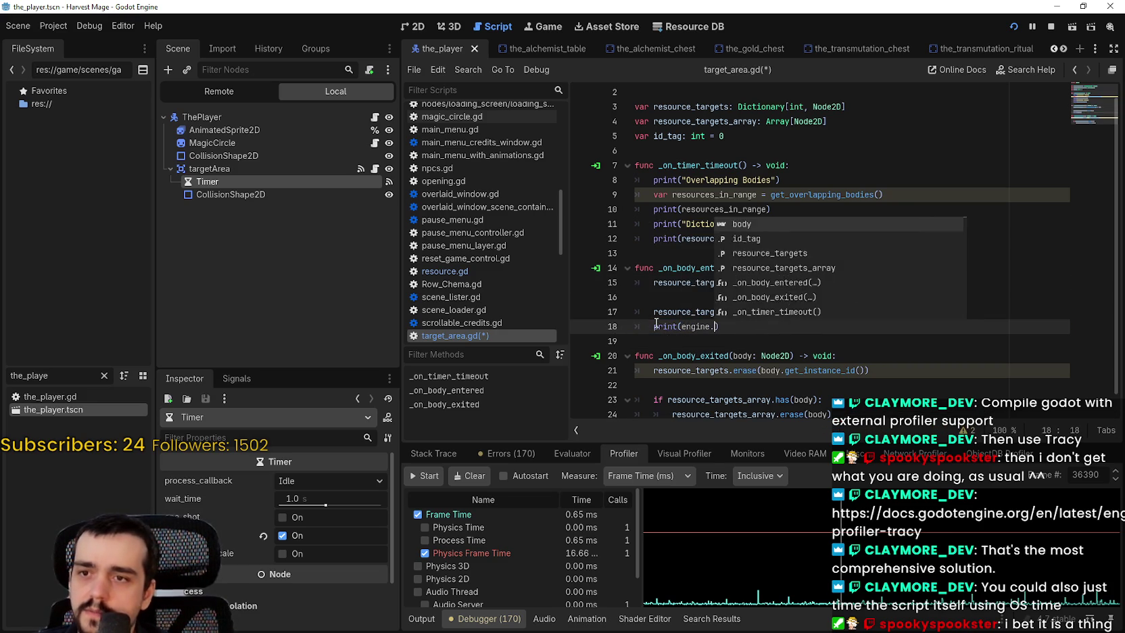
{"action": "type", "text": "get"}
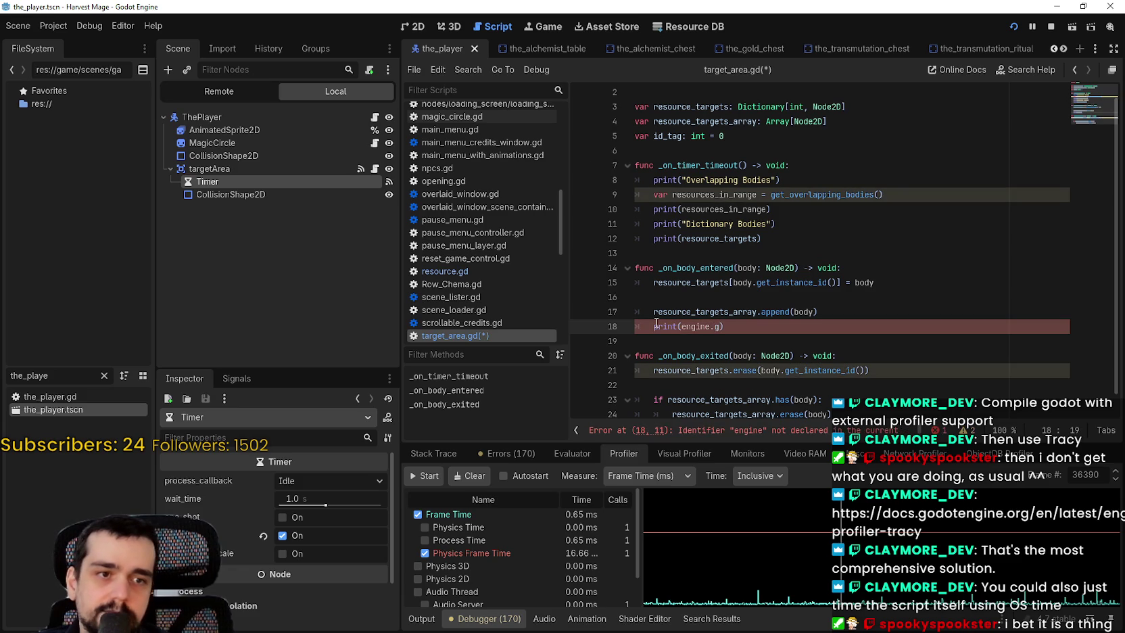
{"action": "key", "text": "BackSpace"}
{"action": "key", "text": "BackSpace"}
{"action": "key", "text": "BackSpace"}
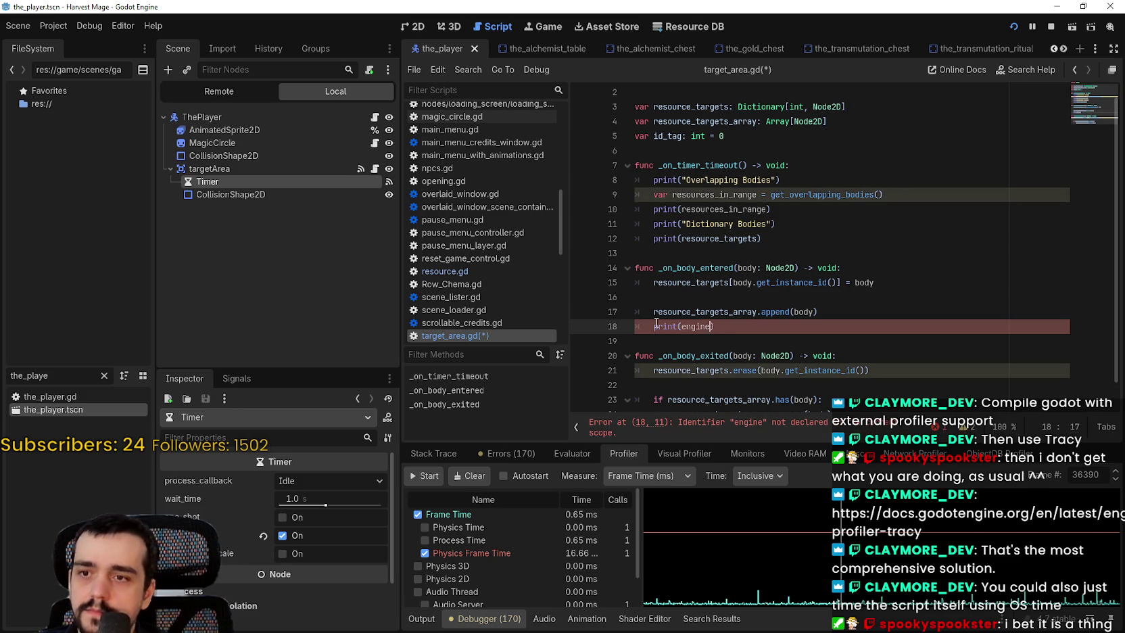
{"action": "type", "text": "Engine"}
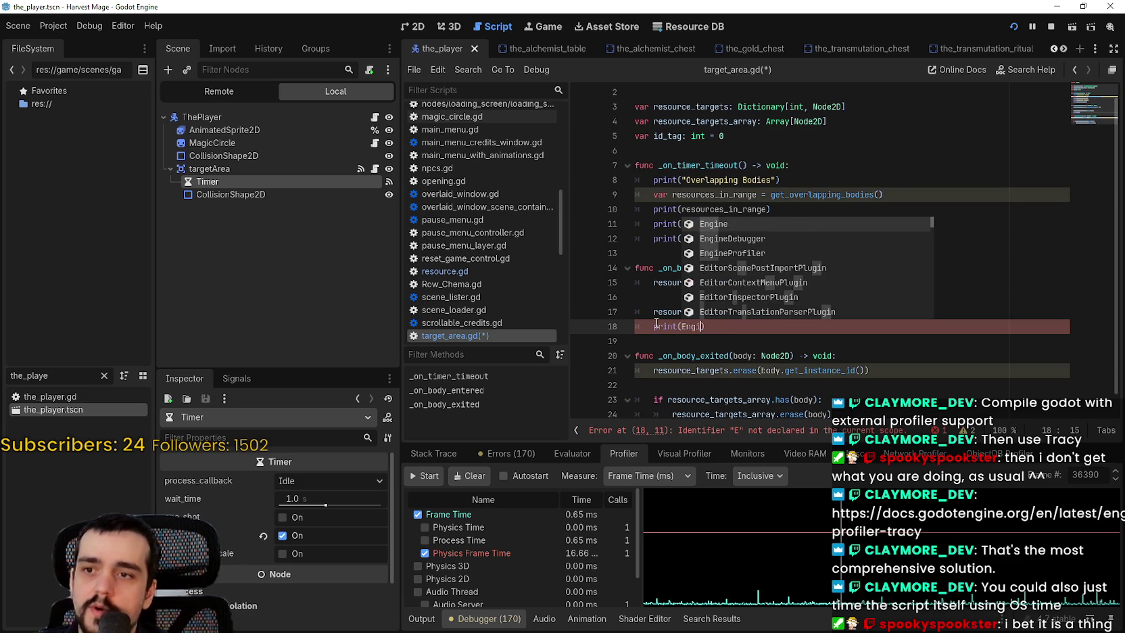
{"action": "type", "text": ".get_e"}
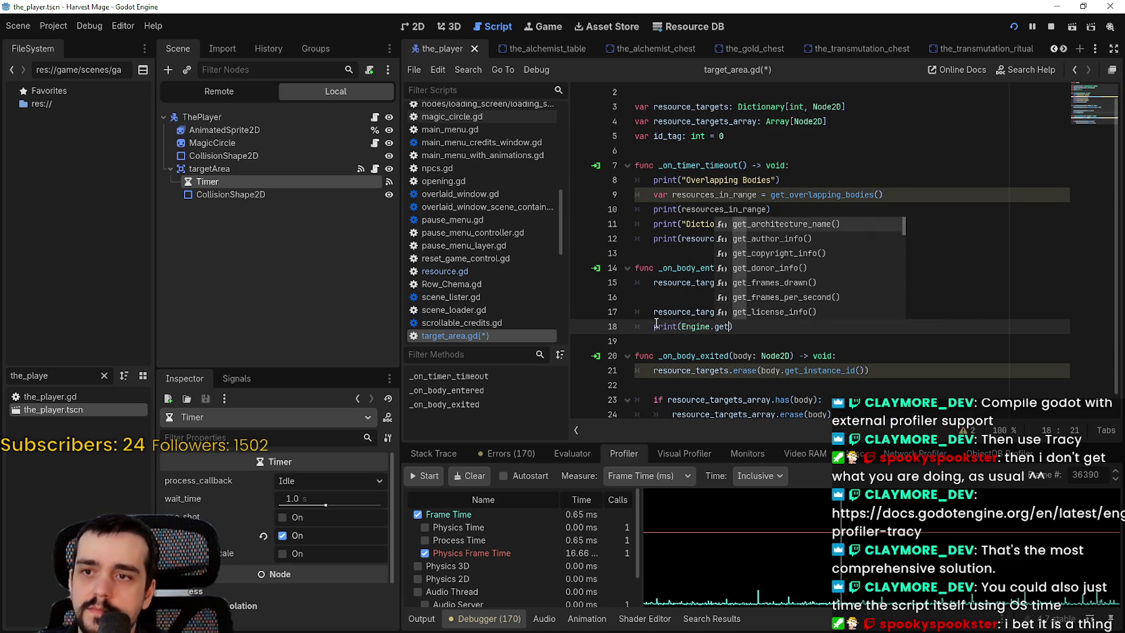
{"action": "type", "text": "ngine"}
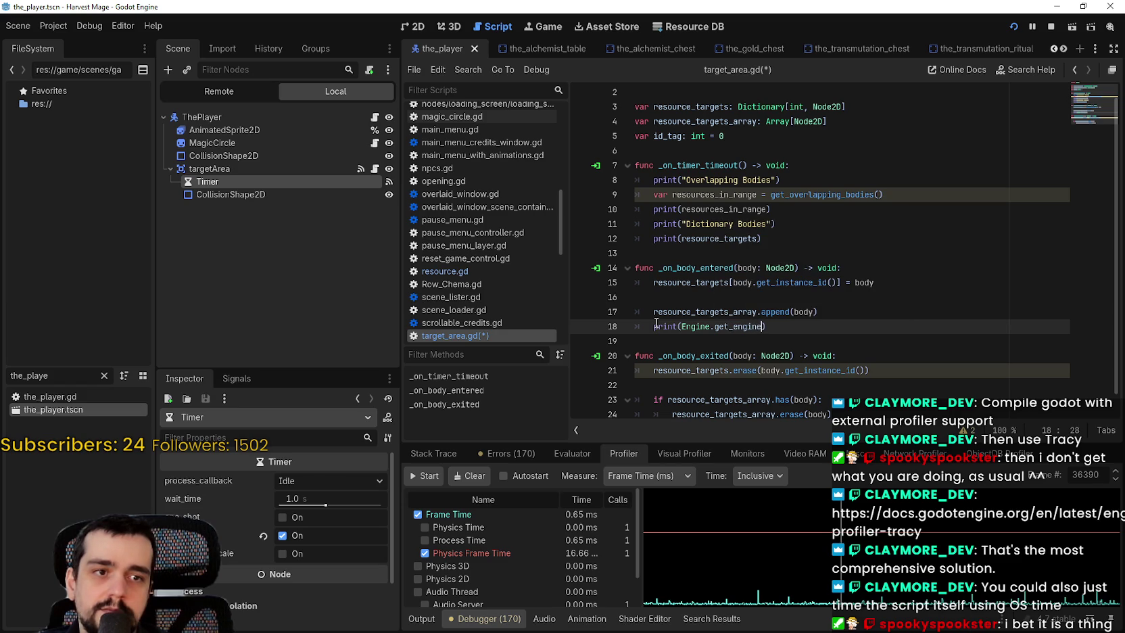
{"action": "key", "text": "BackSpace"}
{"action": "key", "text": "BackSpace"}
{"action": "key", "text": "BackSpace"}
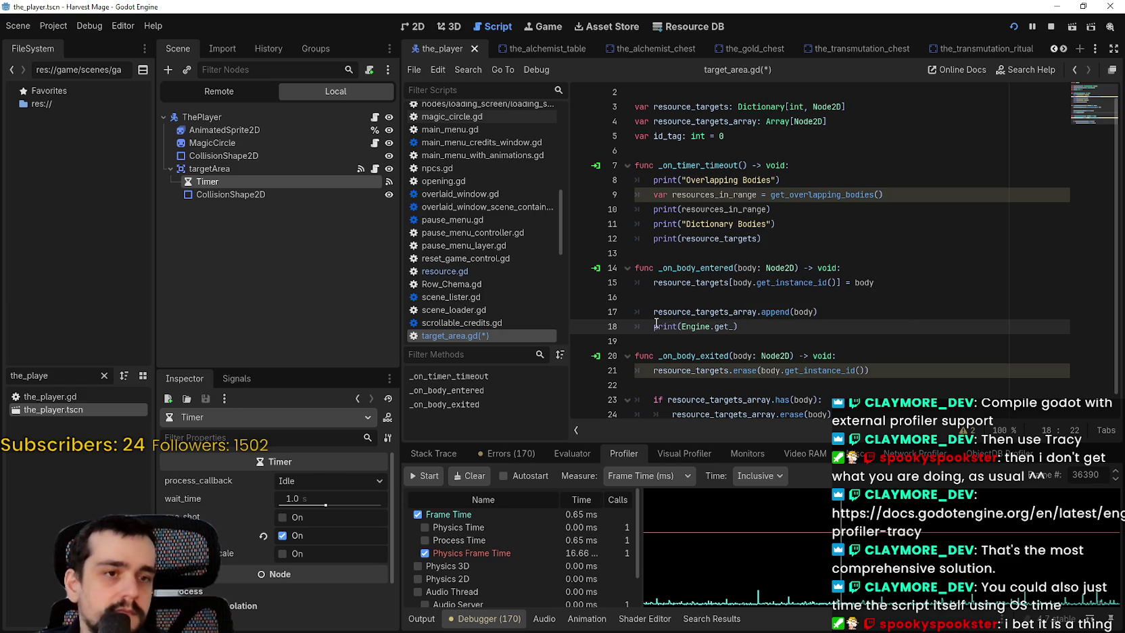
{"action": "type", "text": "pro"}
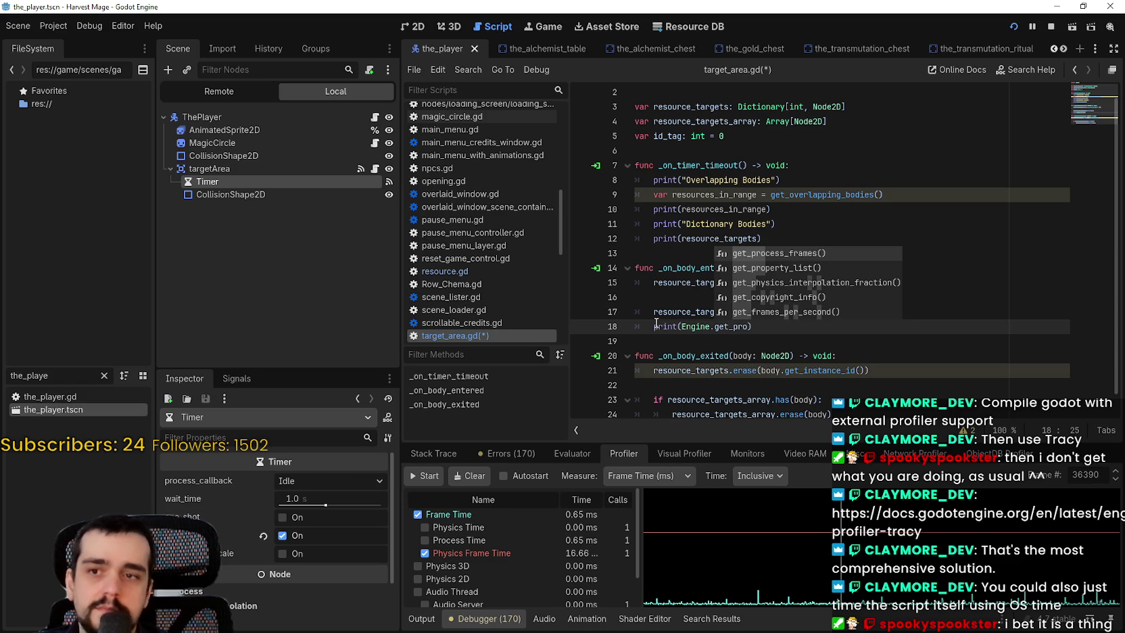
{"action": "key", "text": "Return"}
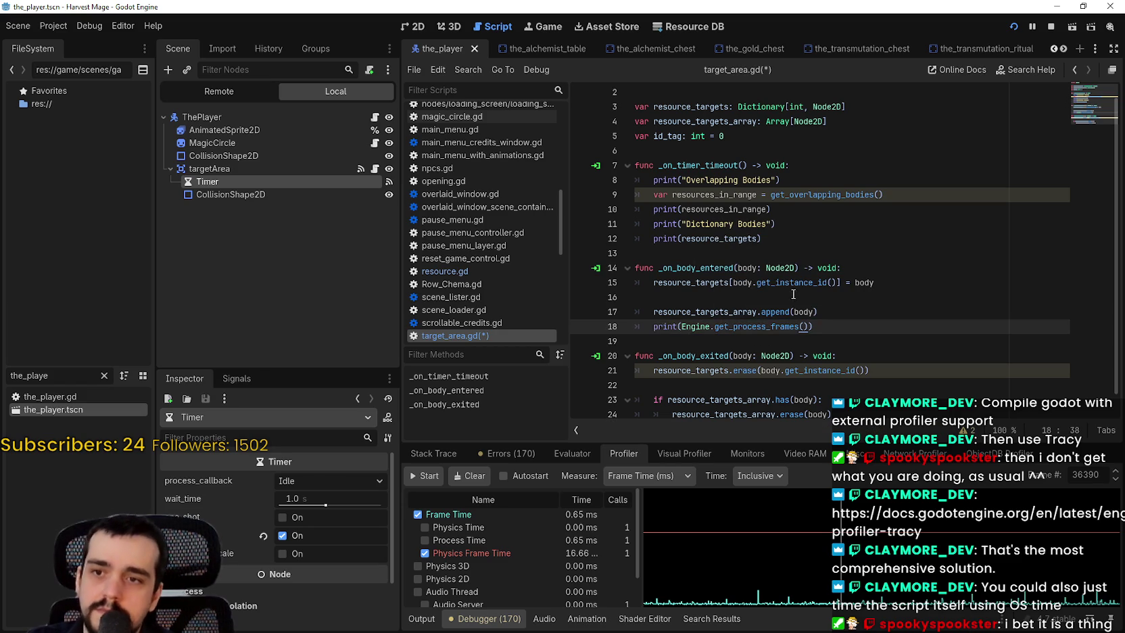
Step: Duplicate that print line and change the copy to Engine.get_physics_frames()
{"action": "key", "text": "ctrl+shift+Left"}
{"action": "key", "text": "ctrl+shift+Left"}
{"action": "key", "text": "ctrl+shift+Left"}
{"action": "left_click", "coordinate": [902, 326]}
{"action": "key", "text": "ctrl+shift+d"}
{"action": "double_click", "coordinate": [798, 339]}
{"action": "type", "text": "get"}
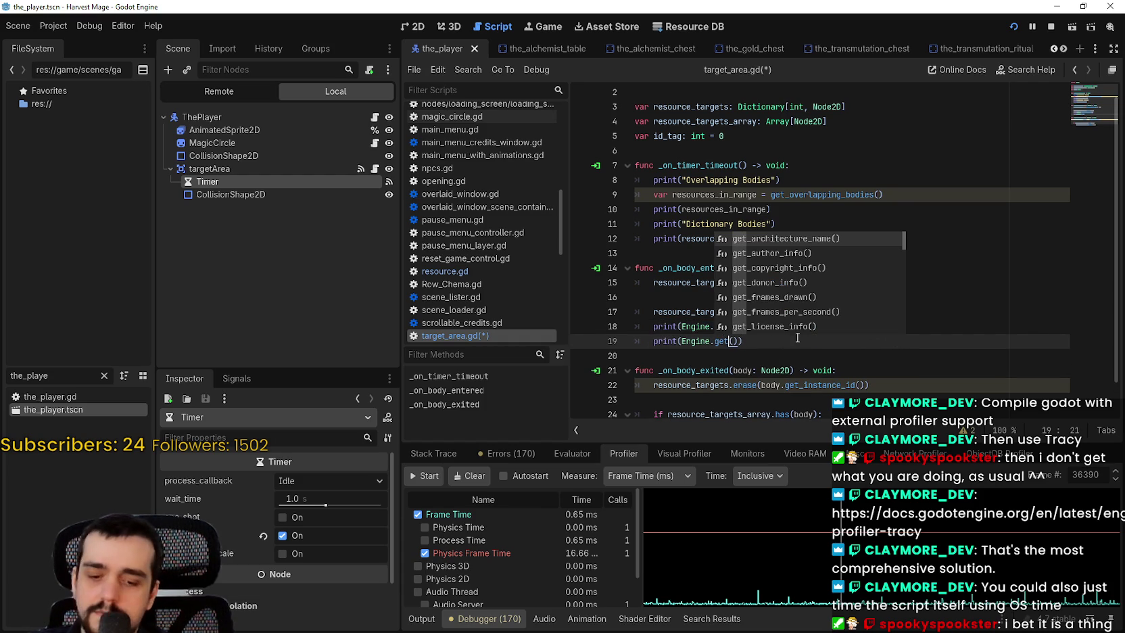
{"action": "type", "text": "_ph"}
{"action": "key", "text": "Return"}
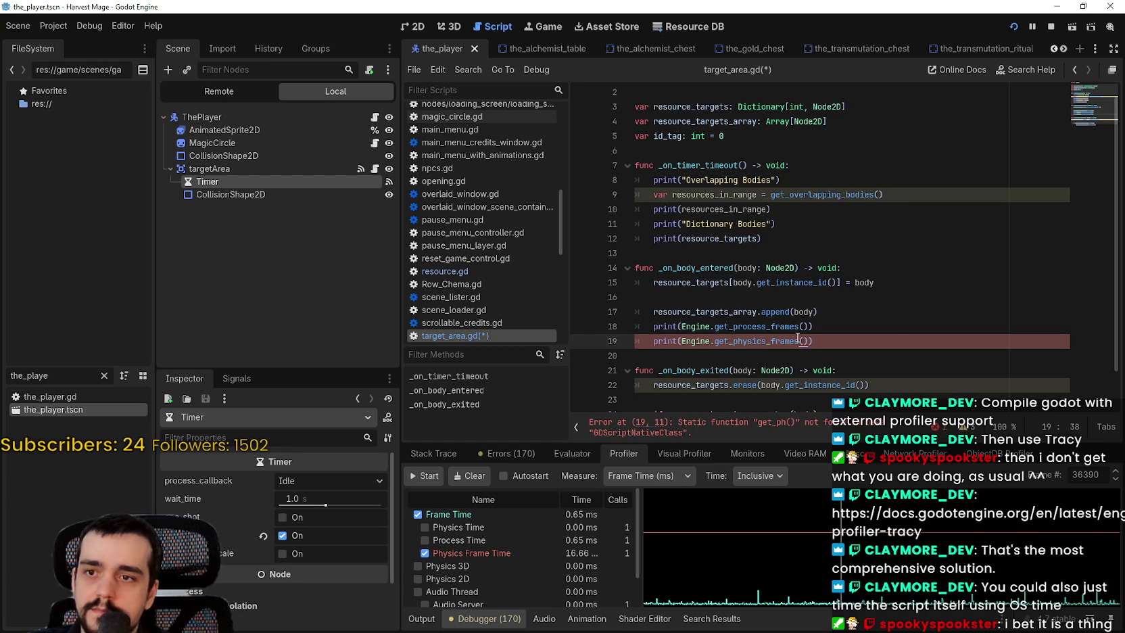
Step: Save target_area.gd and the scene, then start the Profiler recording
{"action": "key", "text": "ctrl+s"}
{"action": "scroll", "coordinate": [812, 324], "scroll_direction": "down", "scroll_amount": 1}
{"action": "left_click", "coordinate": [827, 310]}
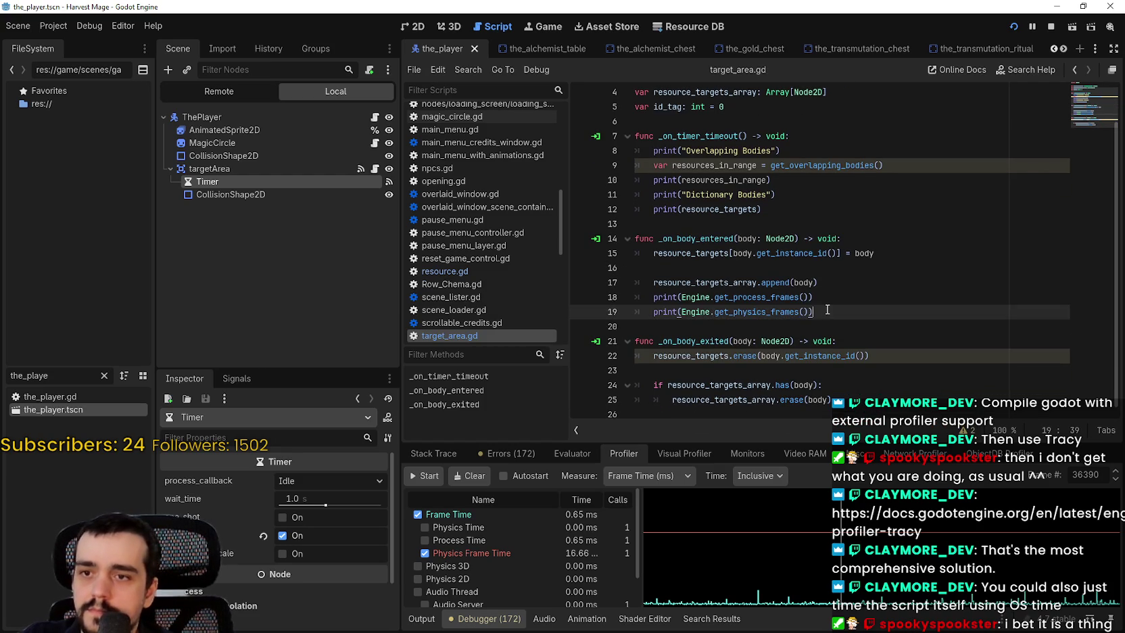
{"action": "left_click", "coordinate": [873, 324]}
{"action": "key", "text": "ctrl+s"}
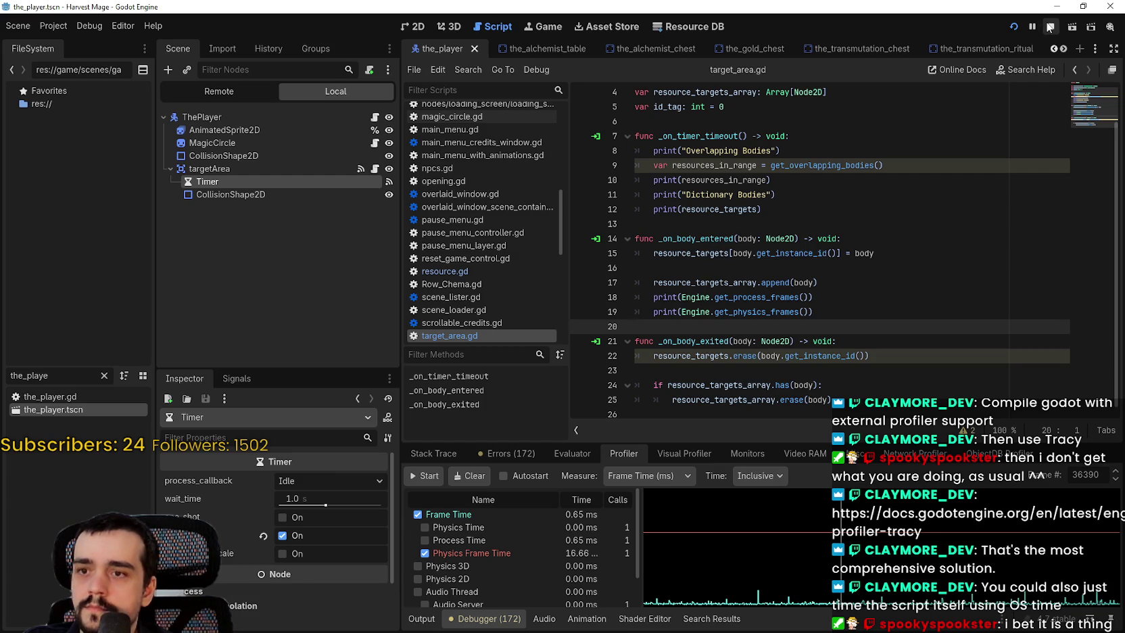
{"action": "left_click", "coordinate": [440, 480]}
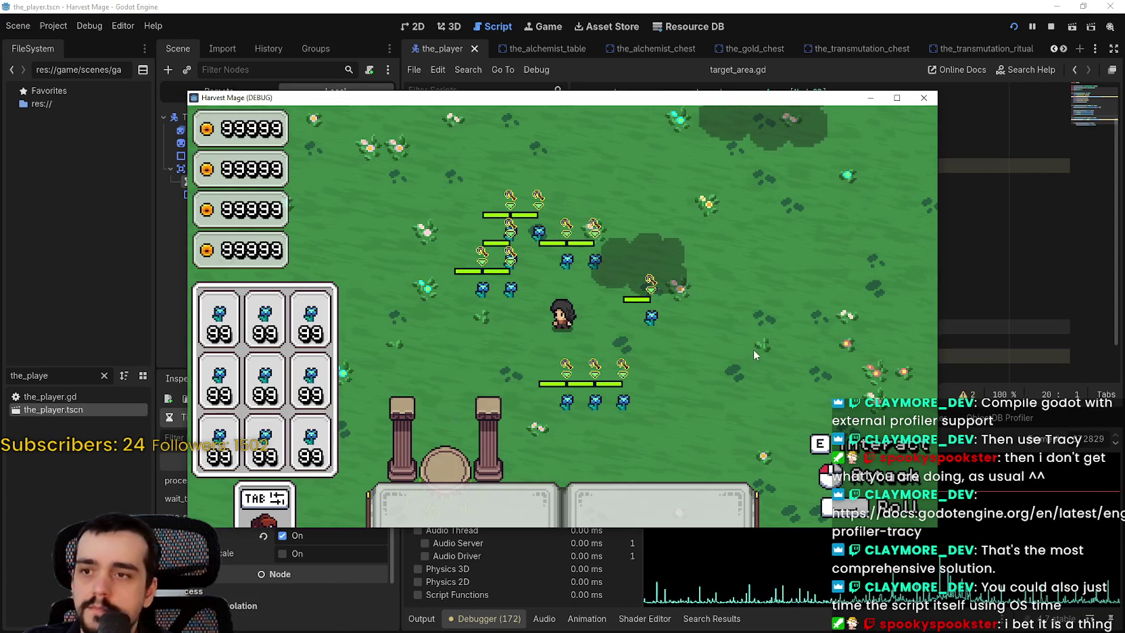
Step: Walk the player left and right, pause the game, and snip the Output log
{"action": "key", "text": "a"}
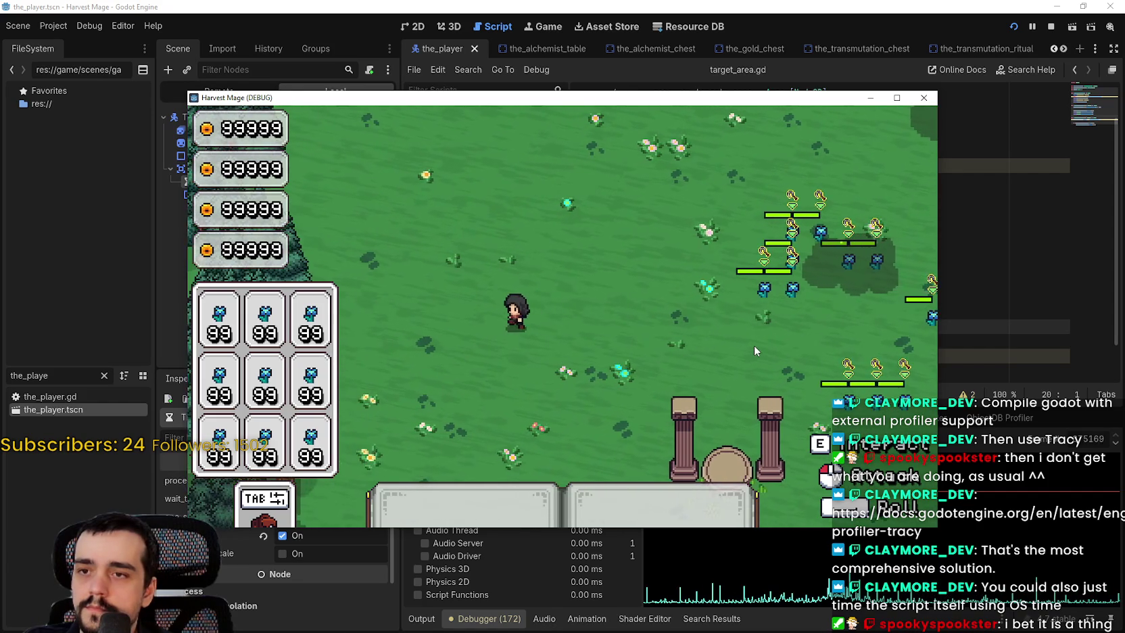
{"action": "key", "text": "d"}
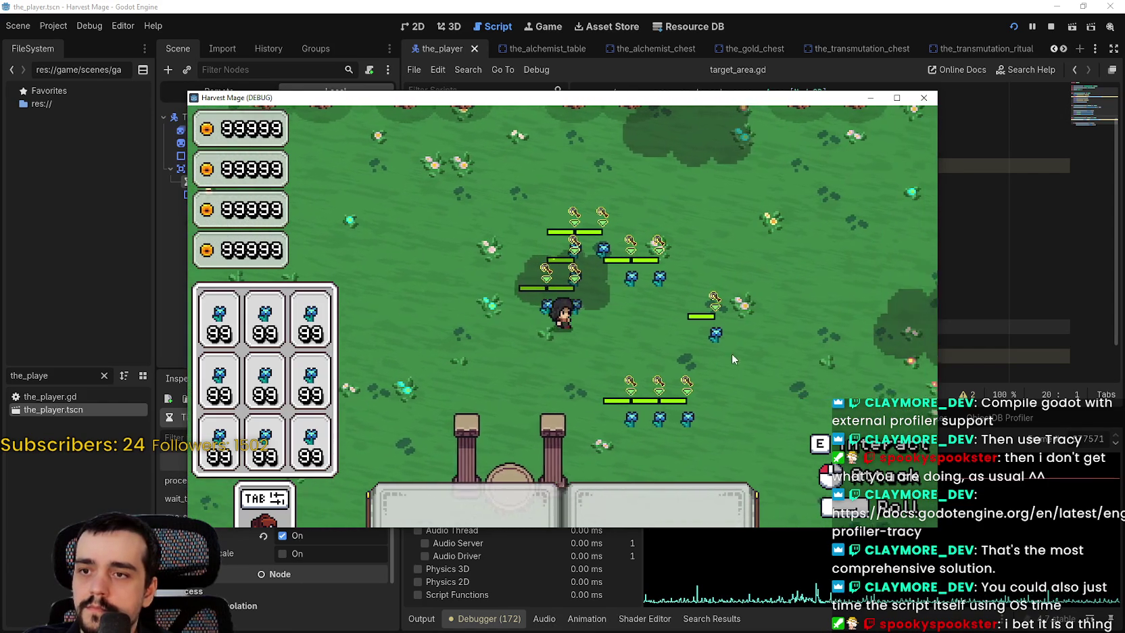
{"action": "left_click", "coordinate": [1033, 27]}
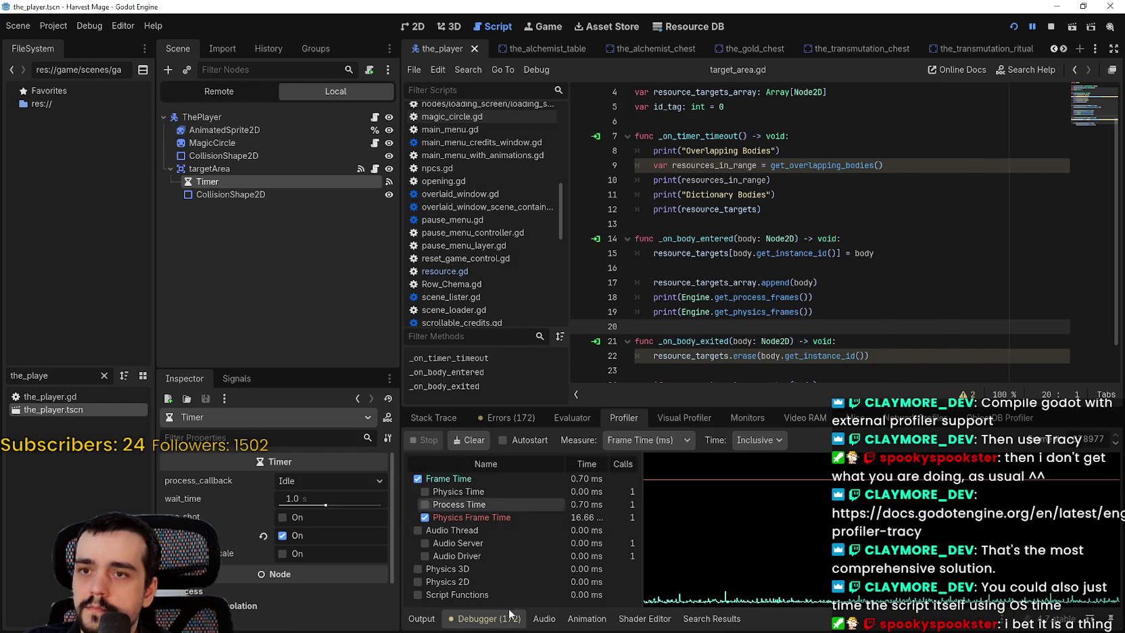
{"action": "left_click", "coordinate": [422, 619]}
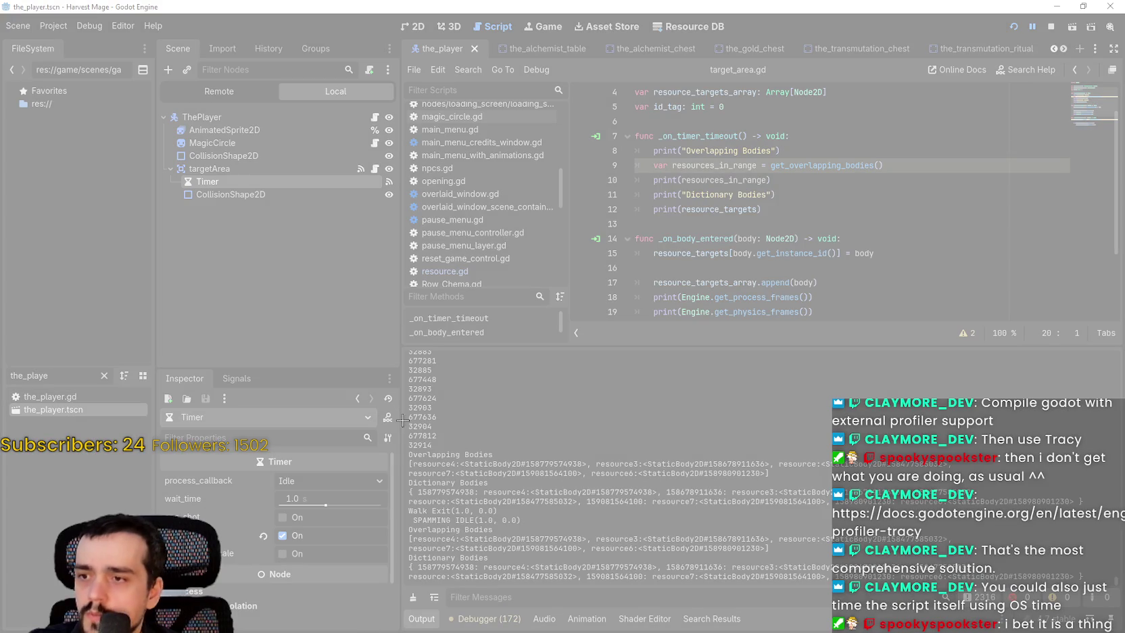
{"action": "left_click_drag", "start_coordinate": [398, 415], "coordinate": [522, 516]}
{"action": "left_click", "coordinate": [779, 469]}
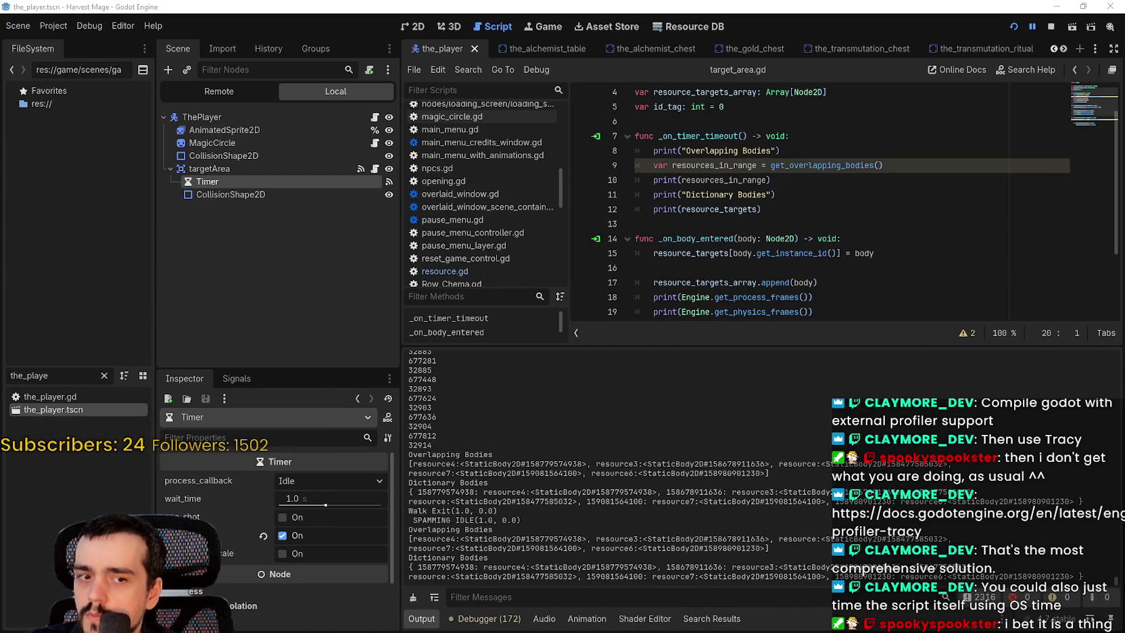
Step: Show profiler frame 677812 and enlarge the profiler panel to see more rows
{"action": "left_click", "coordinate": [489, 619]}
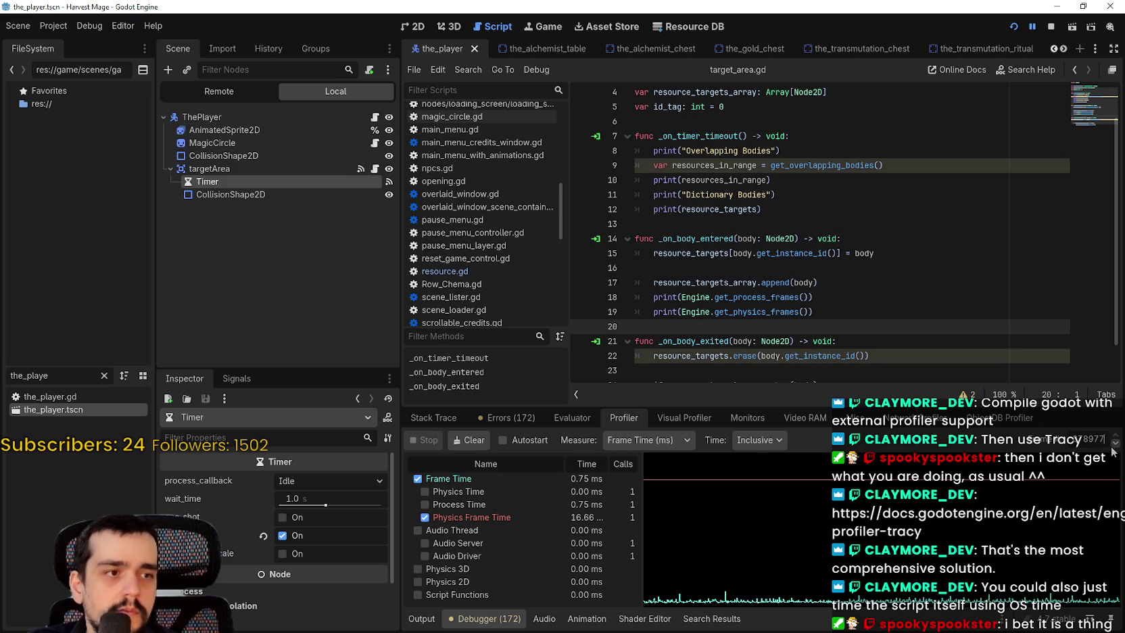
{"action": "left_click", "coordinate": [1093, 439]}
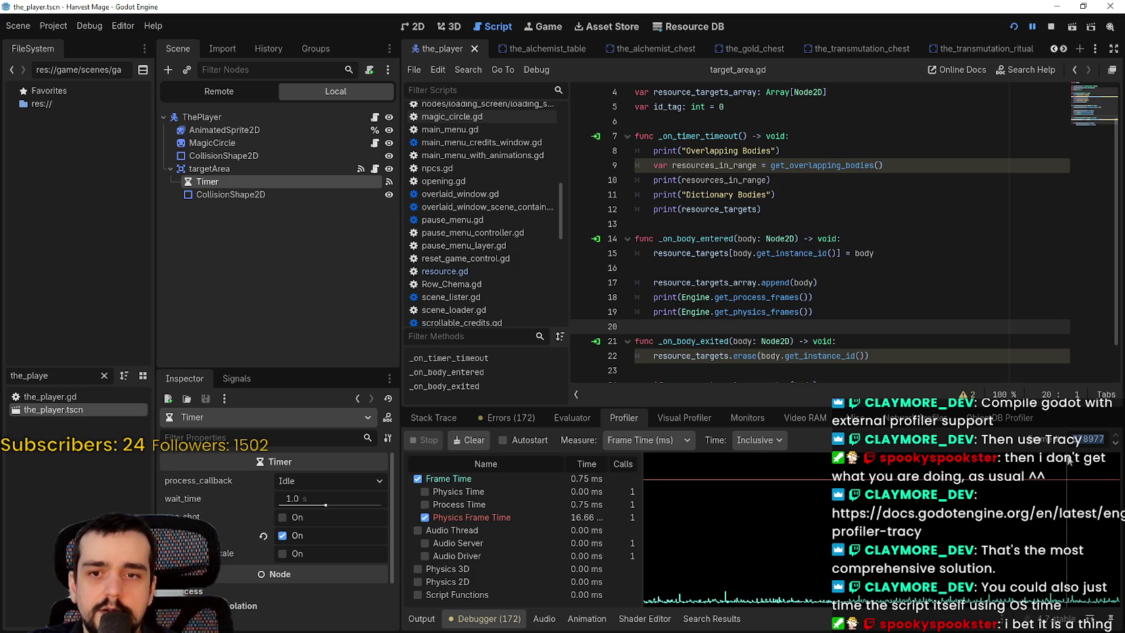
{"action": "key", "text": "BackSpace"}
{"action": "type", "text": "7"}
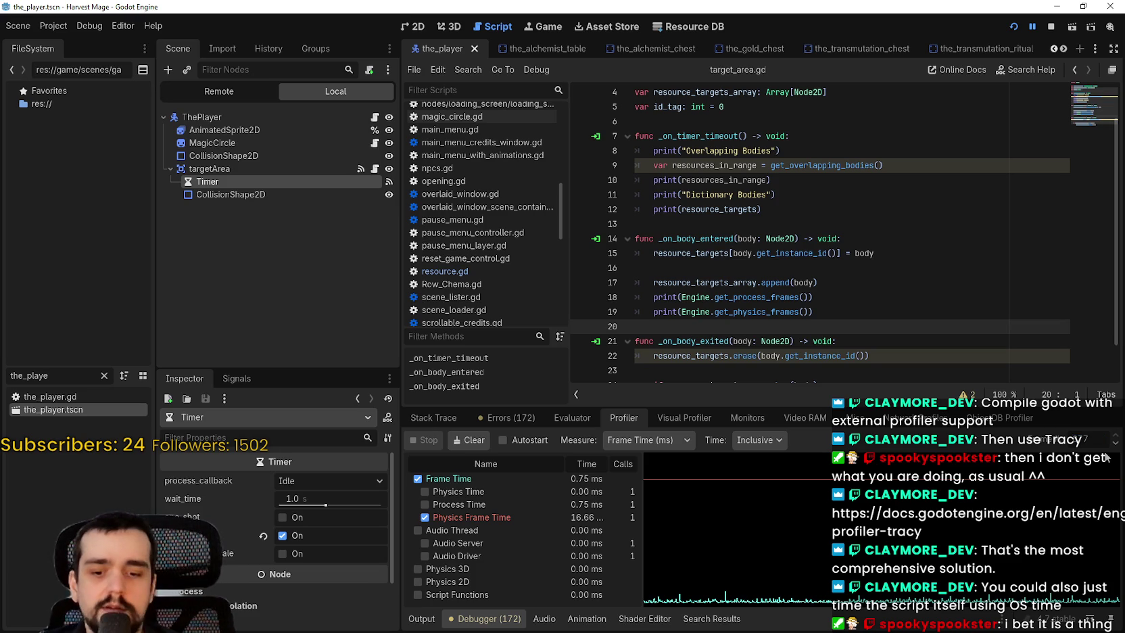
{"action": "type", "text": "812"}
{"action": "key", "text": "Return"}
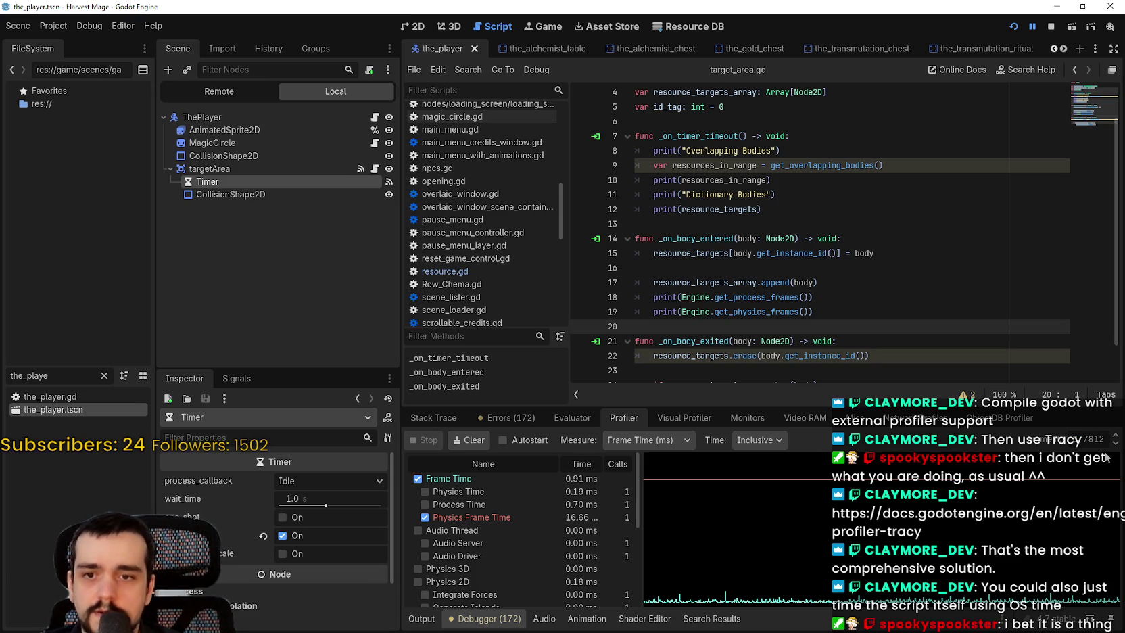
{"action": "scroll", "coordinate": [562, 505], "scroll_direction": "down", "scroll_amount": 5}
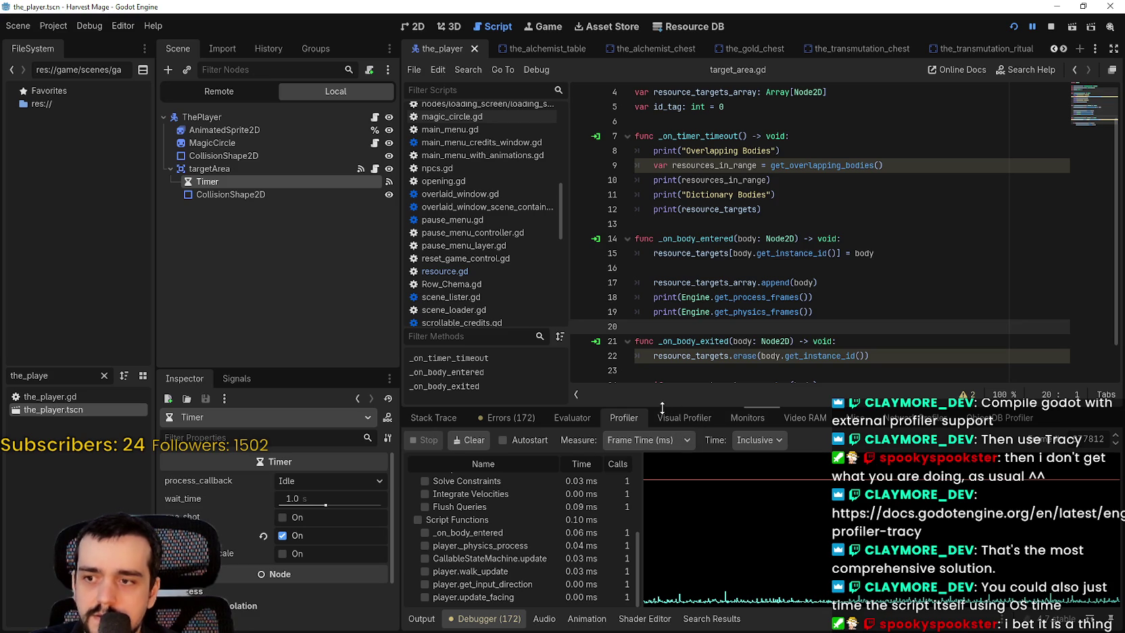
{"action": "left_click_drag", "start_coordinate": [663, 406], "coordinate": [663, 195]}
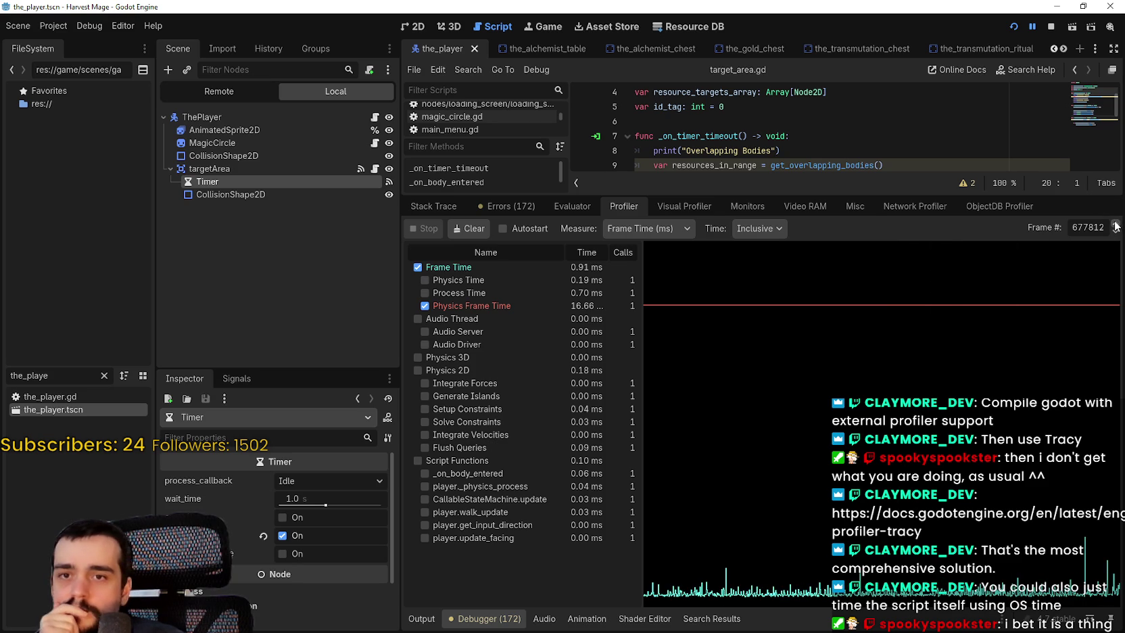
Step: Step through profiler frames forward and back, reaching 677827, 677842, then 677841
{"action": "left_click", "coordinate": [1115, 225]}
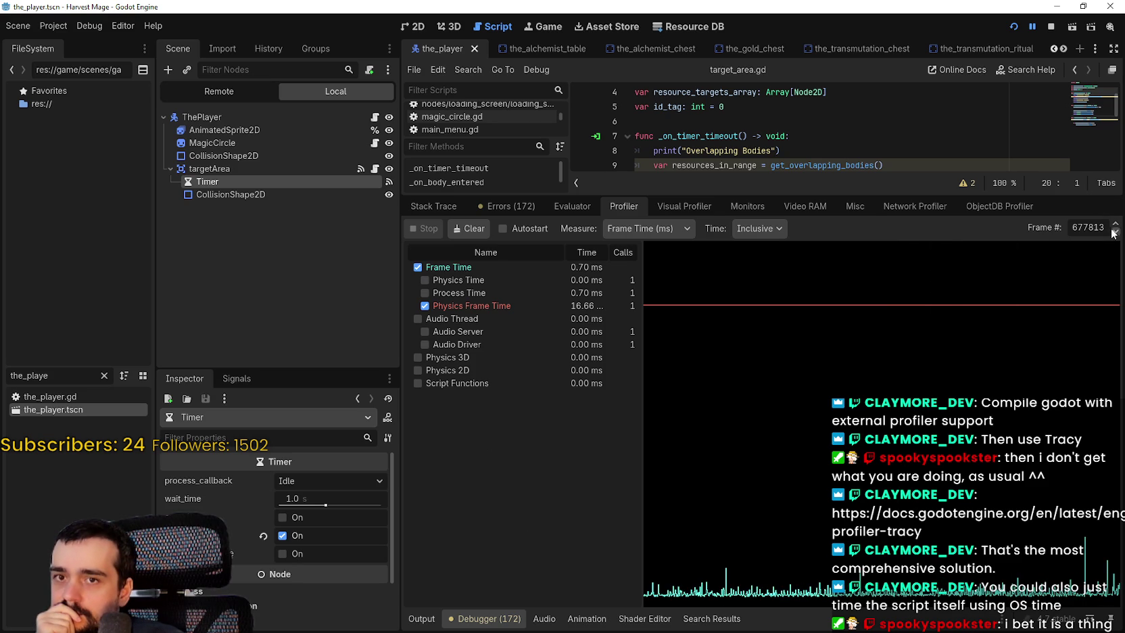
{"action": "left_click", "coordinate": [1115, 233]}
{"action": "left_click", "coordinate": [1116, 232]}
{"action": "left_click", "coordinate": [1115, 226]}
{"action": "left_click", "coordinate": [1115, 226]}
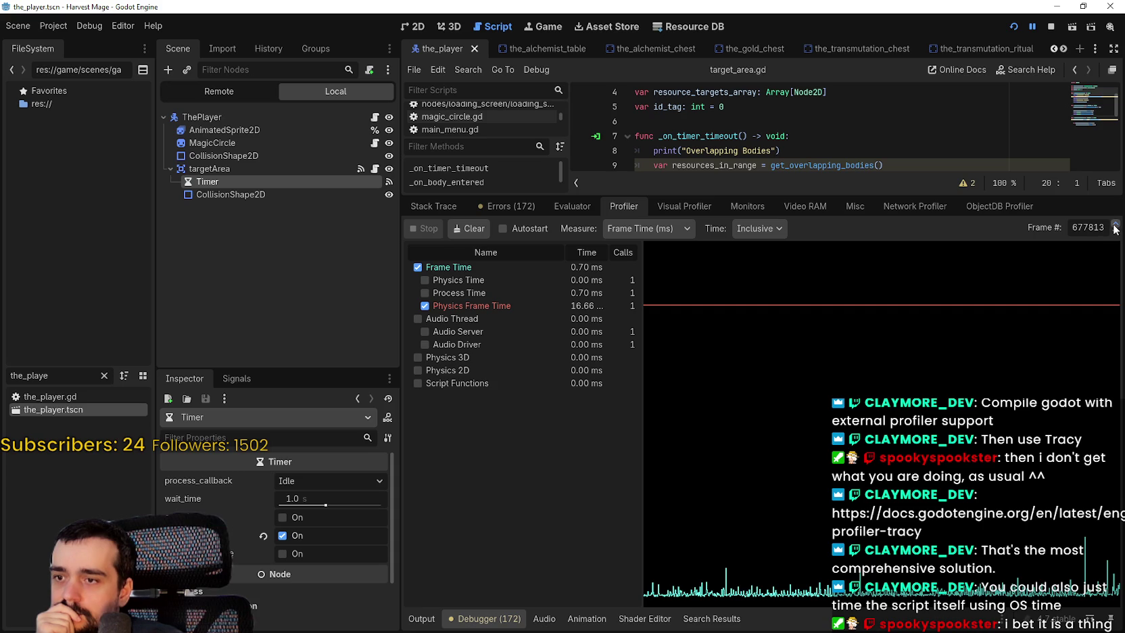
{"action": "left_click", "coordinate": [1116, 227]}
{"action": "left_click", "coordinate": [1116, 227]}
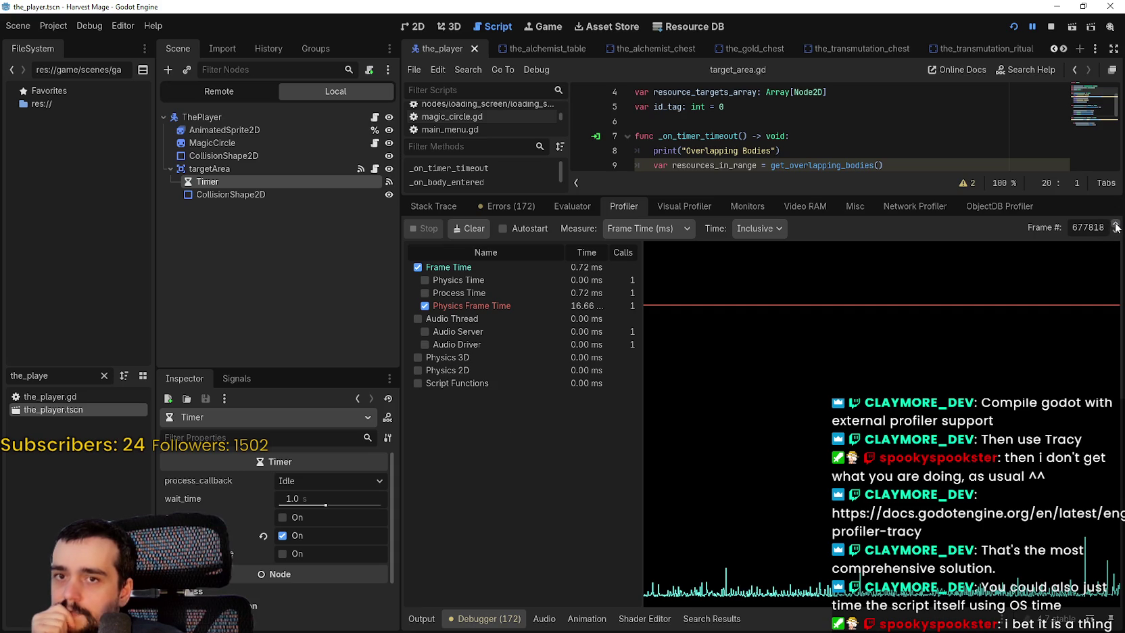
{"action": "left_click", "coordinate": [1115, 227]}
{"action": "left_click", "coordinate": [1115, 227]}
{"action": "left_click", "coordinate": [1115, 227]}
{"action": "left_click", "coordinate": [1115, 227]}
{"action": "left_click", "coordinate": [1116, 226]}
{"action": "left_click", "coordinate": [1115, 226]}
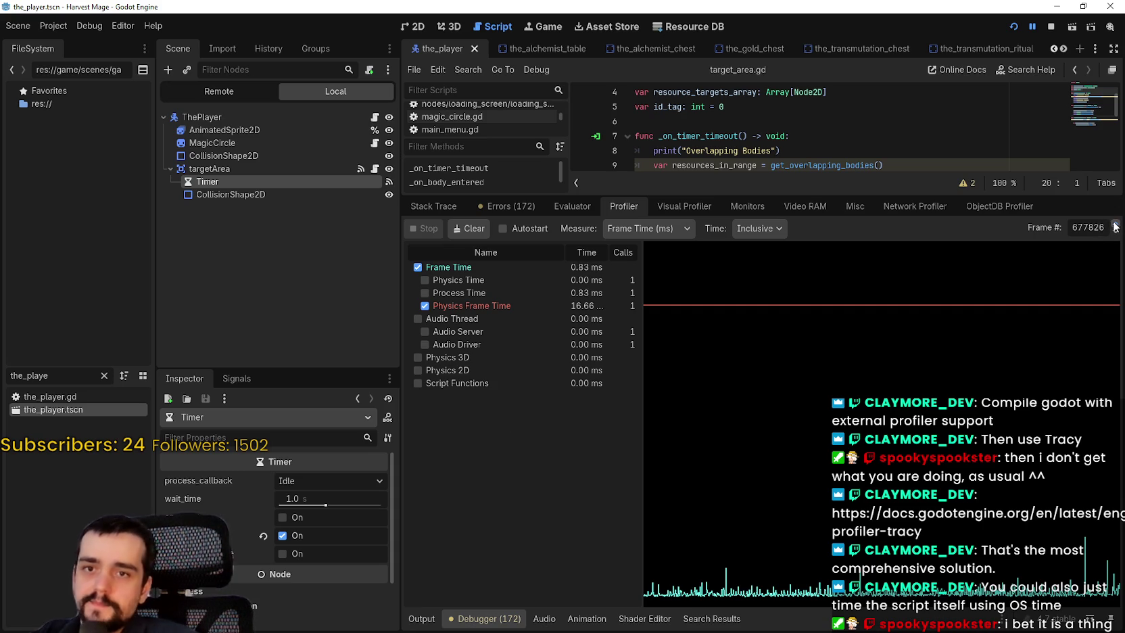
{"action": "left_click", "coordinate": [1116, 227]}
{"action": "left_click", "coordinate": [1116, 227]}
{"action": "left_click", "coordinate": [1116, 227]}
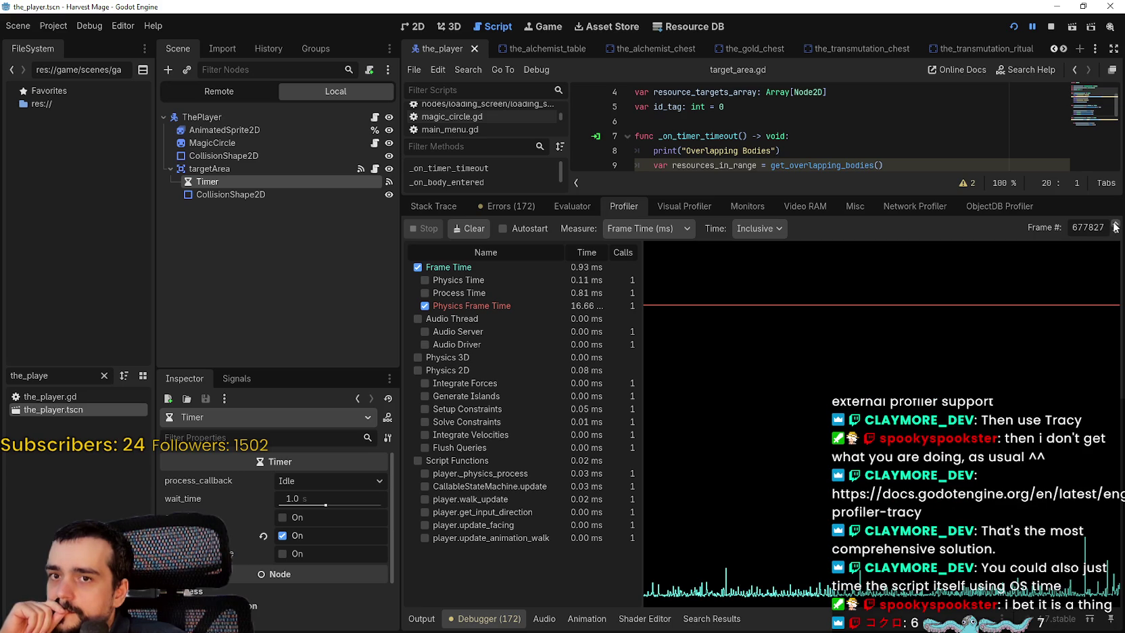
{"action": "left_click", "coordinate": [1116, 227]}
{"action": "left_click", "coordinate": [1116, 227]}
{"action": "left_click", "coordinate": [1116, 227]}
{"action": "left_click", "coordinate": [1115, 227]}
{"action": "left_click", "coordinate": [1116, 226]}
{"action": "left_click", "coordinate": [1116, 226]}
{"action": "left_click", "coordinate": [1116, 227]}
{"action": "left_click", "coordinate": [1116, 227]}
{"action": "left_click", "coordinate": [1116, 231]}
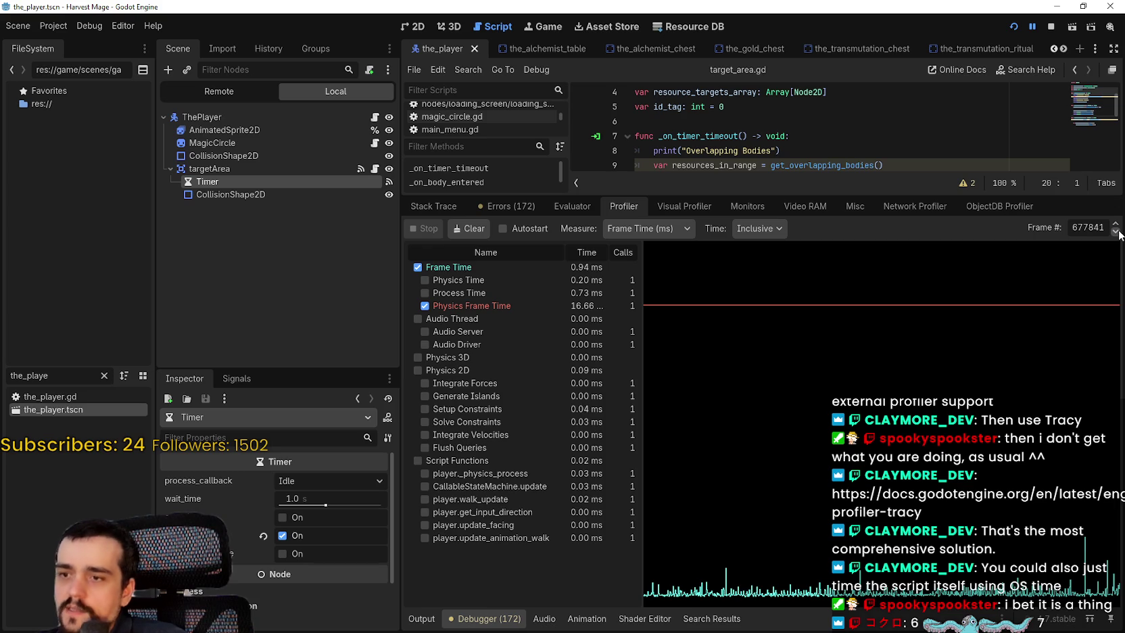
Step: Jump the profiler to frame 677812 and switch Time to Self
{"action": "left_click_drag", "start_coordinate": [1108, 228], "coordinate": [1071, 228]}
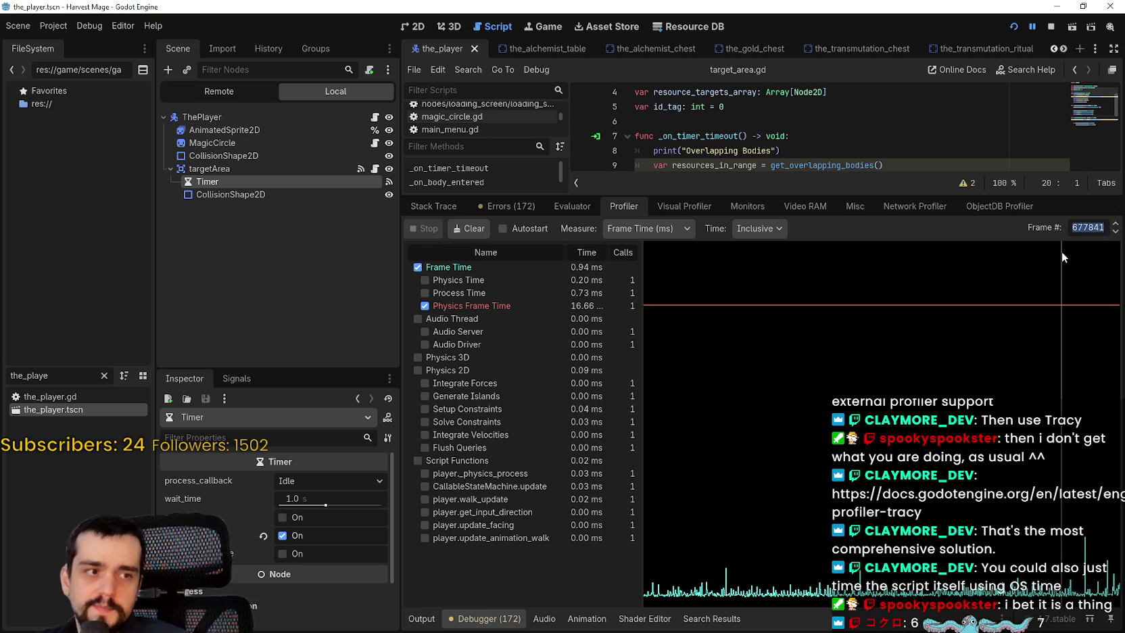
{"action": "type", "text": "67"}
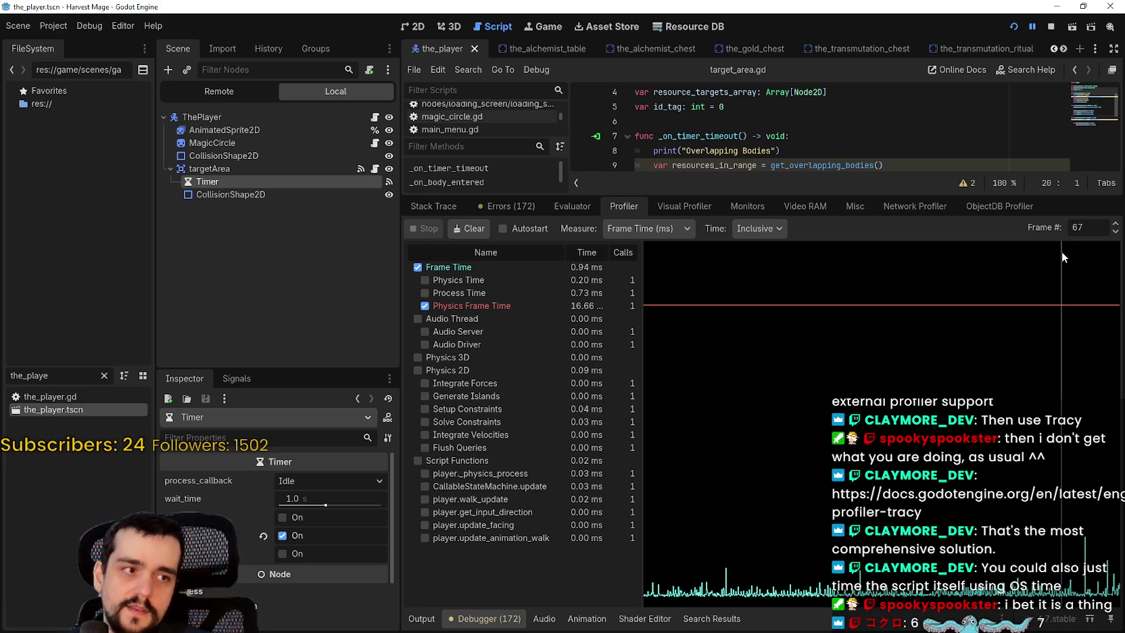
{"action": "type", "text": "7812"}
{"action": "key", "text": "Return"}
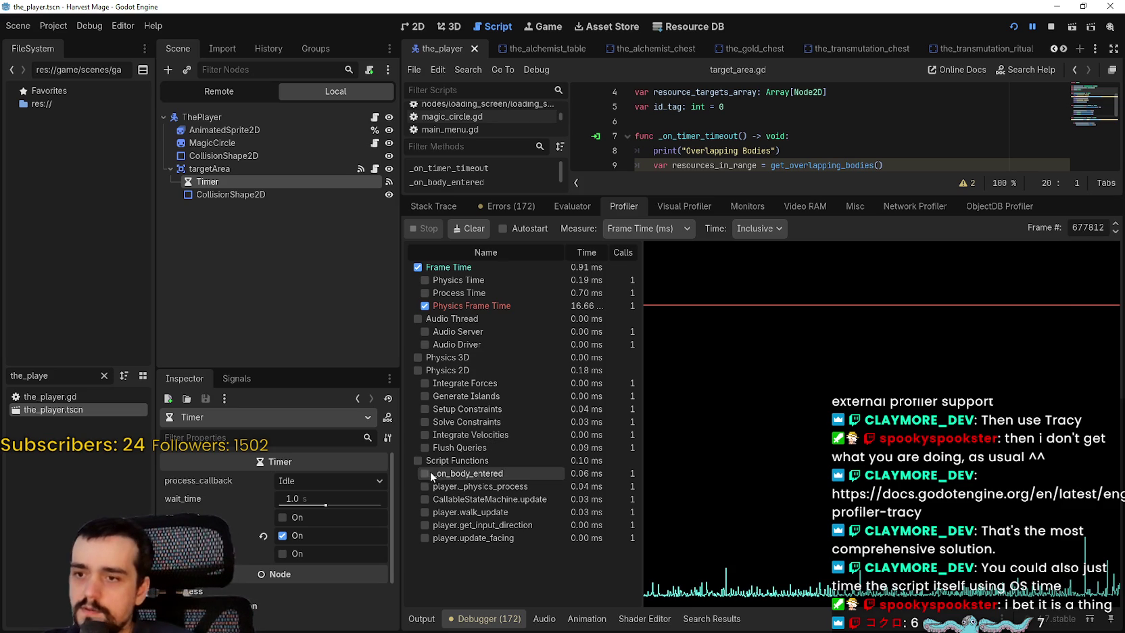
{"action": "left_click", "coordinate": [778, 228]}
{"action": "left_click", "coordinate": [776, 262]}
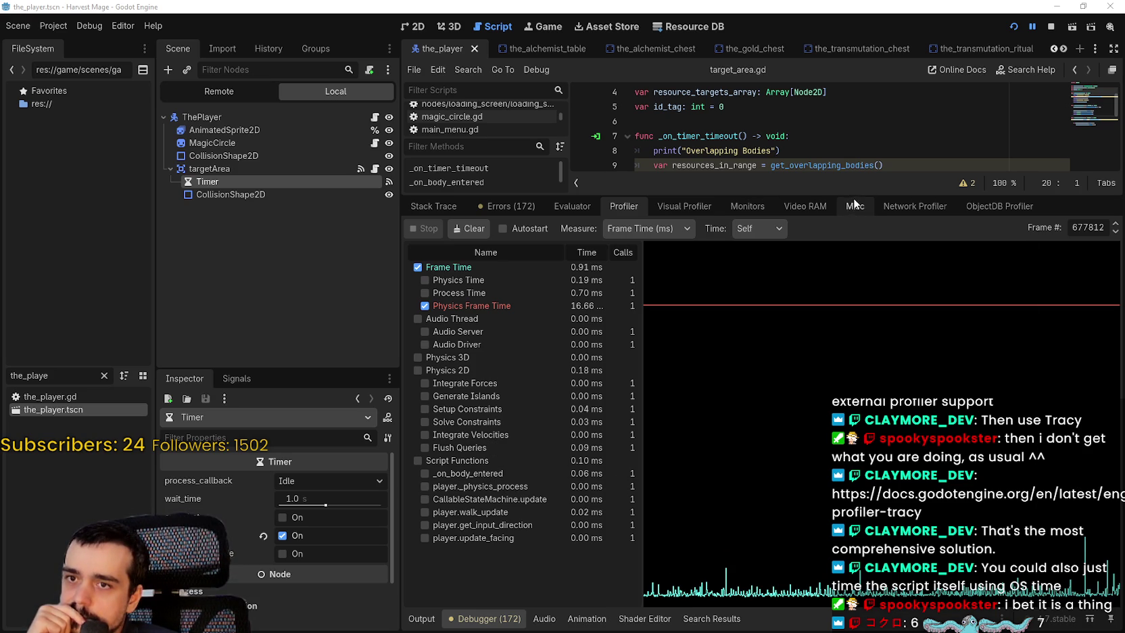
Step: Enlarge the code editor and review lines 14–17 of _on_body_entered
{"action": "left_click_drag", "start_coordinate": [854, 196], "coordinate": [810, 452]}
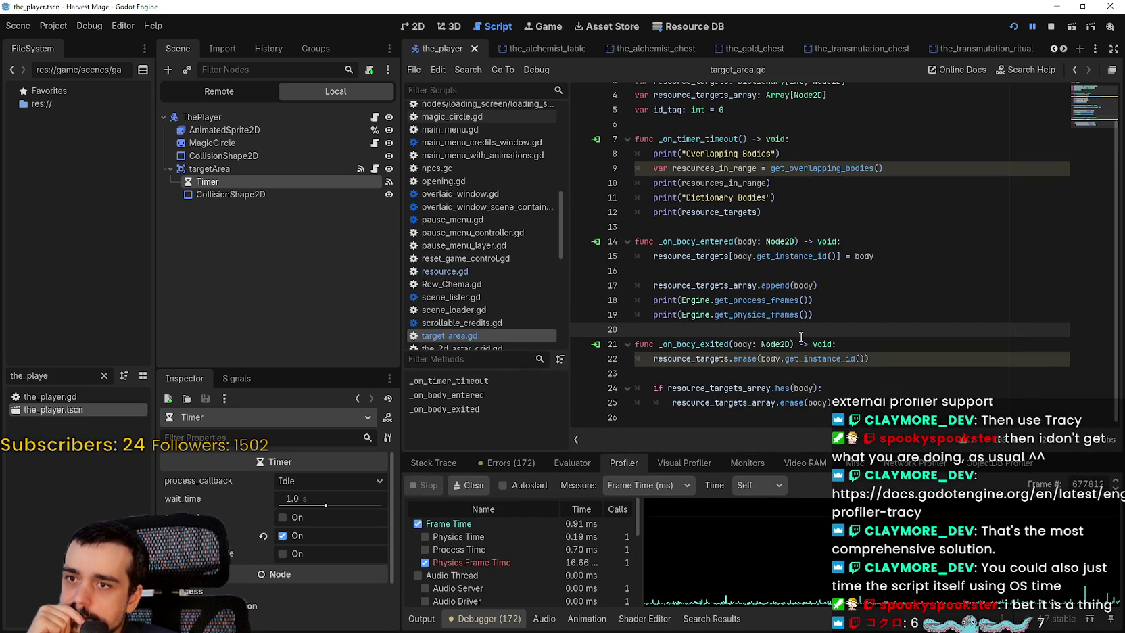
{"action": "left_click_drag", "start_coordinate": [842, 321], "coordinate": [615, 255]}
{"action": "mouse_move", "coordinate": [817, 285]}
{"action": "left_mouse_down"}
{"action": "mouse_move", "coordinate": [632, 270]}
{"action": "mouse_move", "coordinate": [617, 244]}
{"action": "left_mouse_up"}
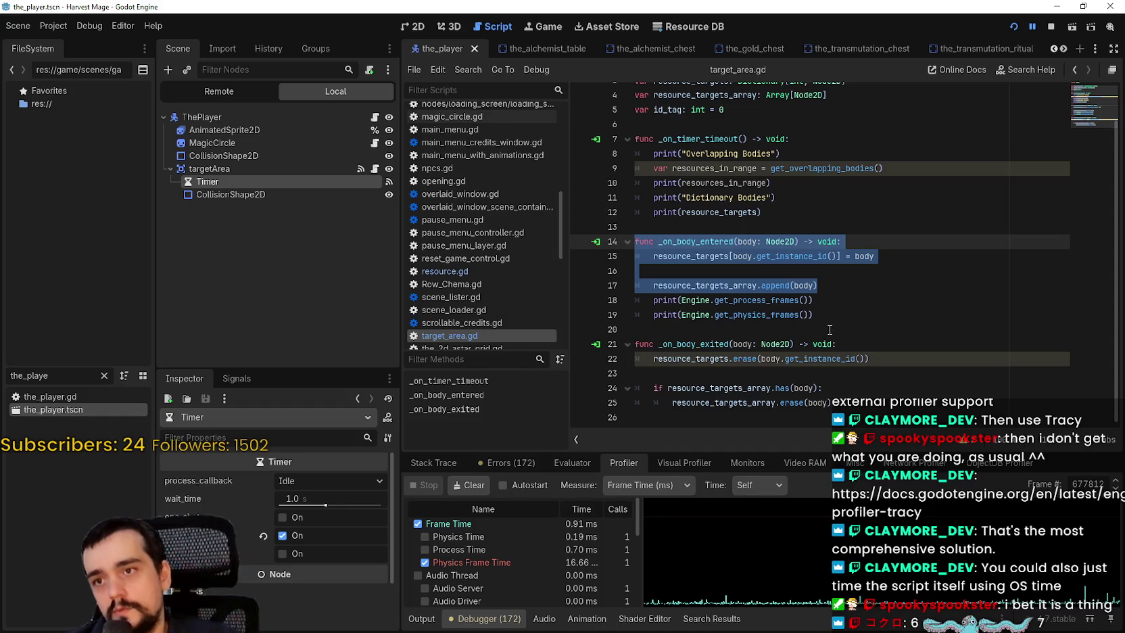
{"action": "left_click", "coordinate": [649, 198]}
{"action": "left_click", "coordinate": [651, 212]}
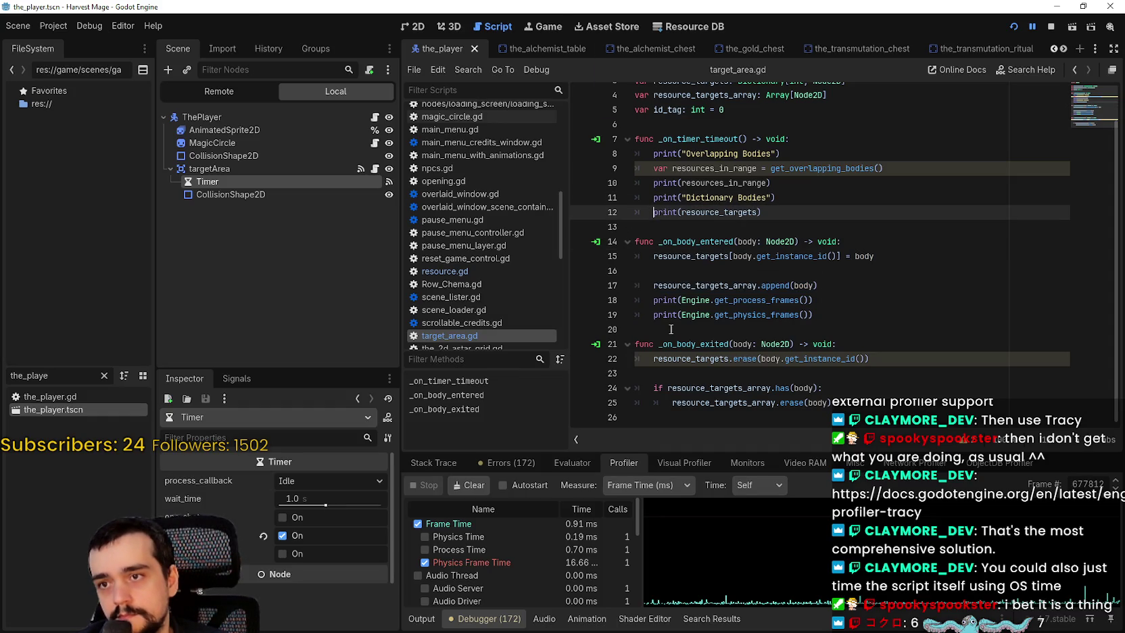
Step: Comment out the timer prints on lines 12, 11, 10 and 8, and save
{"action": "key", "text": "ctrl+k"}
{"action": "key", "text": "Up"}
{"action": "key", "text": "ctrl+k"}
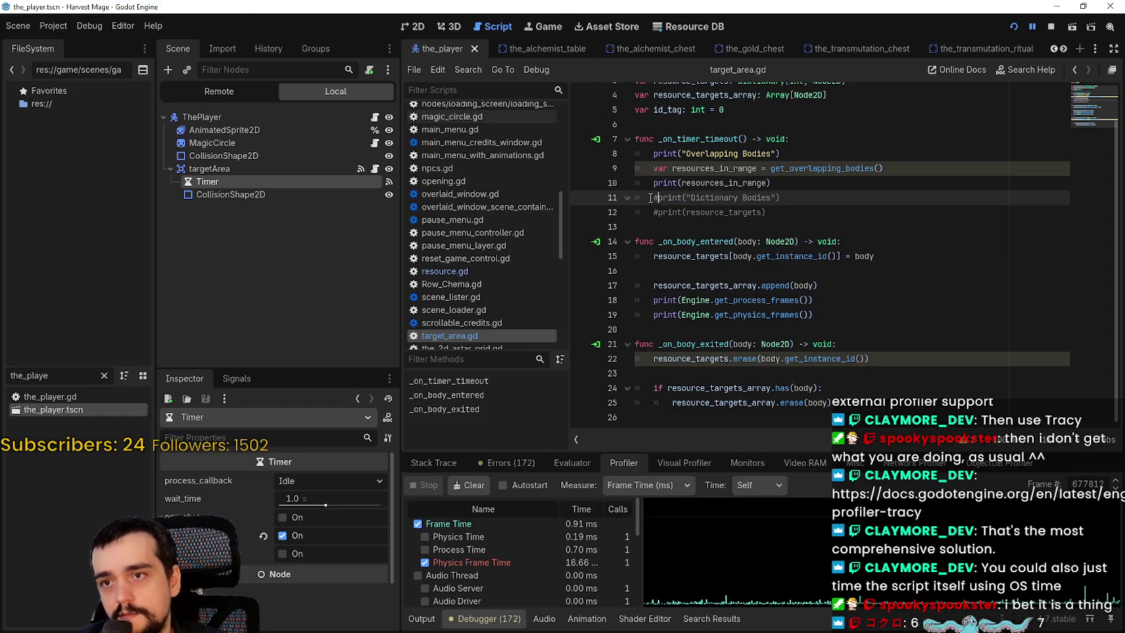
{"action": "key", "text": "Up"}
{"action": "key", "text": "ctrl+k"}
{"action": "left_click", "coordinate": [648, 153]}
{"action": "key", "text": "ctrl+k"}
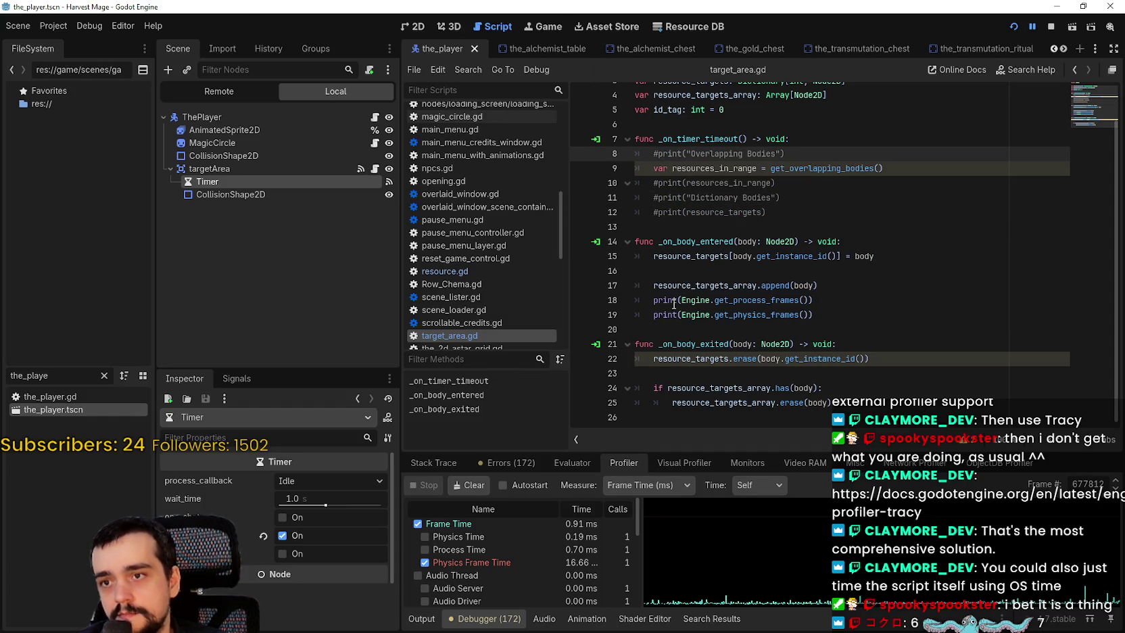
{"action": "key", "text": "ctrl+s"}
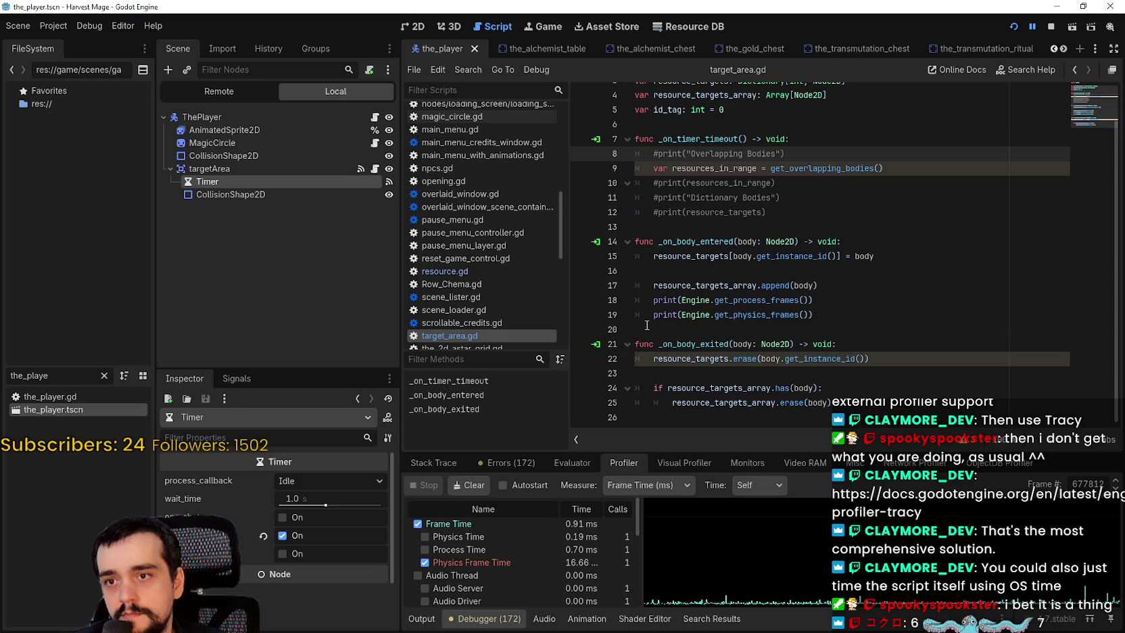
Step: Comment out the physics-frames print on line 19, save, and run the game
{"action": "left_click", "coordinate": [650, 314]}
{"action": "key", "text": "ctrl+k"}
{"action": "left_click", "coordinate": [751, 270]}
{"action": "key", "text": "ctrl+s"}
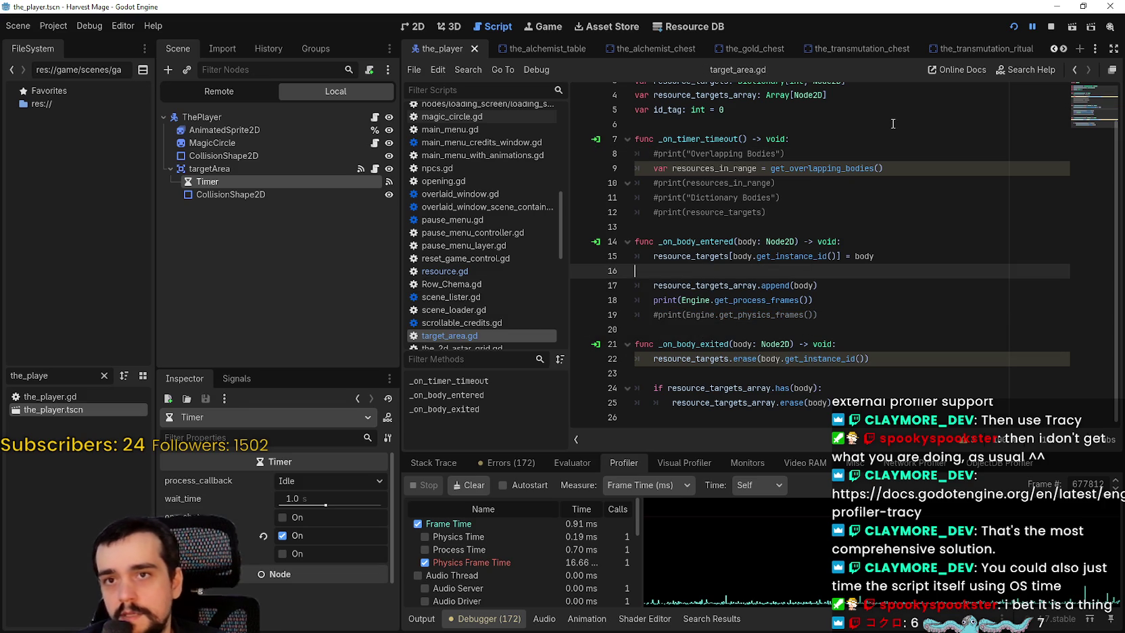
{"action": "key", "text": "alt+o"}
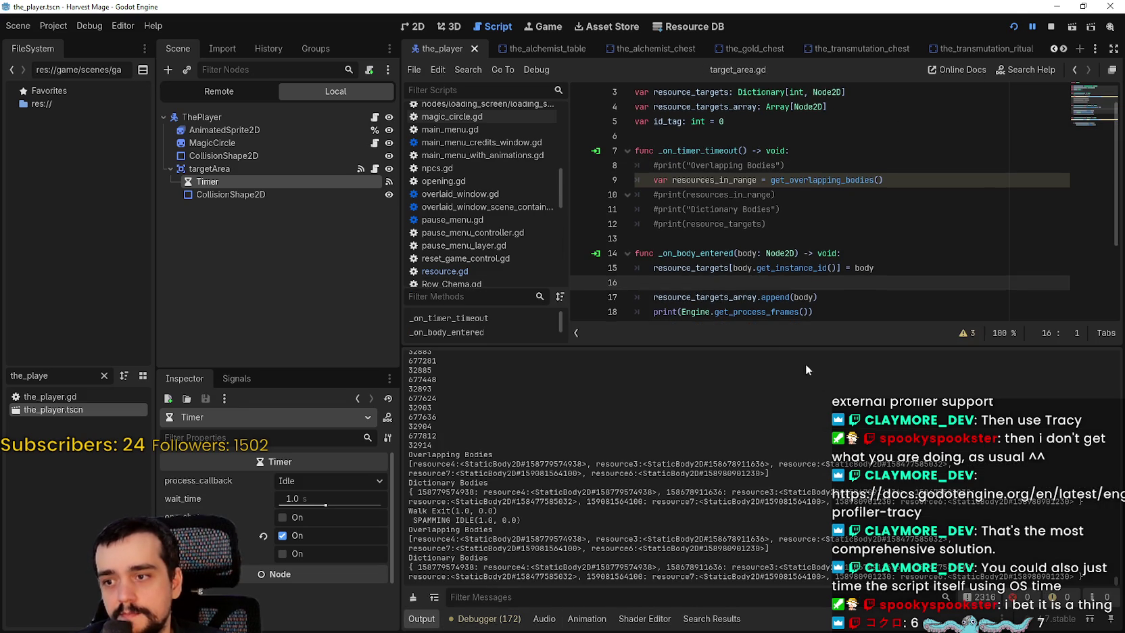
Step: Walk the player left and right, then copy a printed frame number from Output
{"action": "left_click", "coordinate": [1014, 27]}
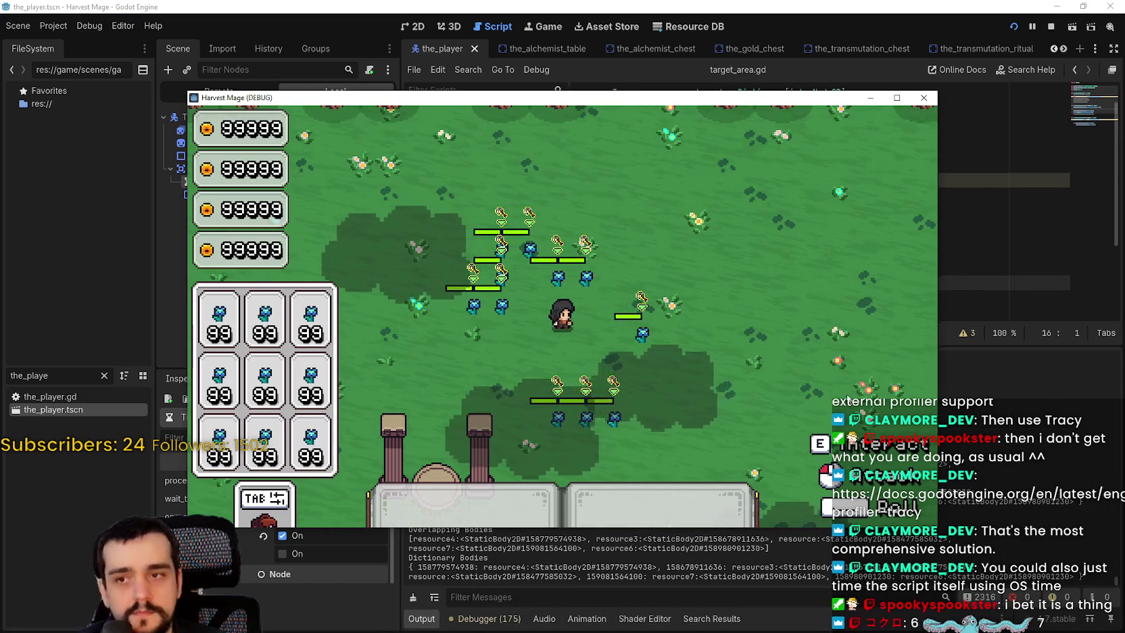
{"action": "key", "text": "a"}
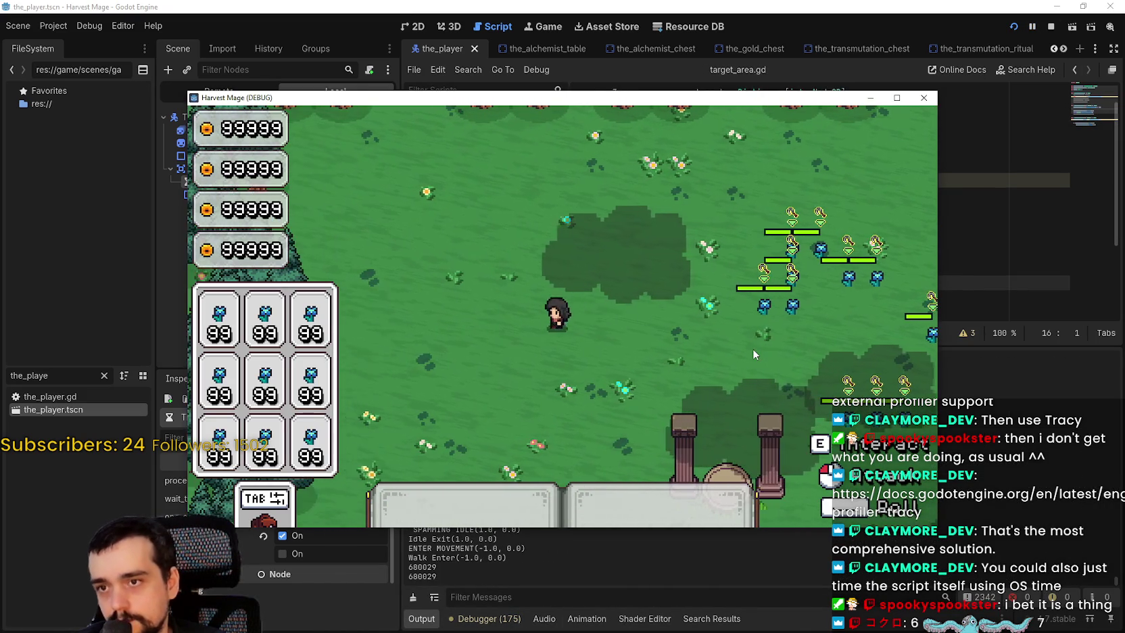
{"action": "key", "text": "d"}
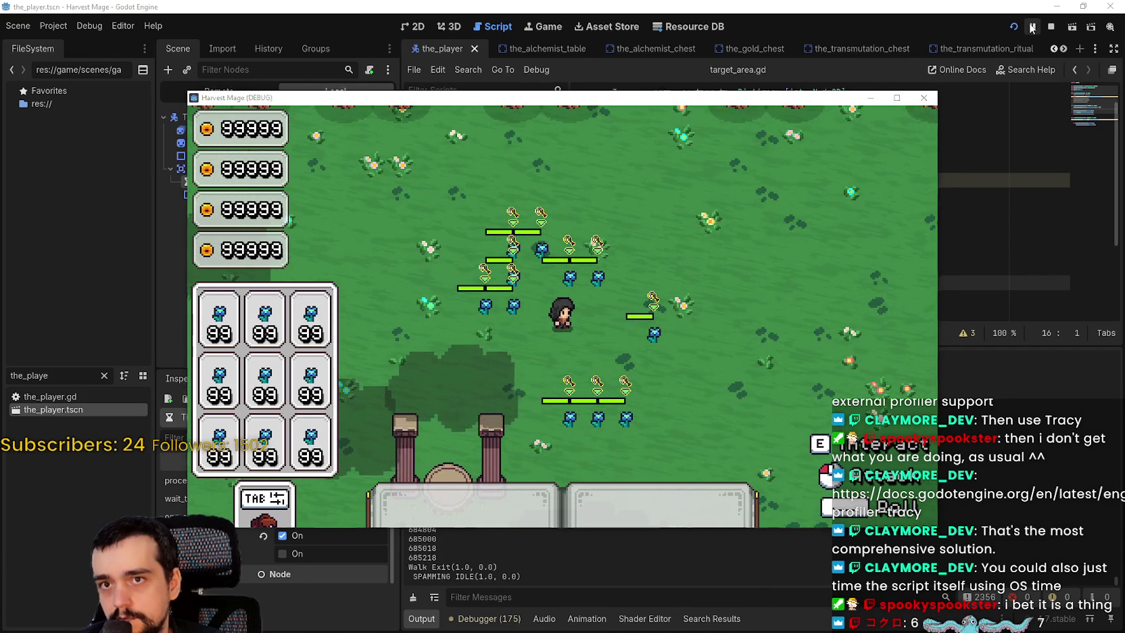
{"action": "left_click", "coordinate": [520, 618]}
{"action": "left_click", "coordinate": [422, 618]}
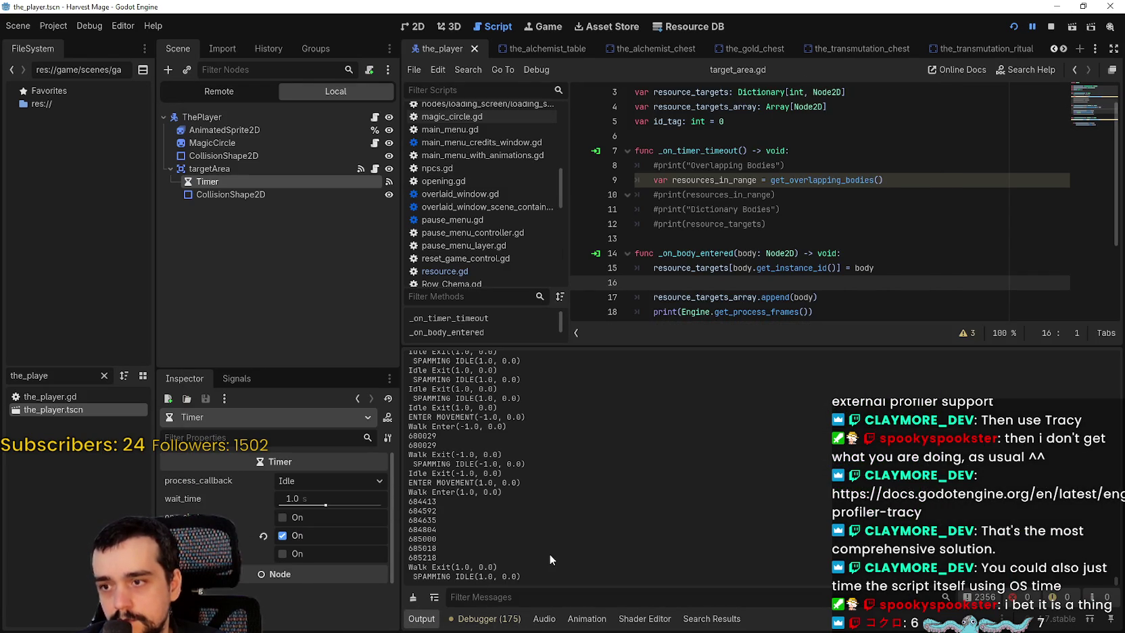
{"action": "double_click", "coordinate": [422, 558]}
{"action": "key", "text": "ctrl+c"}
Step: Jump the profiler to frame 685218 with Inclusive time, then shrink it back below the code
{"action": "left_click", "coordinate": [519, 626]}
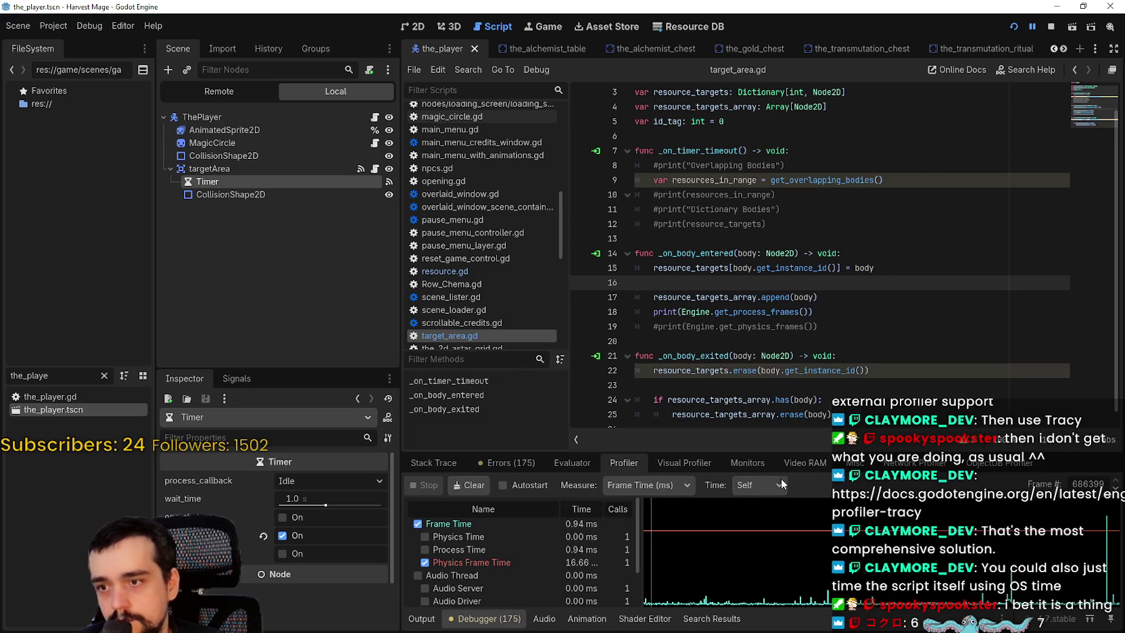
{"action": "double_click", "coordinate": [1083, 483]}
{"action": "key", "text": "ctrl+v"}
{"action": "key", "text": "Return"}
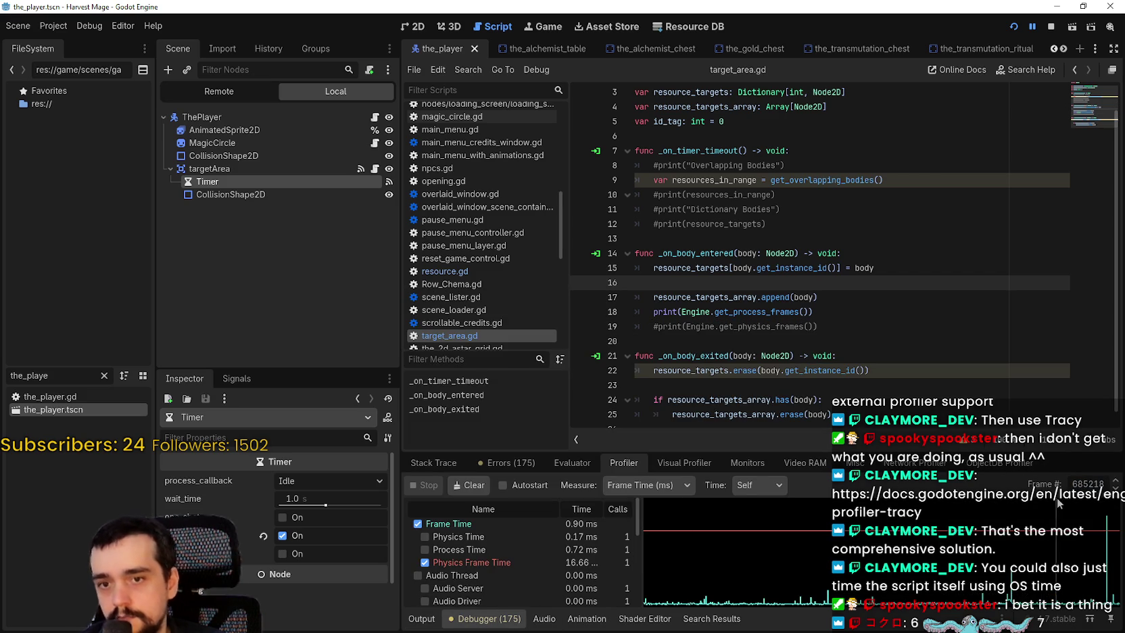
{"action": "mouse_move", "coordinate": [659, 450]}
{"action": "left_mouse_down"}
{"action": "mouse_move", "coordinate": [710, 290]}
{"action": "mouse_move", "coordinate": [751, 241]}
{"action": "left_mouse_up"}
{"action": "left_click", "coordinate": [759, 273]}
{"action": "left_click", "coordinate": [756, 296]}
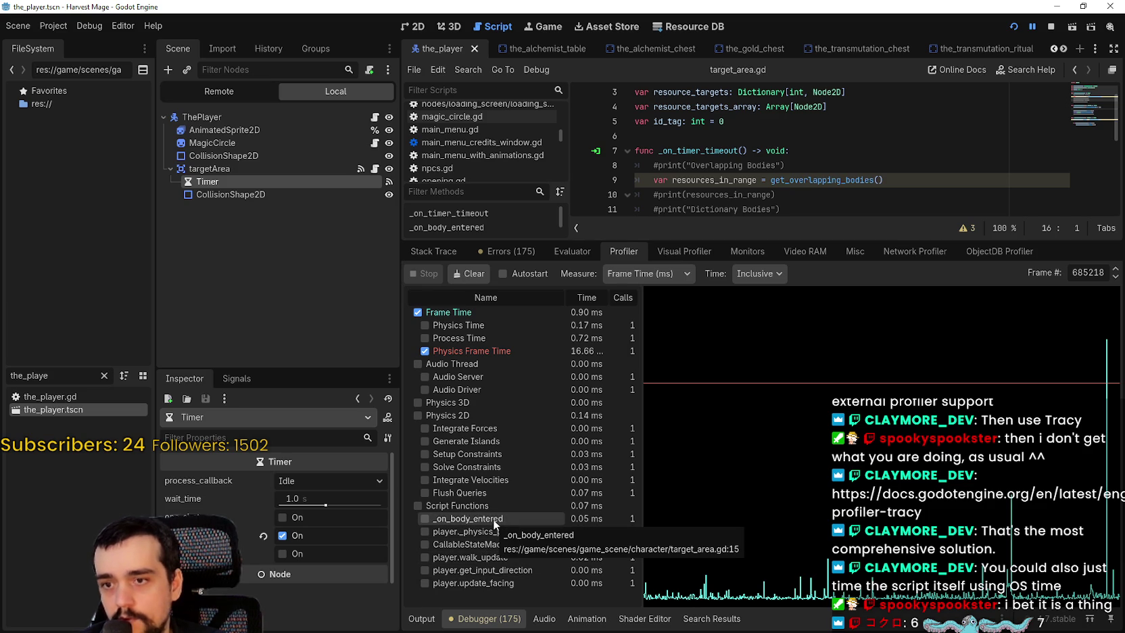
{"action": "mouse_move", "coordinate": [942, 240]}
{"action": "left_mouse_down"}
{"action": "mouse_move", "coordinate": [869, 311]}
{"action": "mouse_move", "coordinate": [655, 312]}
{"action": "left_mouse_up"}
{"action": "key", "text": "Up"}
{"action": "key", "text": "Up"}
{"action": "key", "text": "Up"}
{"action": "left_click", "coordinate": [933, 180]}
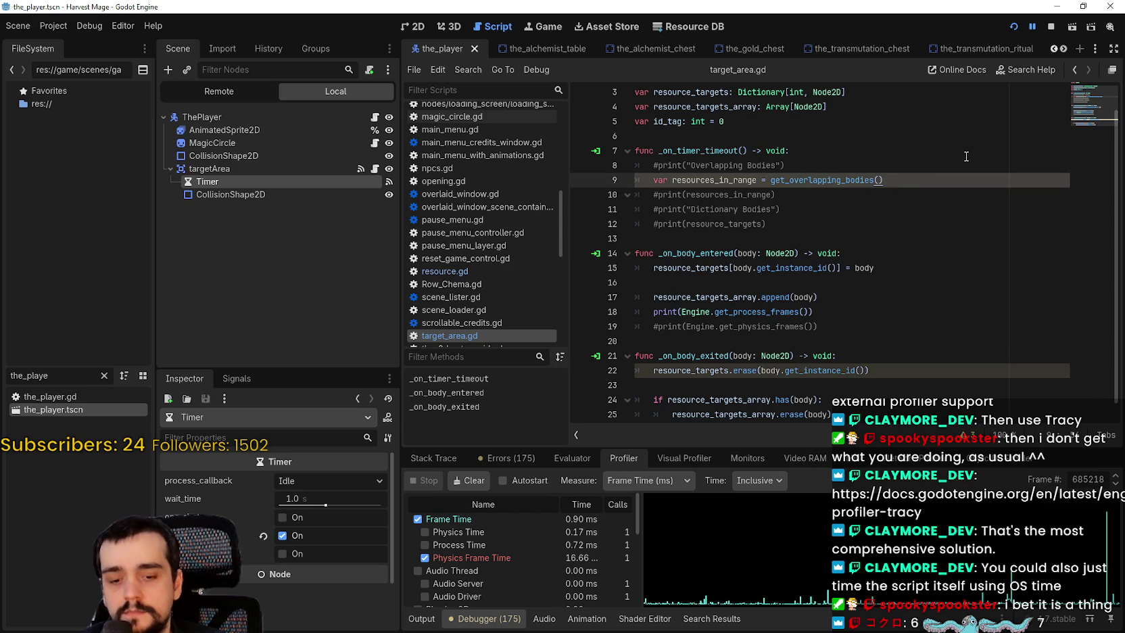
Step: Add print(Engine.get_process_frames()) as line 10, comment out _on_body_entered's print, and save
{"action": "key", "text": "Return"}
{"action": "type", "text": "print(Engine.get_process_frames())"}
{"action": "left_click", "coordinate": [648, 327]}
{"action": "key", "text": "ctrl+k"}
{"action": "key", "text": "ctrl+s"}
{"action": "left_click", "coordinate": [776, 284]}
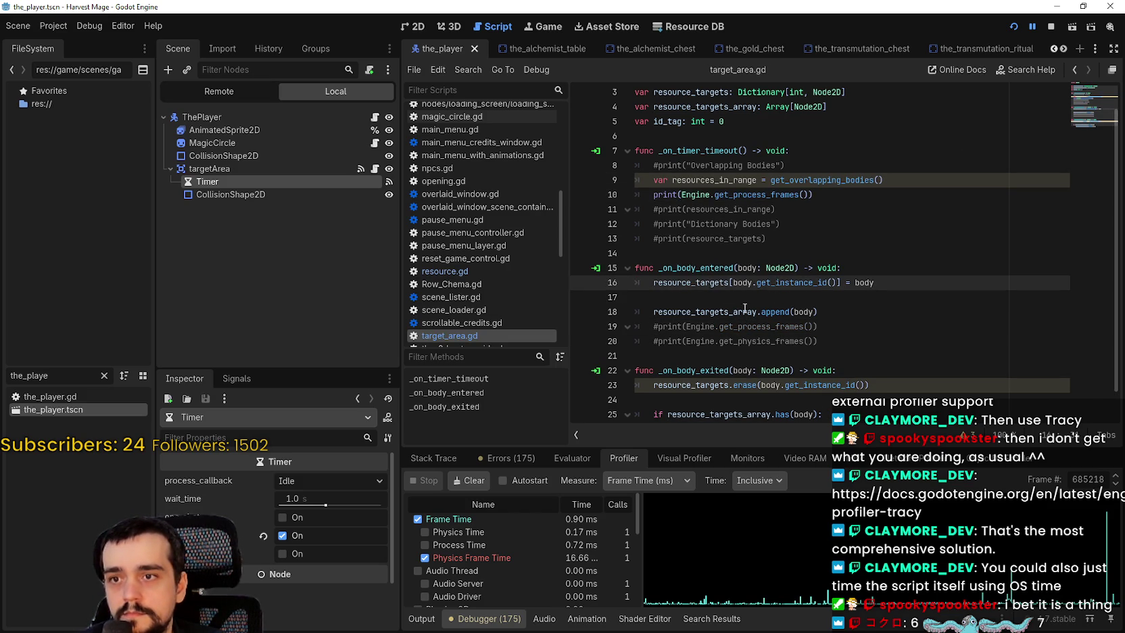
{"action": "left_click", "coordinate": [754, 300]}
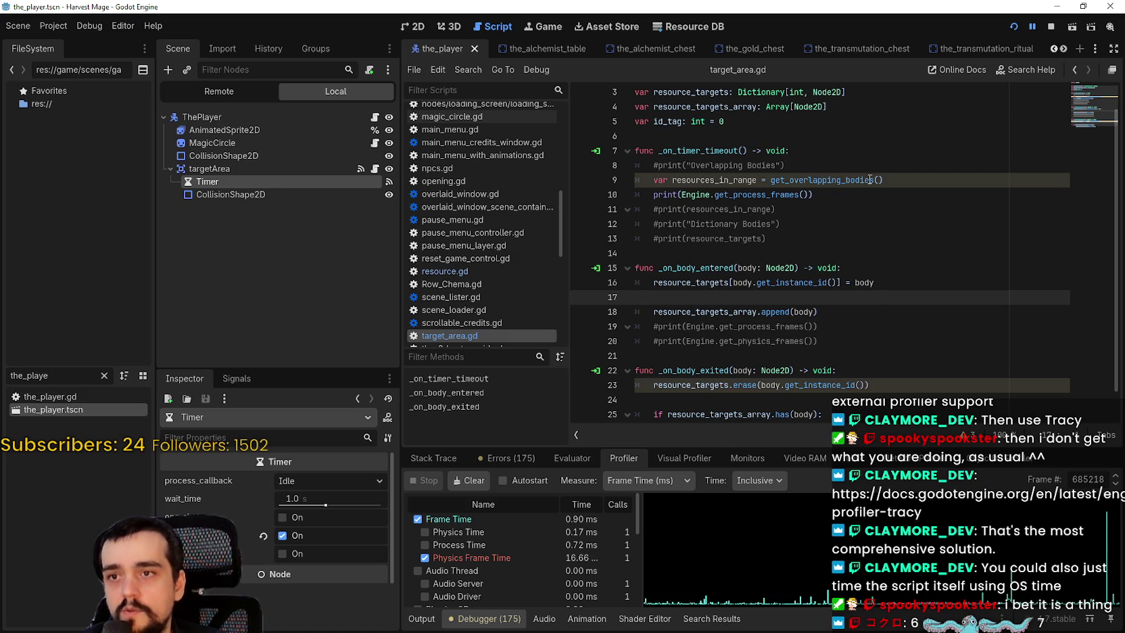
{"action": "left_click", "coordinate": [848, 196]}
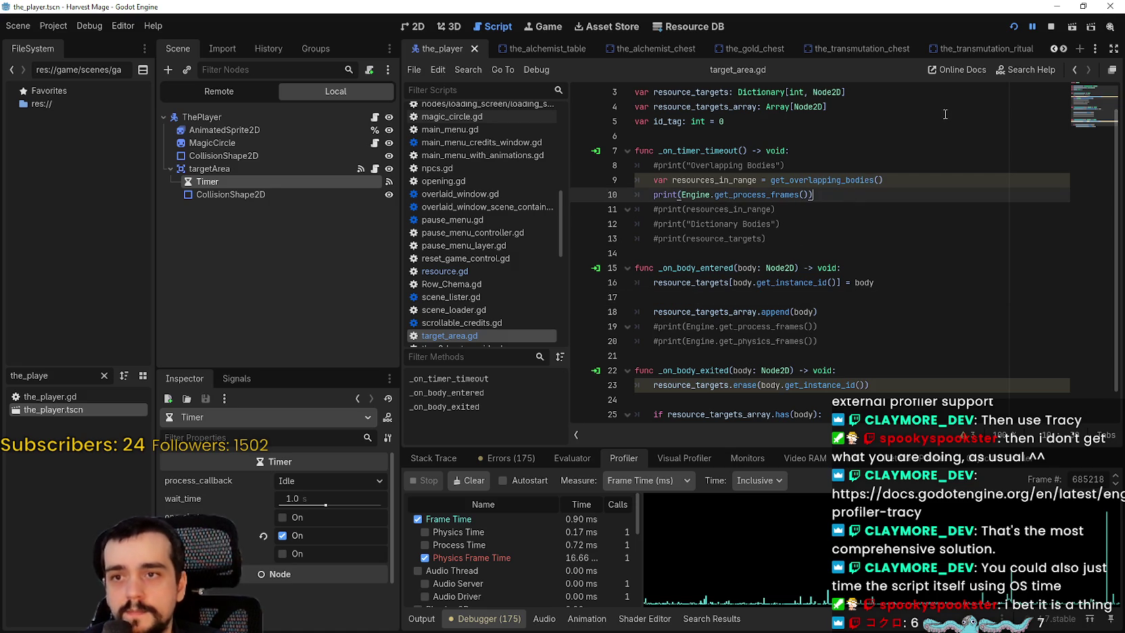
Step: Walk the player left and right, pause, and inspect Output and profiler frame 695533
{"action": "left_click", "coordinate": [1034, 30]}
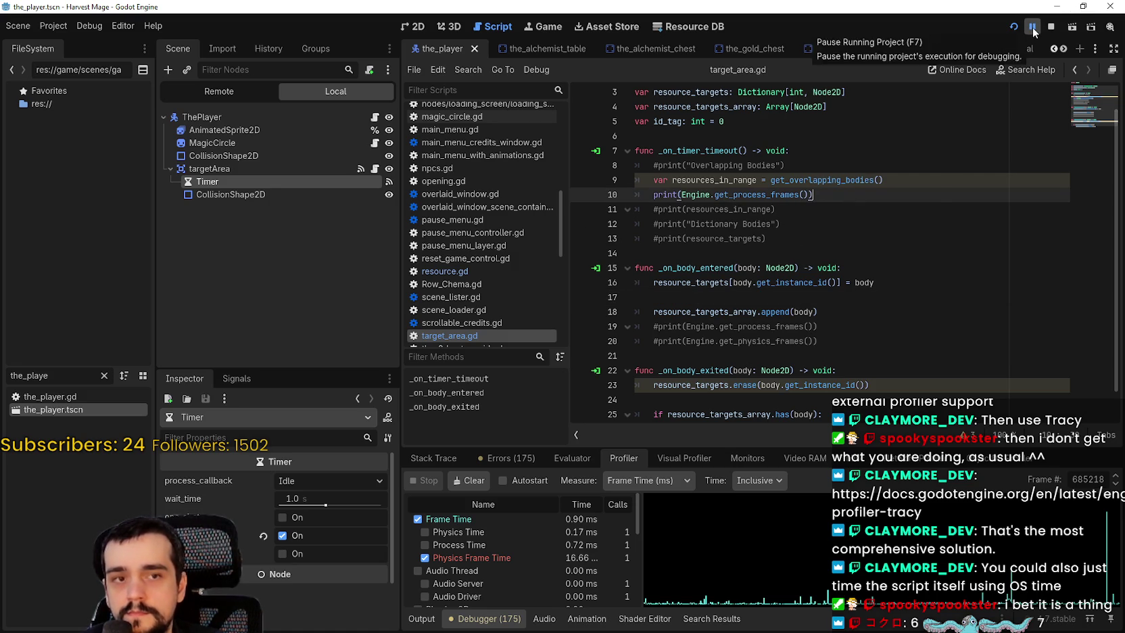
{"action": "left_click", "coordinate": [1034, 30]}
{"action": "key", "text": "a"}
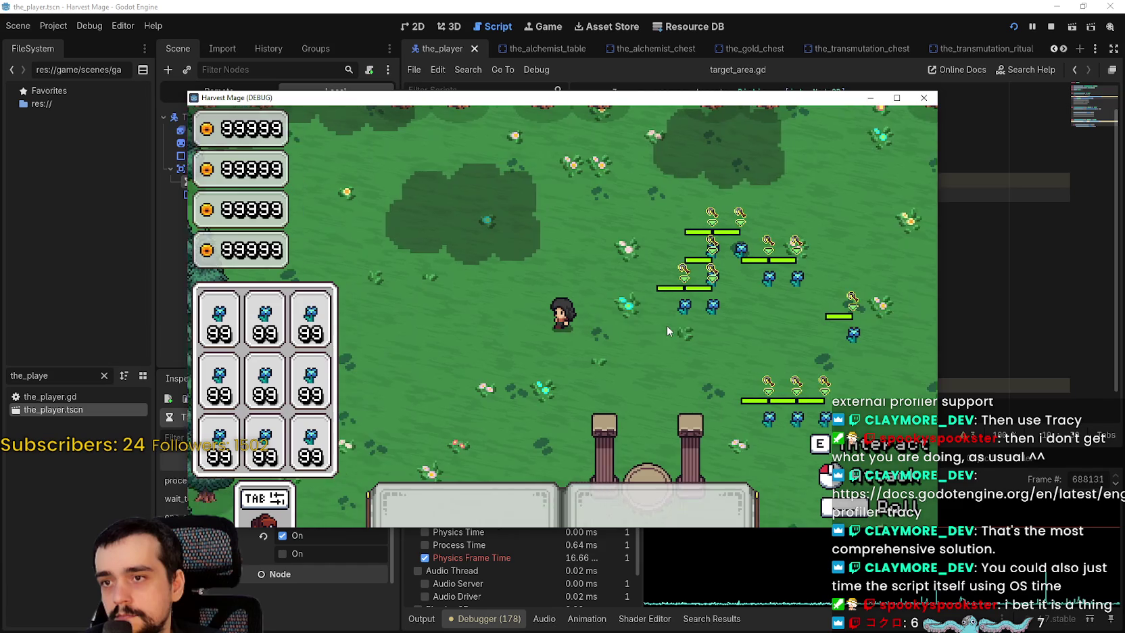
{"action": "key", "text": "d"}
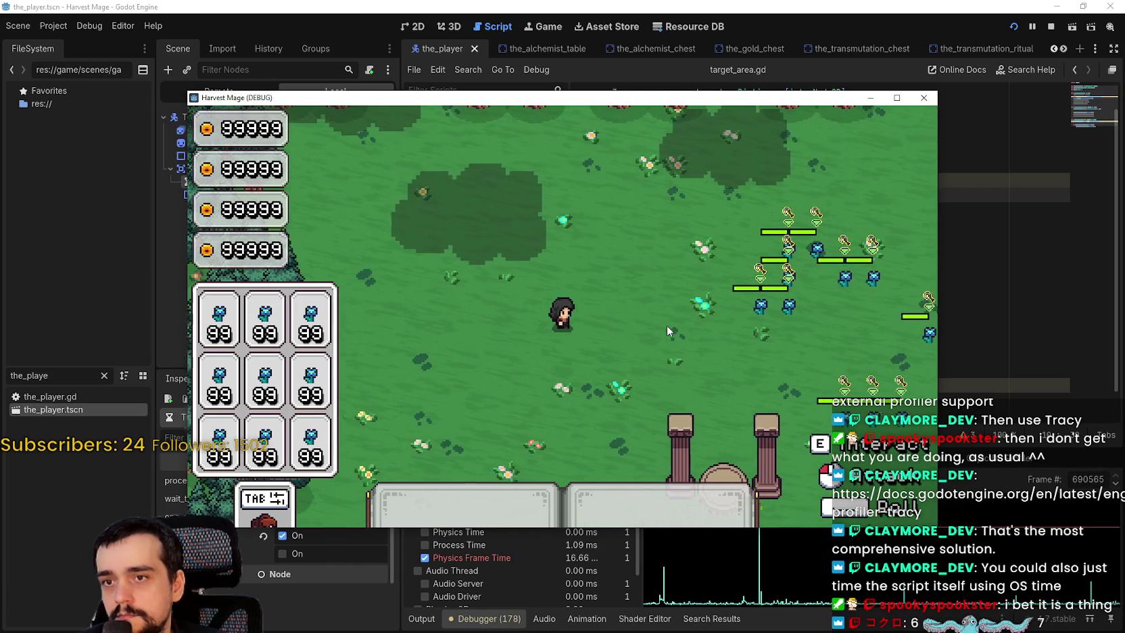
{"action": "key", "text": "d"}
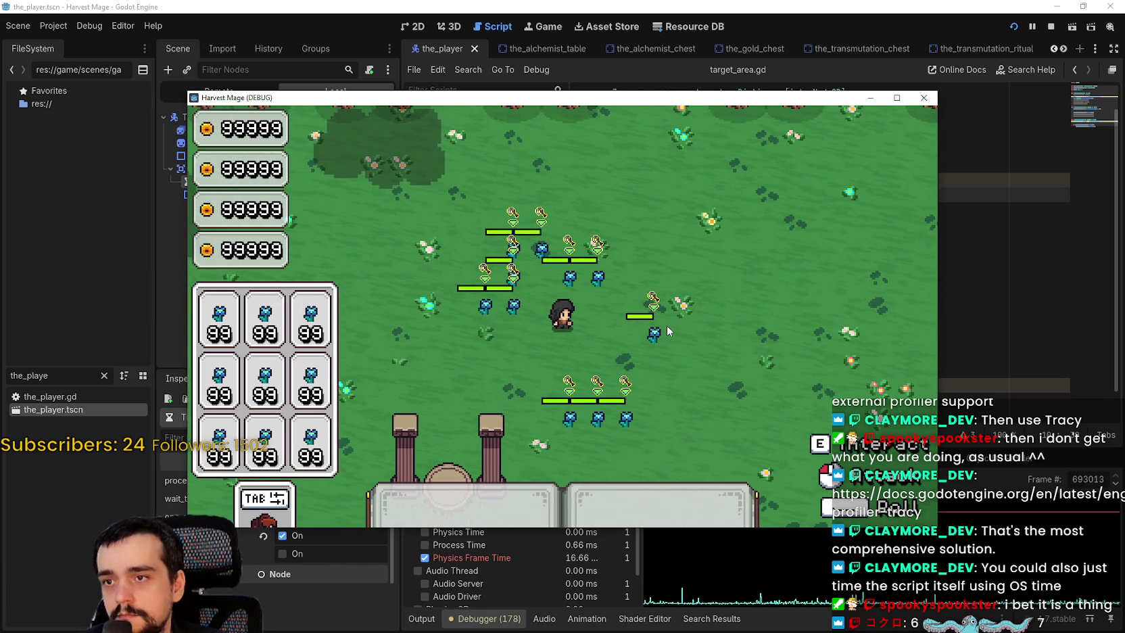
{"action": "left_click", "coordinate": [1032, 31]}
{"action": "left_click", "coordinate": [416, 626]}
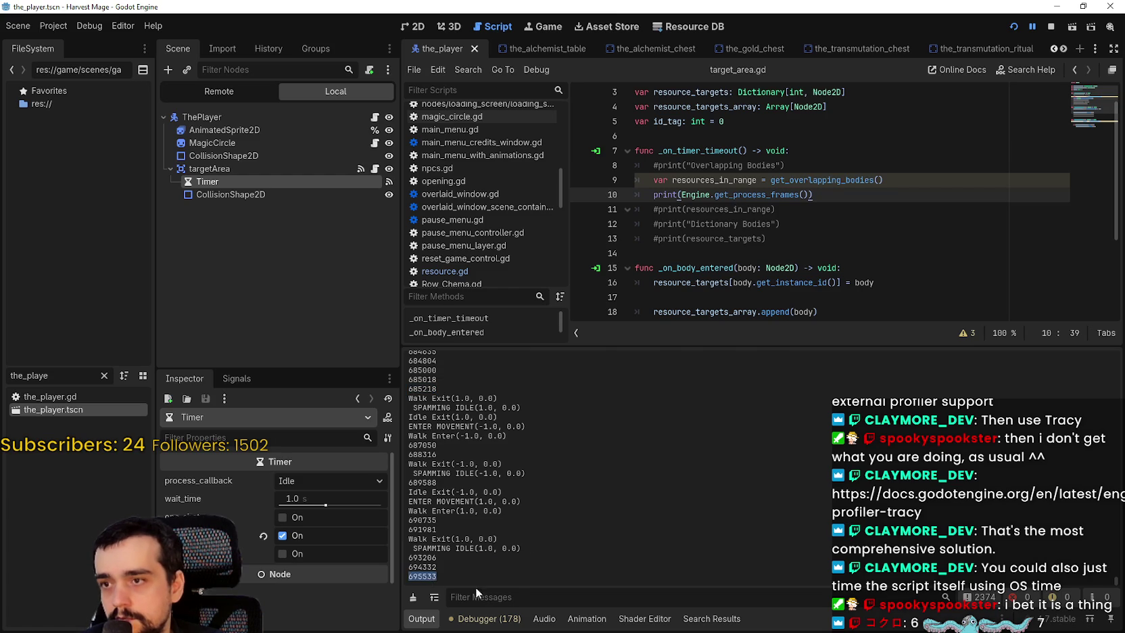
{"action": "left_click", "coordinate": [486, 619]}
{"action": "left_click", "coordinate": [917, 496]}
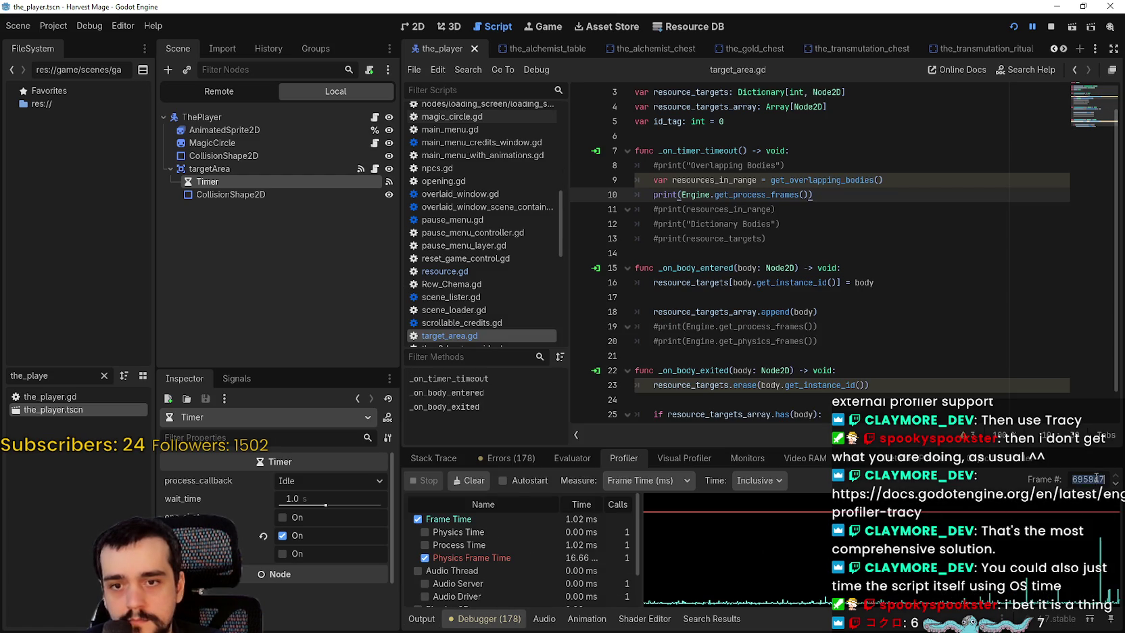
{"action": "mouse_move", "coordinate": [660, 447]}
{"action": "left_mouse_down"}
{"action": "mouse_move", "coordinate": [660, 251]}
{"action": "mouse_move", "coordinate": [658, 268]}
{"action": "left_mouse_up"}
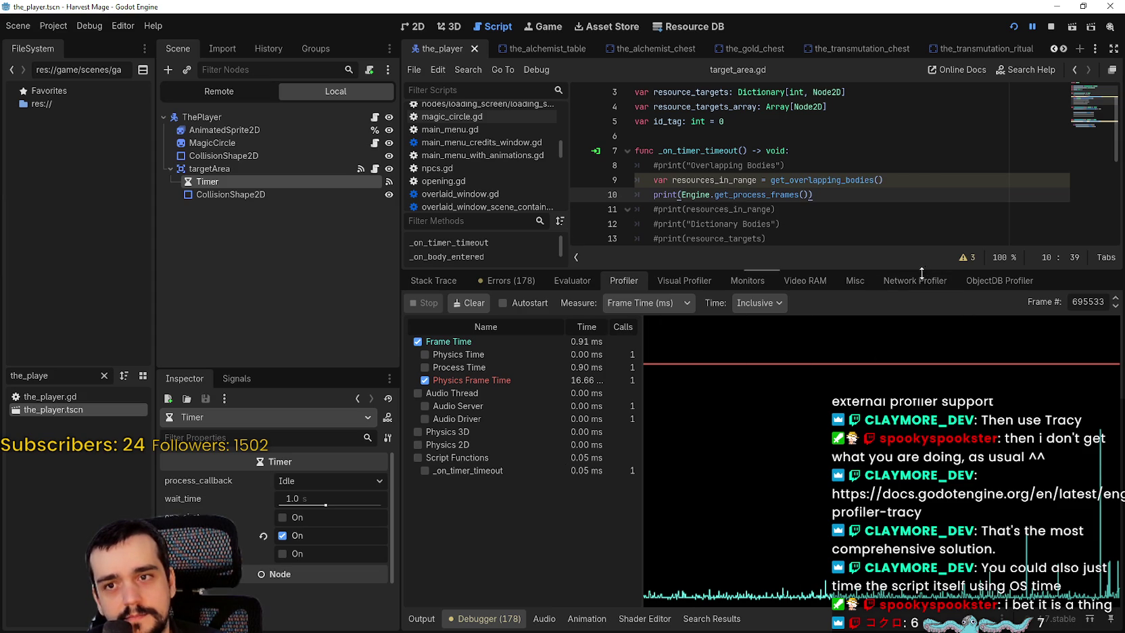
{"action": "left_click_drag", "start_coordinate": [883, 270], "coordinate": [906, 399]}
{"action": "scroll", "coordinate": [888, 344], "scroll_direction": "down", "scroll_amount": 2}
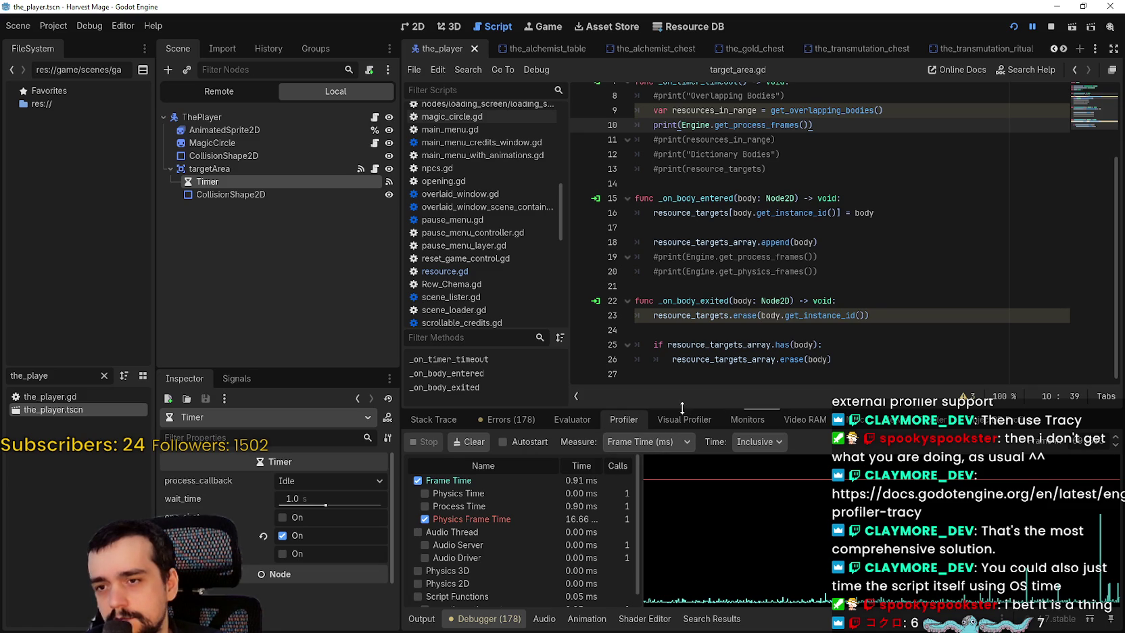
{"action": "left_click_drag", "start_coordinate": [683, 407], "coordinate": [737, 288]}
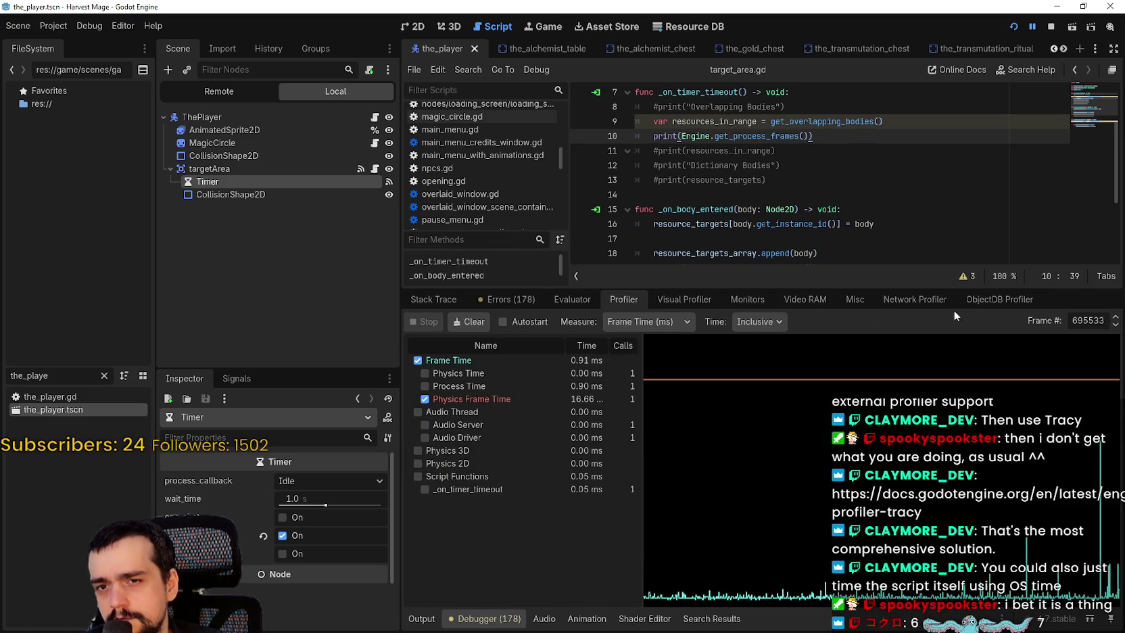
{"action": "left_click", "coordinate": [764, 321]}
{"action": "left_click", "coordinate": [768, 357]}
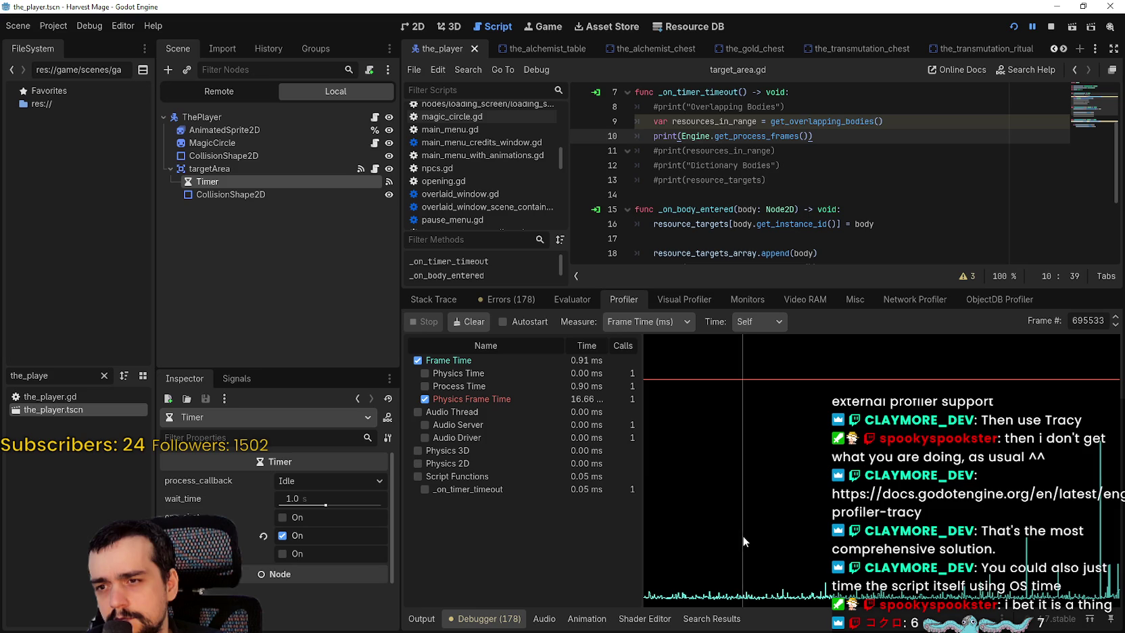
{"action": "left_click", "coordinate": [773, 324]}
{"action": "left_click", "coordinate": [769, 339]}
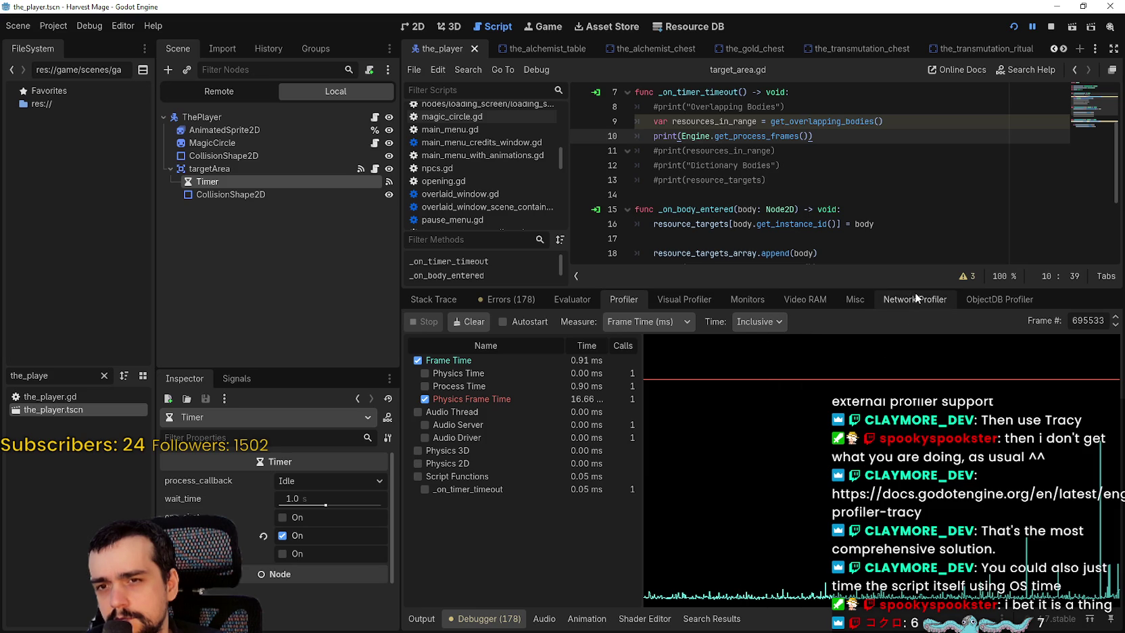
{"action": "left_click_drag", "start_coordinate": [913, 288], "coordinate": [907, 397]}
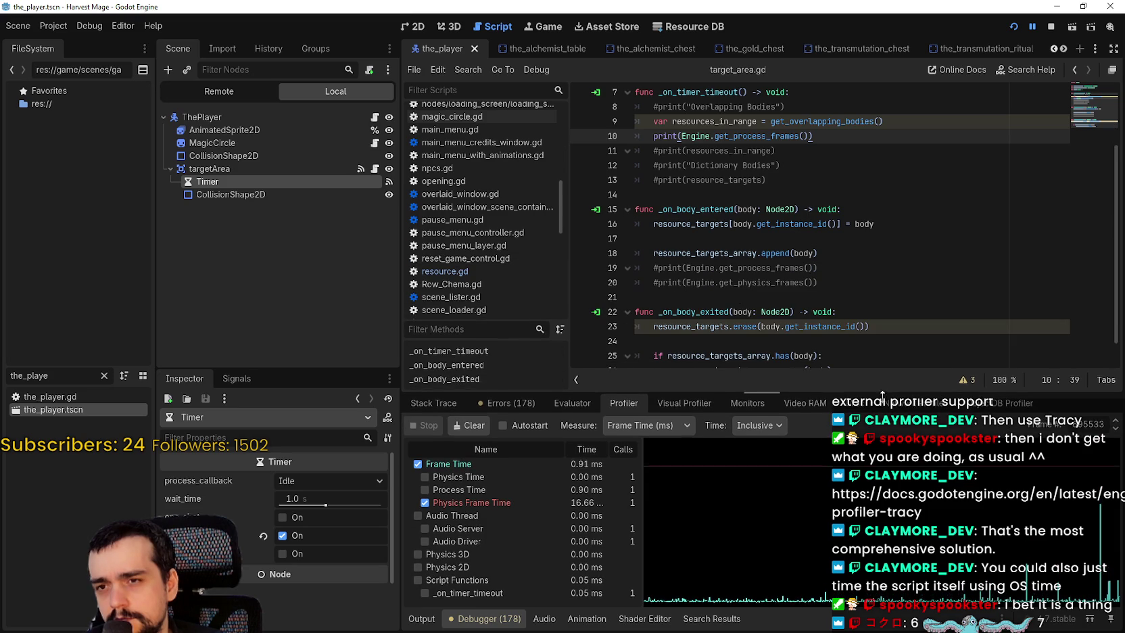
{"action": "left_click", "coordinate": [723, 284]}
{"action": "scroll", "coordinate": [724, 287], "scroll_direction": "down", "scroll_amount": 1}
{"action": "key", "text": "Down"}
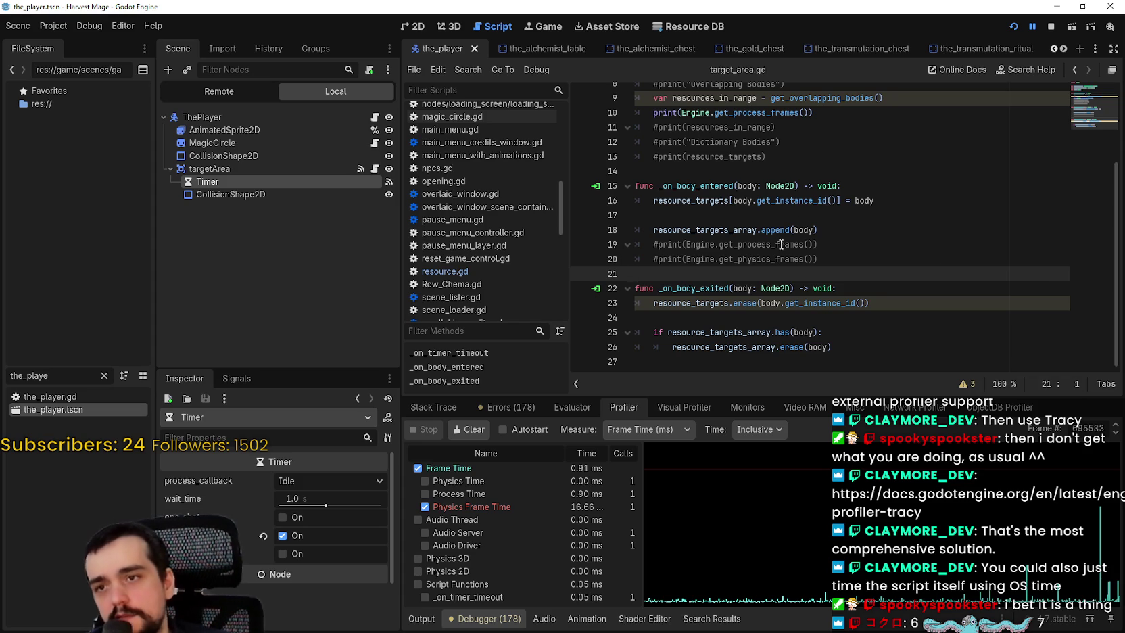
Step: Scroll up to _on_timer_timeout and bring the Harvest Mage game window forward
{"action": "scroll", "coordinate": [791, 126], "scroll_direction": "up", "scroll_amount": 1}
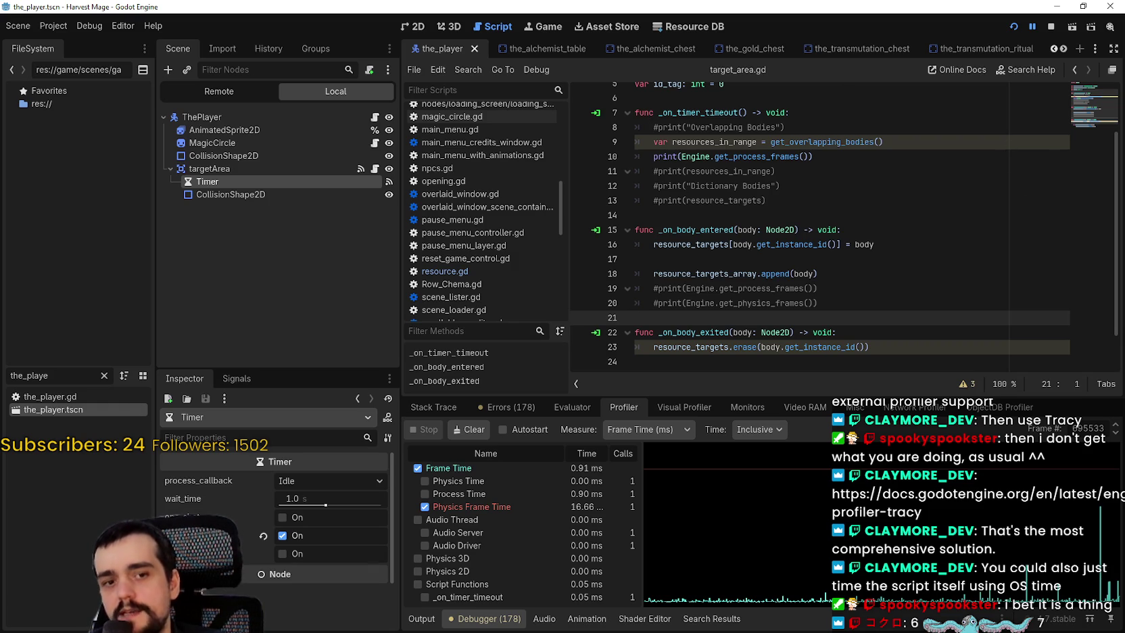
{"action": "left_click", "coordinate": [1033, 28]}
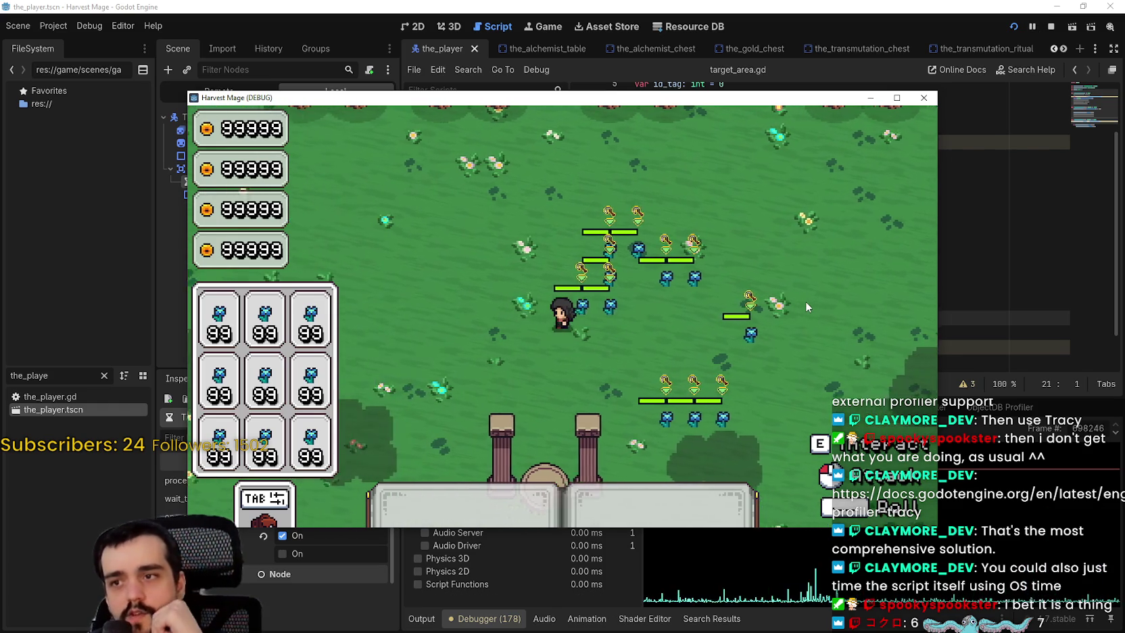
Step: Walk the player up, down, left and right near the enemy groups, then stop the game
{"action": "key", "text": "s"}
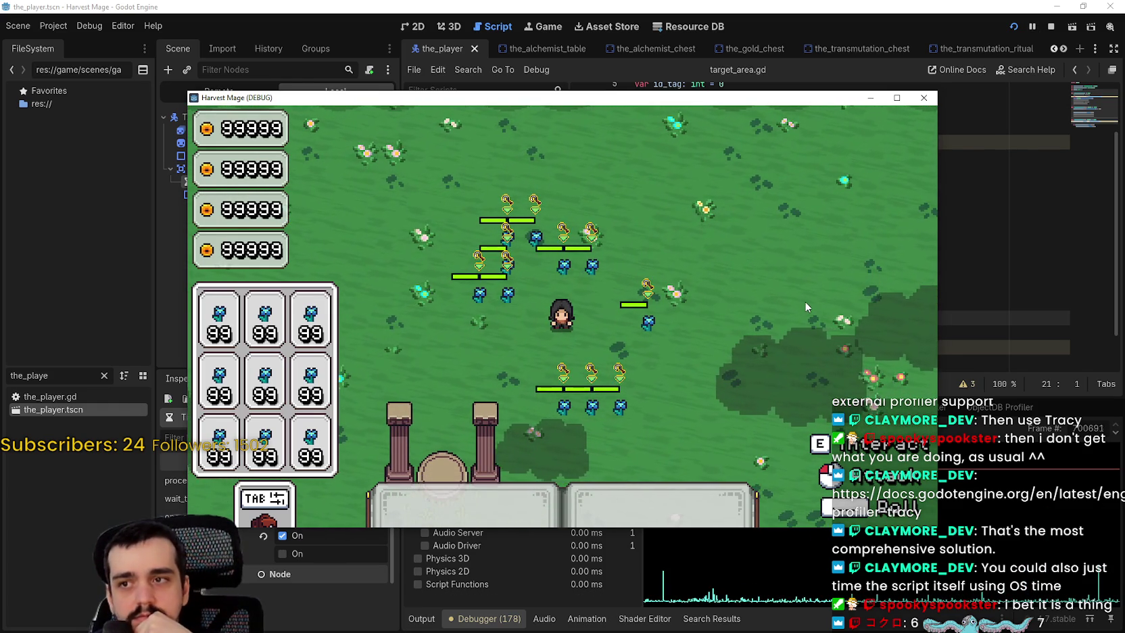
{"action": "key", "text": "w"}
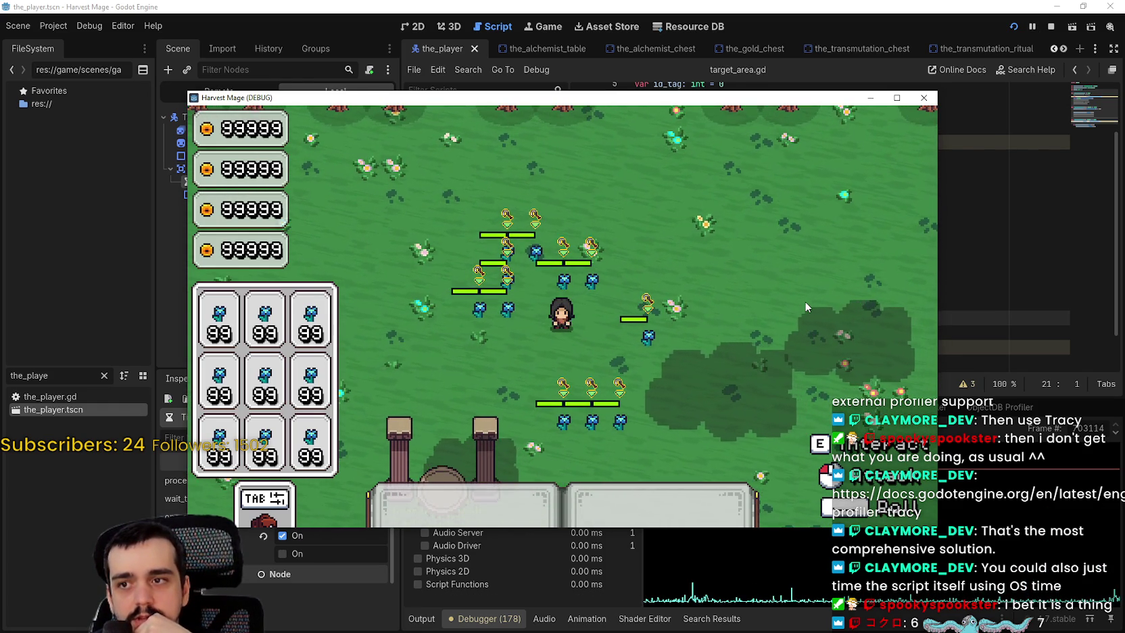
{"action": "key", "text": "a"}
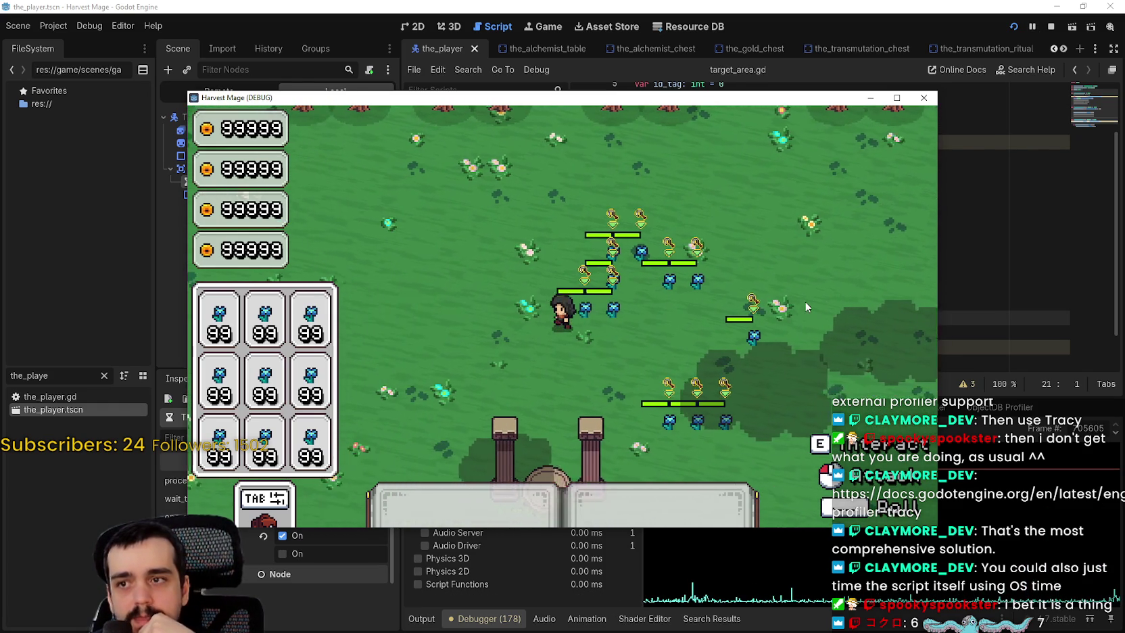
{"action": "key", "text": "d"}
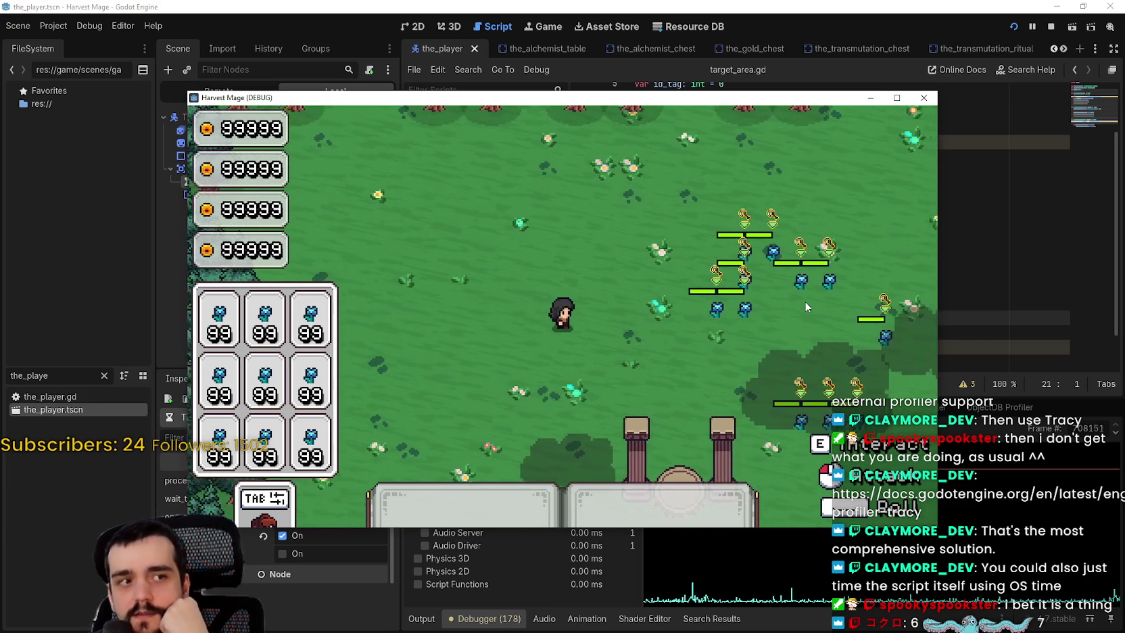
{"action": "key", "text": "d"}
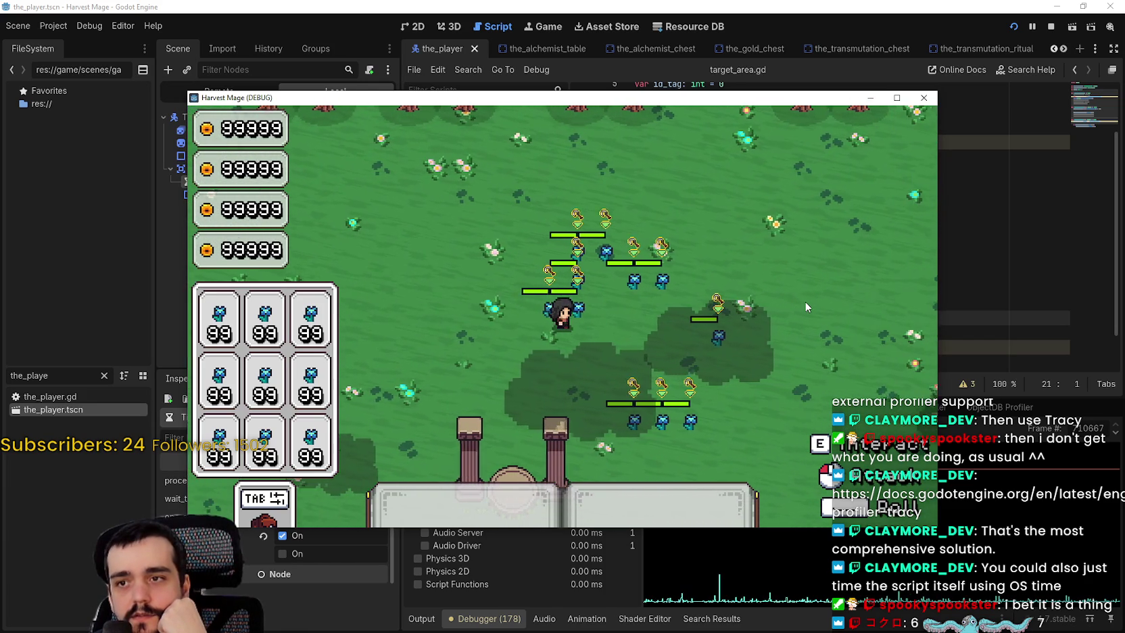
{"action": "key", "text": "a"}
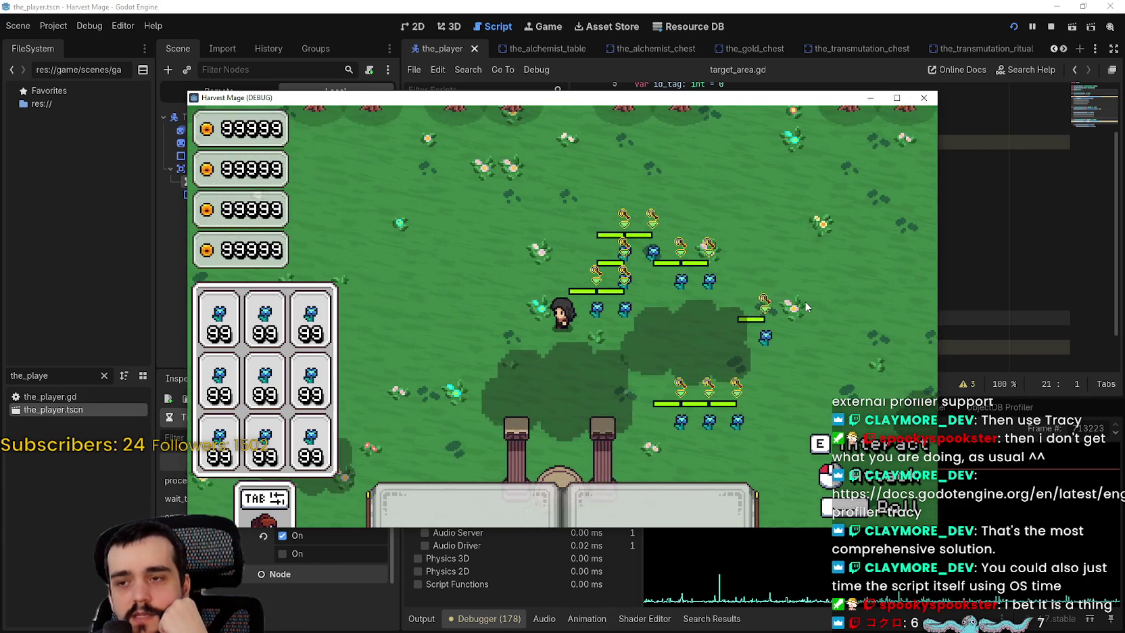
{"action": "key", "text": "d"}
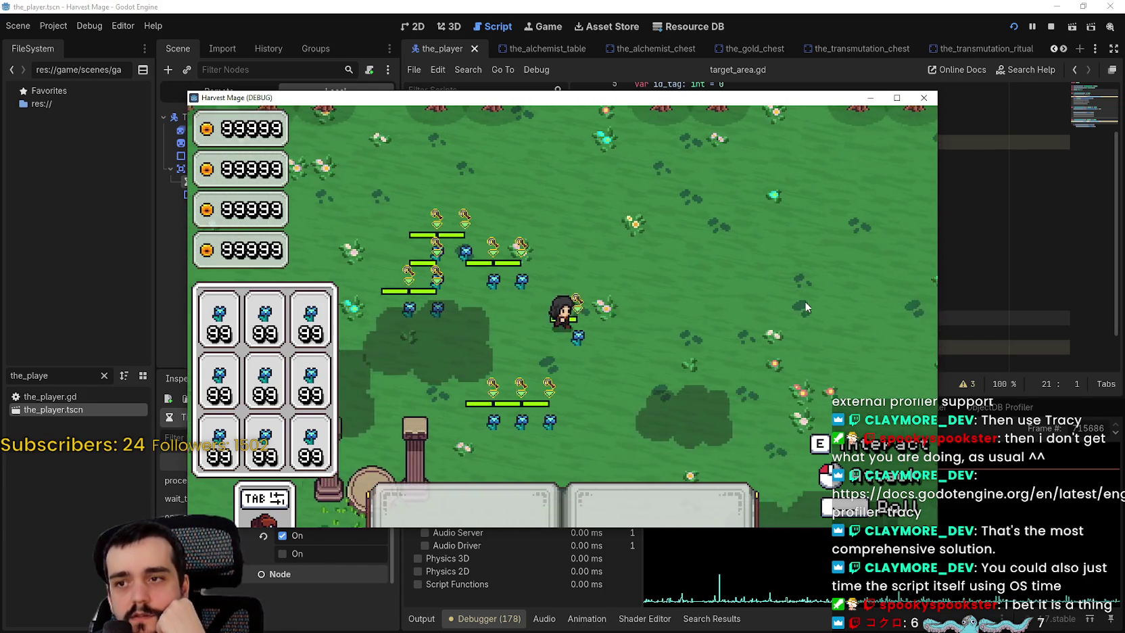
{"action": "key", "text": "a"}
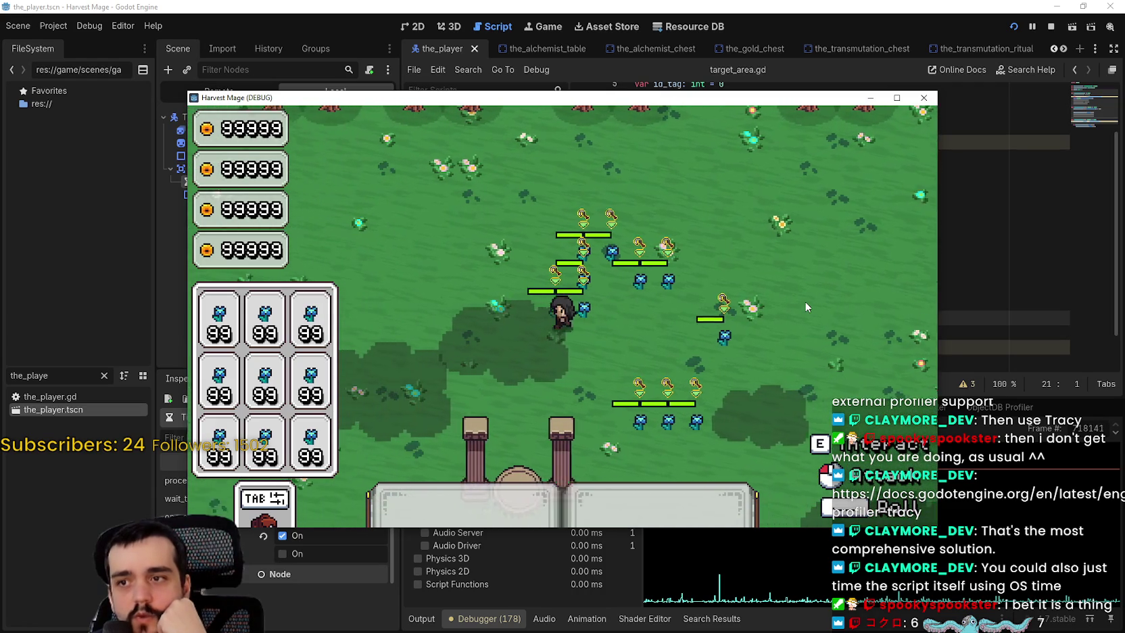
{"action": "key", "text": "d"}
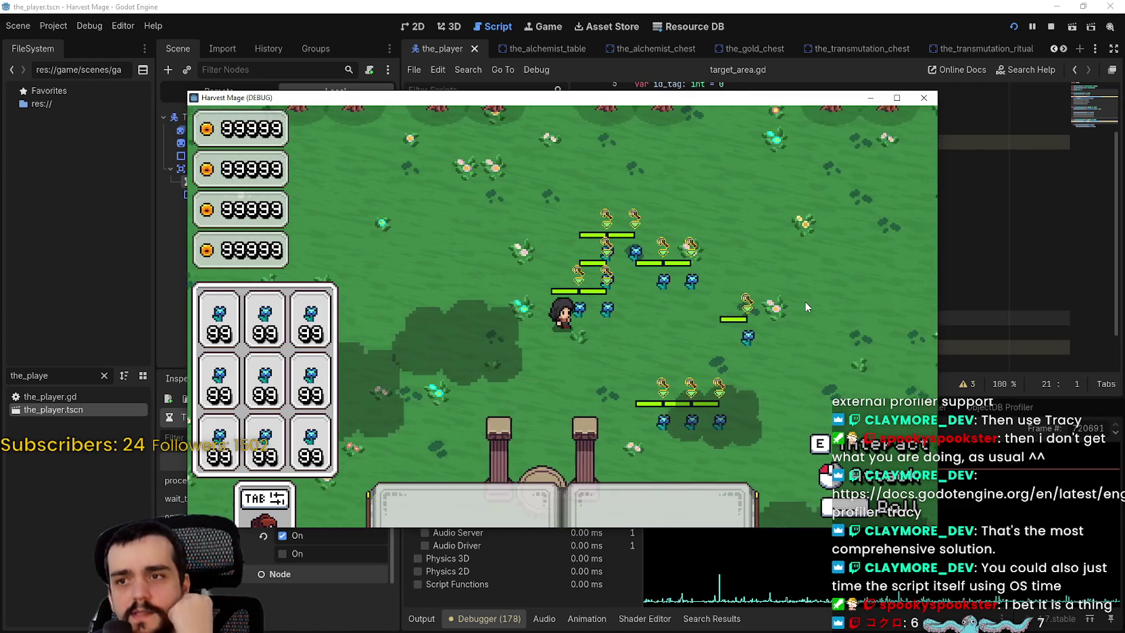
{"action": "key", "text": "d"}
{"action": "key", "text": "a"}
{"action": "key", "text": "a"}
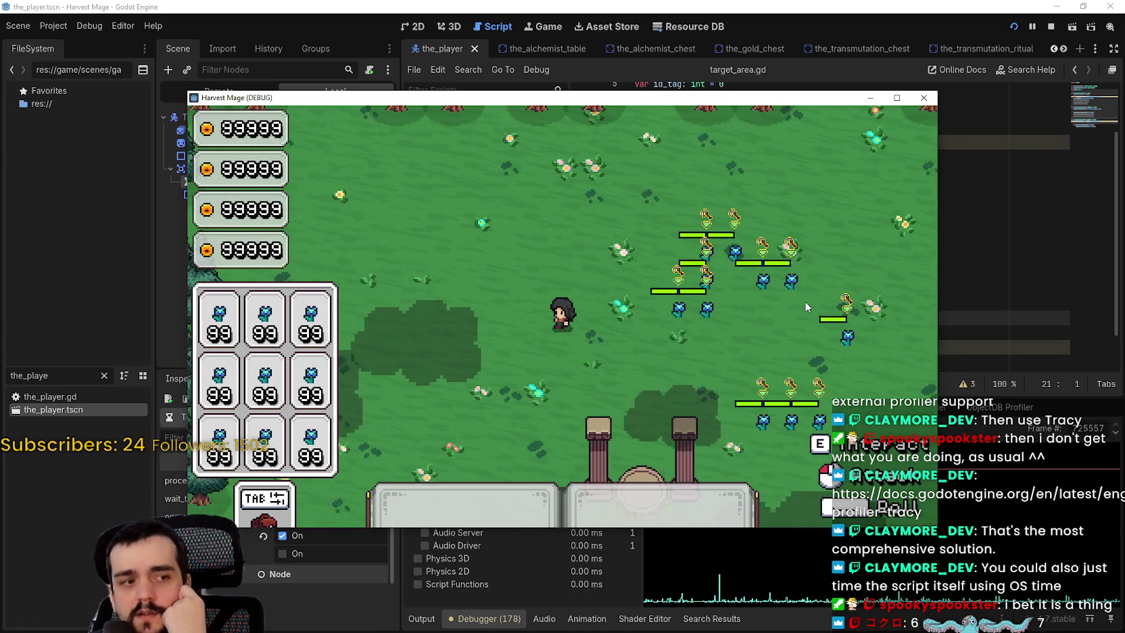
{"action": "key", "text": "d"}
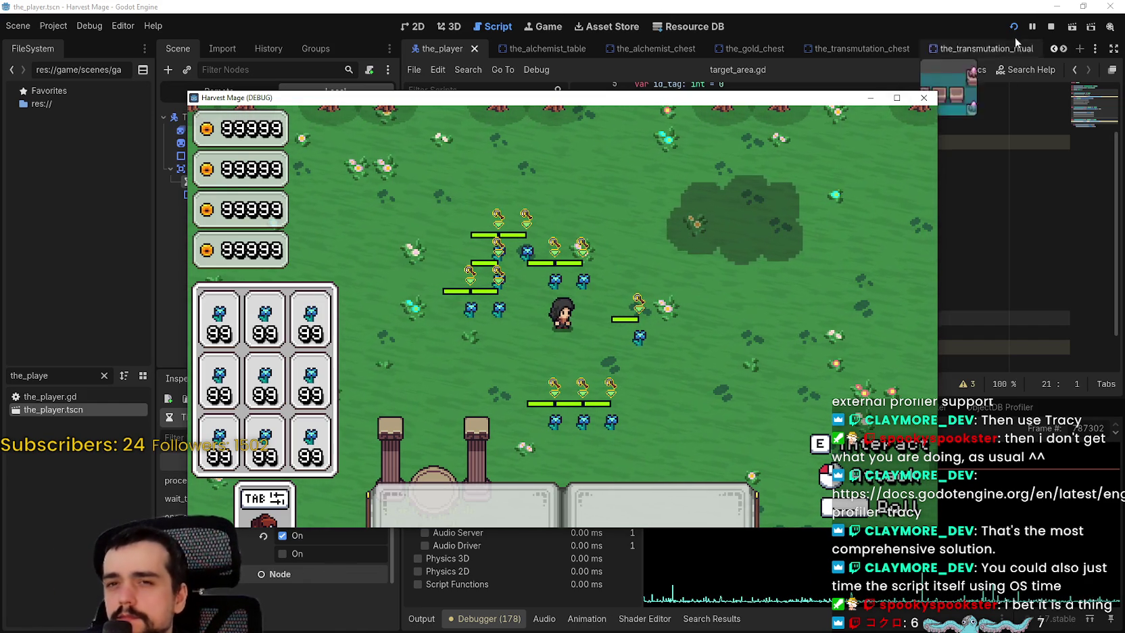
{"action": "left_click", "coordinate": [1052, 27]}
{"action": "left_click", "coordinate": [803, 287]}
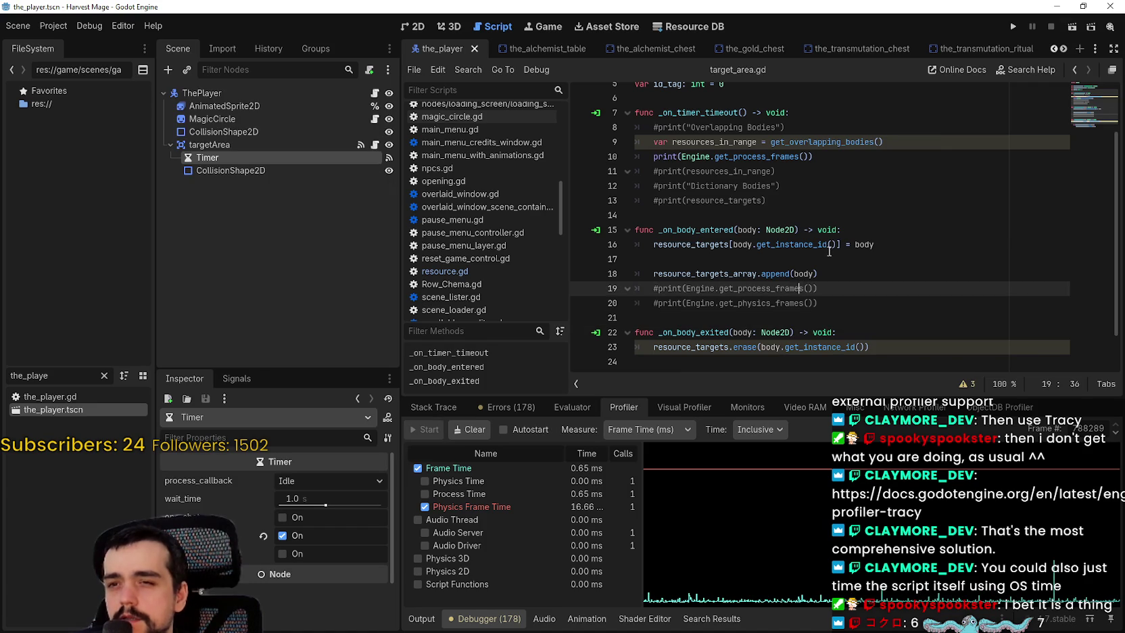
{"action": "left_click", "coordinate": [835, 260]}
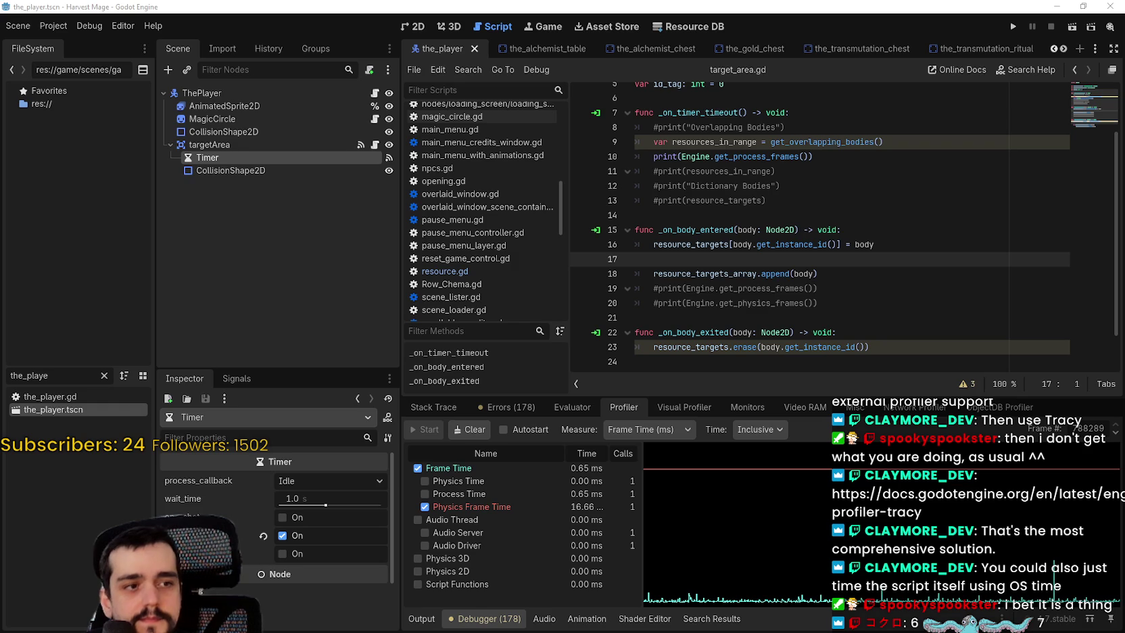
{"action": "left_click", "coordinate": [816, 188]}
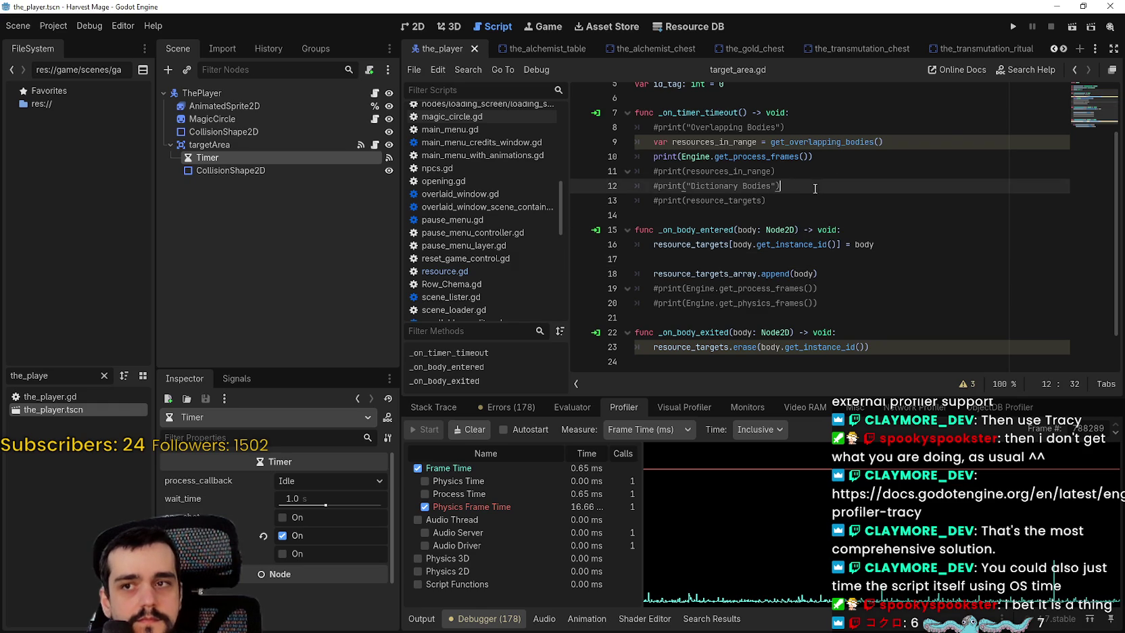
{"action": "left_click", "coordinate": [947, 141]}
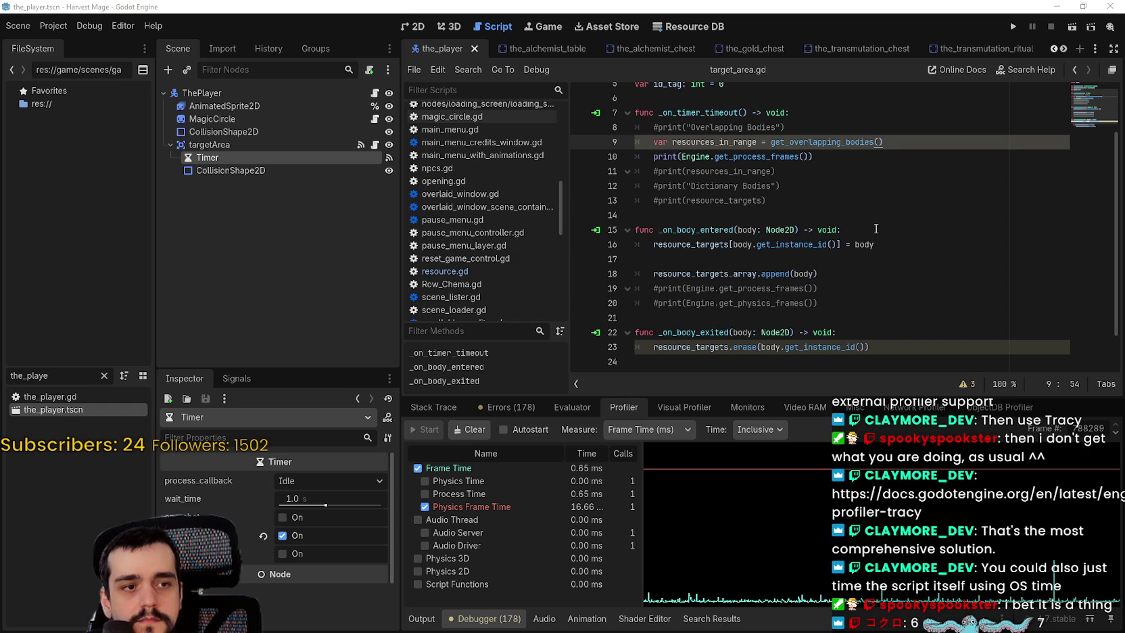
Step: Add a blank line after line 9 and comment out the process-frames print line
{"action": "key", "text": "Return"}
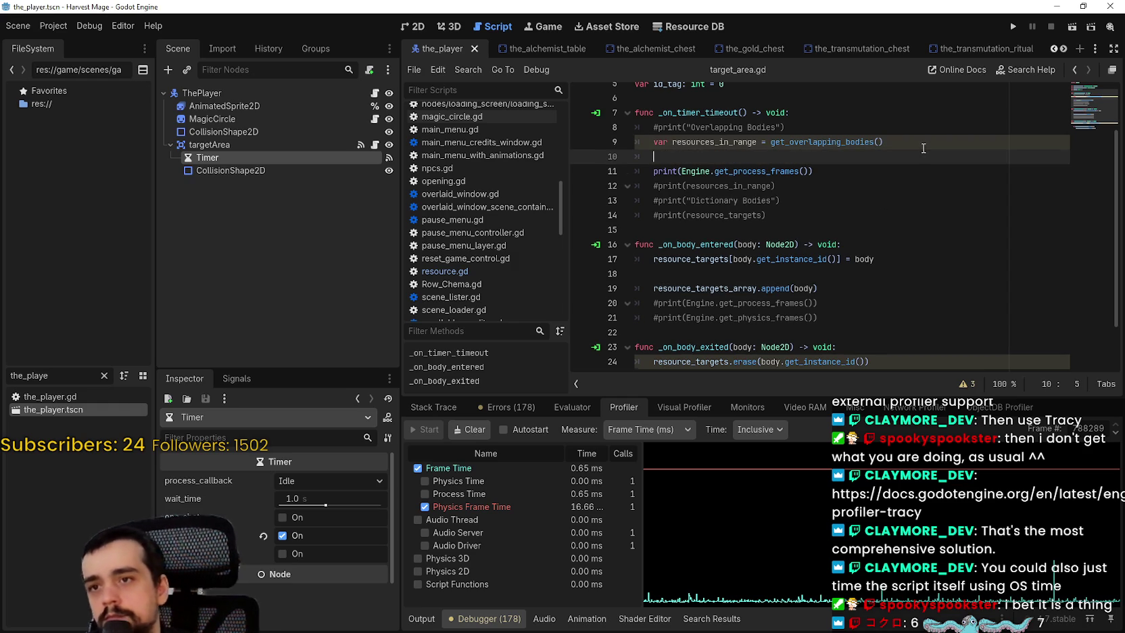
{"action": "left_click", "coordinate": [654, 171]}
{"action": "key", "text": "ctrl+k"}
{"action": "left_click", "coordinate": [696, 160]}
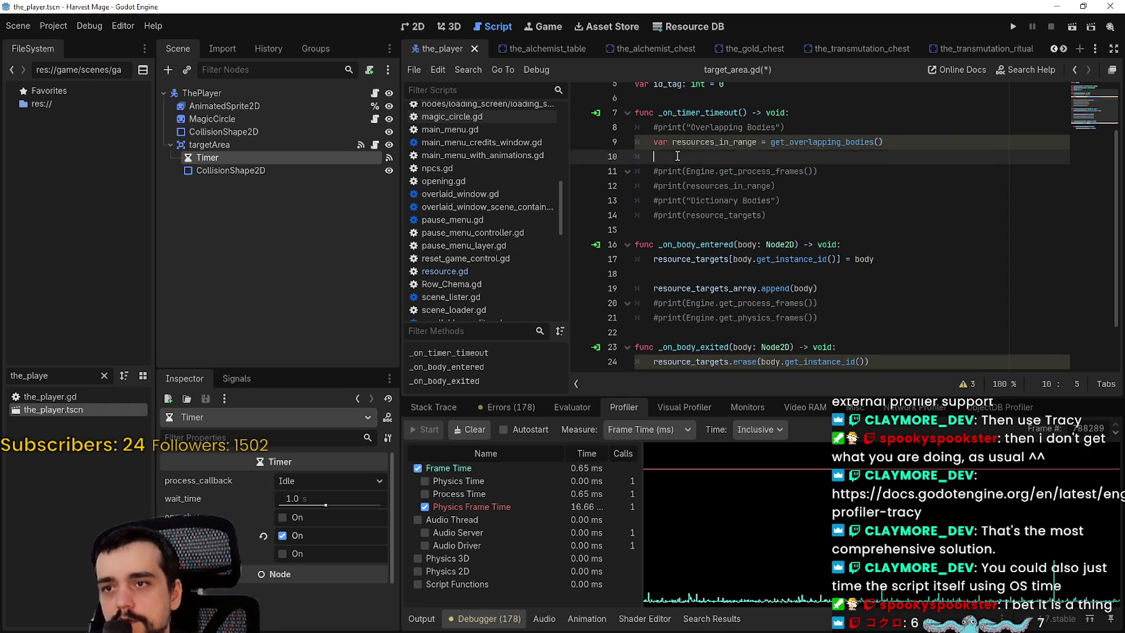
Step: Write an 'if resources_in_range ... == 0:' check with an indented 'return' under it
{"action": "type", "text": "if ene"}
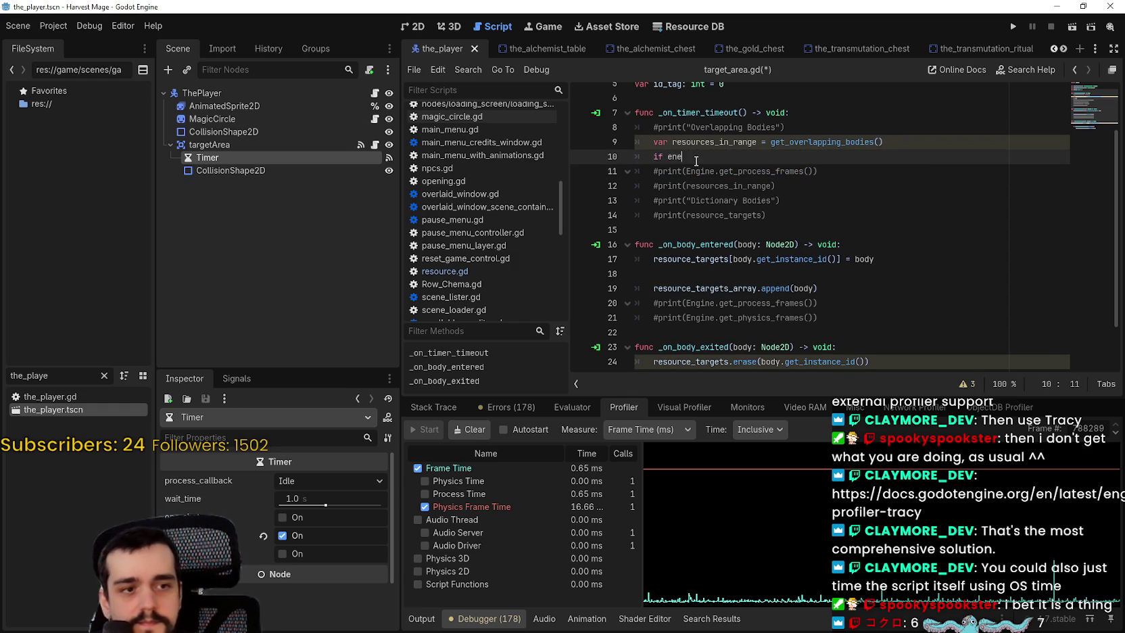
{"action": "key", "text": "BackSpace"}
{"action": "key", "text": "BackSpace"}
{"action": "key", "text": "BackSpace"}
{"action": "type", "text": "resou"}
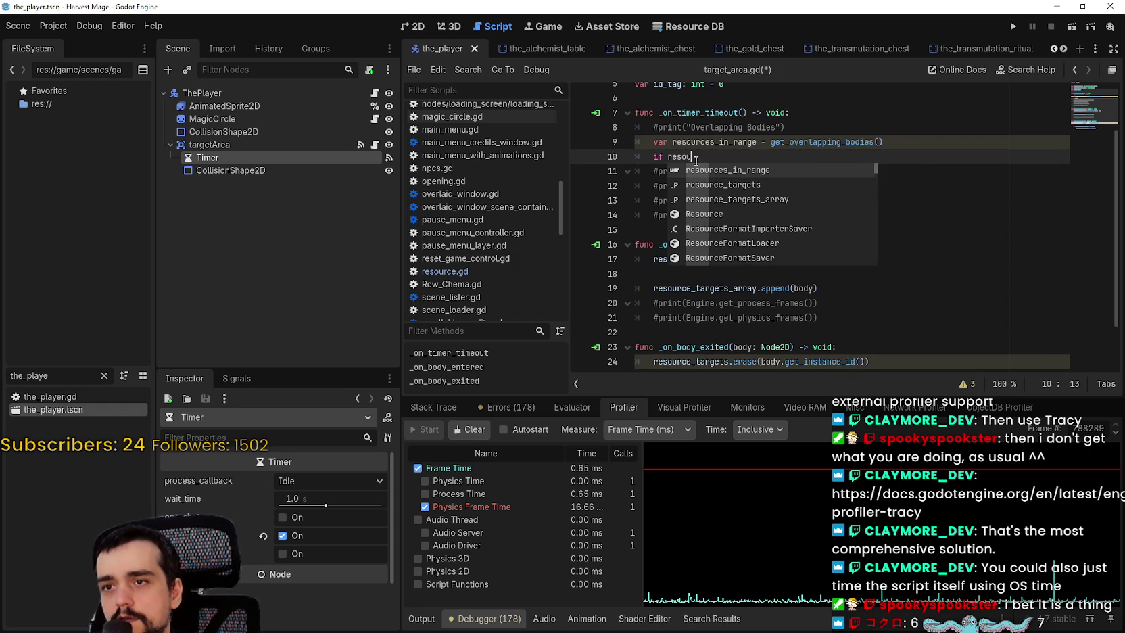
{"action": "key", "text": "Return"}
{"action": "type", "text": ".is_e"}
{"action": "key", "text": "Return"}
{"action": "type", "text": ":"}
{"action": "key", "text": "Return"}
{"action": "type", "text": "retu"}
{"action": "key", "text": "BackSpace"}
{"action": "key", "text": "BackSpace"}
{"action": "key", "text": "BackSpace"}
{"action": "key", "text": "BackSpace"}
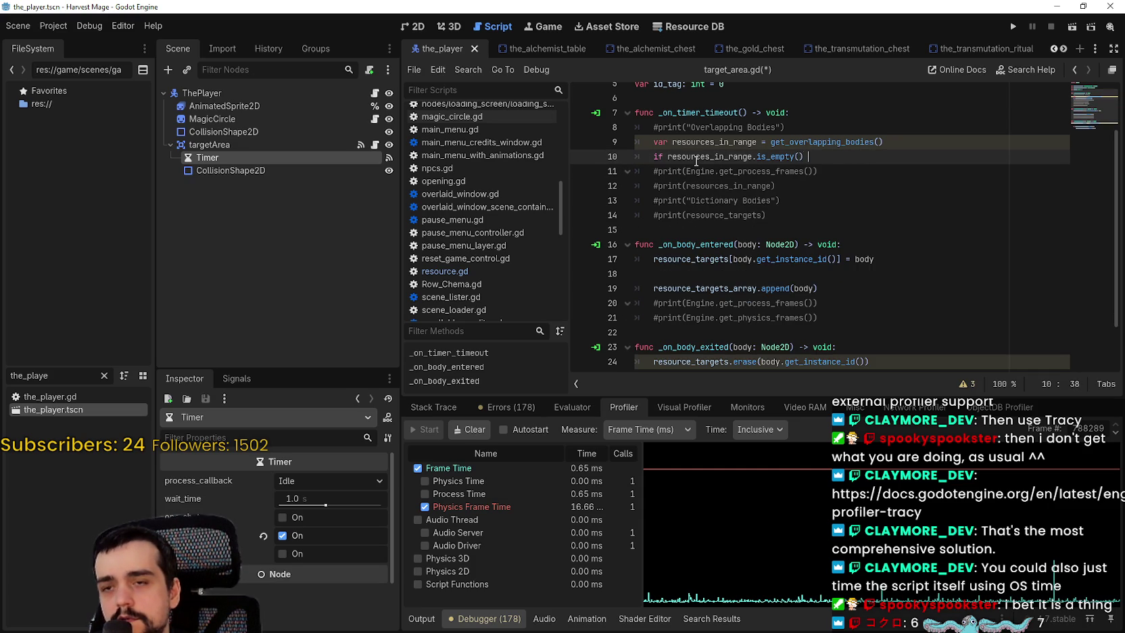
{"action": "type", "text": "== 0:"}
{"action": "key", "text": "Return"}
{"action": "type", "text": "r"}
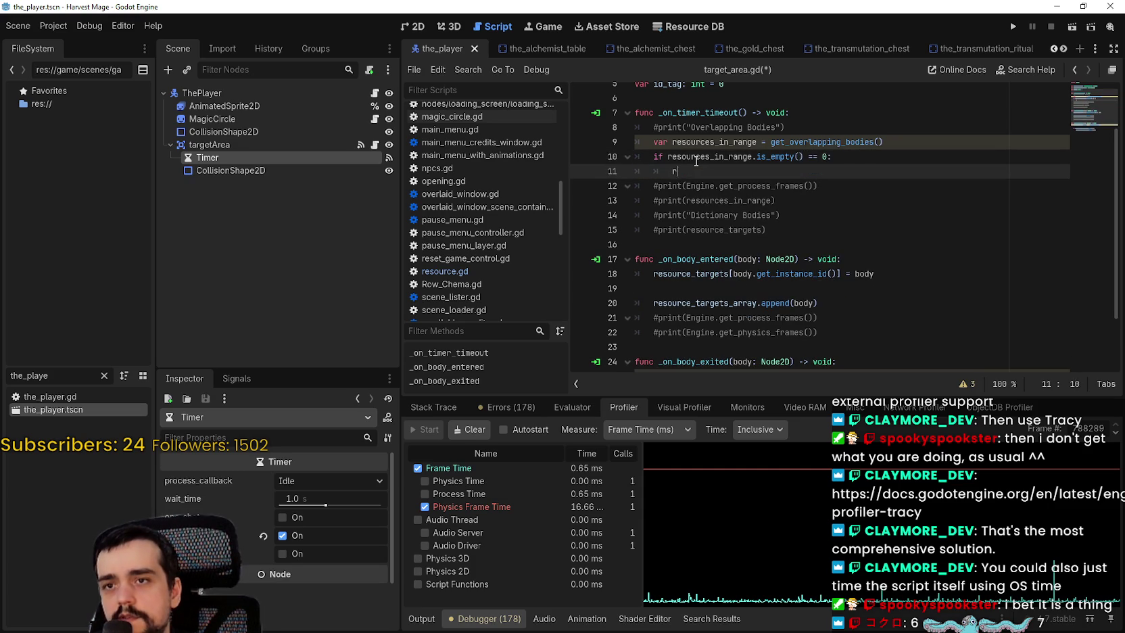
{"action": "type", "text": "eturn"}
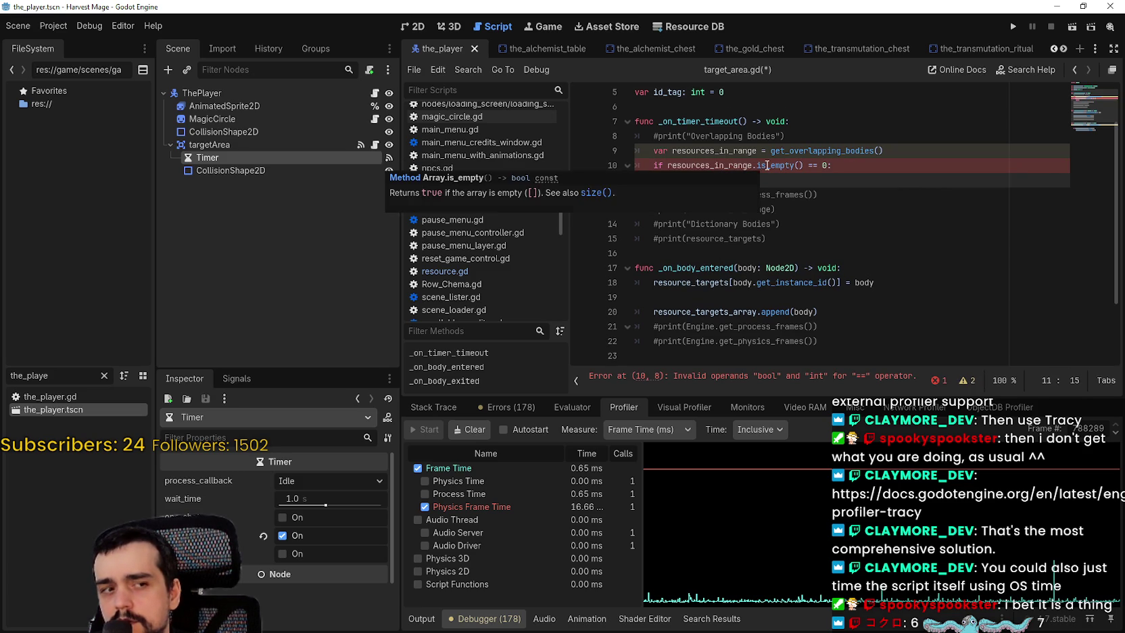
Step: Replace is_empty with size so it reads resources_in_range.size() == 0, then save target_area.gd
{"action": "double_click", "coordinate": [784, 165]}
{"action": "type", "text": "size"}
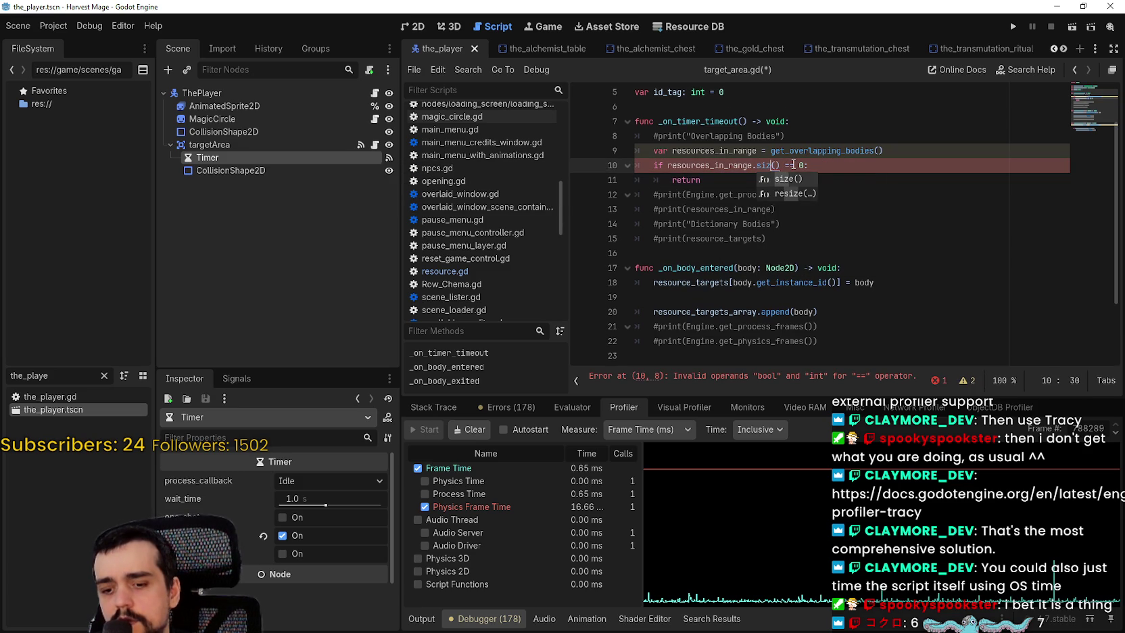
{"action": "key", "text": "ctrl+s"}
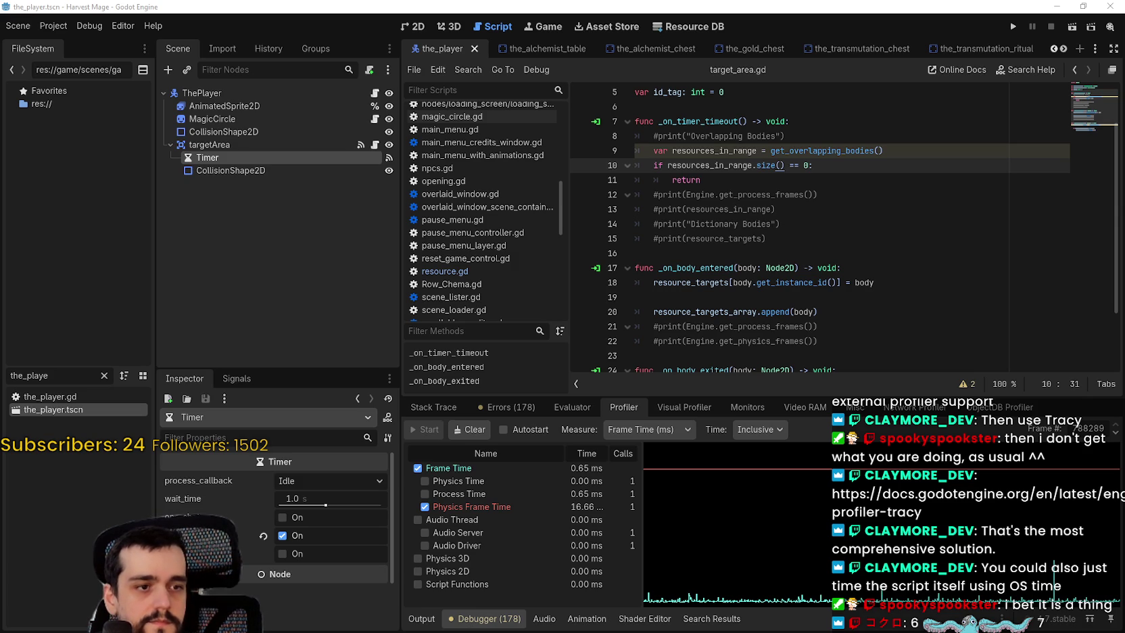
{"action": "left_click", "coordinate": [770, 186]}
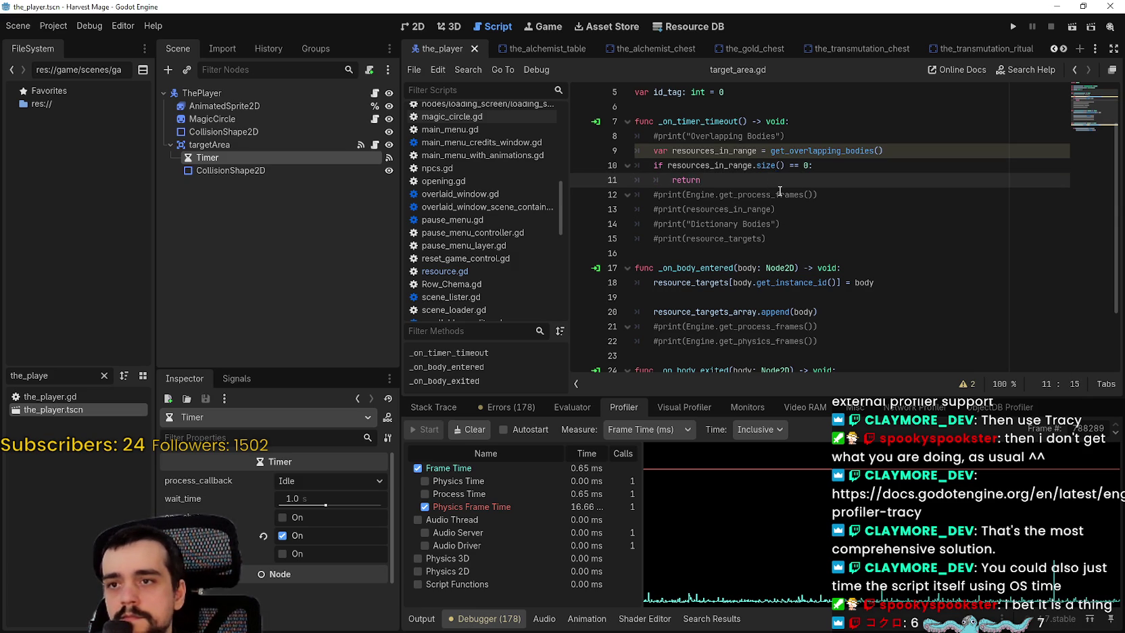
{"action": "key", "text": "Return"}
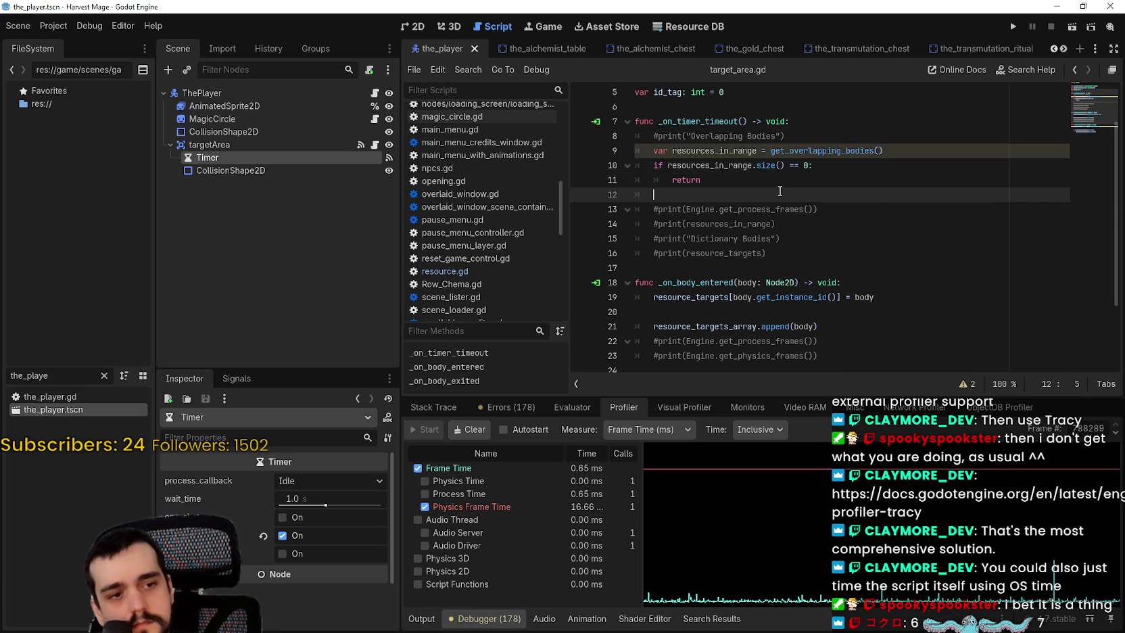
Step: Declare 'var target_resource: Node2D = null' below the return, replacing the misspelled name
{"action": "type", "text": "var closests"}
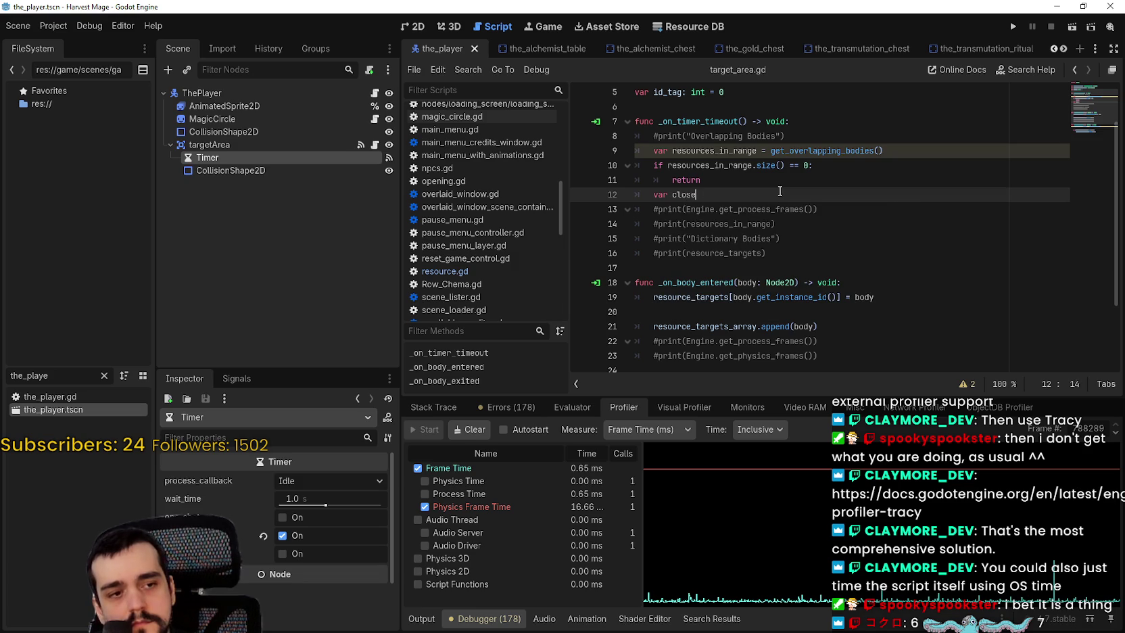
{"action": "type", "text": "_resources"}
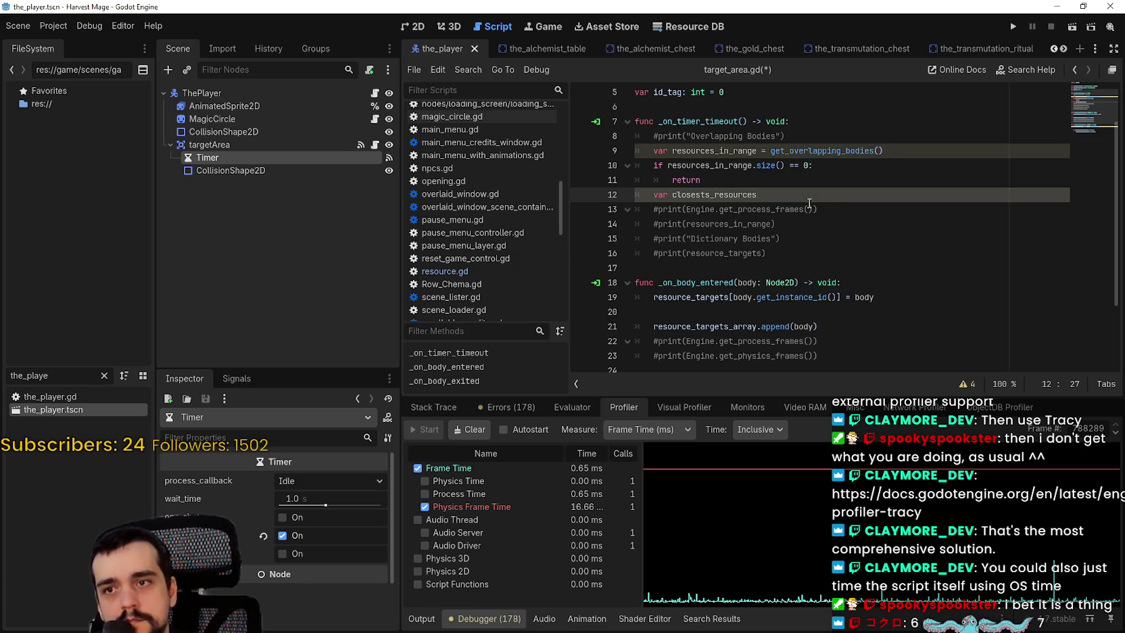
{"action": "left_click", "coordinate": [709, 197]}
{"action": "key", "text": "ctrl+shift+Left"}
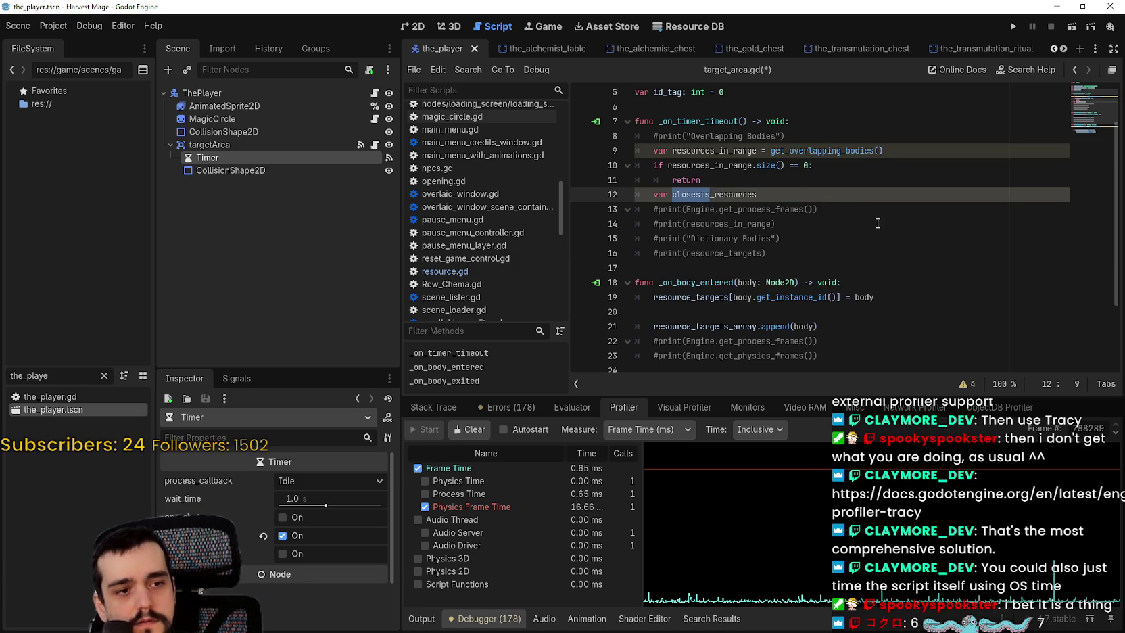
{"action": "left_click", "coordinate": [840, 206]}
{"action": "left_click", "coordinate": [819, 194]}
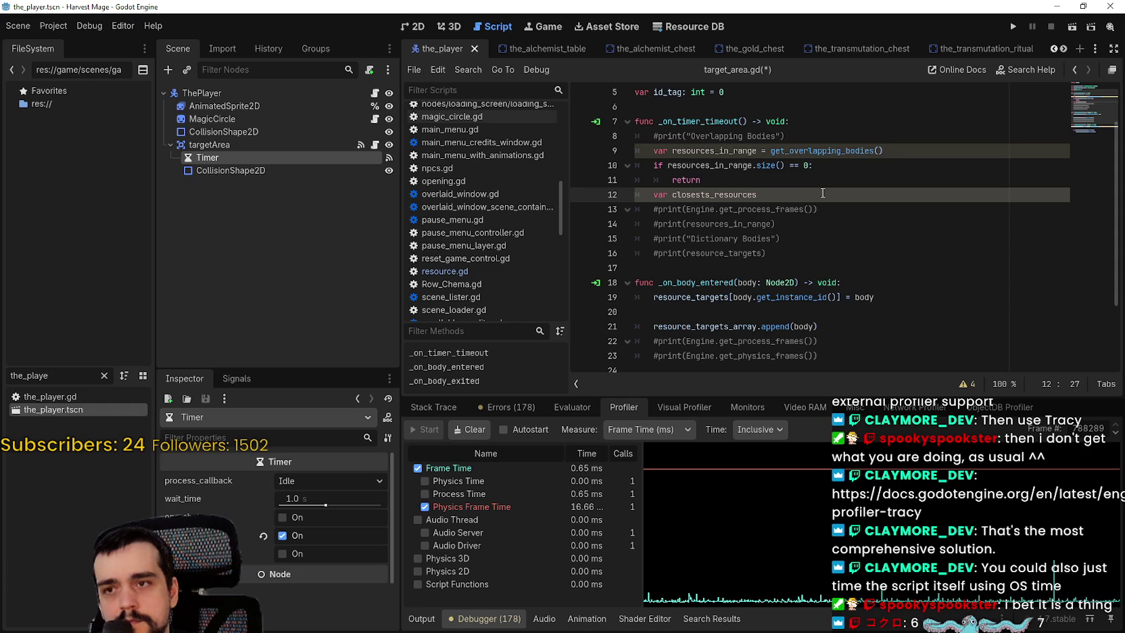
{"action": "key", "text": "BackSpace"}
{"action": "key", "text": "BackSpace"}
{"action": "key", "text": "BackSpace"}
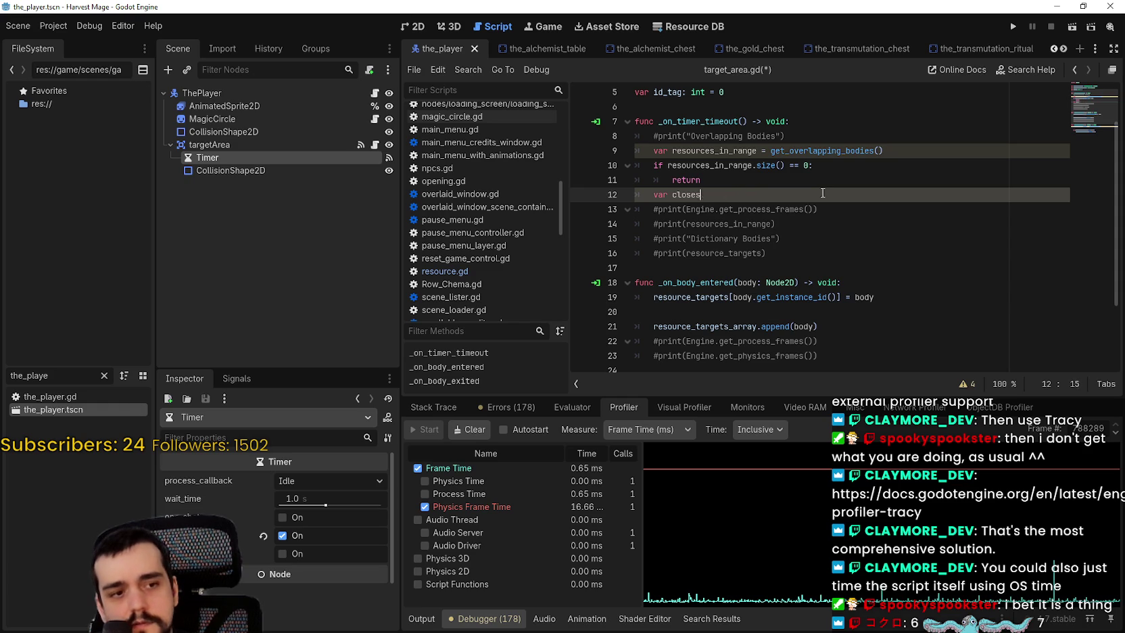
{"action": "key", "text": "BackSpace"}
{"action": "key", "text": "BackSpace"}
{"action": "key", "text": "BackSpace"}
{"action": "type", "text": "target_resource: "}
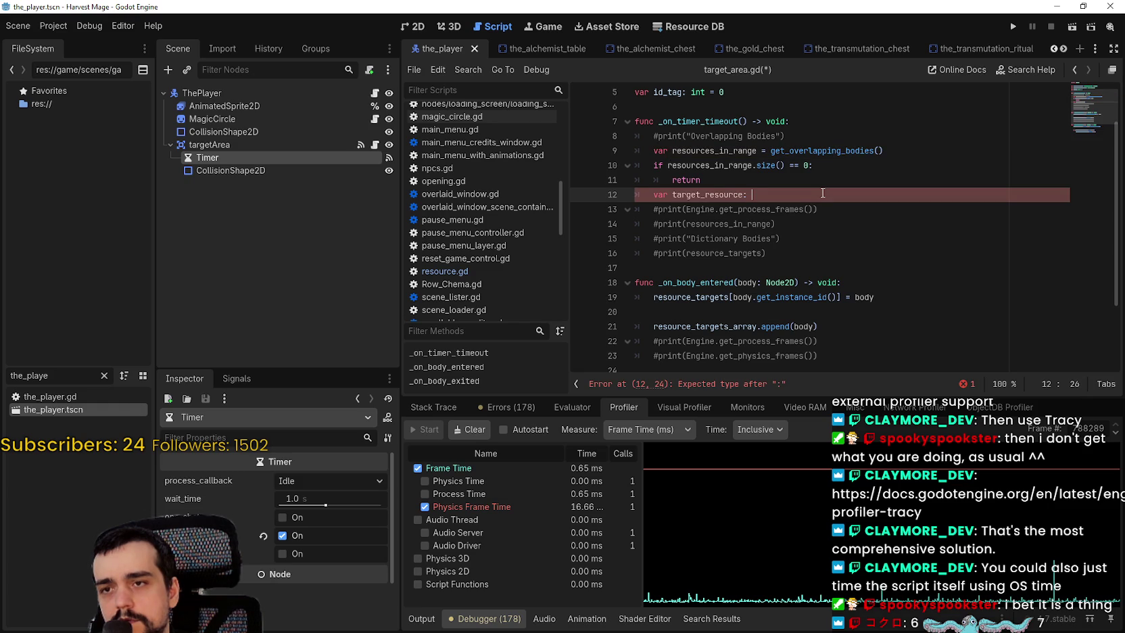
{"action": "type", "text": "N"}
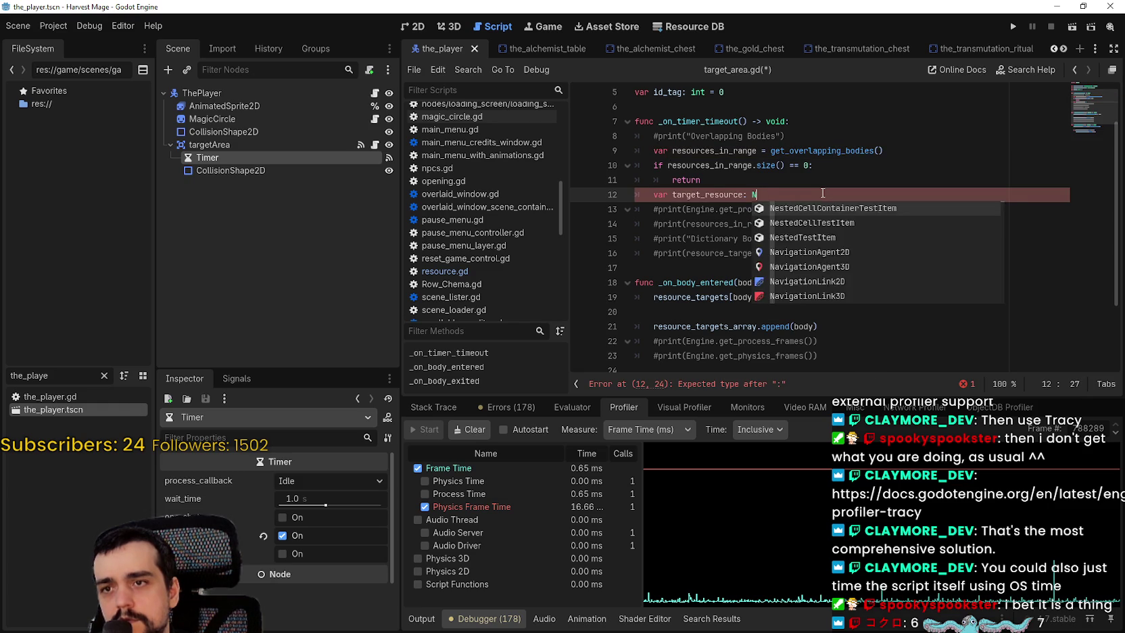
{"action": "type", "text": "ode2D"}
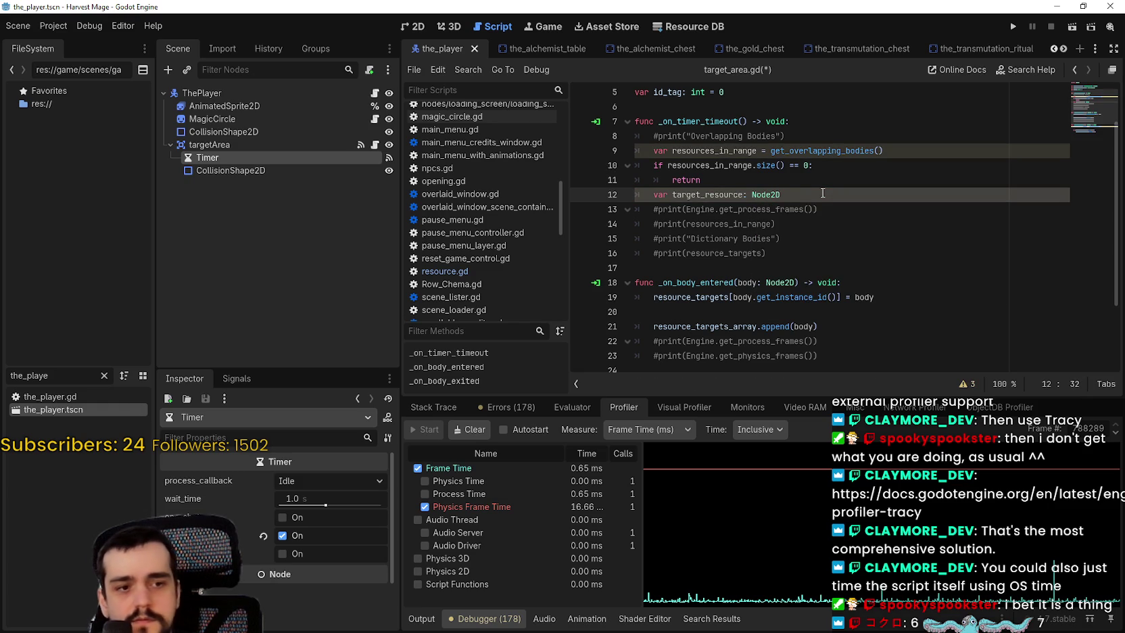
{"action": "type", "text": " = null"}
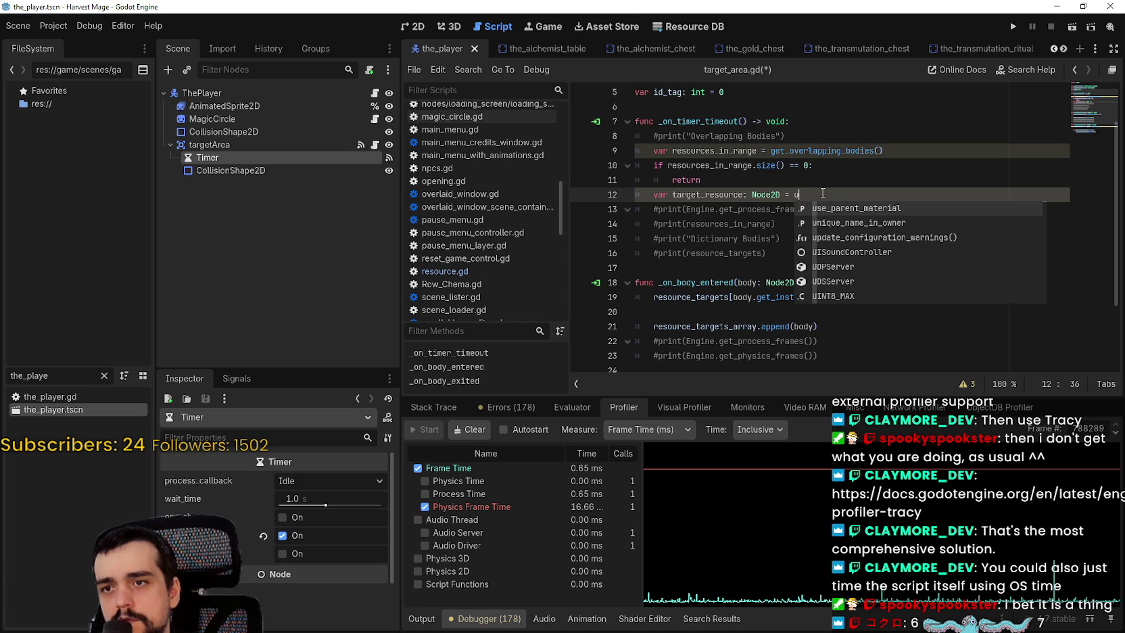
{"action": "key", "text": "Return"}
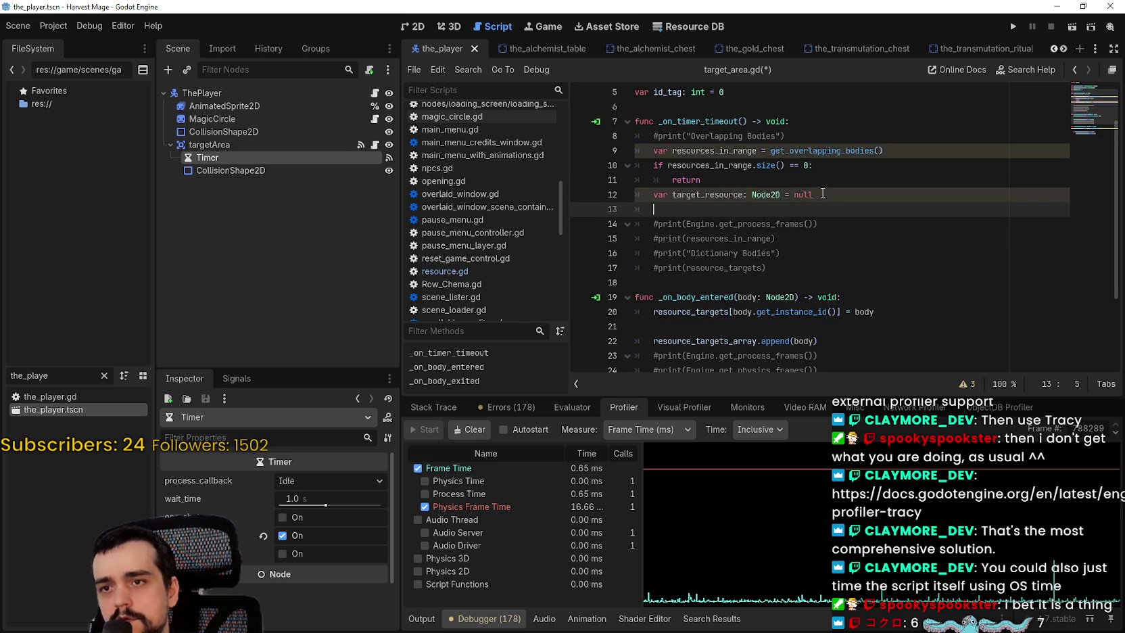
Step: Declare 'var shortest_distance: int = INF' on the next line
{"action": "type", "text": "var shor"}
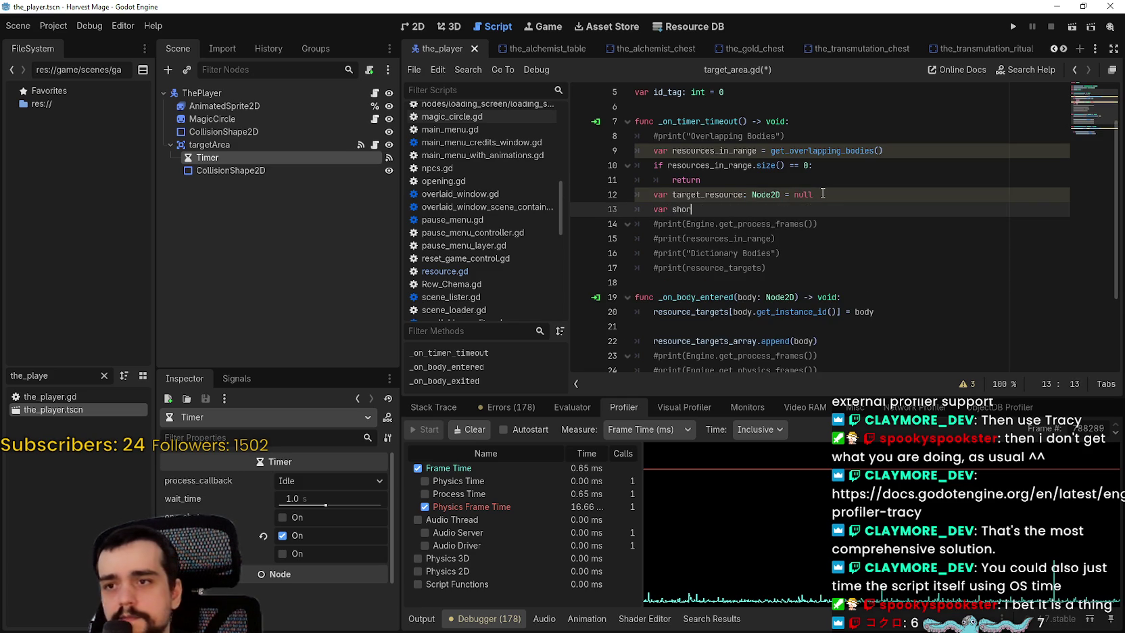
{"action": "type", "text": "test_distance :"}
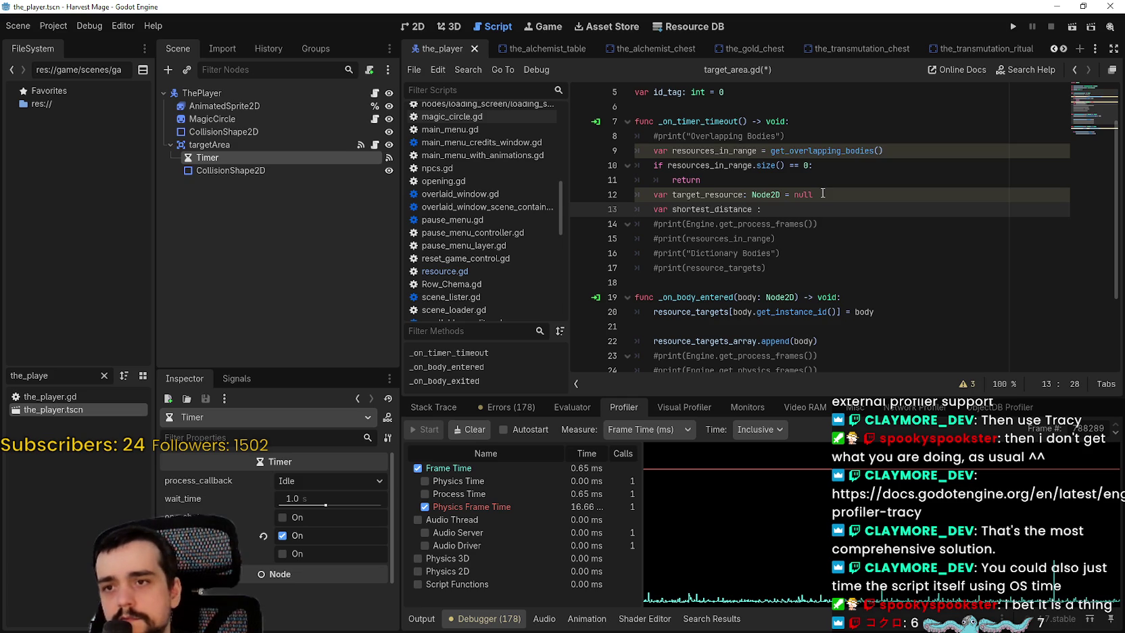
{"action": "key", "text": "BackSpace"}
{"action": "key", "text": "BackSpace"}
{"action": "type", "text": ": int = INF"}
{"action": "left_click", "coordinate": [827, 194]}
{"action": "left_click", "coordinate": [831, 206]}
{"action": "key", "text": "Return"}
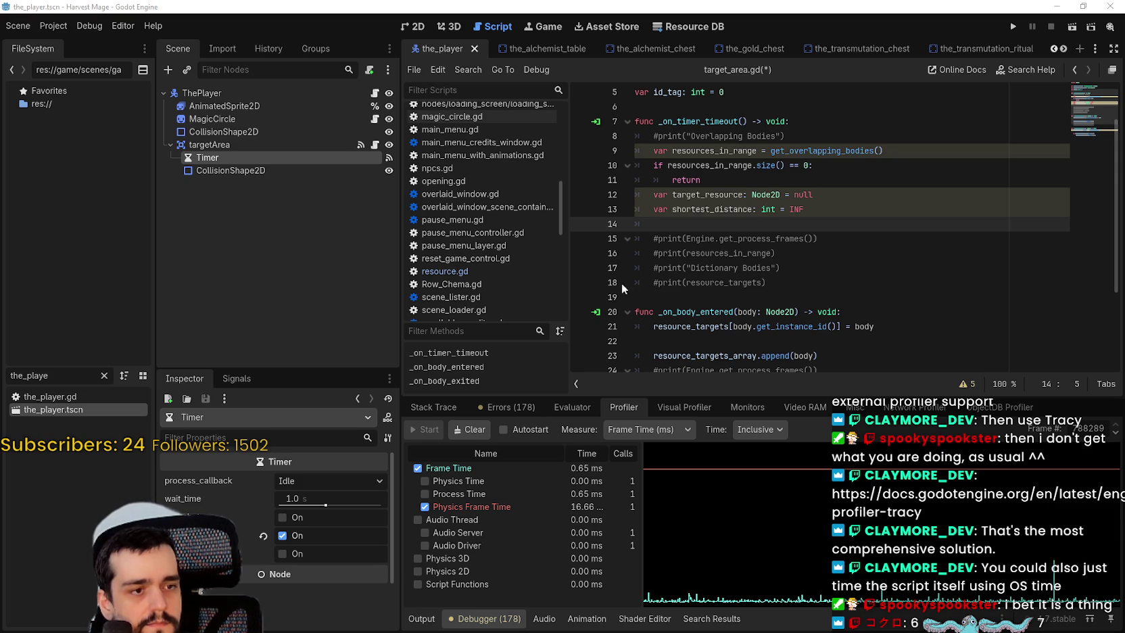
Step: Write 'for resource in resources_in_range:' and start 'var distance = global_position' inside it
{"action": "type", "text": "for "}
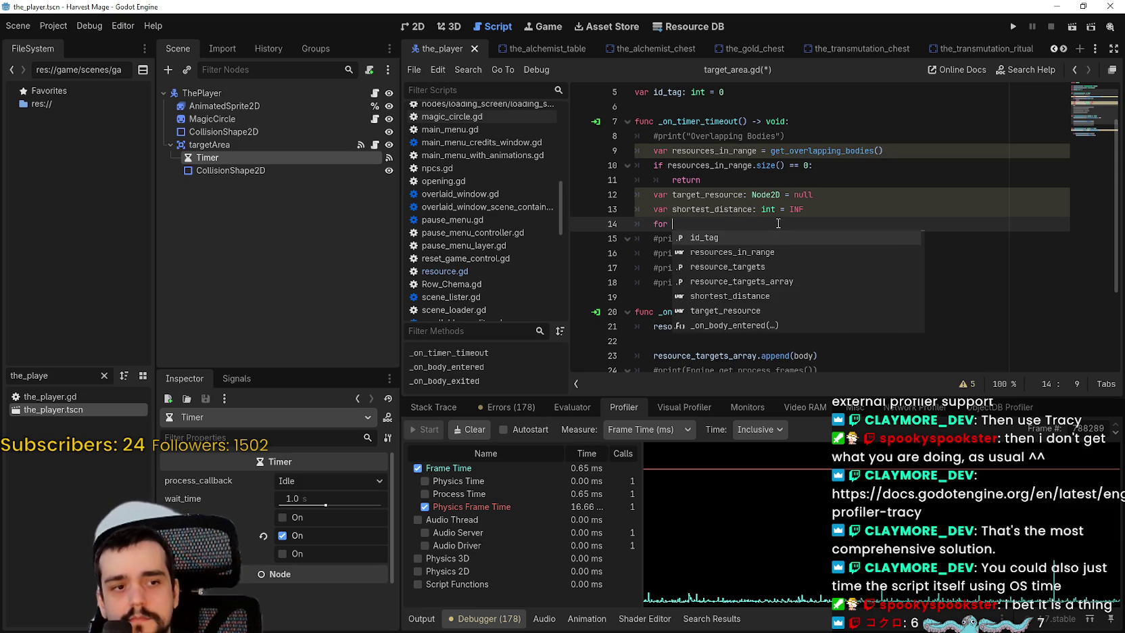
{"action": "type", "text": "resour"}
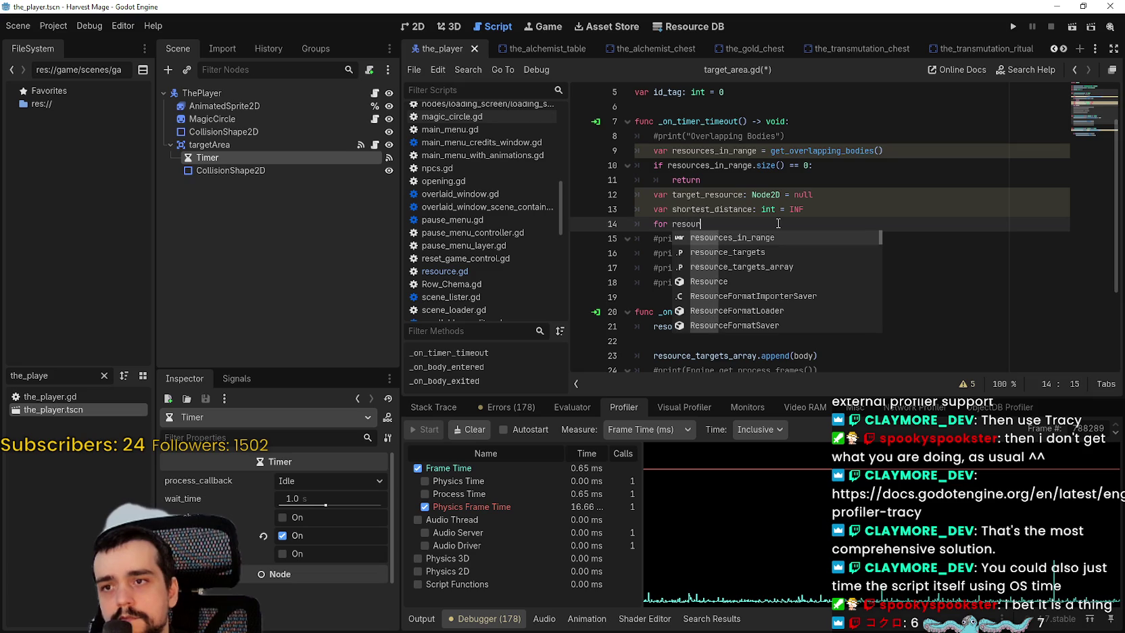
{"action": "type", "text": "ce in "}
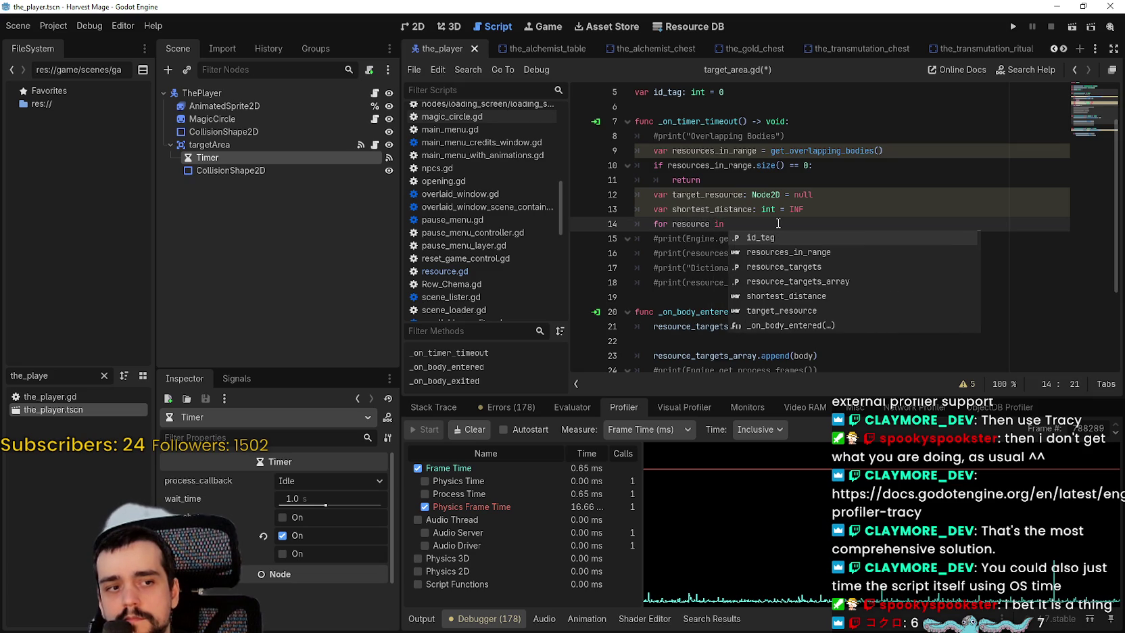
{"action": "type", "text": "resource"}
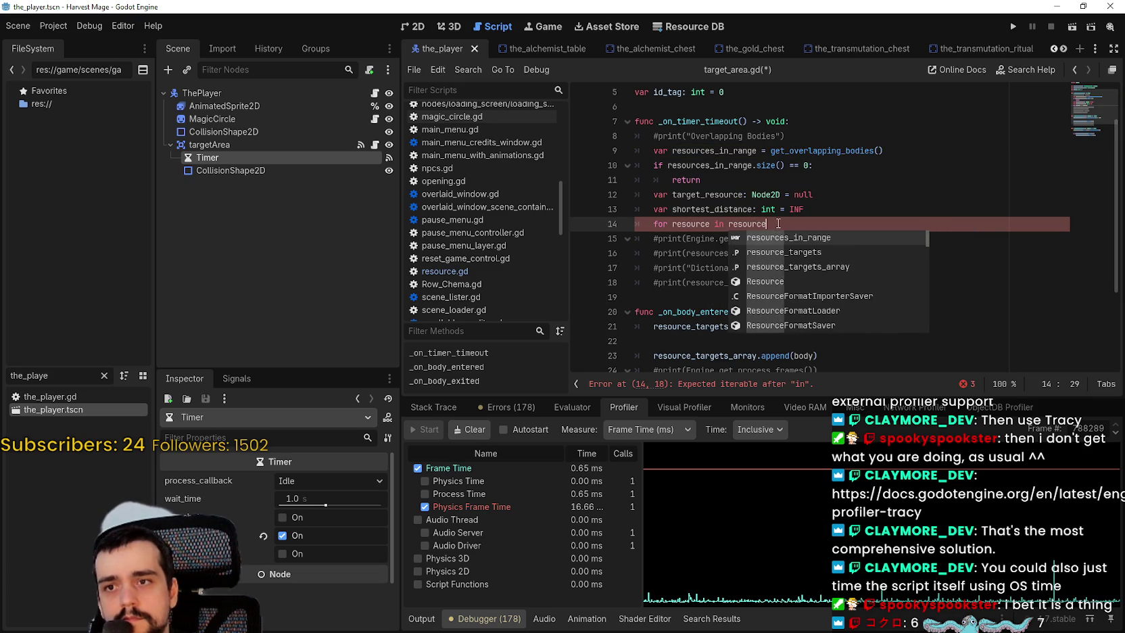
{"action": "key", "text": "Return"}
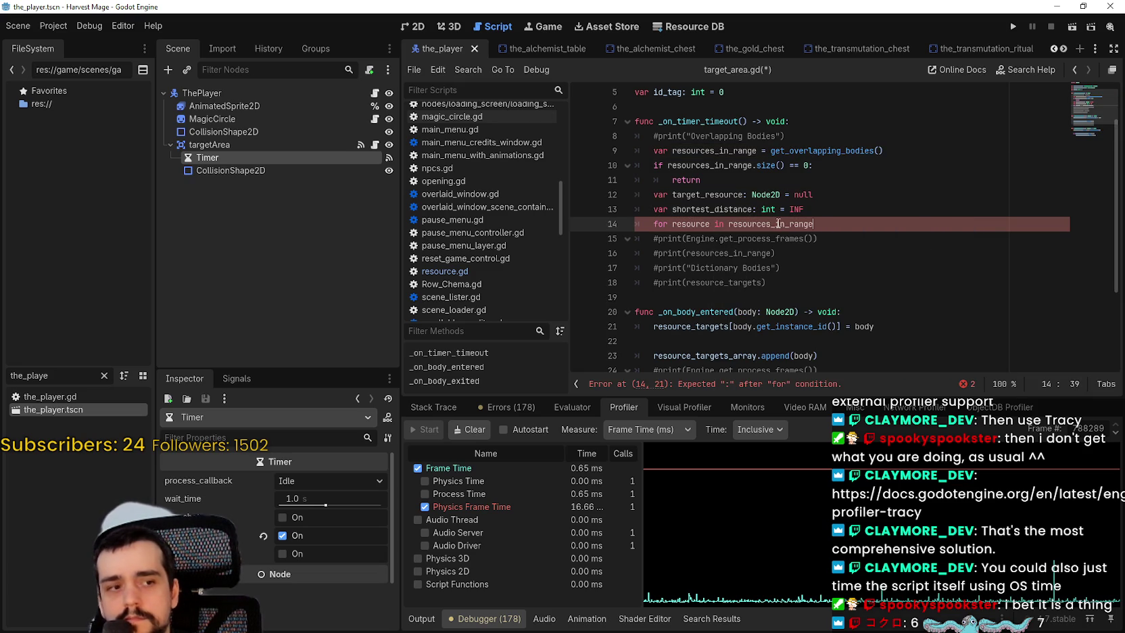
{"action": "type", "text": ":"}
{"action": "key", "text": "Return"}
{"action": "type", "text": "var distance "}
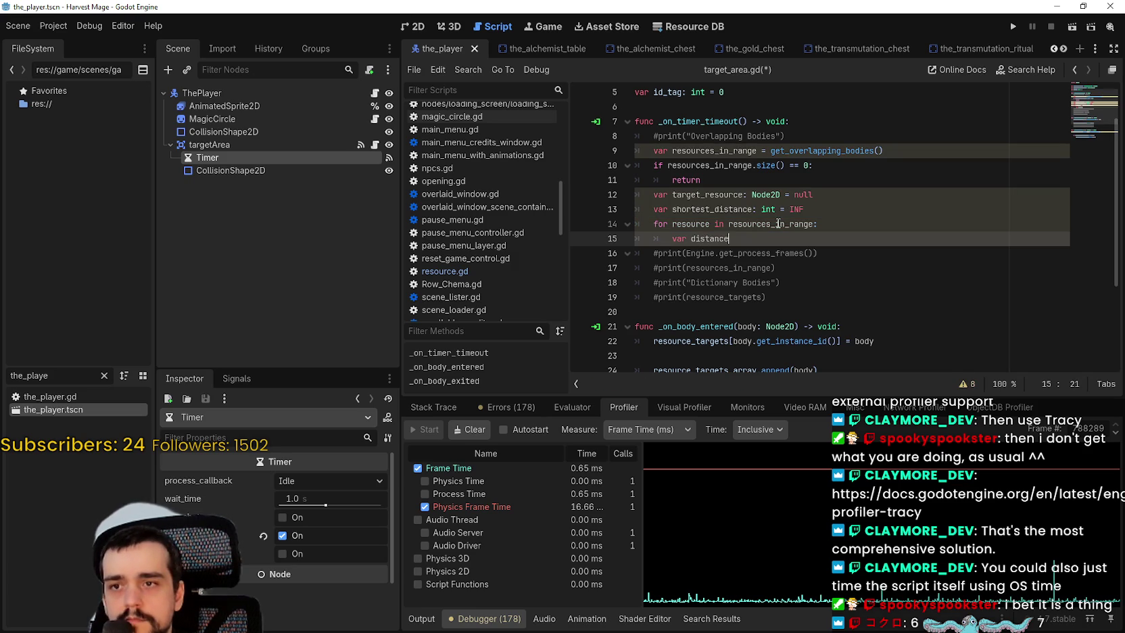
{"action": "type", "text": "= global"}
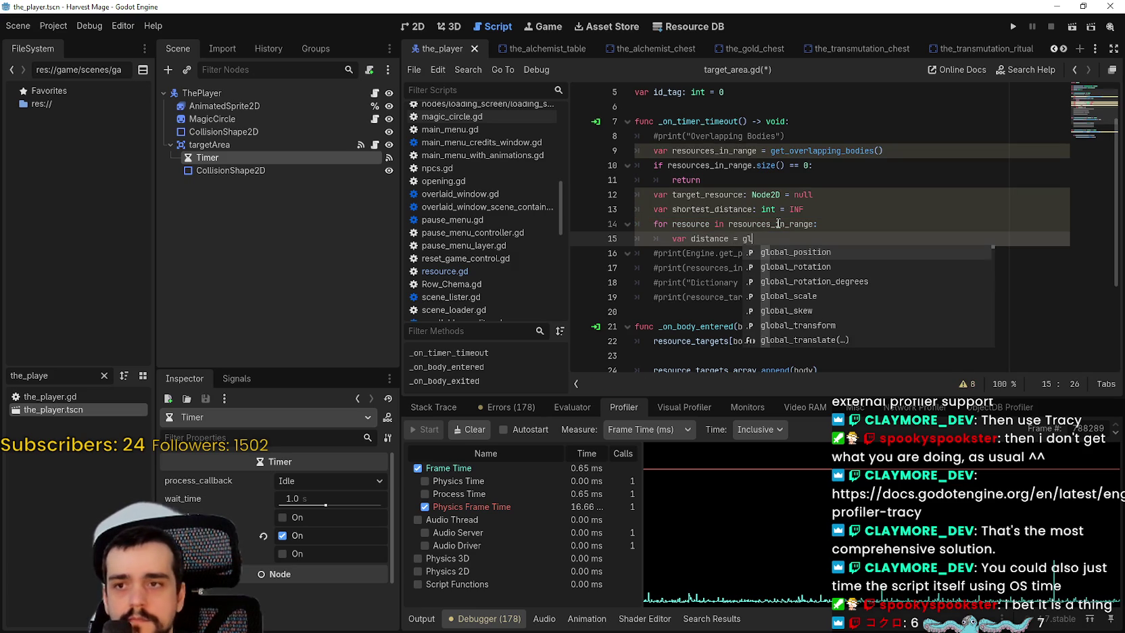
{"action": "key", "text": "Return"}
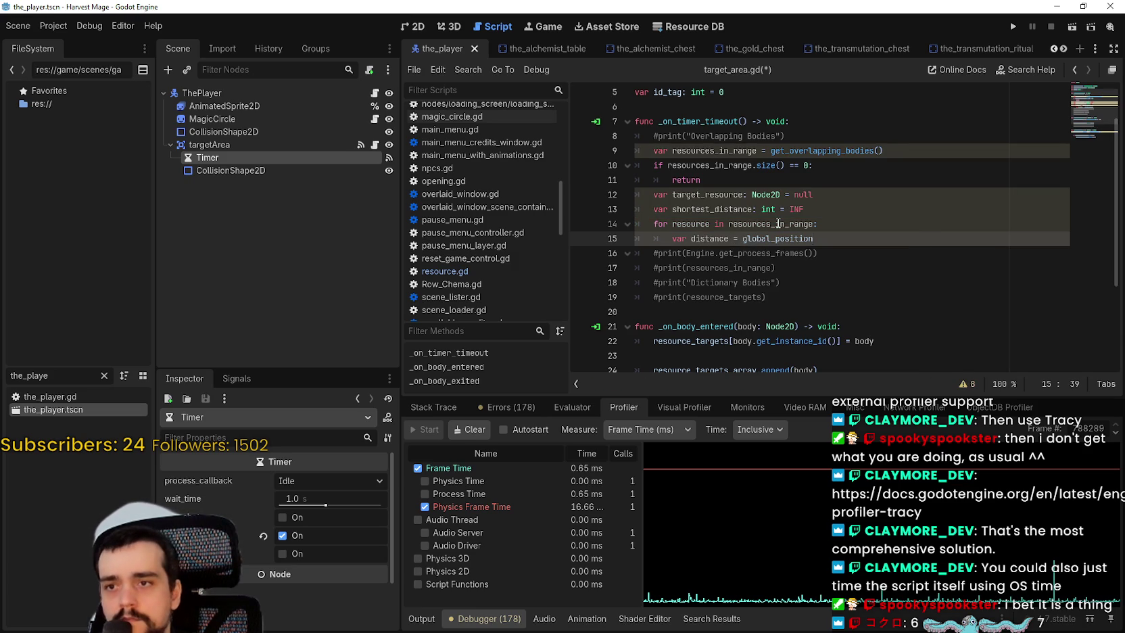
{"action": "scroll", "coordinate": [778, 224], "scroll_direction": "down", "scroll_amount": 2}
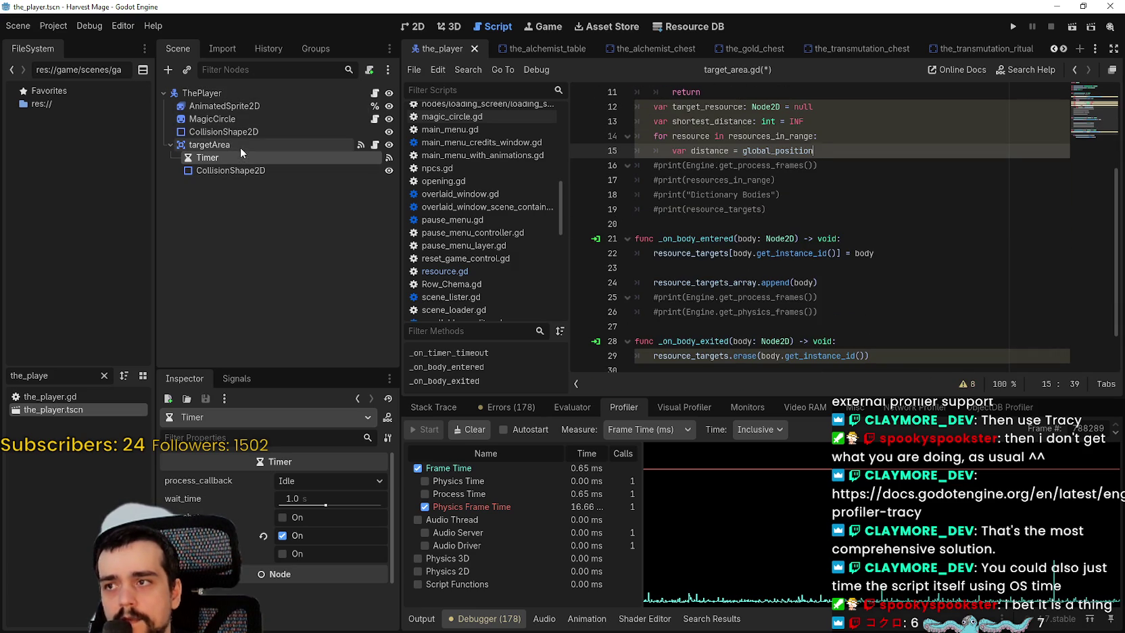
{"action": "left_click", "coordinate": [408, 28]}
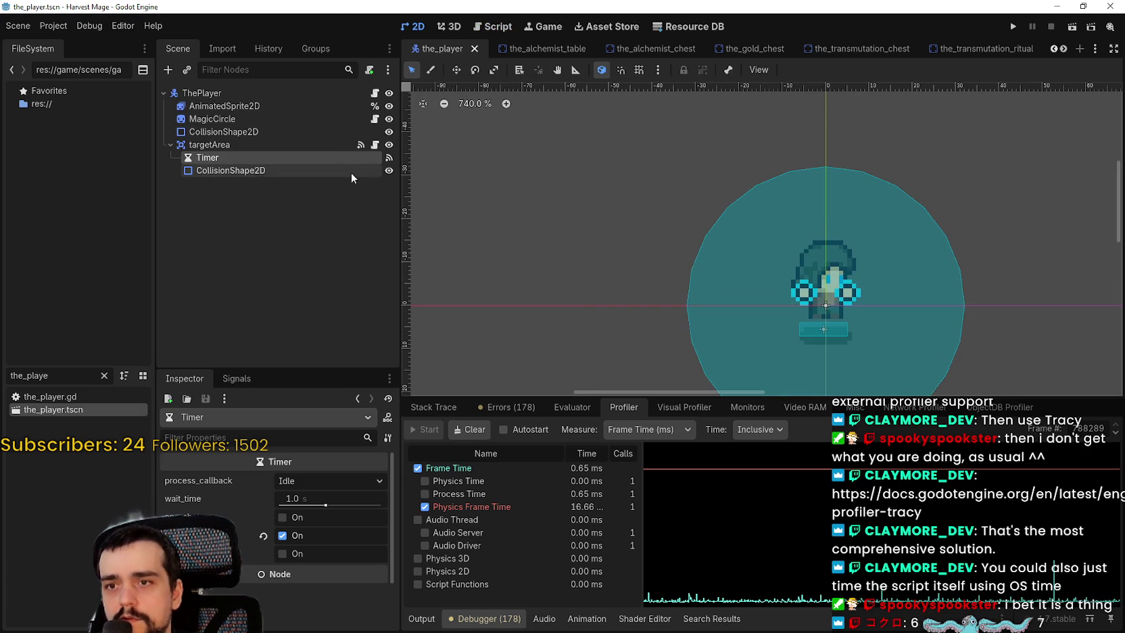
{"action": "left_click", "coordinate": [275, 144]}
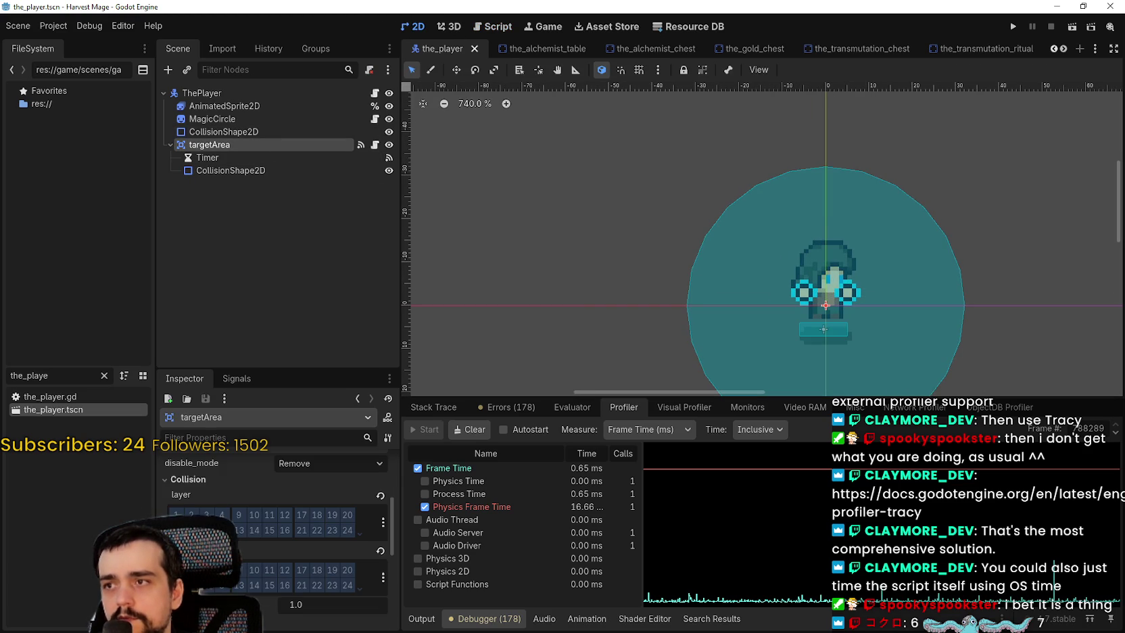
{"action": "scroll", "coordinate": [274, 514], "scroll_direction": "down", "scroll_amount": 3}
{"action": "scroll", "coordinate": [274, 514], "scroll_direction": "up", "scroll_amount": 4}
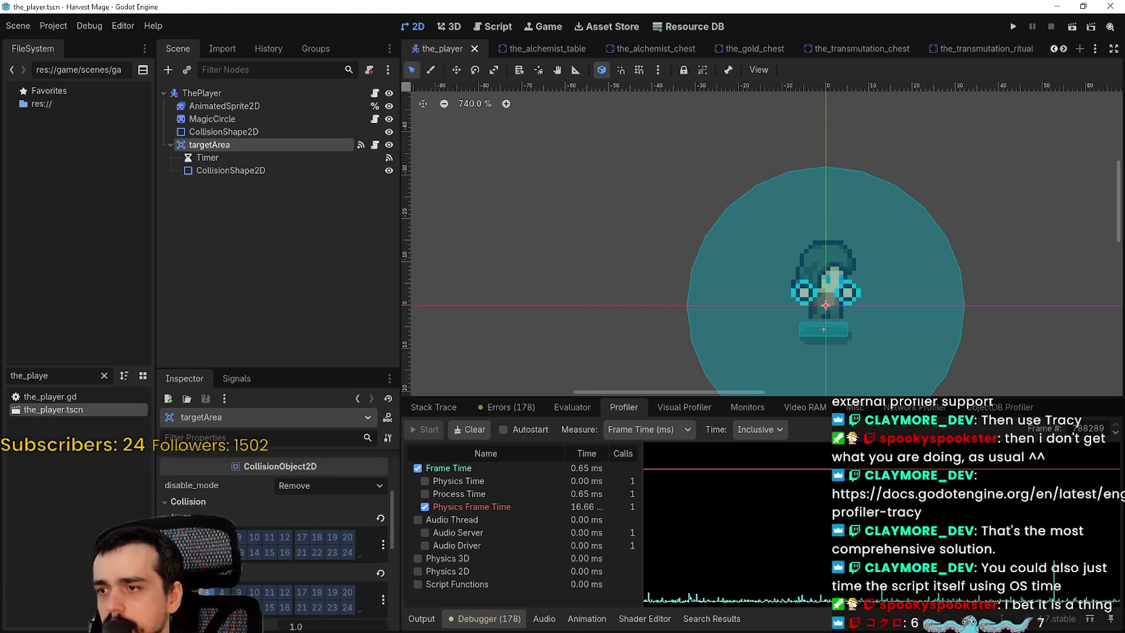
{"action": "scroll", "coordinate": [211, 512], "scroll_direction": "down", "scroll_amount": 6}
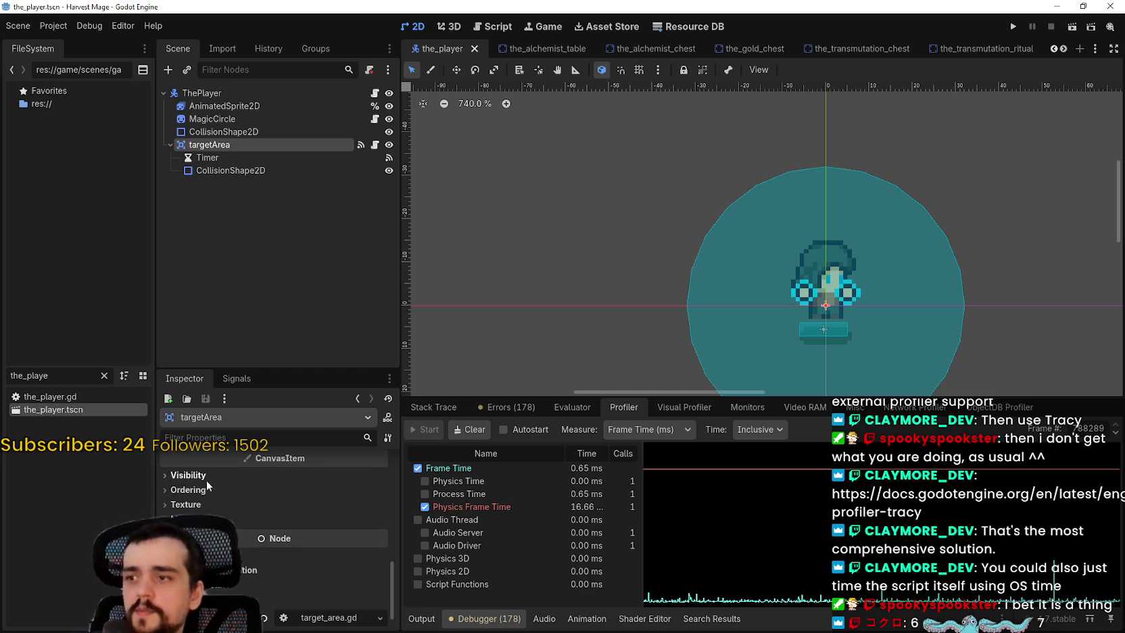
{"action": "scroll", "coordinate": [196, 495], "scroll_direction": "up", "scroll_amount": 3}
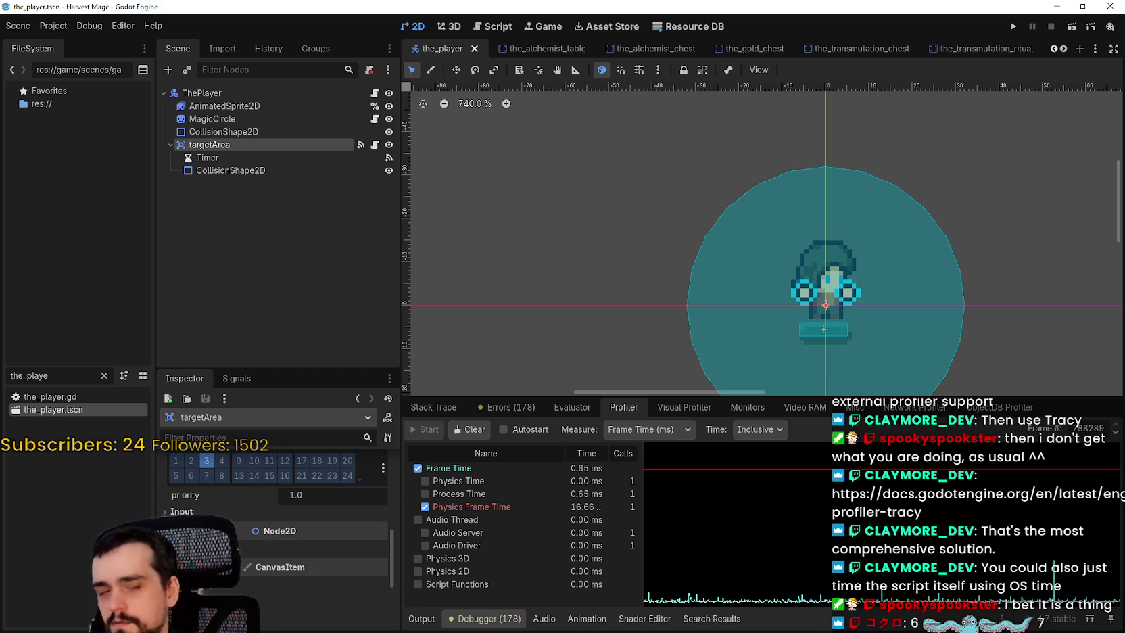
{"action": "left_click", "coordinate": [240, 550]}
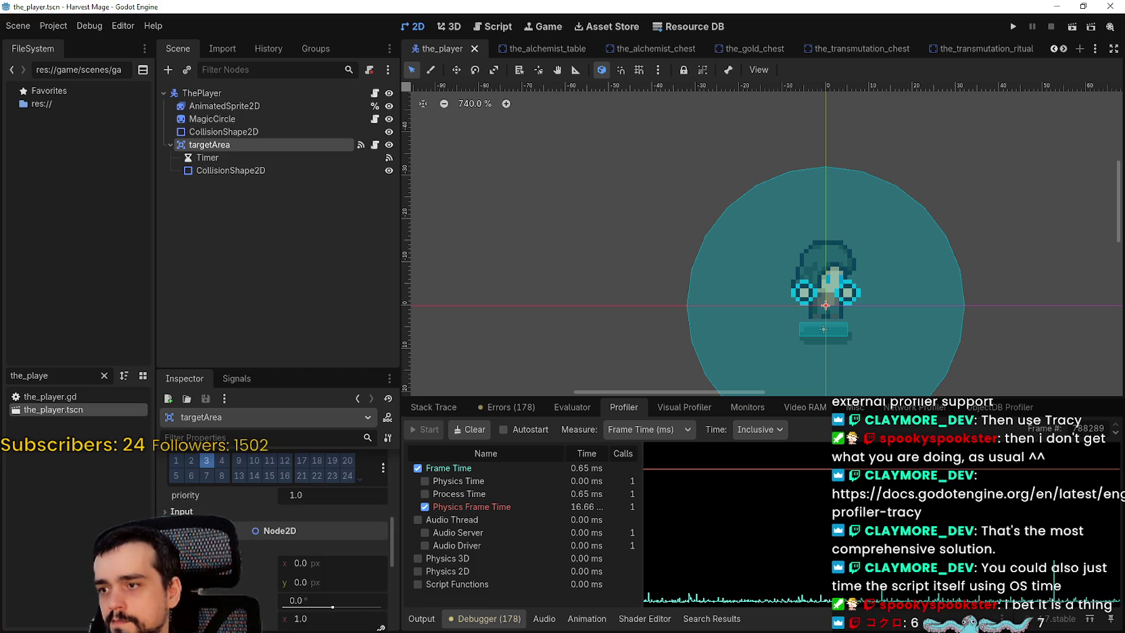
{"action": "scroll", "coordinate": [241, 549], "scroll_direction": "down", "scroll_amount": 2}
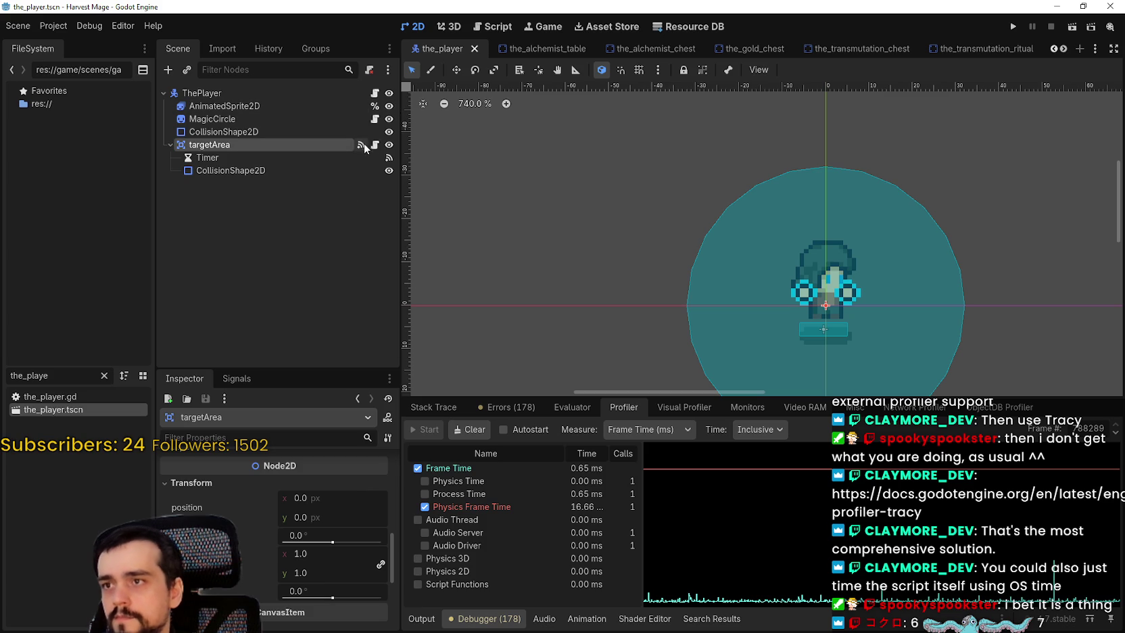
{"action": "left_click", "coordinate": [374, 145]}
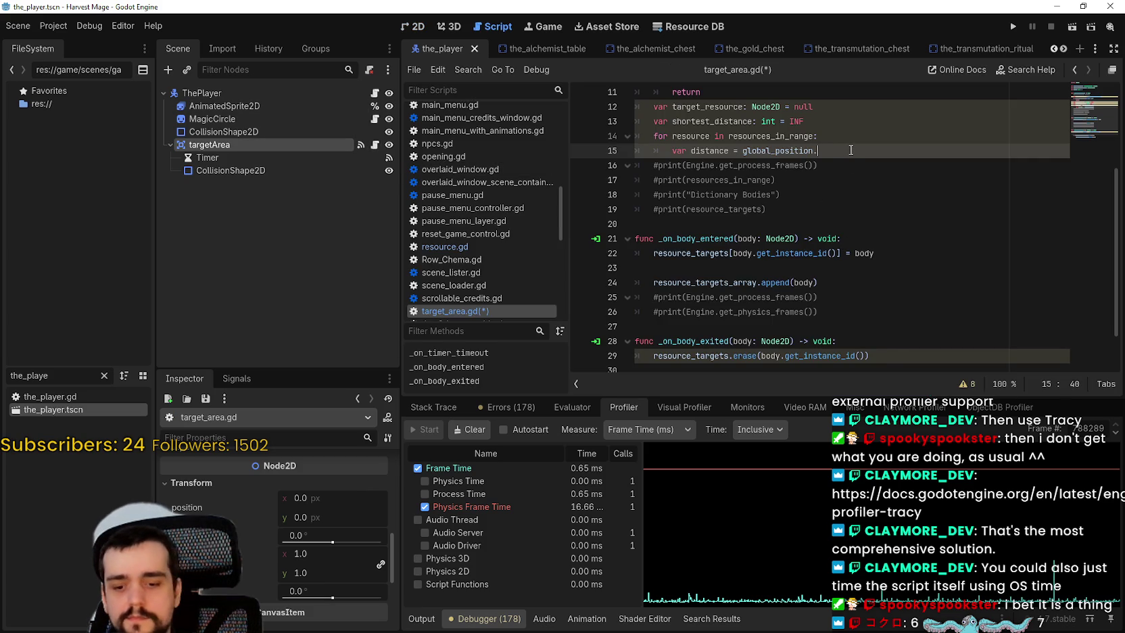
Step: Complete the line as 'var distance = global_position.distance_to(resource.global_position'
{"action": "type", "text": ".distance_to"}
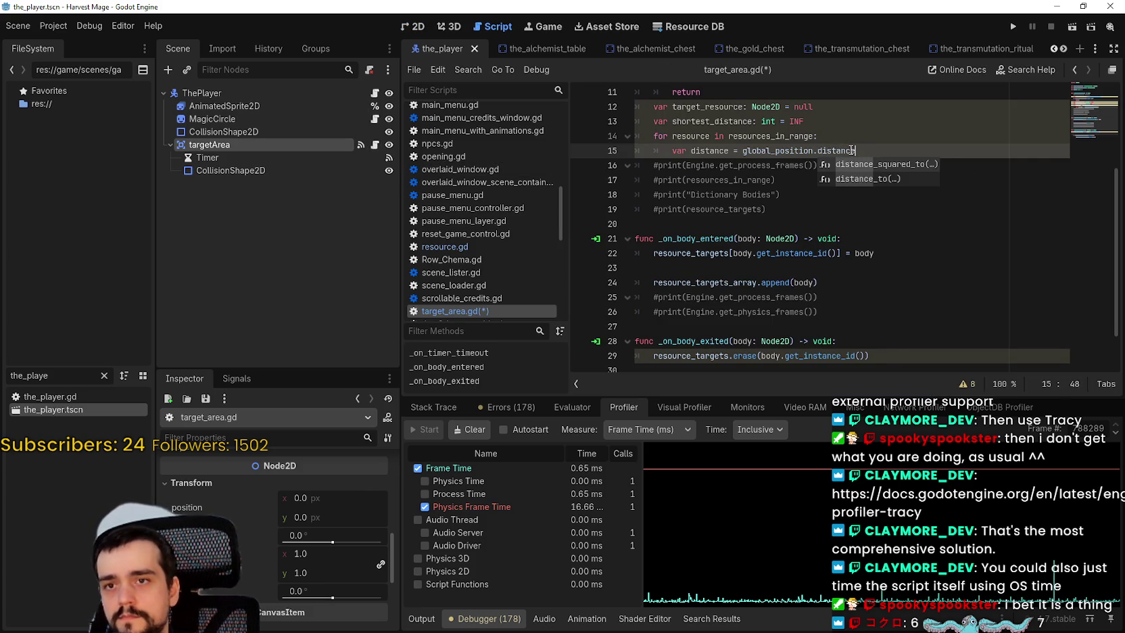
{"action": "type", "text": "("}
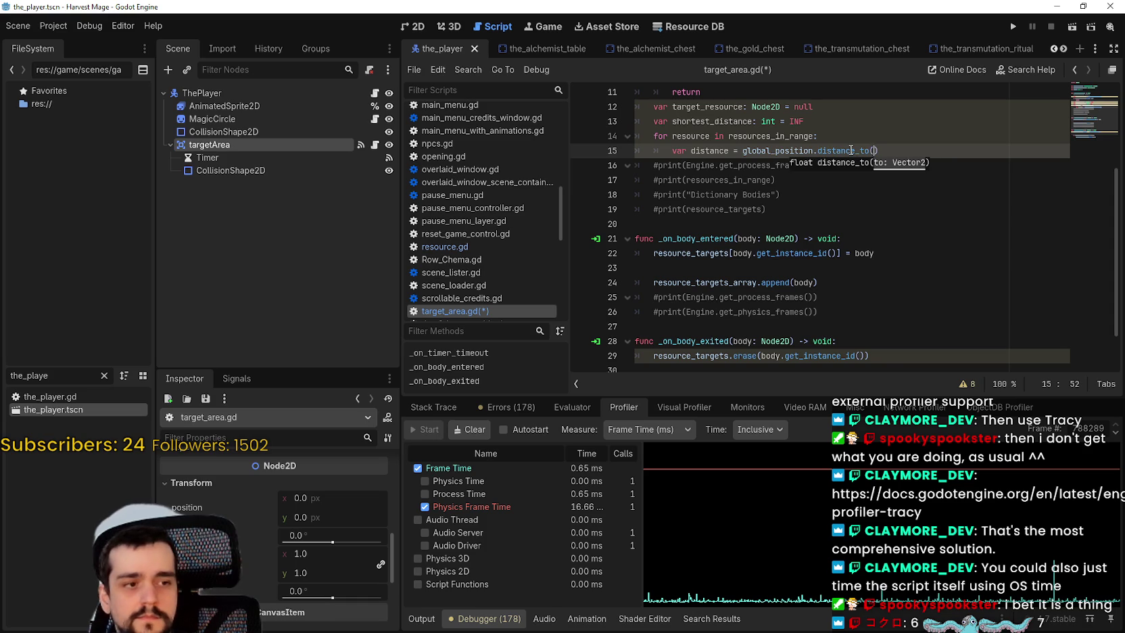
{"action": "type", "text": "resource.global"}
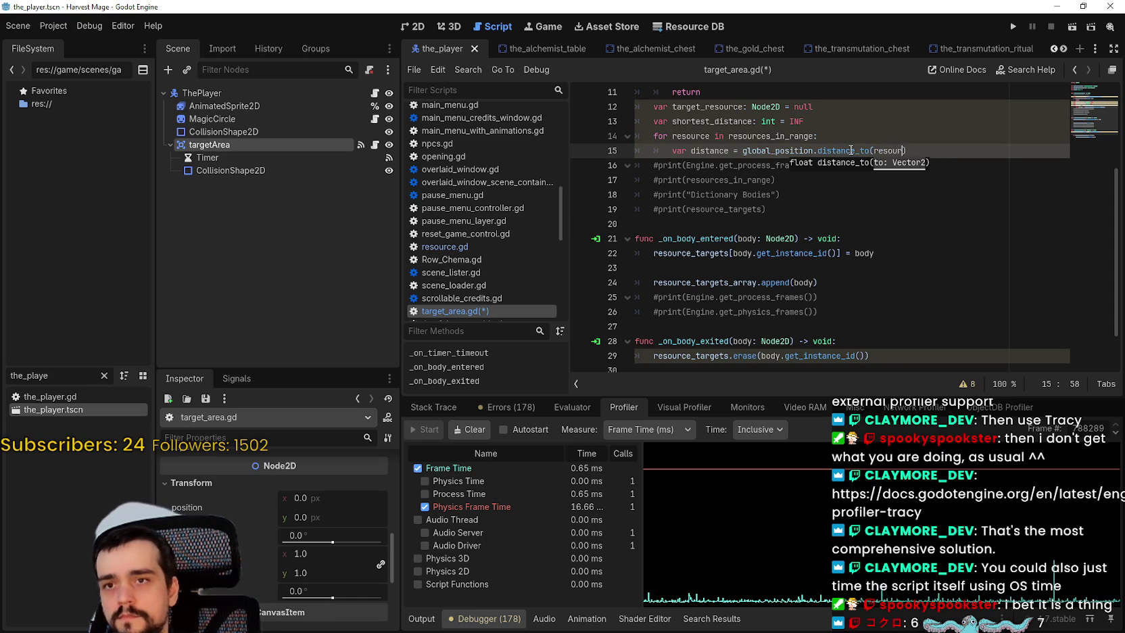
{"action": "key", "text": "Return"}
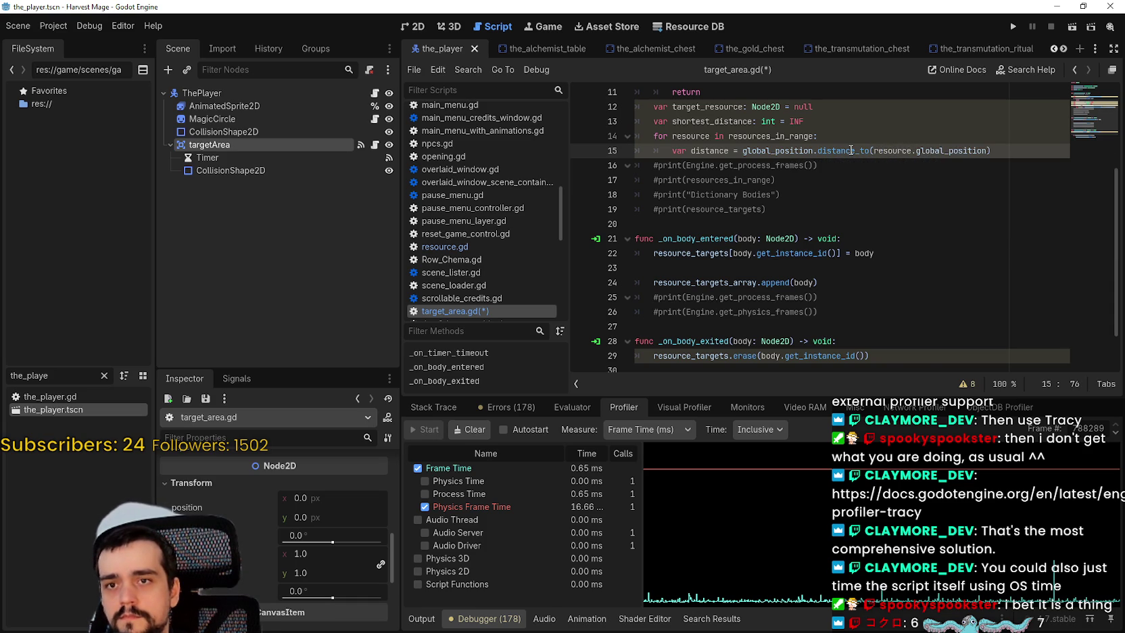
{"action": "left_click", "coordinate": [853, 171]}
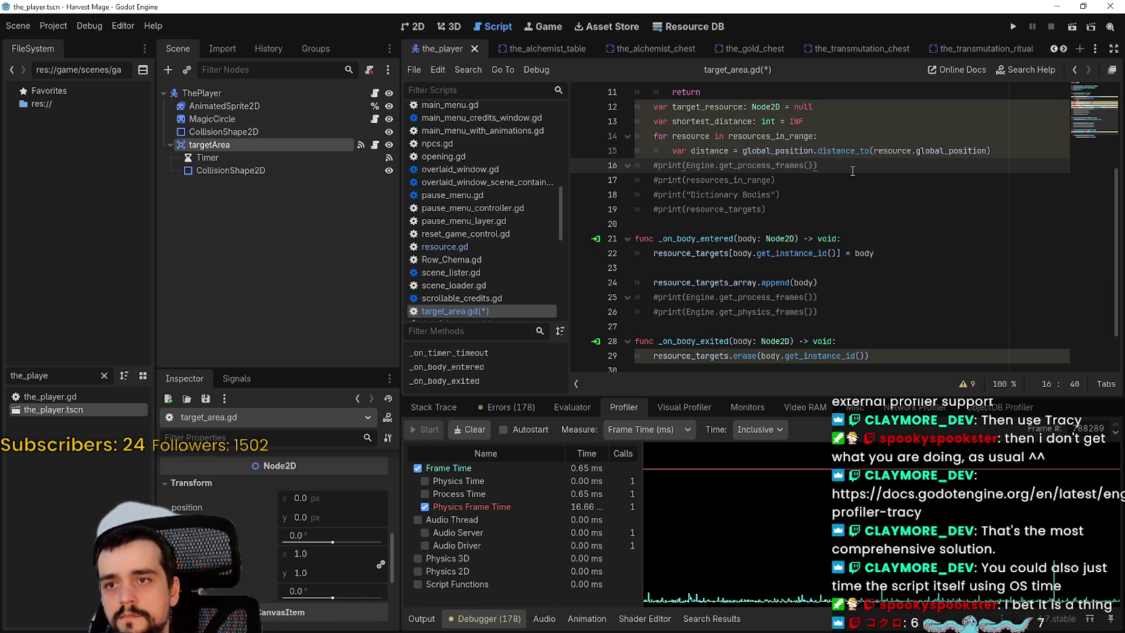
{"action": "left_click", "coordinate": [997, 152]}
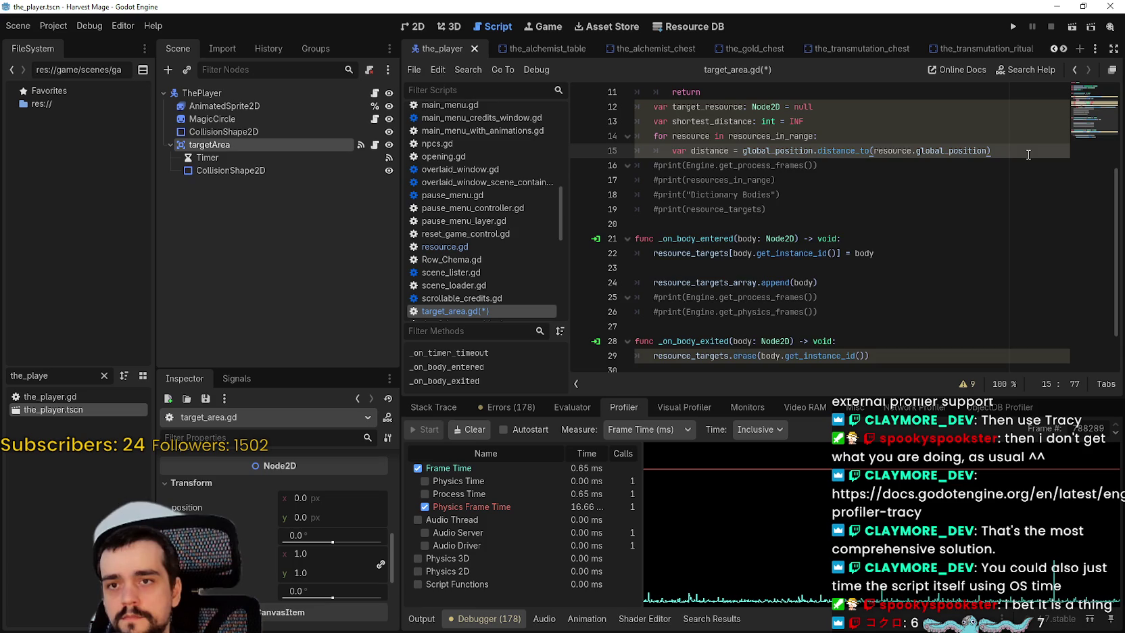
Step: Add 'if distance < shortest_distance:' below the distance calculation
{"action": "key", "text": "Return"}
{"action": "type", "text": "iif"}
{"action": "key", "text": "BackSpace"}
{"action": "key", "text": "BackSpace"}
{"action": "type", "text": "f "}
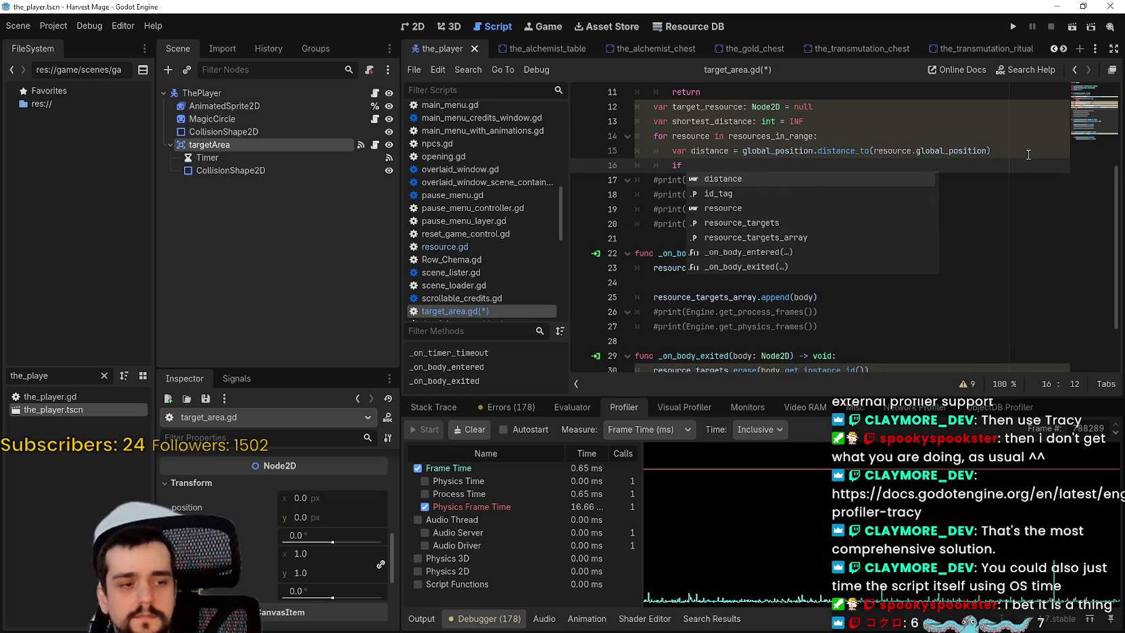
{"action": "type", "text": "distance < "}
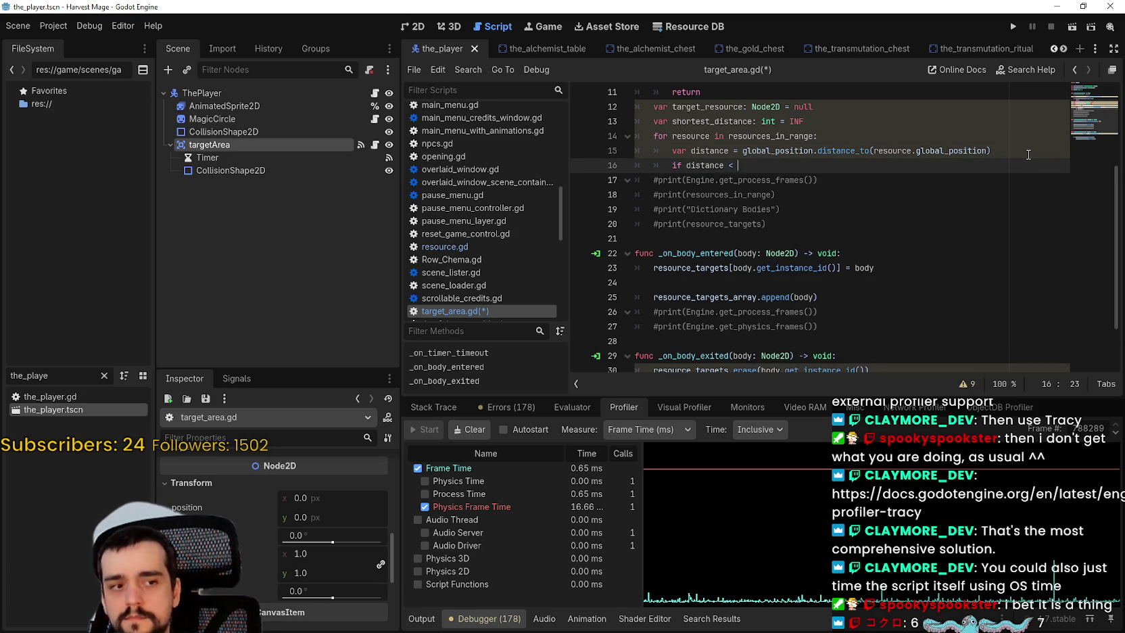
{"action": "type", "text": "shorte"}
{"action": "key", "text": "Return"}
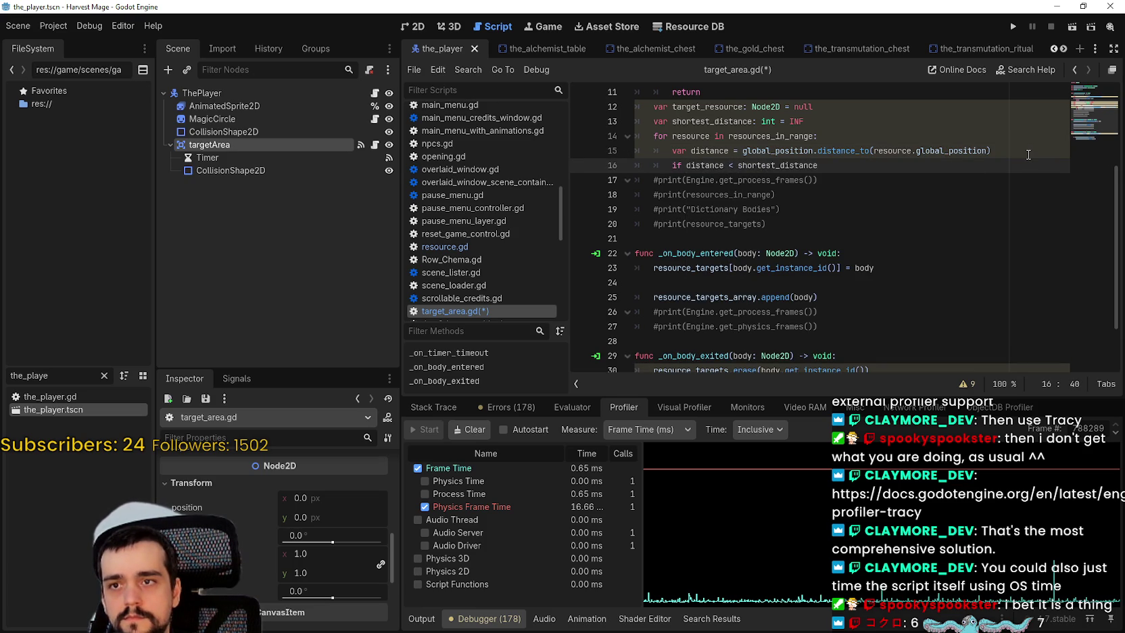
{"action": "type", "text": ":"}
{"action": "key", "text": "Return"}
Step: Inside the if, set 'shortest_distance = distance' and begin a target_resource line
{"action": "type", "text": "shorest"}
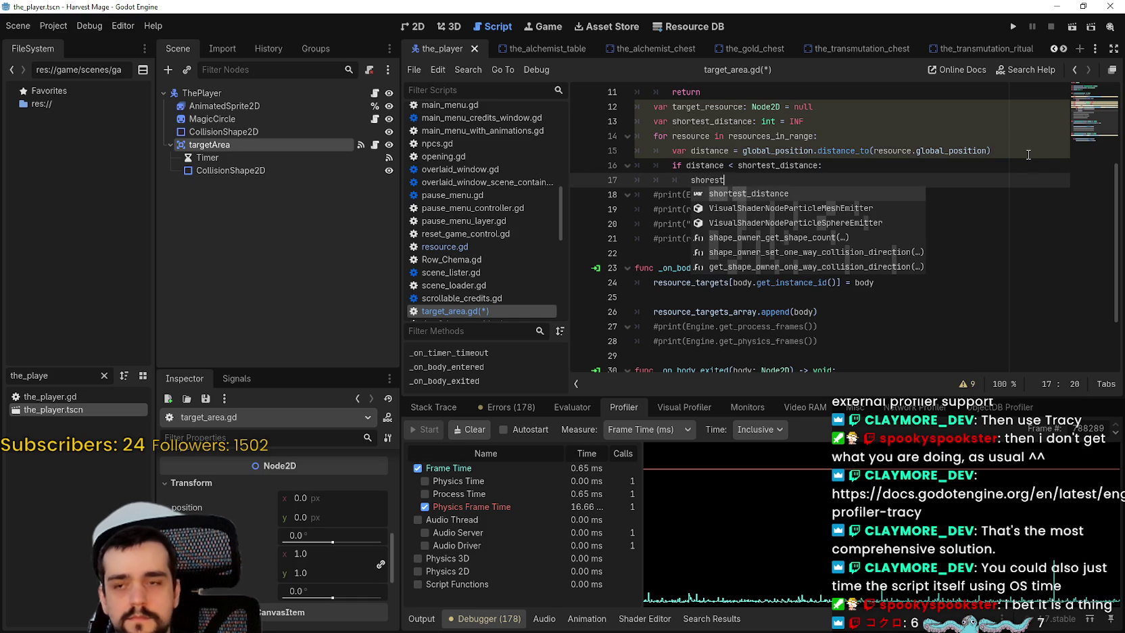
{"action": "key", "text": "Return"}
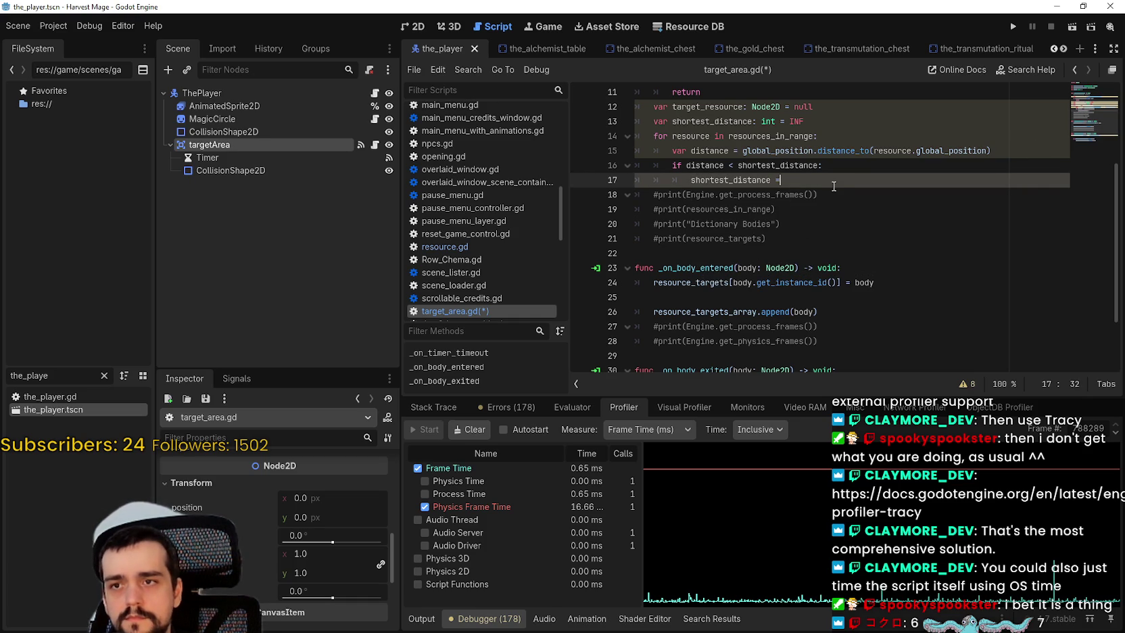
{"action": "type", "text": " distance"}
{"action": "key", "text": "Return"}
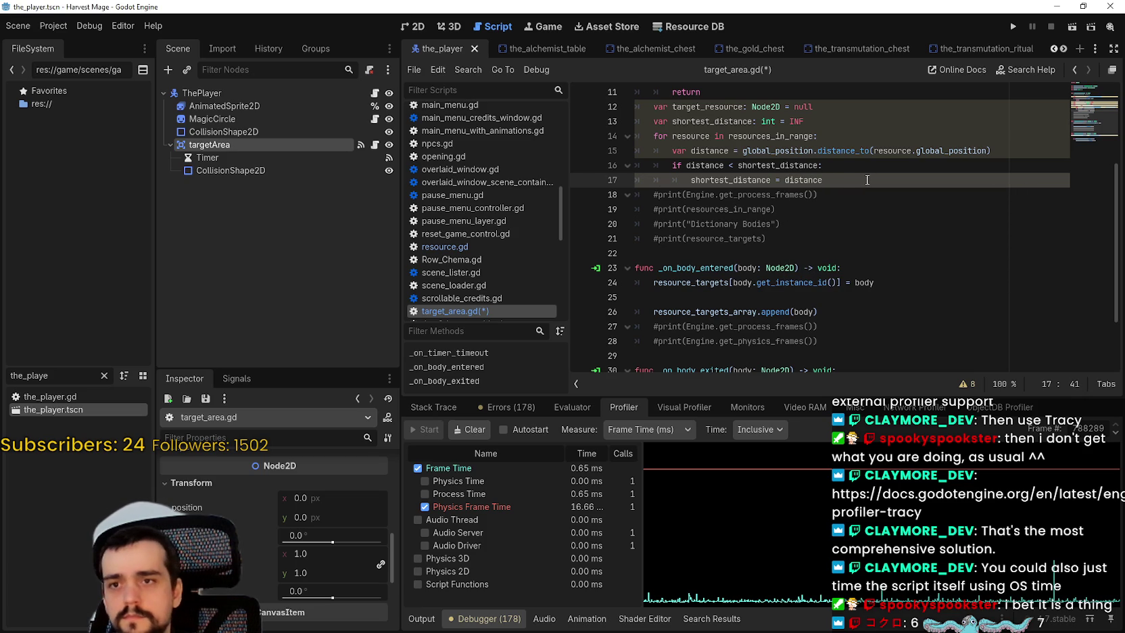
{"action": "key", "text": "Return"}
{"action": "type", "text": "target"}
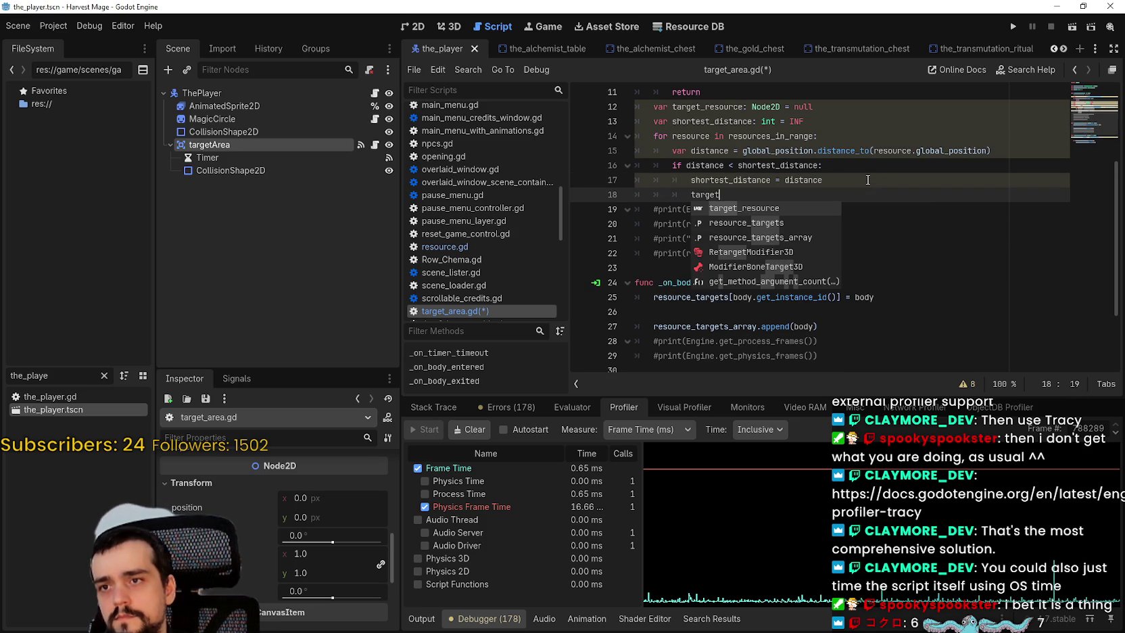
{"action": "key", "text": "Return"}
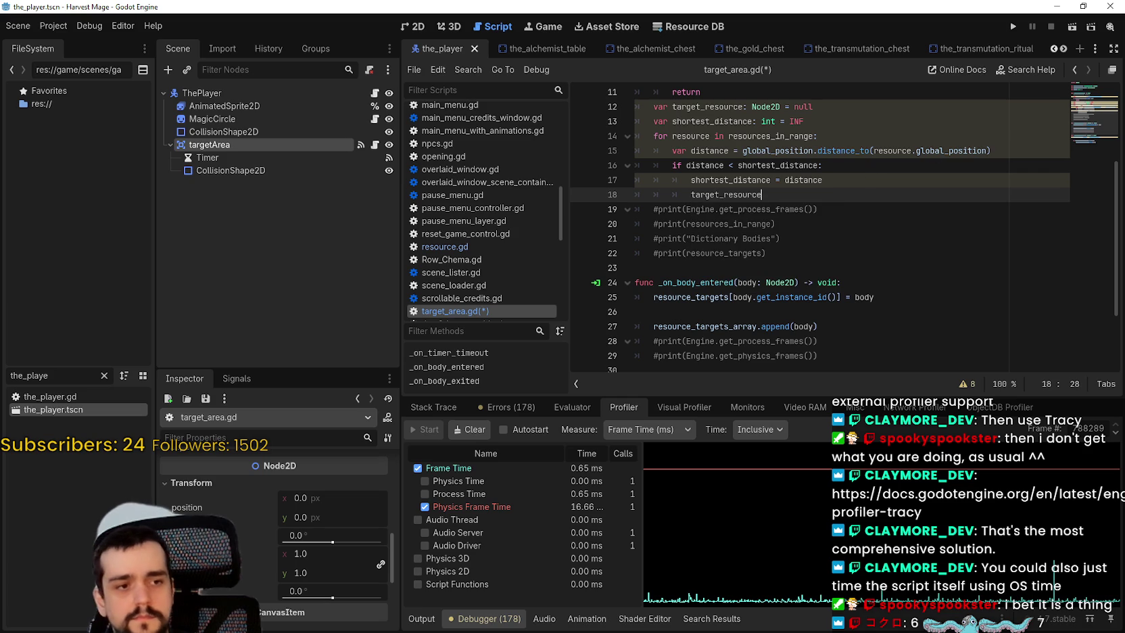
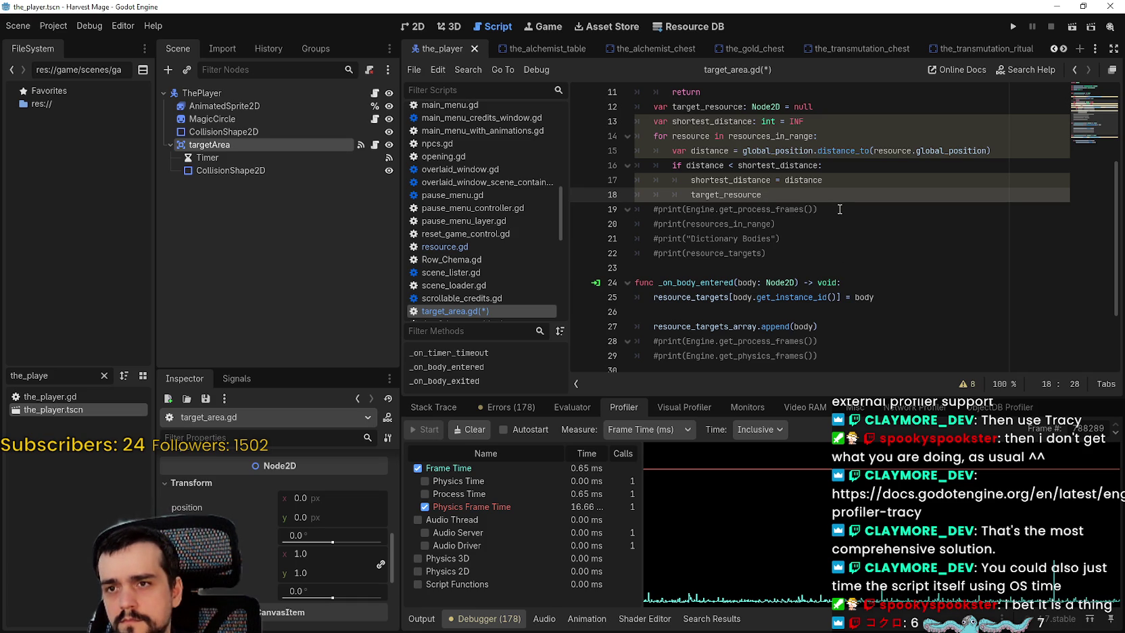
Step: Finish line 18 as 'target_resource = resource', then add 'if target_resource:' with a body starting 'target_resource.'
{"action": "type", "text": " = "}
{"action": "type", "text": "resource"}
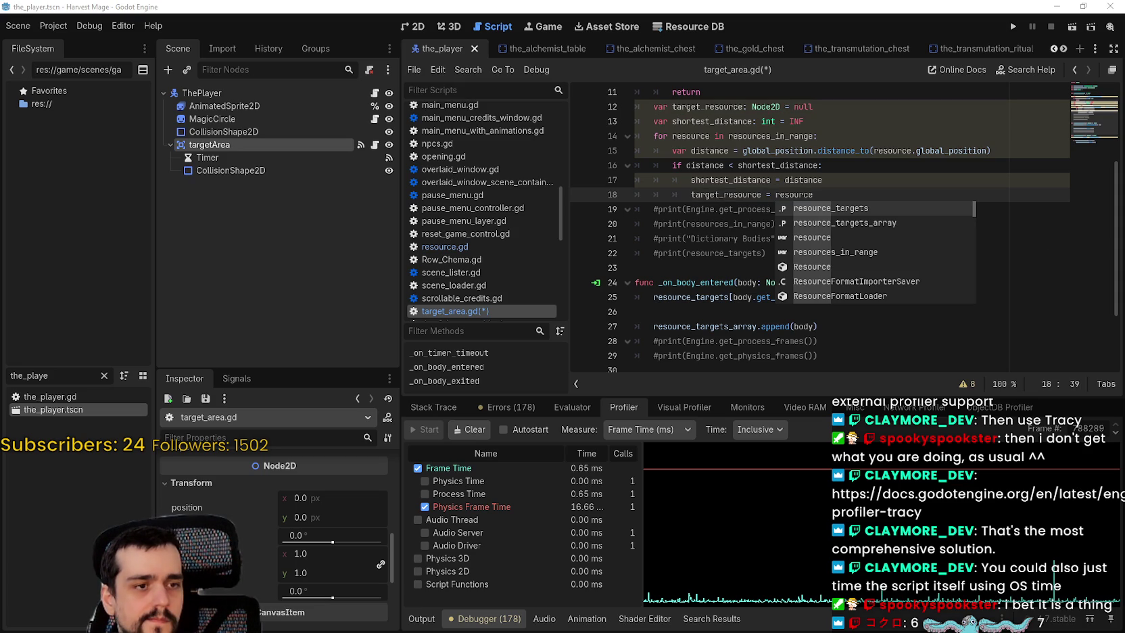
{"action": "key", "text": "Escape"}
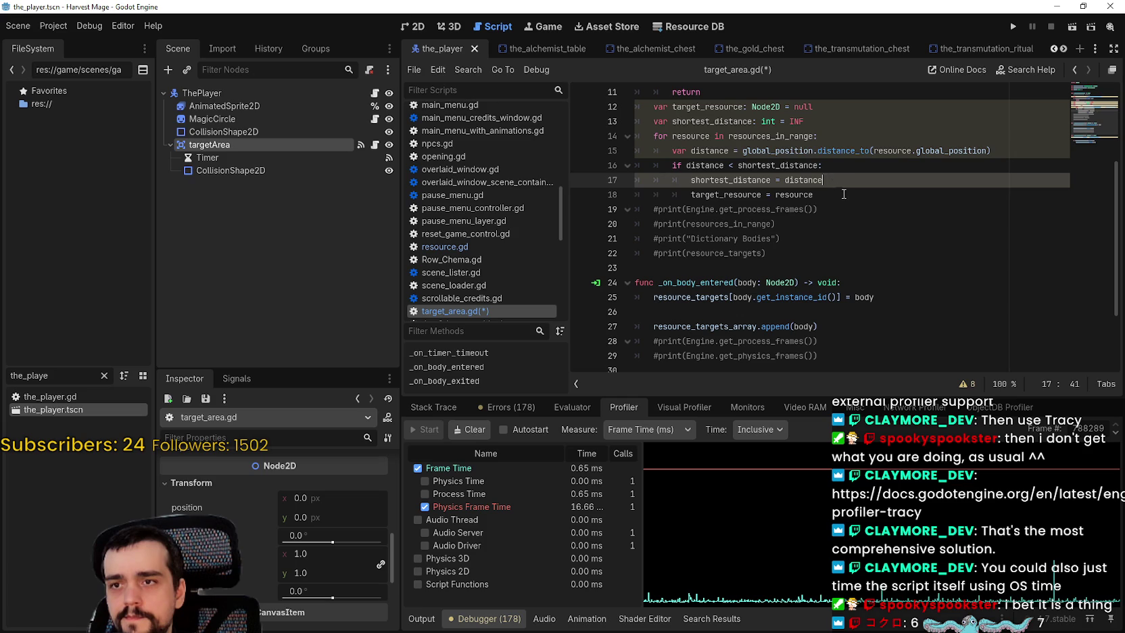
{"action": "key", "text": "Return"}
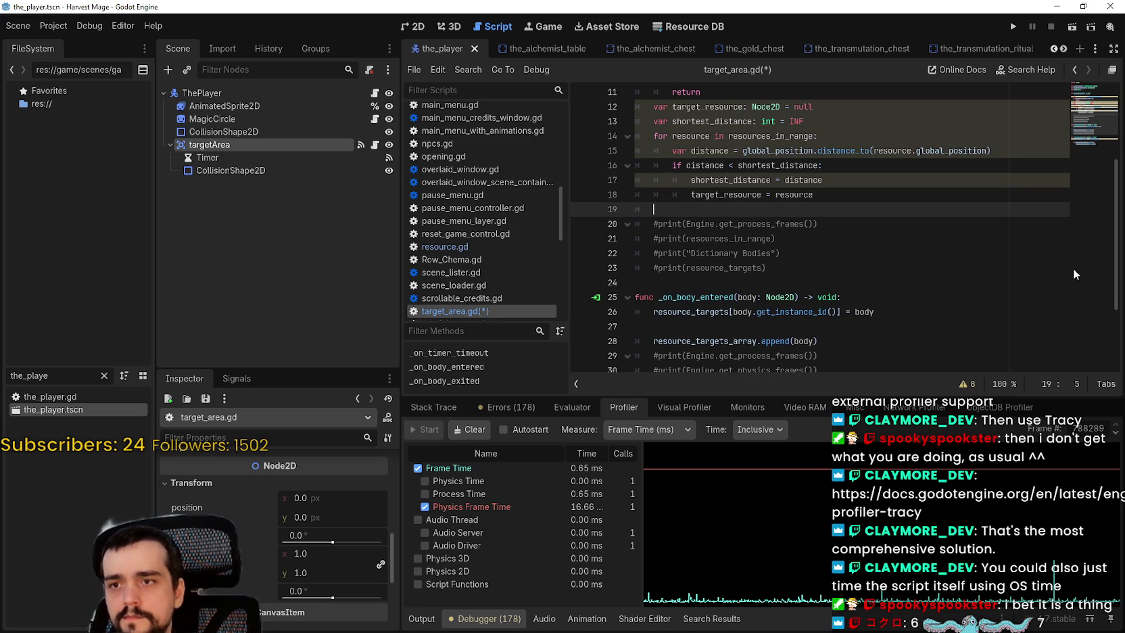
{"action": "key", "text": "Return"}
{"action": "type", "text": "if"}
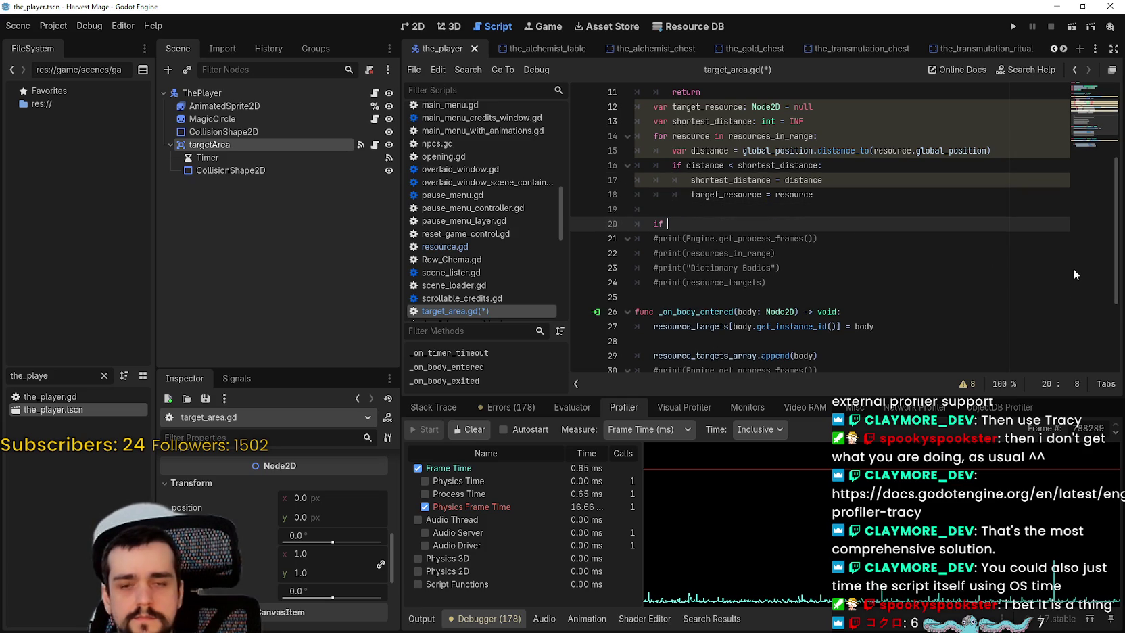
{"action": "type", "text": "targe"}
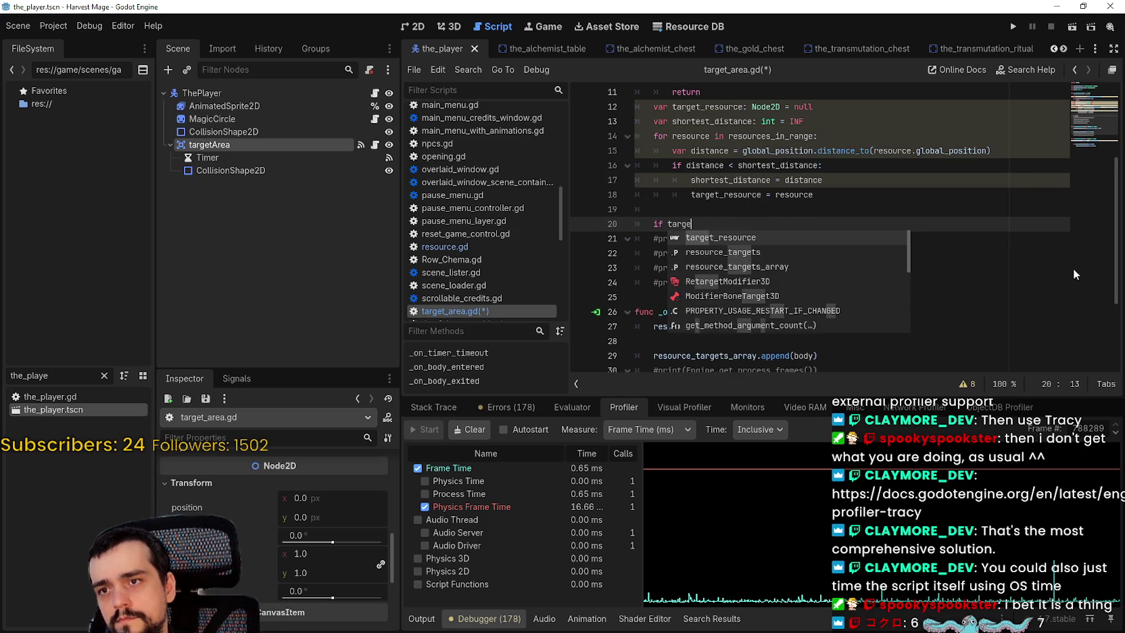
{"action": "key", "text": "Return"}
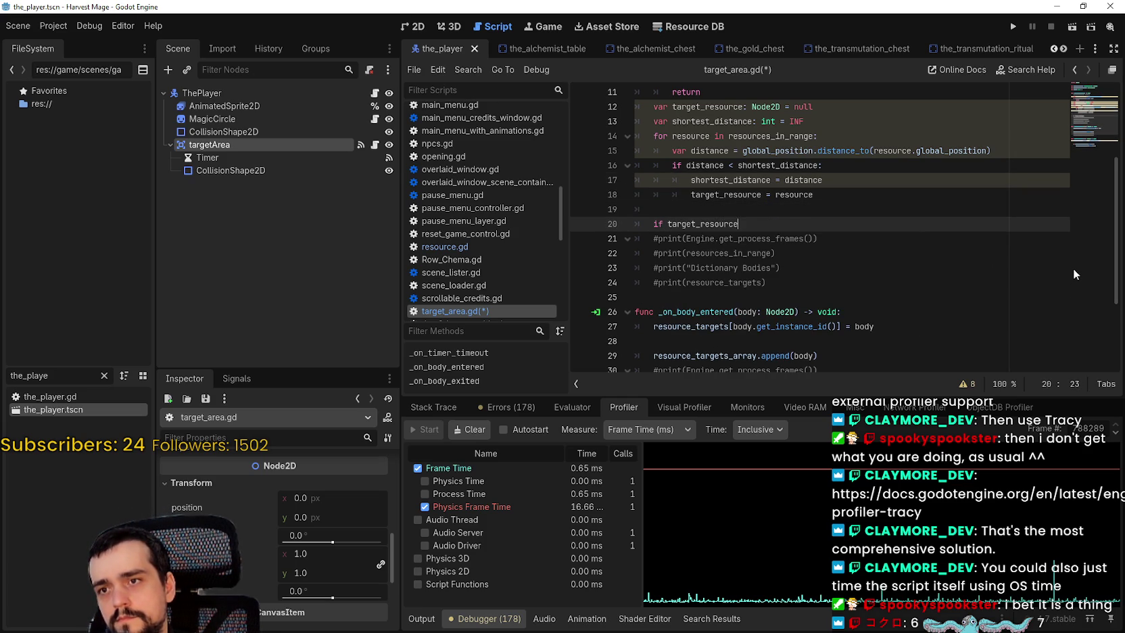
{"action": "type", "text": ":"}
{"action": "key", "text": "Return"}
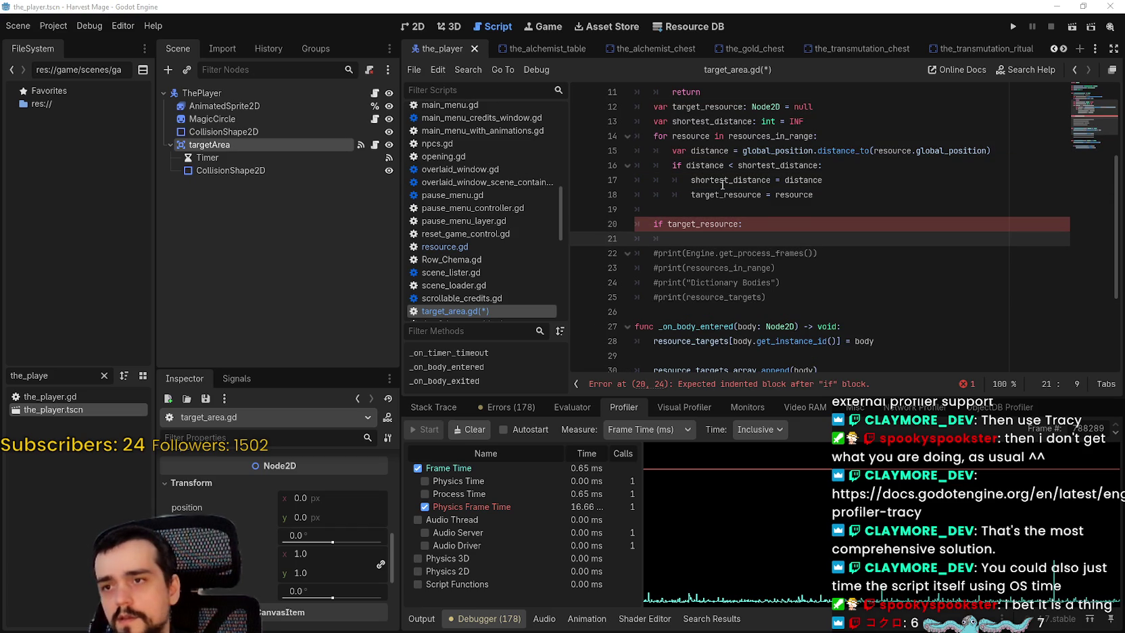
{"action": "type", "text": "target_resource"}
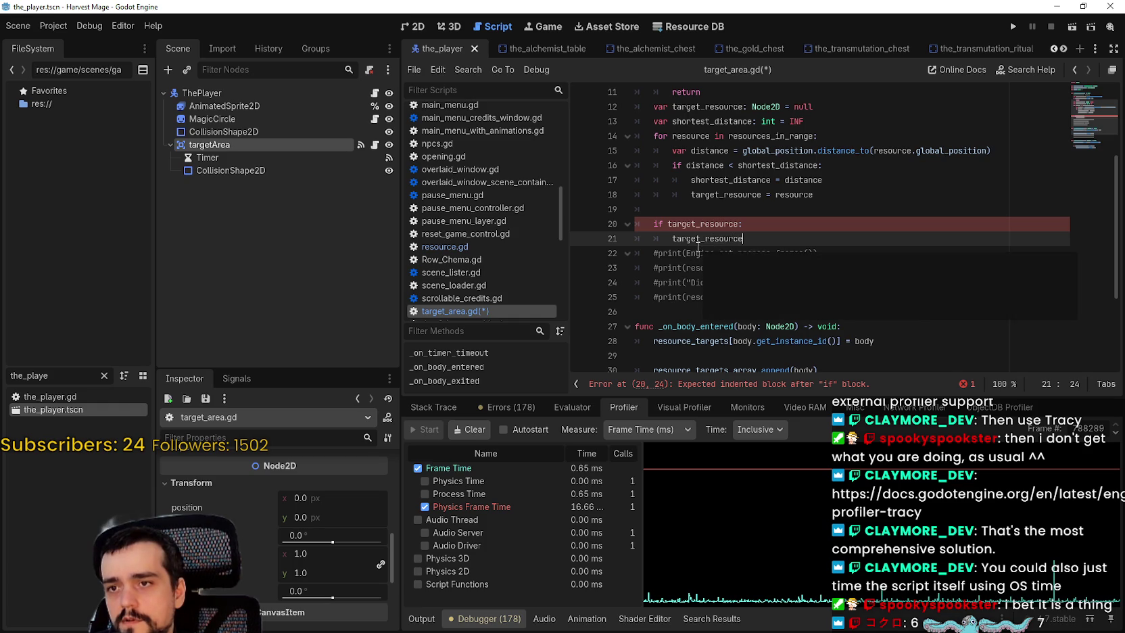
{"action": "type", "text": "."}
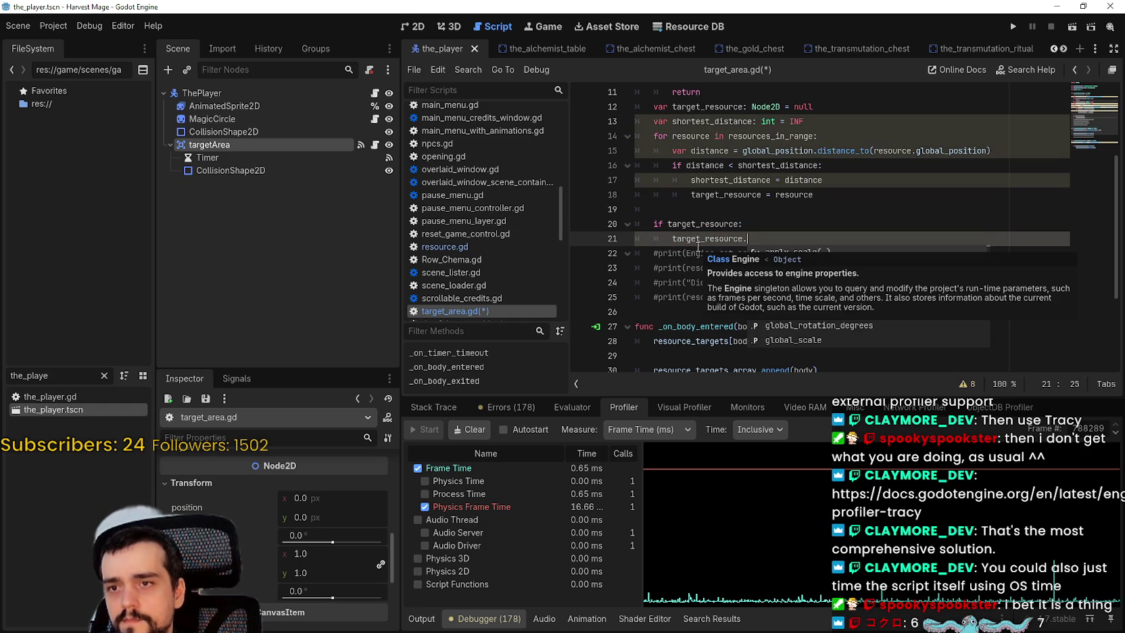
Step: Filter the FileSystem for 'resource' and open resource.gd, adding an empty line at its end
{"action": "left_click_drag", "start_coordinate": [52, 376], "coordinate": [4, 373]}
{"action": "type", "text": "resource"}
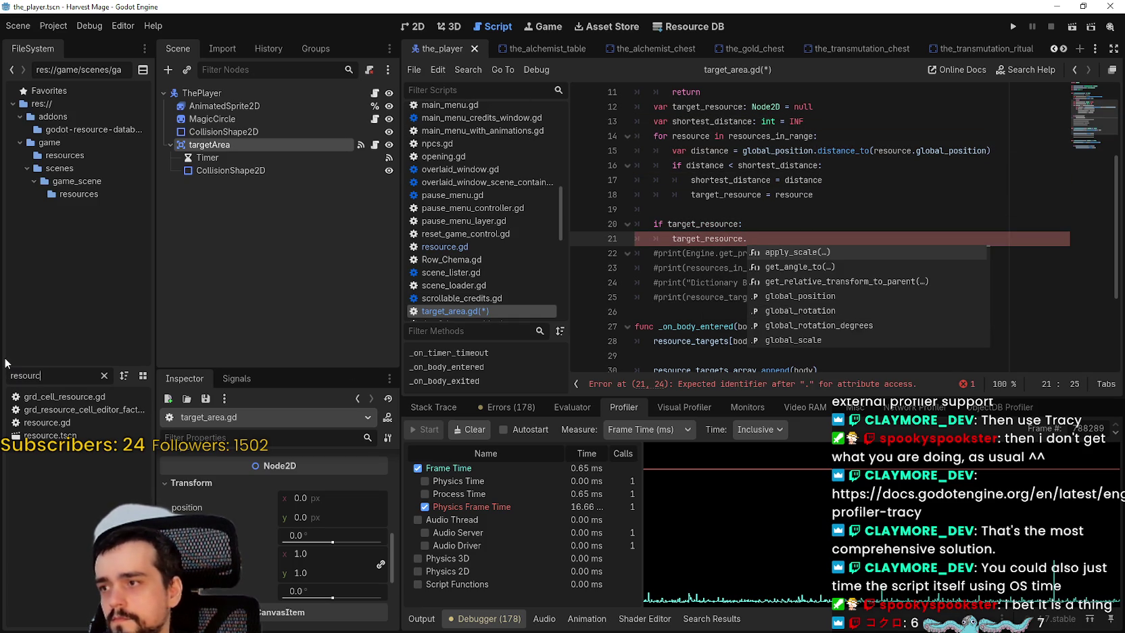
{"action": "double_click", "coordinate": [72, 421]}
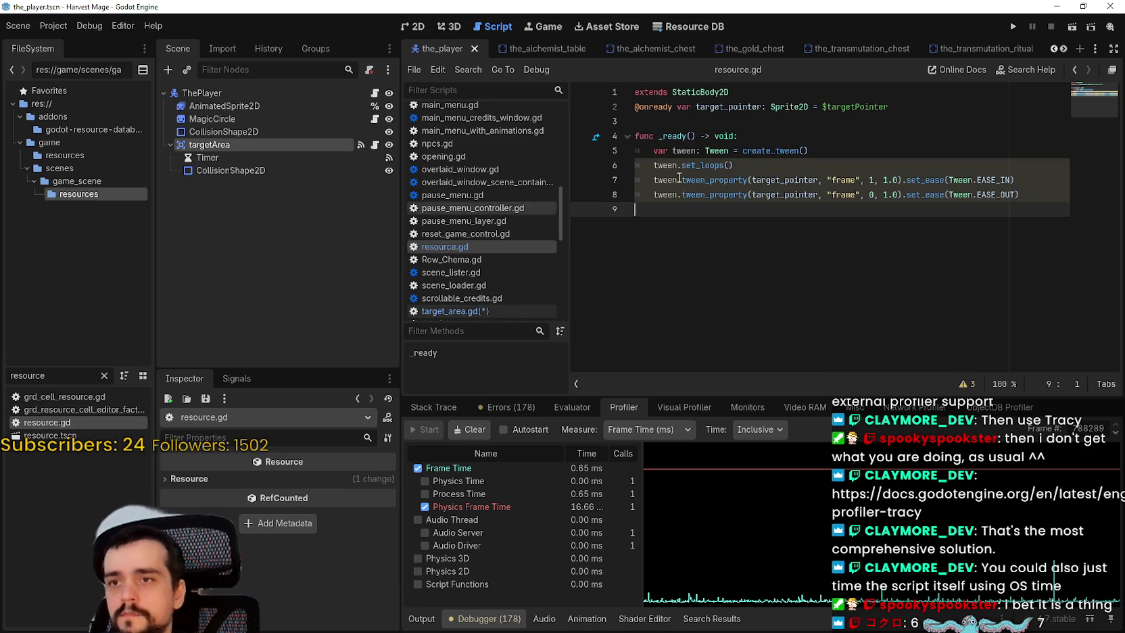
{"action": "key", "text": "Return"}
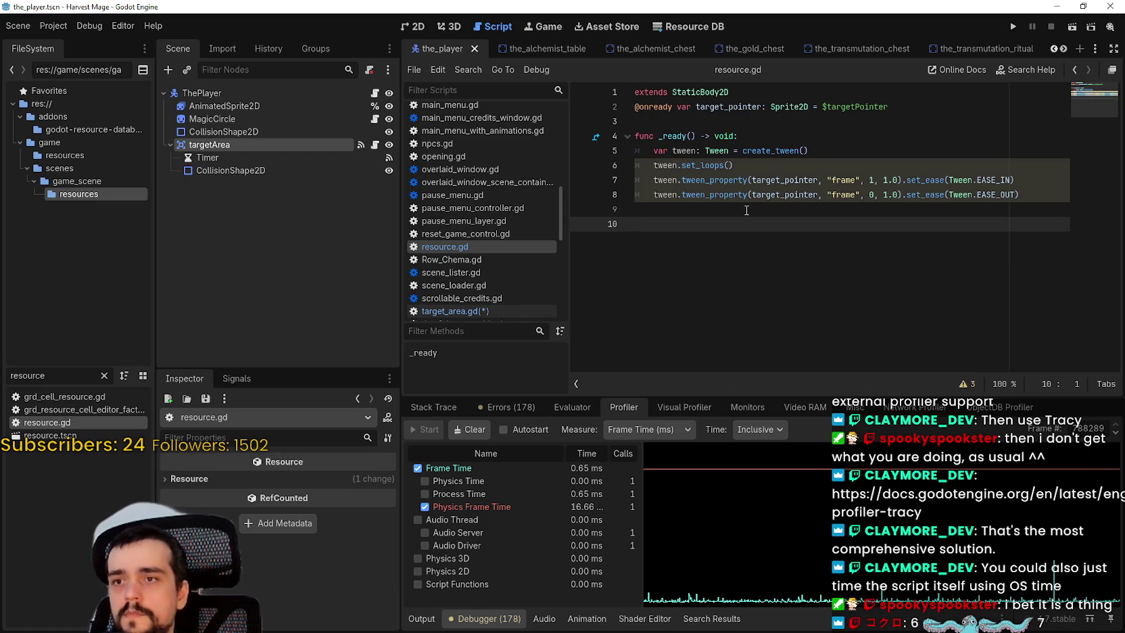
Step: Open the resource scene and look over its nodes, script and 2D view
{"action": "double_click", "coordinate": [25, 435]}
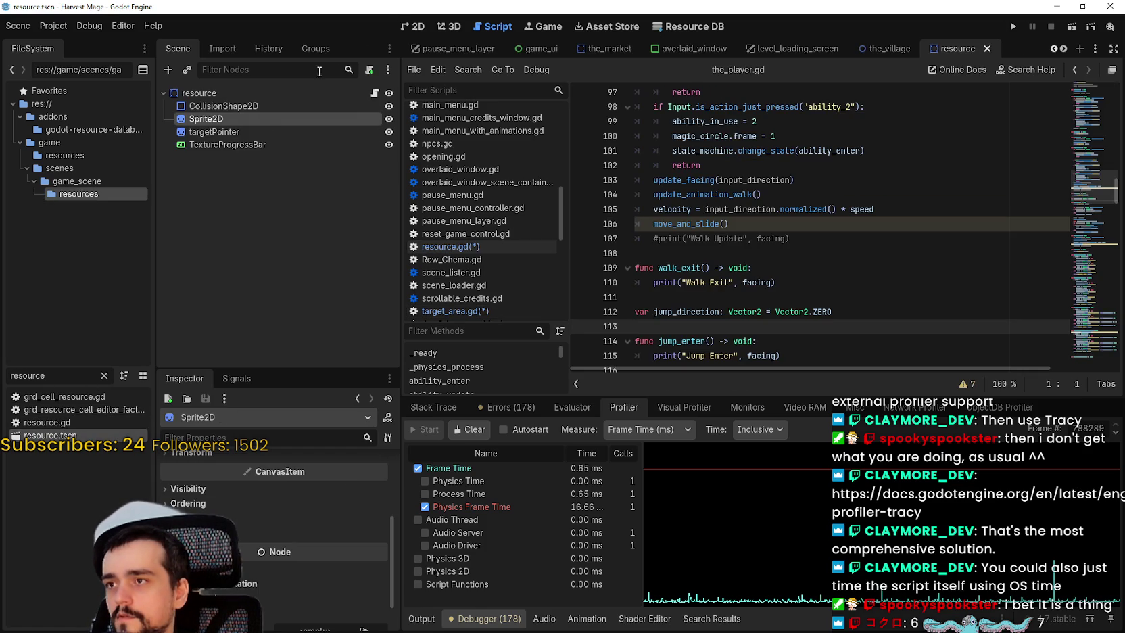
{"action": "left_click", "coordinate": [243, 106]}
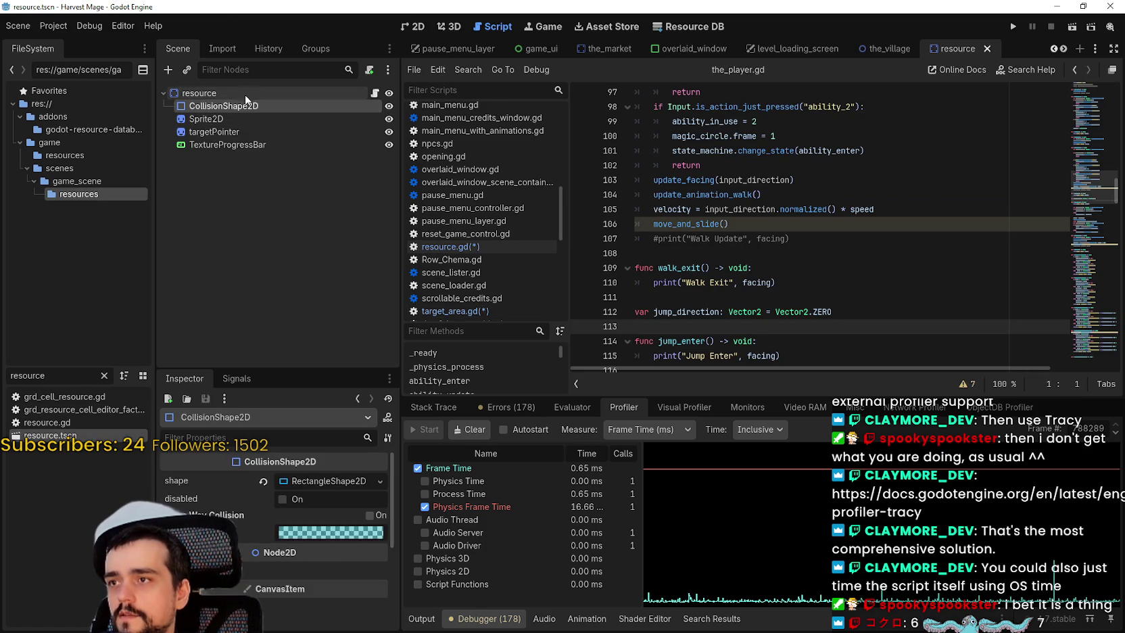
{"action": "left_click", "coordinate": [244, 95]}
{"action": "left_click", "coordinate": [375, 92]}
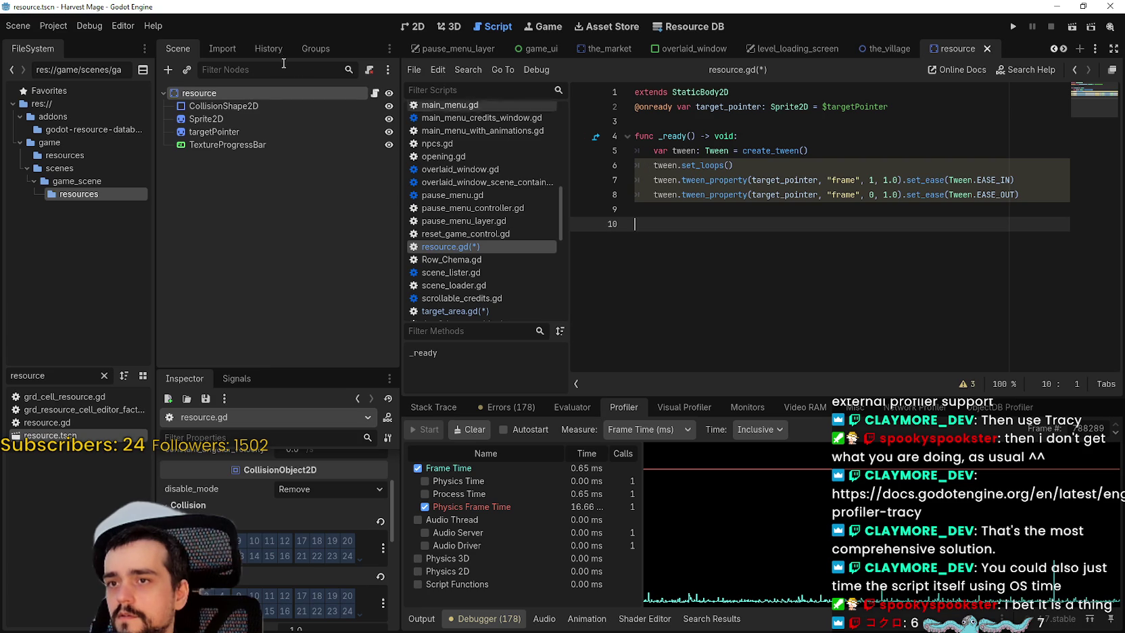
{"action": "left_click", "coordinate": [215, 132]}
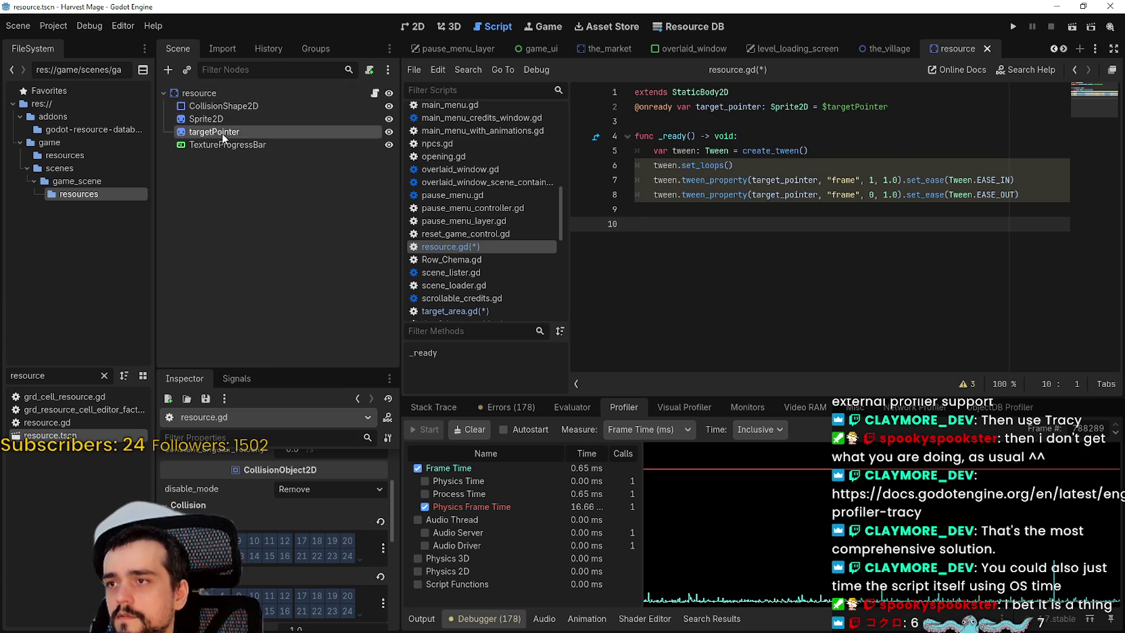
{"action": "left_click", "coordinate": [411, 26]}
{"action": "scroll", "coordinate": [634, 255], "scroll_direction": "down", "scroll_amount": 1}
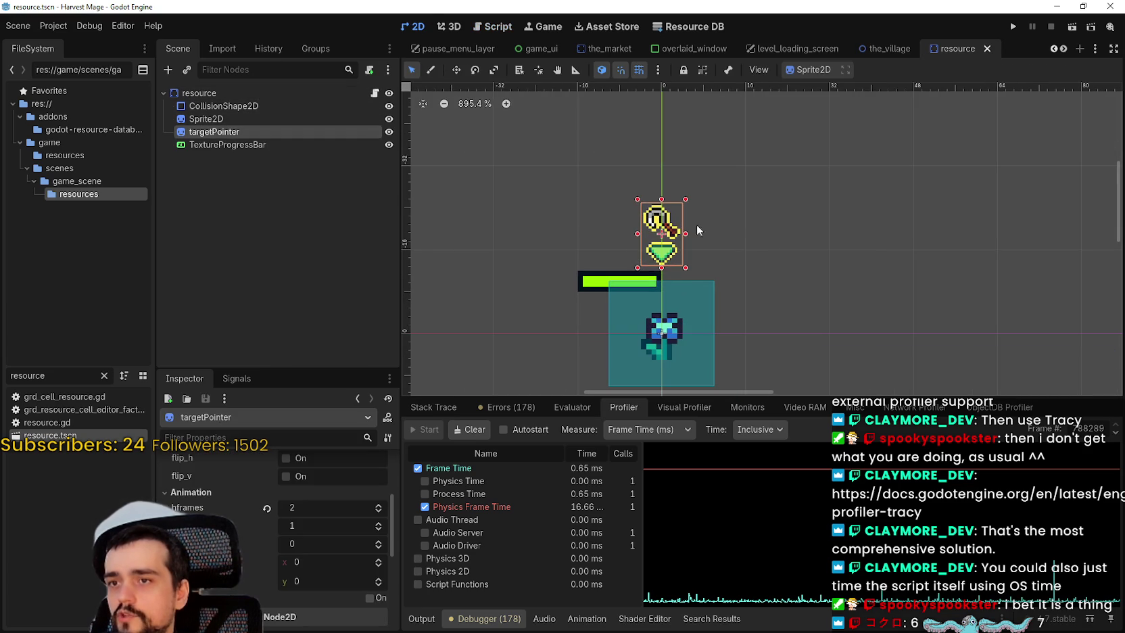
{"action": "scroll", "coordinate": [710, 301], "scroll_direction": "down", "scroll_amount": 1}
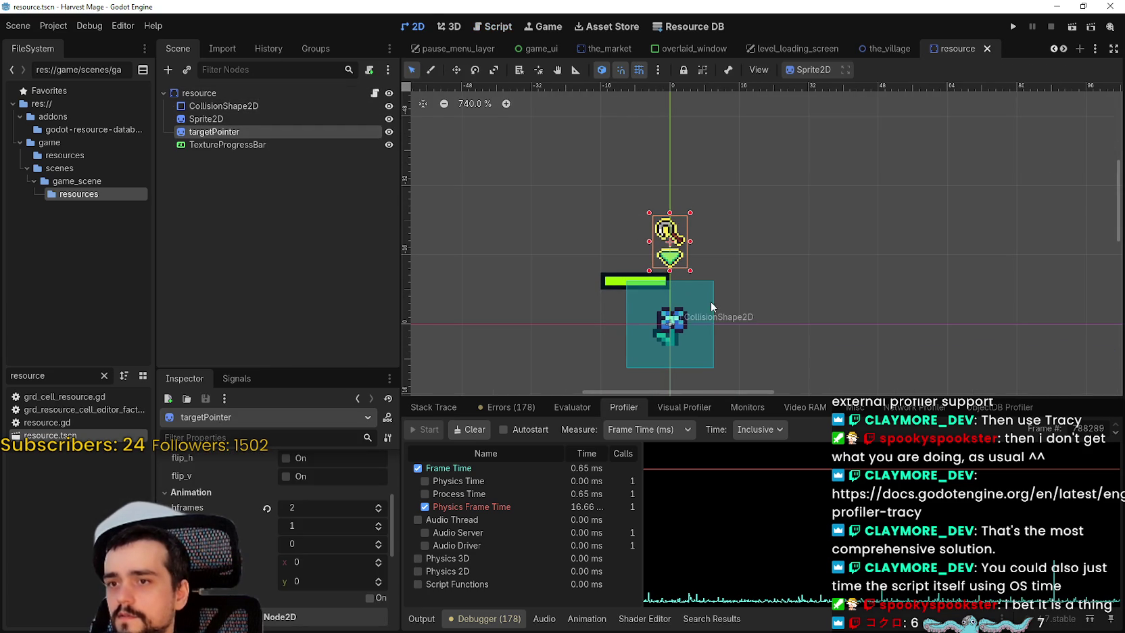
Step: Hide the TextureProgressBar in the resource scene and save it
{"action": "left_click", "coordinate": [255, 145]}
{"action": "scroll", "coordinate": [692, 295], "scroll_direction": "up", "scroll_amount": 4}
{"action": "scroll", "coordinate": [721, 292], "scroll_direction": "down", "scroll_amount": 1}
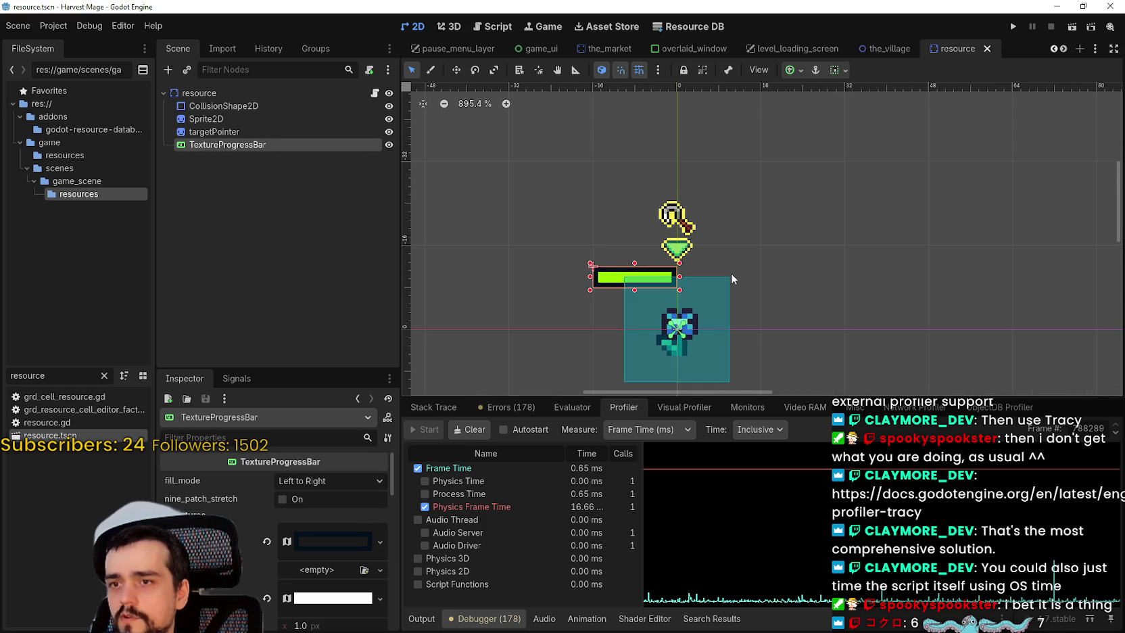
{"action": "key", "text": "Right"}
{"action": "key", "text": "Right"}
{"action": "key", "text": "Right"}
{"action": "key", "text": "Right"}
{"action": "key", "text": "Right"}
{"action": "key", "text": "Right"}
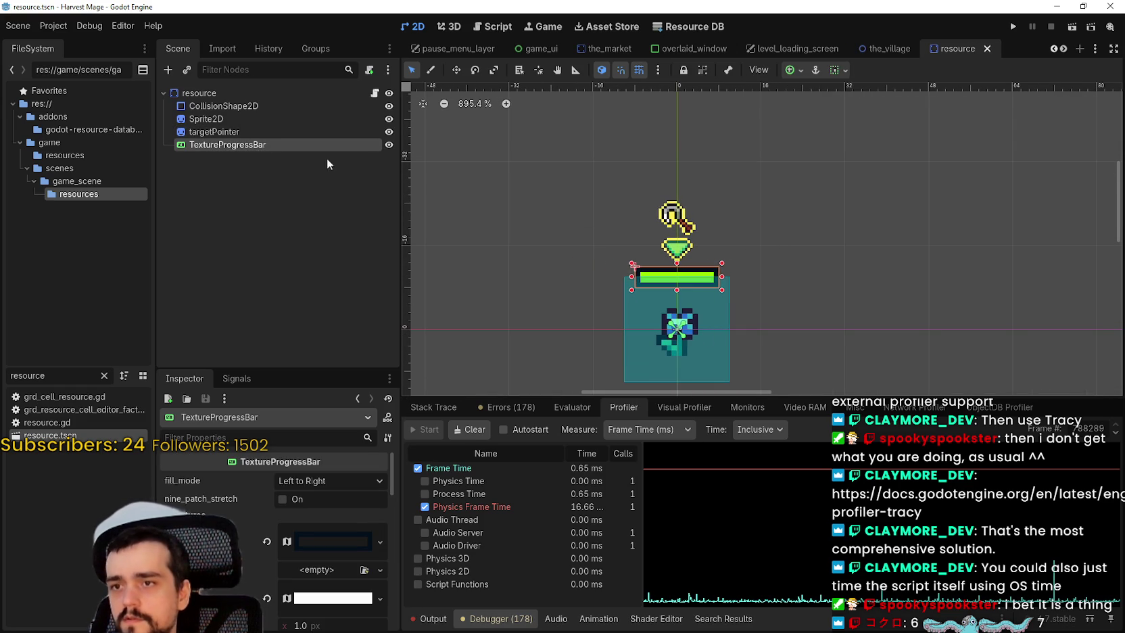
{"action": "left_click", "coordinate": [389, 145]}
{"action": "key", "text": "ctrl+s"}
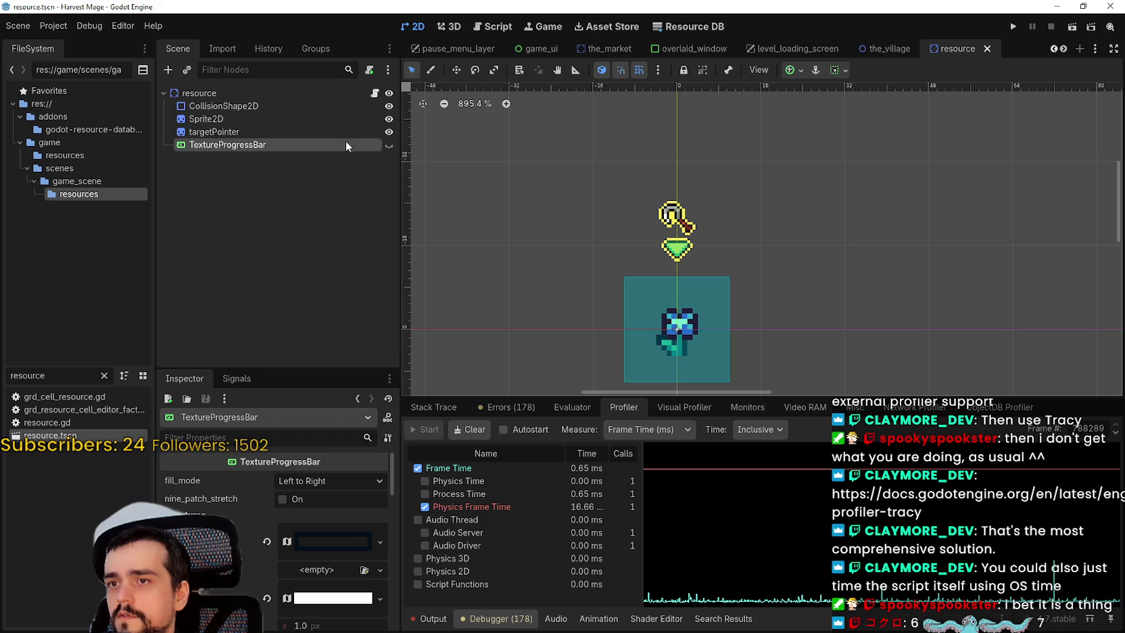
Step: Hide the targetPointer node by default and save the scene
{"action": "left_click", "coordinate": [360, 133]}
{"action": "left_click", "coordinate": [389, 131]}
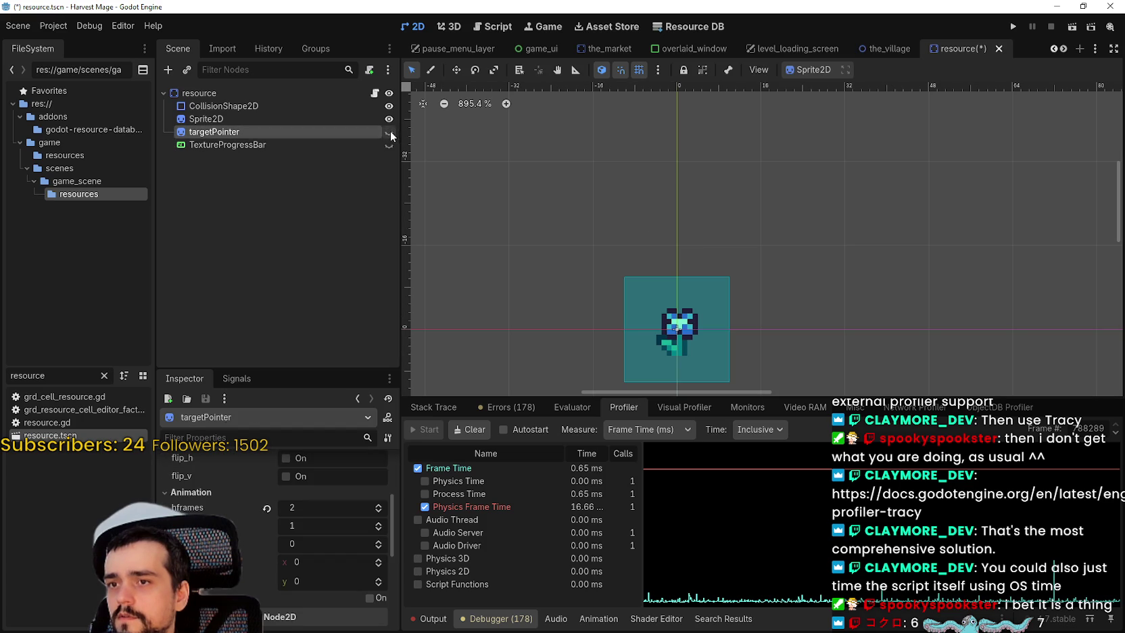
{"action": "left_click", "coordinate": [375, 92]}
{"action": "key", "text": "ctrl+s"}
Step: Add blank lines below _ready() in resource.gd, save, and return to target_area.gd
{"action": "double_click", "coordinate": [728, 107]}
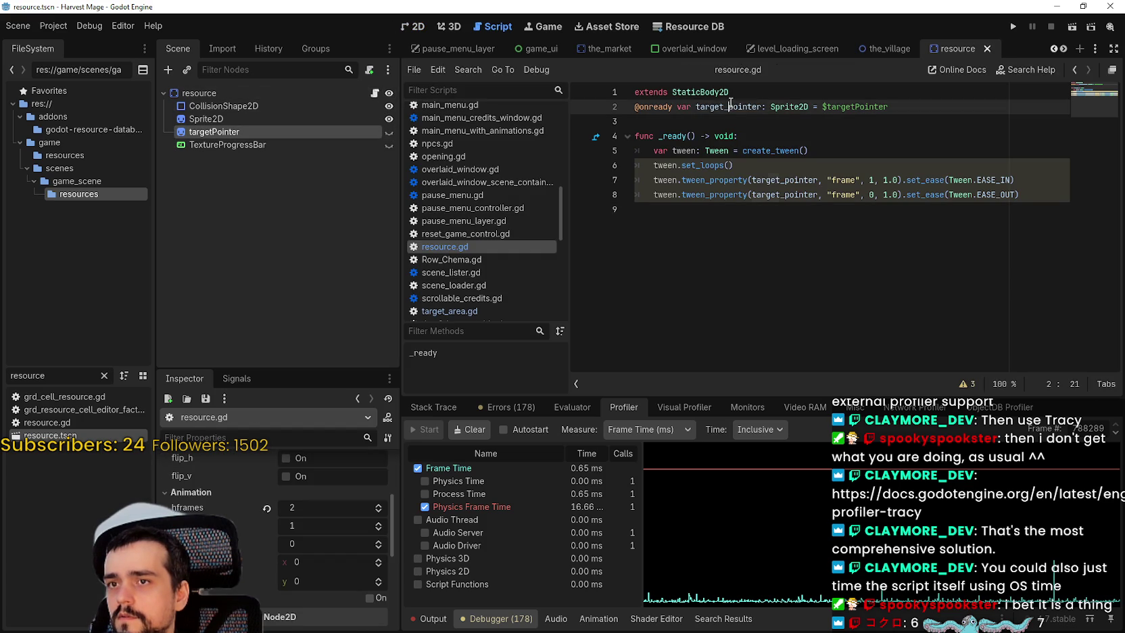
{"action": "left_click", "coordinate": [768, 215]}
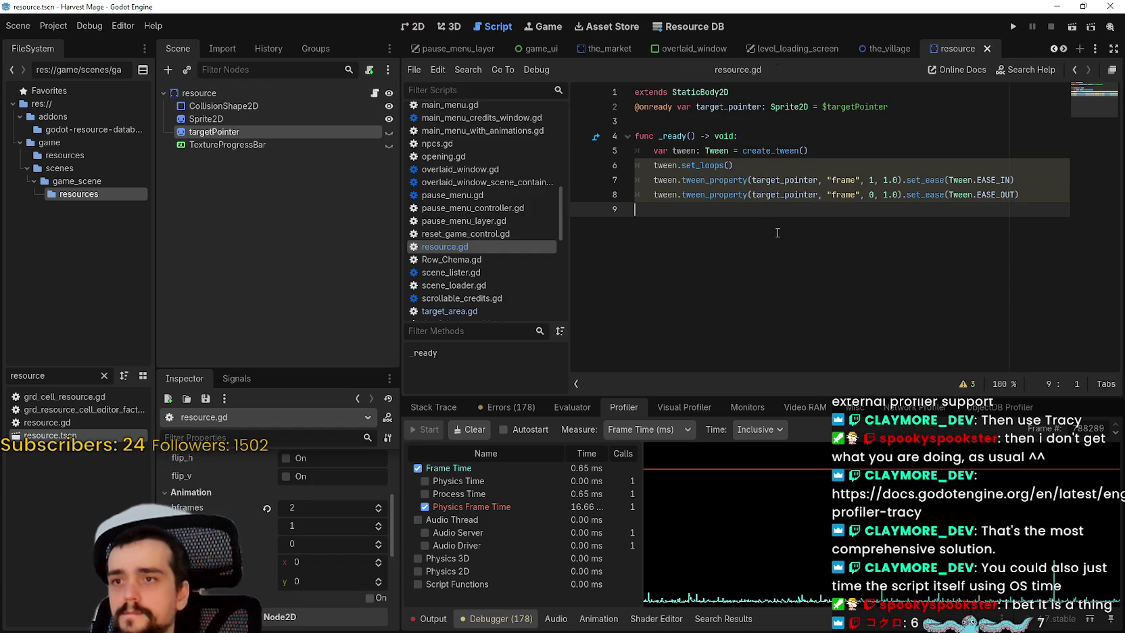
{"action": "key", "text": "Return"}
{"action": "key", "text": "Return"}
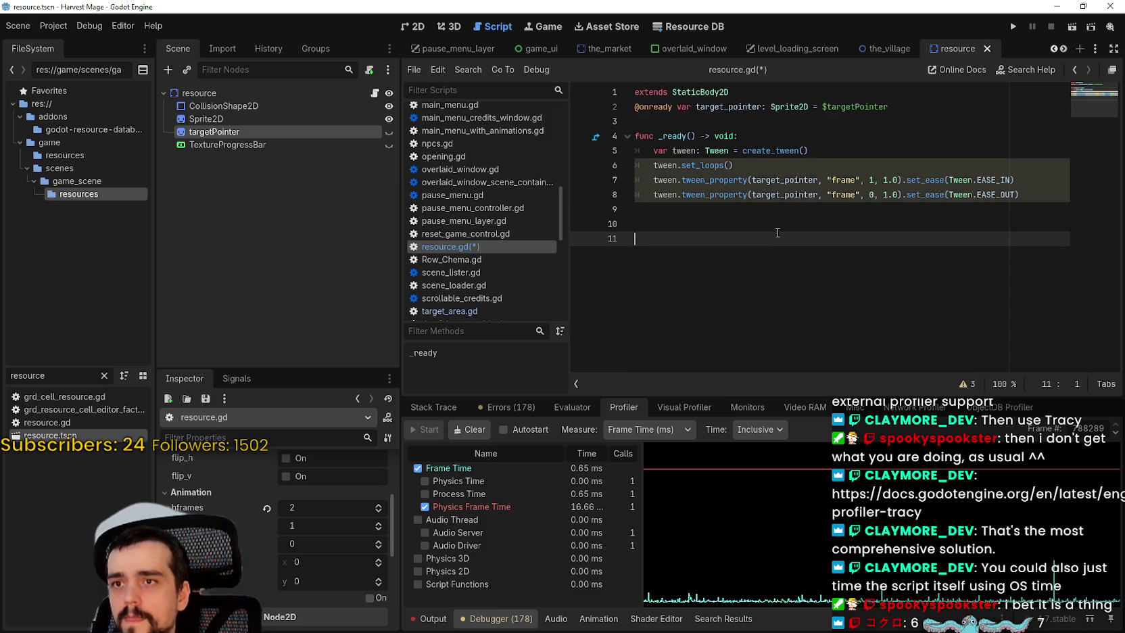
{"action": "double_click", "coordinate": [737, 107]}
{"action": "left_click", "coordinate": [736, 223]}
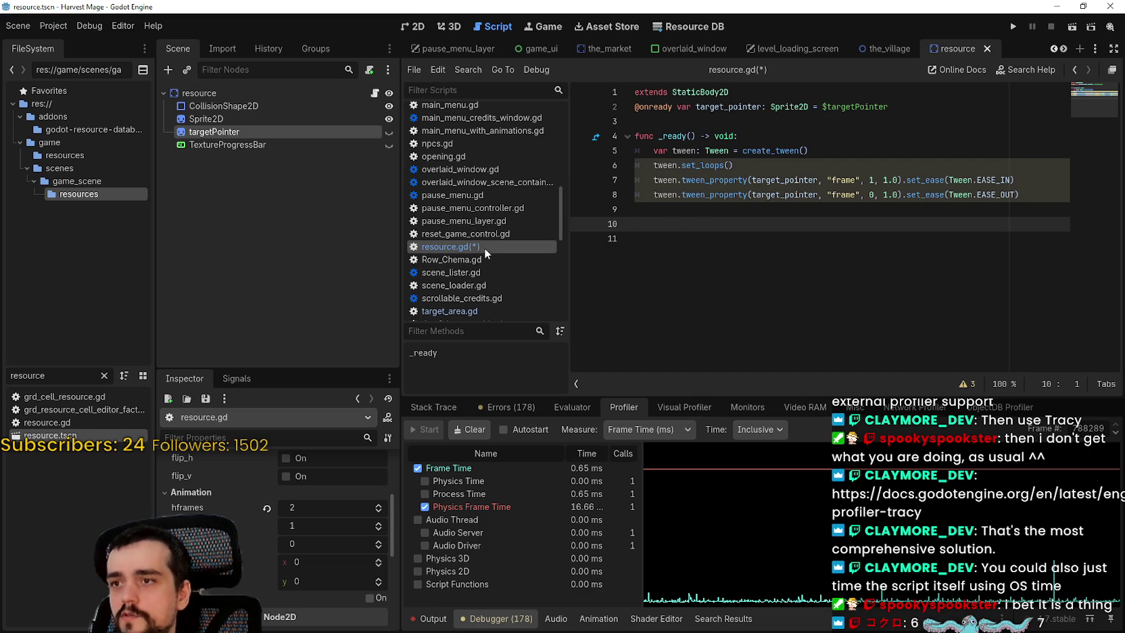
{"action": "key", "text": "ctrl+s"}
{"action": "scroll", "coordinate": [498, 271], "scroll_direction": "down", "scroll_amount": 3}
{"action": "left_click", "coordinate": [499, 230]}
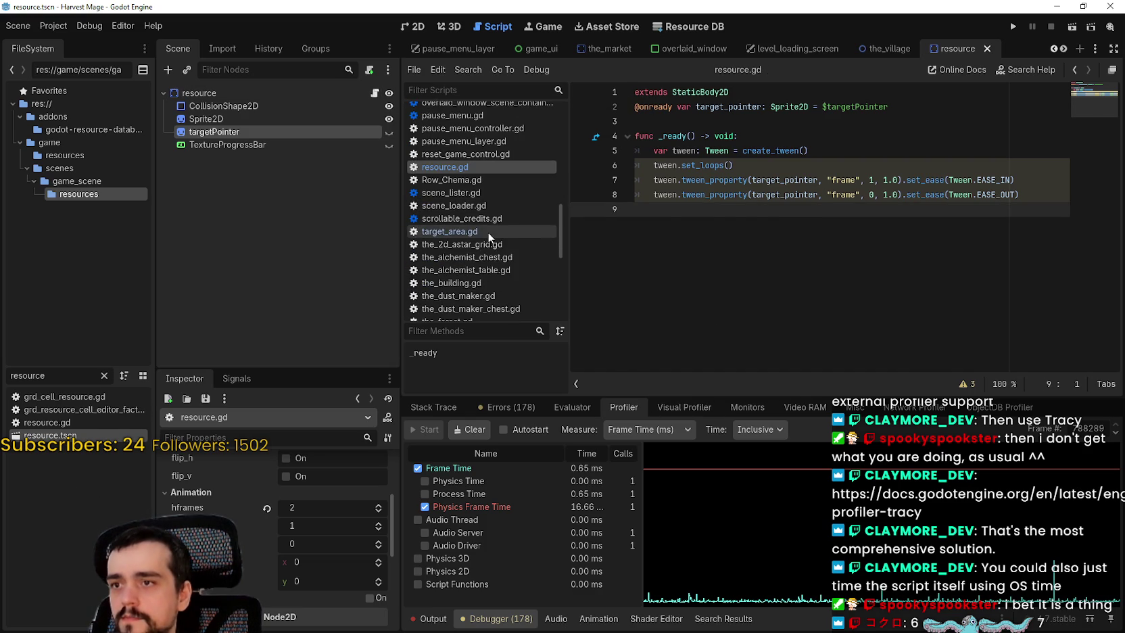
Step: Complete the if body as 'target_resource.target_pointer.show()'
{"action": "type", "text": "target_pointer"}
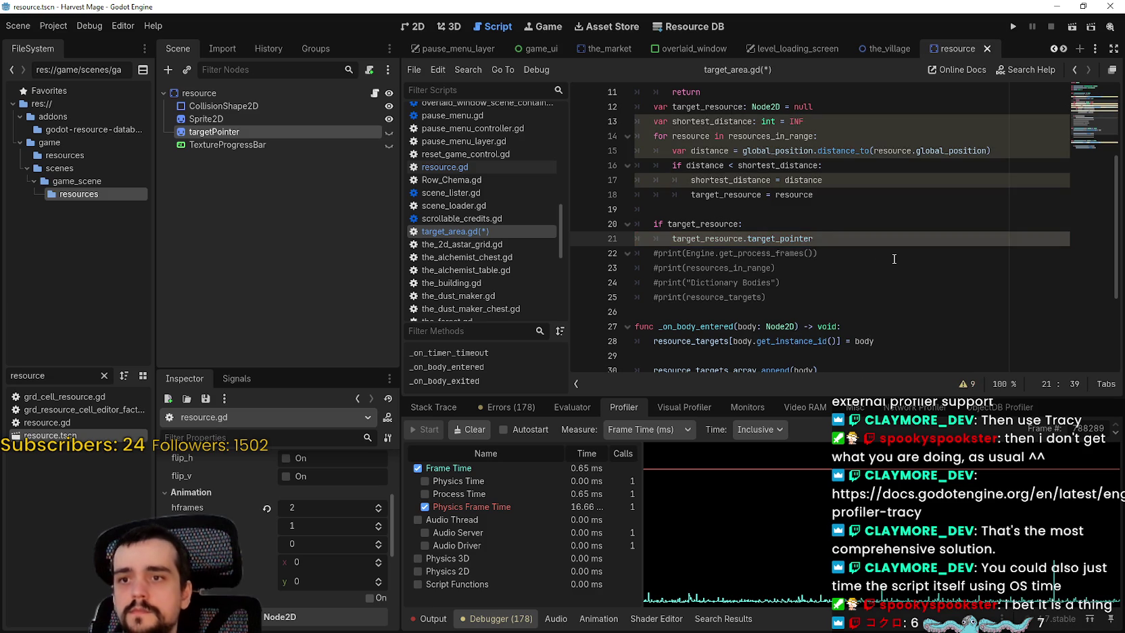
{"action": "type", "text": ".show()"}
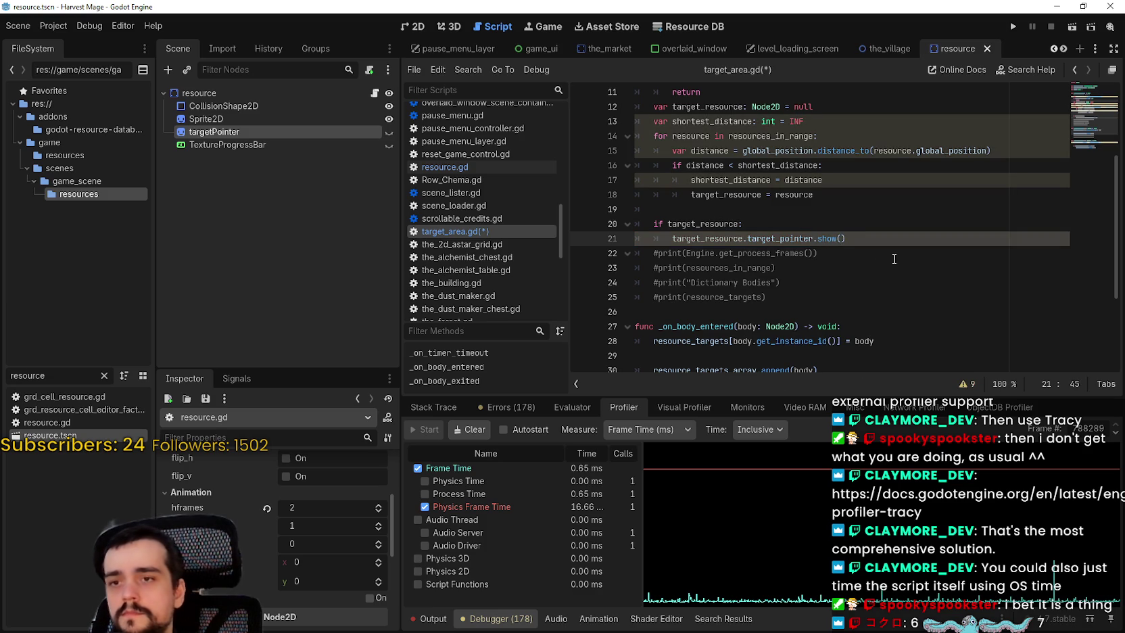
{"action": "key", "text": "Return"}
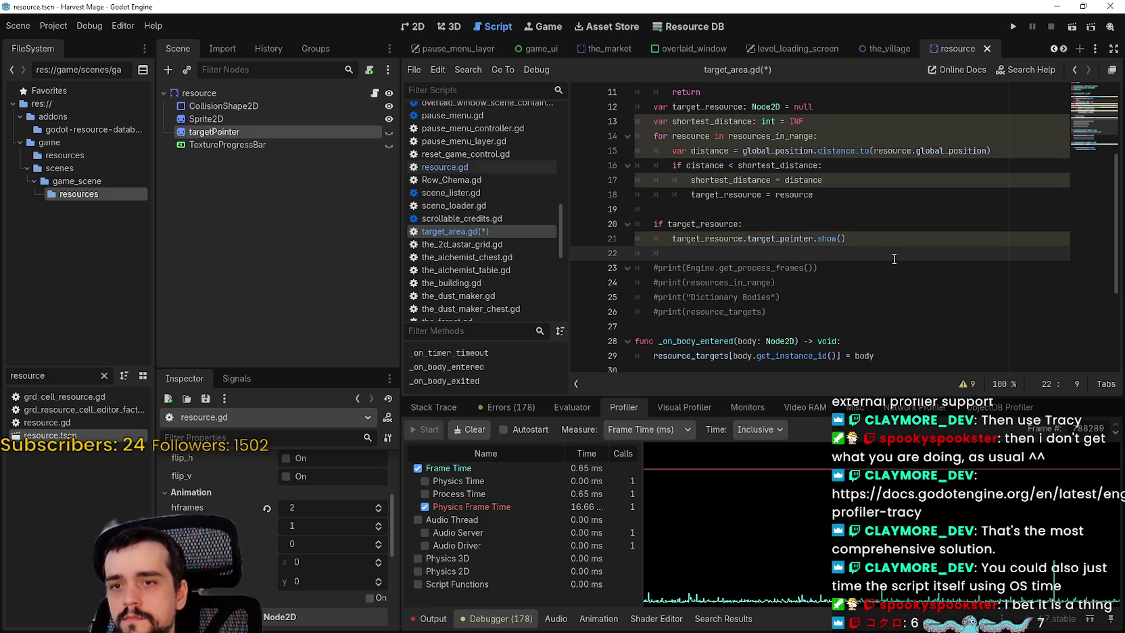
{"action": "scroll", "coordinate": [894, 259], "scroll_direction": "up", "scroll_amount": 1}
{"action": "left_click", "coordinate": [868, 225]}
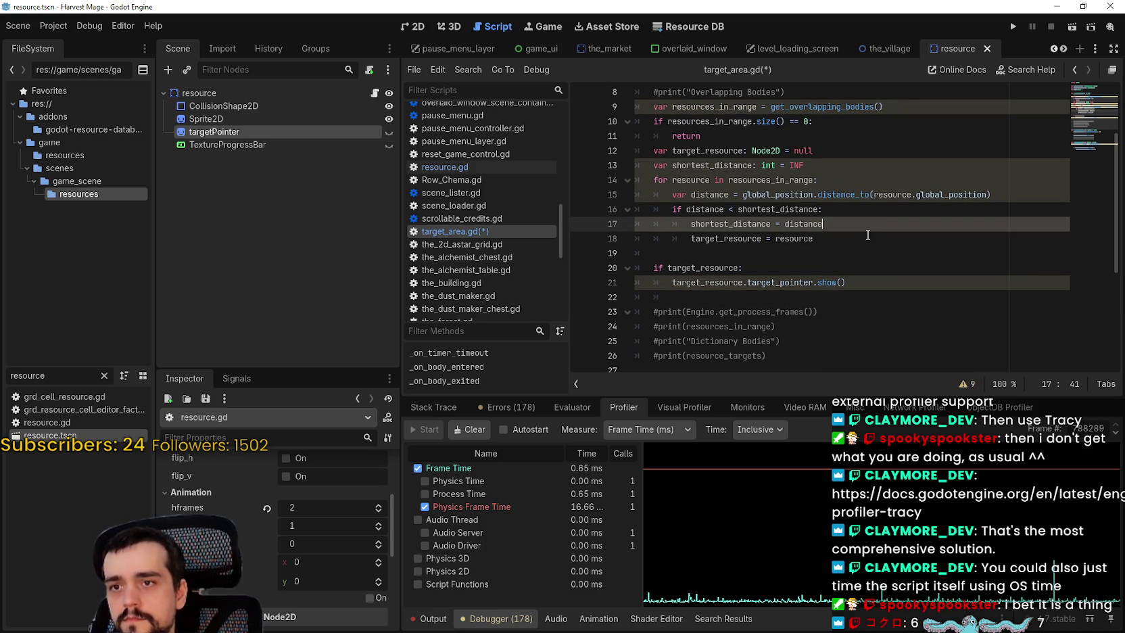
{"action": "left_click", "coordinate": [869, 238]}
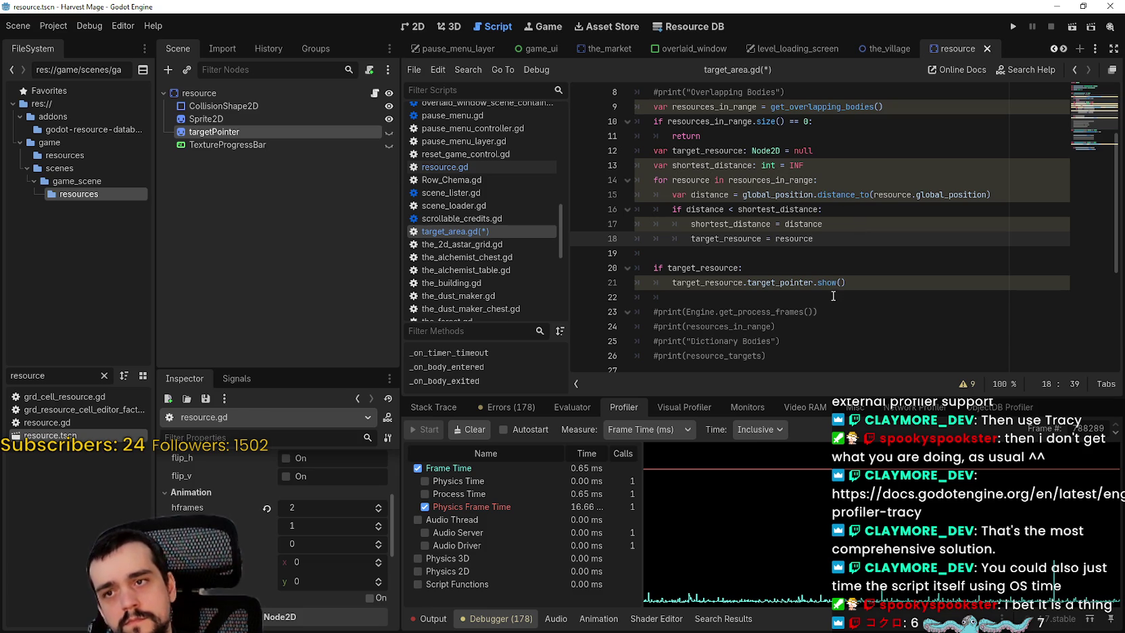
{"action": "key", "text": "Up"}
{"action": "key", "text": "Down"}
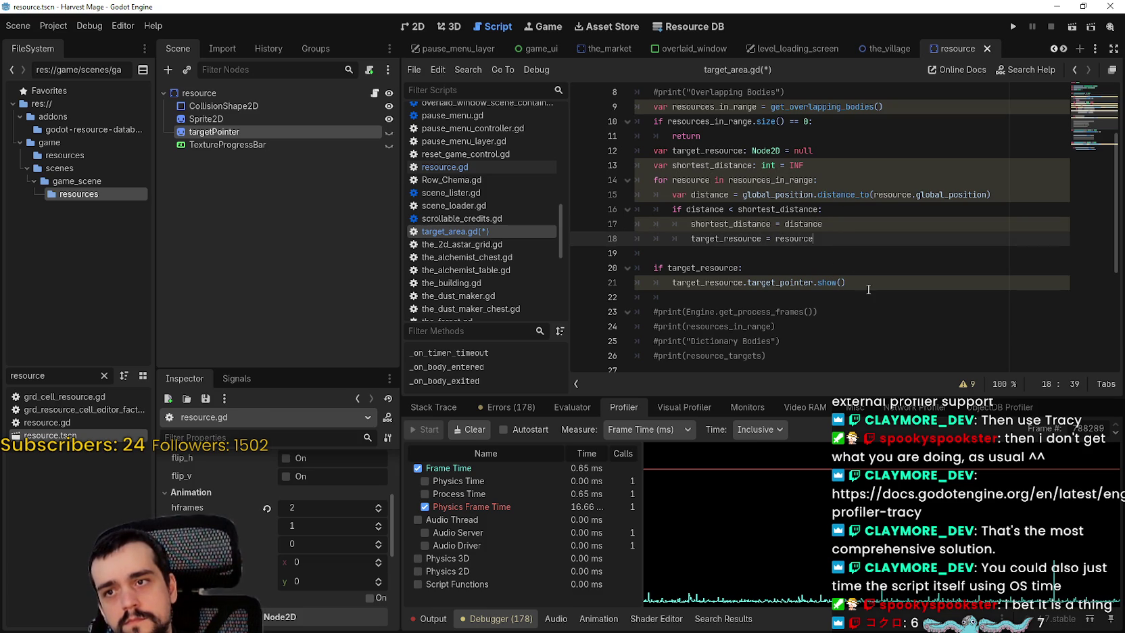
Step: Add a dedented 'resource.target_pointer.hide()' line after line 18 and save the script
{"action": "double_click", "coordinate": [790, 239]}
{"action": "left_click", "coordinate": [872, 231]}
{"action": "key", "text": "Return"}
{"action": "key", "text": "BackSpace"}
{"action": "type", "text": "re"}
{"action": "key", "text": "Return"}
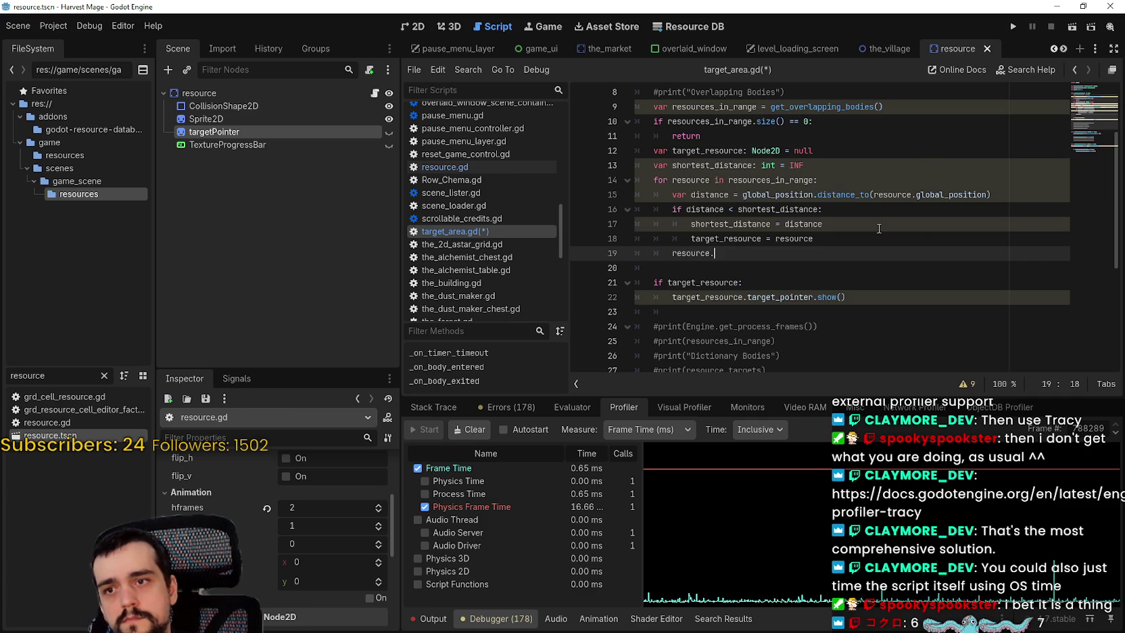
{"action": "type", "text": "target_pointer.hide("}
{"action": "key", "text": "ctrl+s"}
{"action": "key", "text": "Down"}
{"action": "key", "text": "ctrl+s"}
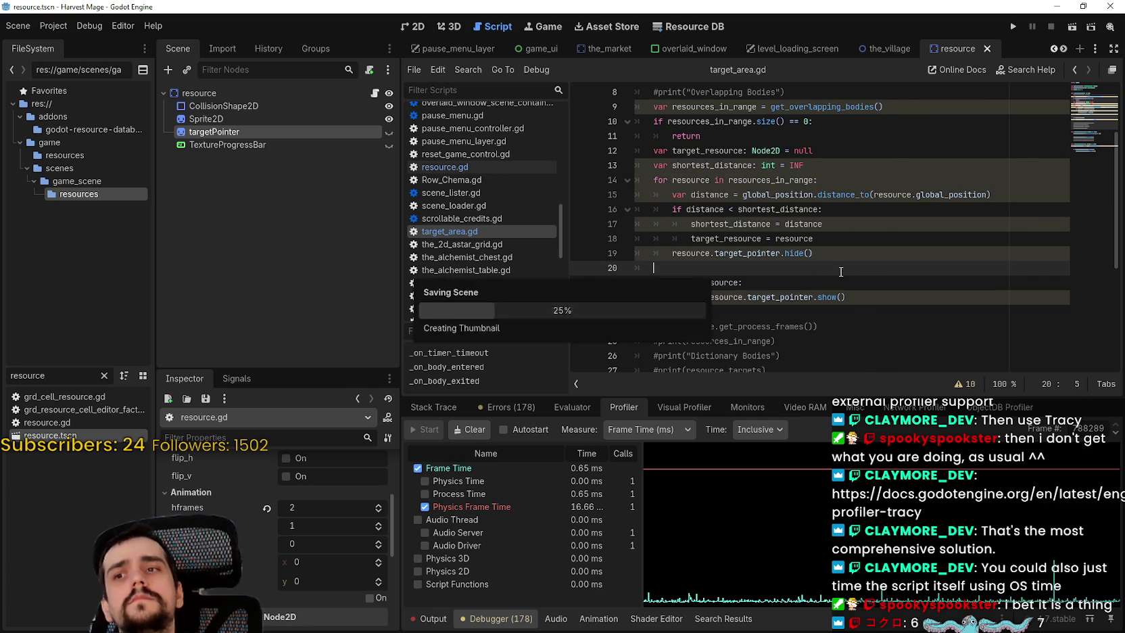
{"action": "left_click", "coordinate": [1013, 26]}
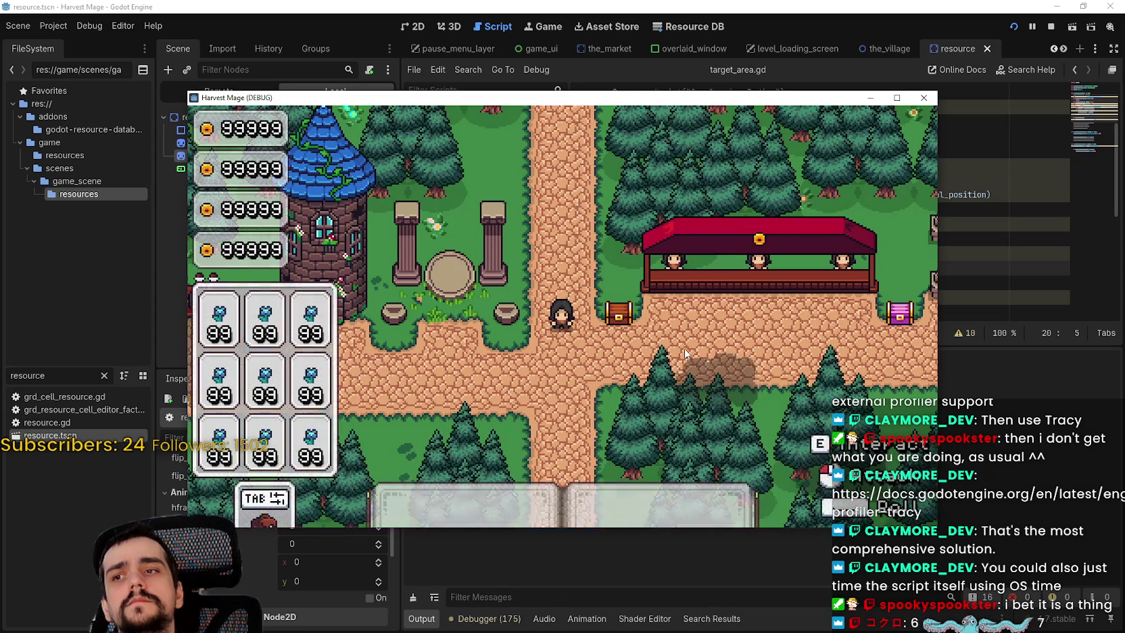
Step: Walk the player around the grassy field in the running game, then stop it
{"action": "key", "text": "w"}
{"action": "key", "text": "a"}
{"action": "key", "text": "w"}
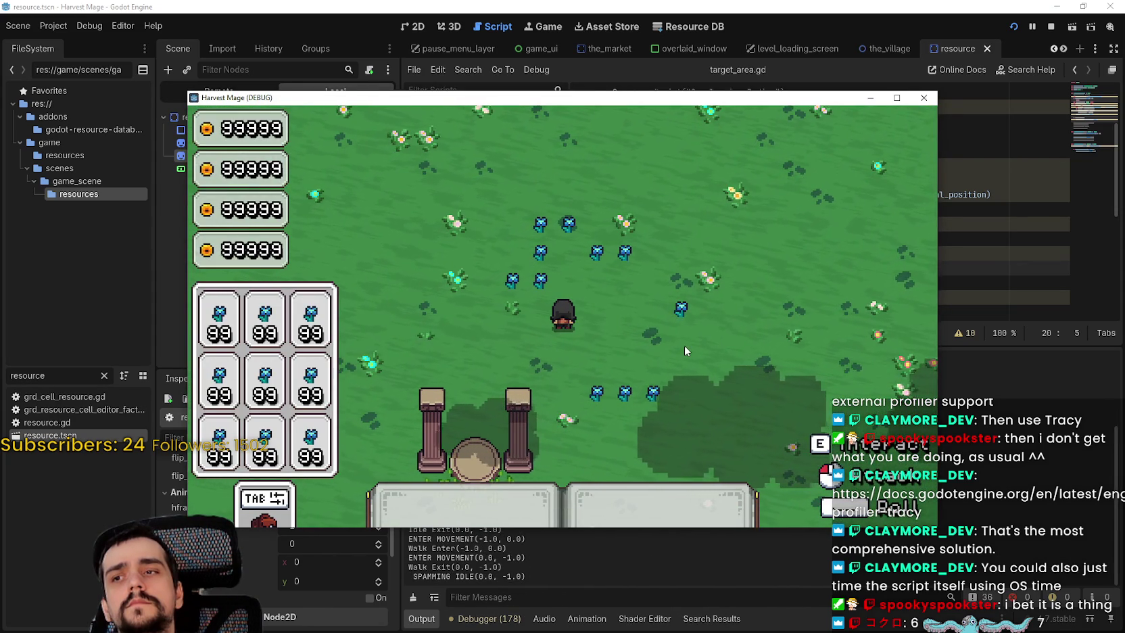
{"action": "key", "text": "w"}
{"action": "key", "text": "d"}
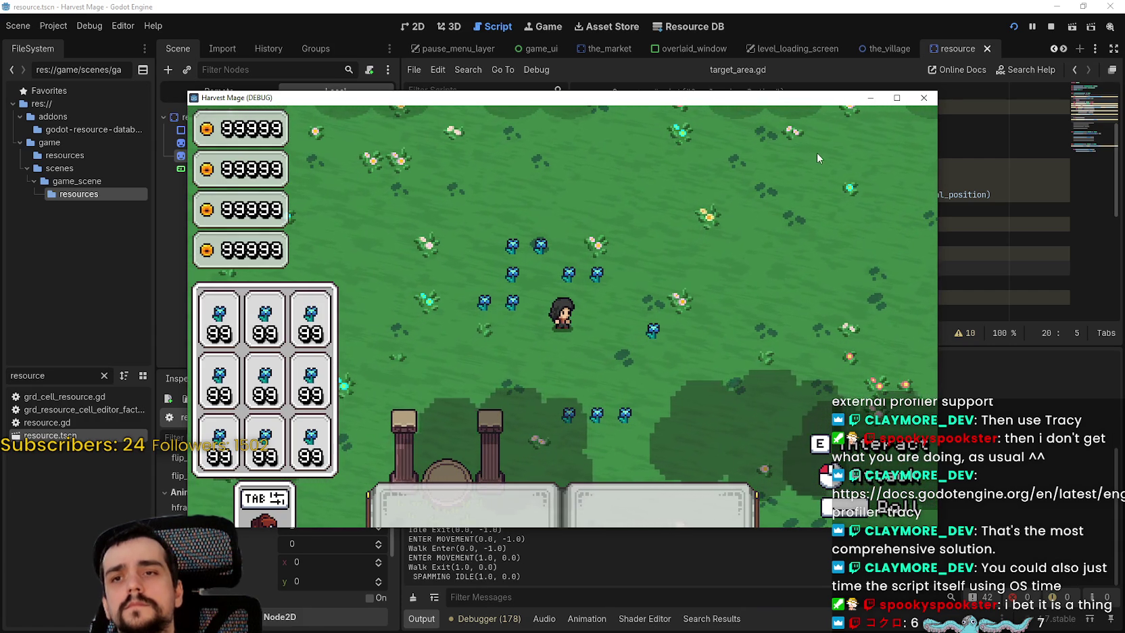
{"action": "key", "text": "F8"}
Step: Set a breakpoint on line 11 of target_area.gd
{"action": "scroll", "coordinate": [753, 270], "scroll_direction": "up", "scroll_amount": 2}
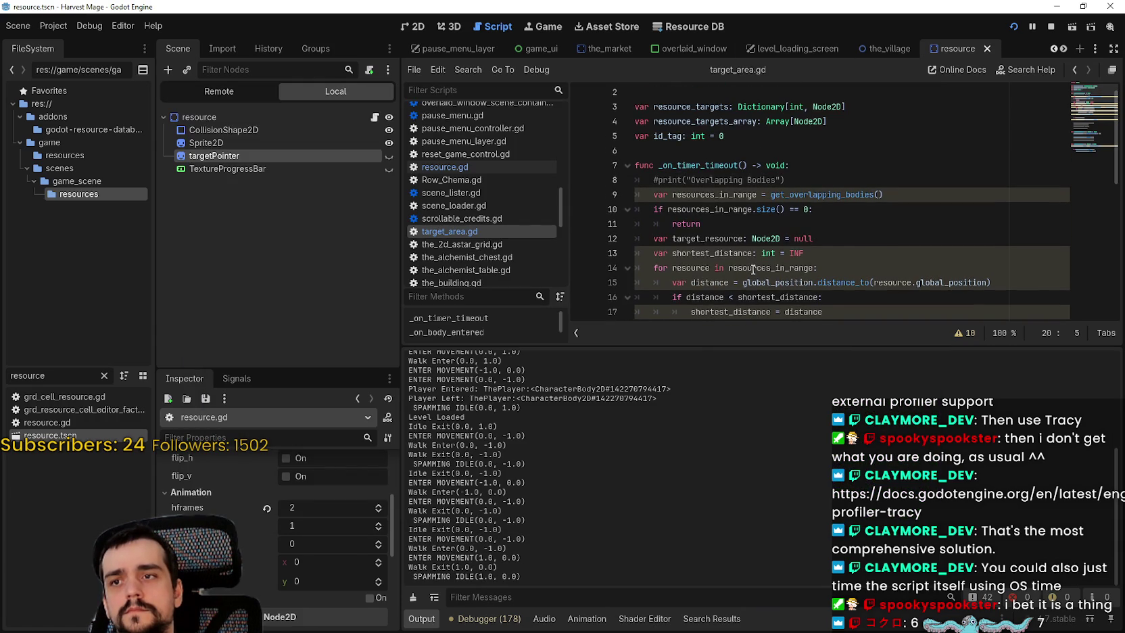
{"action": "scroll", "coordinate": [714, 177], "scroll_direction": "down", "scroll_amount": 2}
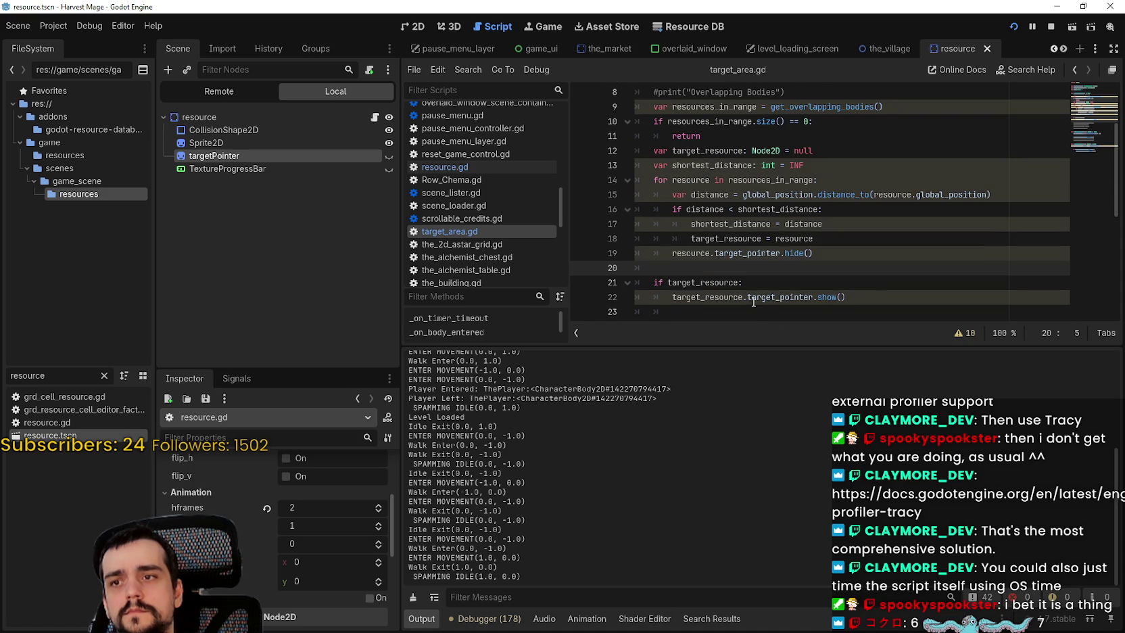
{"action": "scroll", "coordinate": [752, 288], "scroll_direction": "down", "scroll_amount": 2}
{"action": "scroll", "coordinate": [749, 271], "scroll_direction": "up", "scroll_amount": 3}
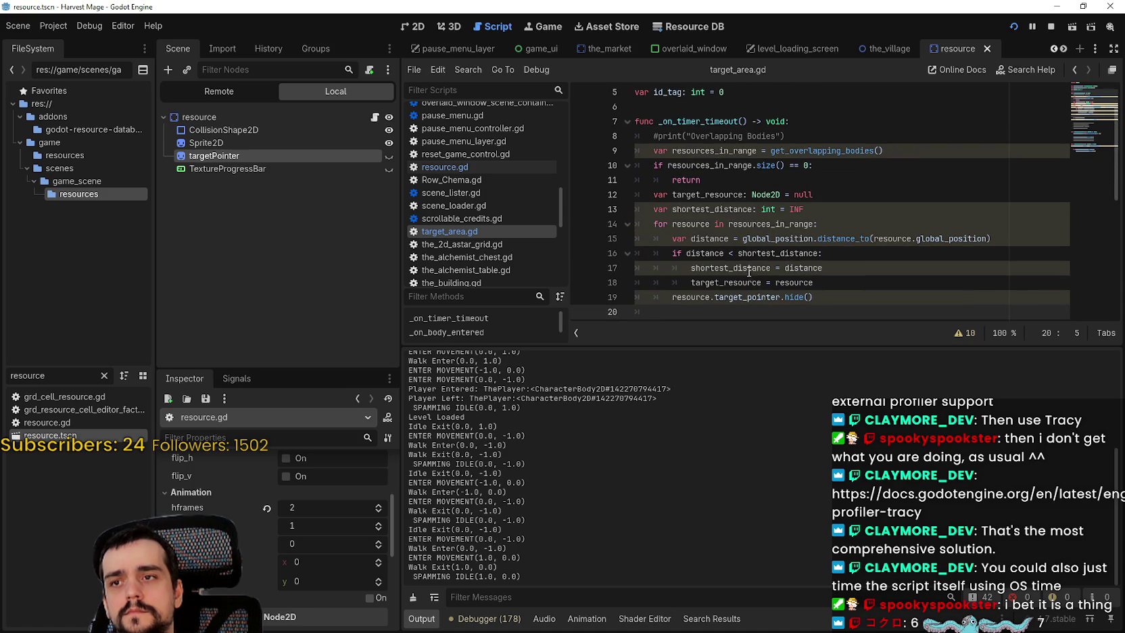
{"action": "left_click", "coordinate": [715, 180]}
{"action": "left_click", "coordinate": [581, 180]}
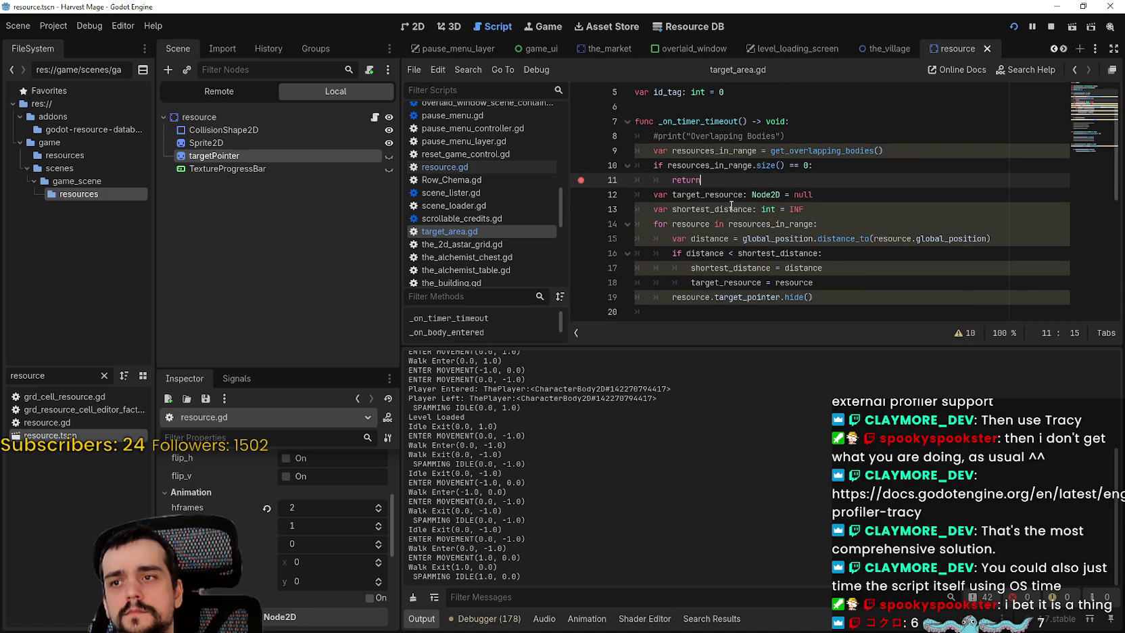
{"action": "left_click", "coordinate": [581, 209]}
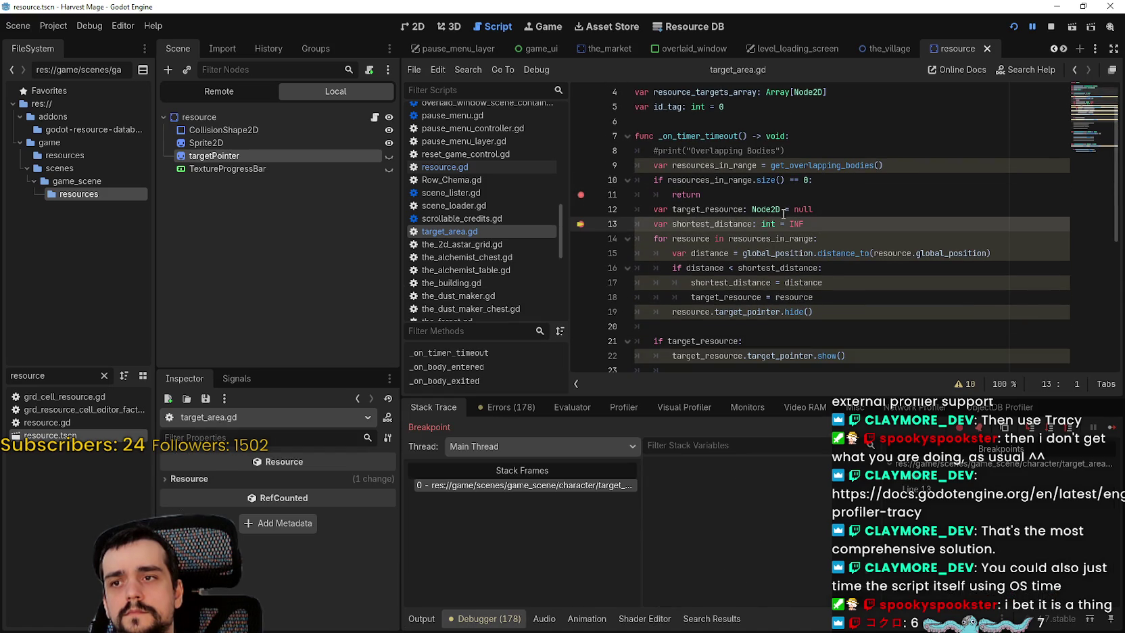
{"action": "left_click", "coordinate": [581, 225]}
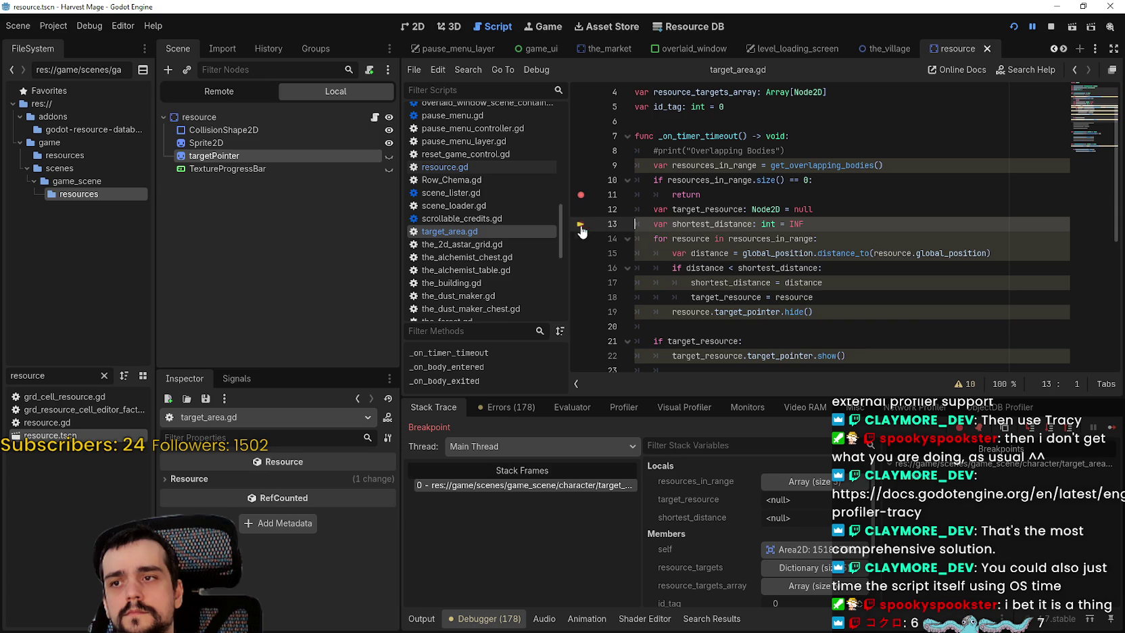
Step: Resume the paused game and walk the player up and down
{"action": "left_click", "coordinate": [1111, 431]}
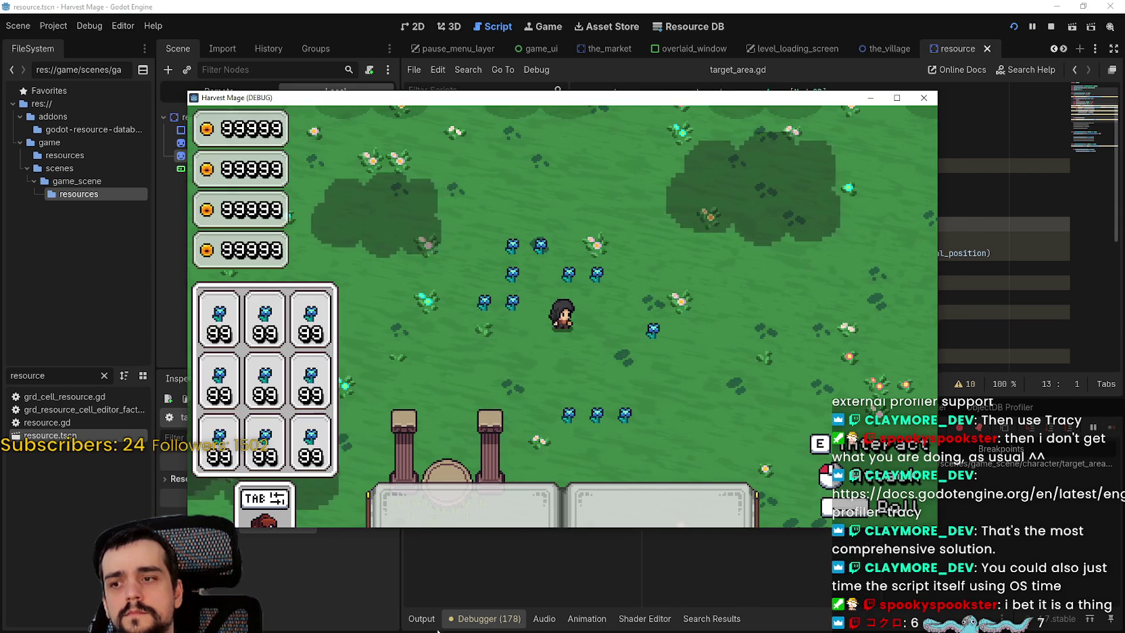
{"action": "left_click", "coordinate": [414, 626]}
{"action": "key", "text": "alt+Tab"}
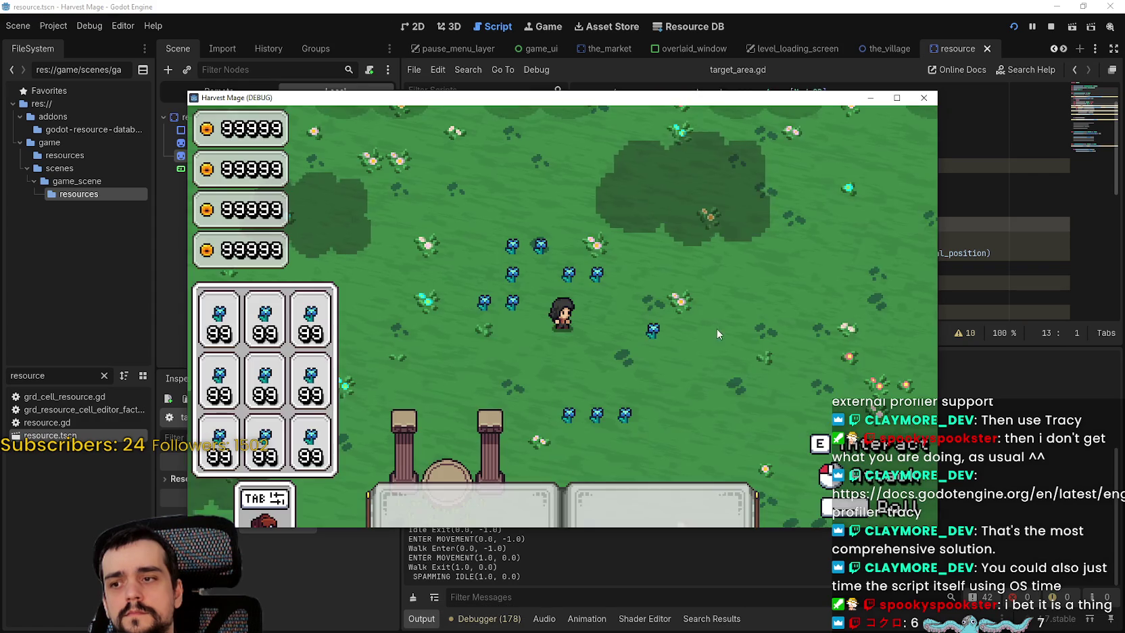
{"action": "key", "text": "w"}
{"action": "key", "text": "s"}
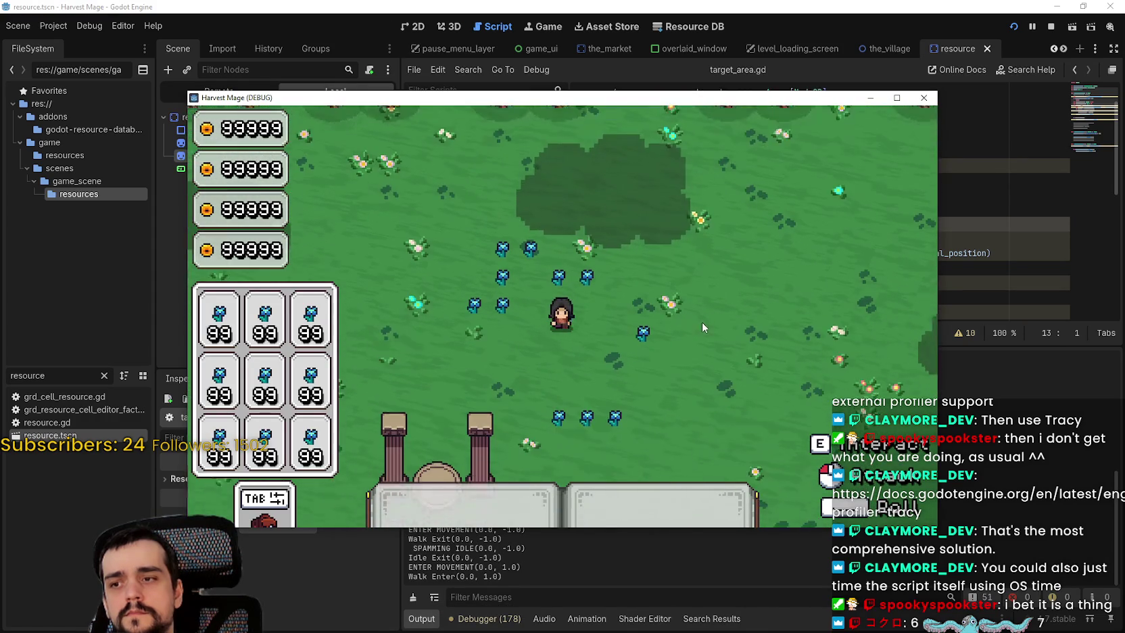
{"action": "key", "text": "alt+Tab"}
Step: Add breakpoints on lines 22 and 21, then continue execution
{"action": "scroll", "coordinate": [625, 225], "scroll_direction": "down", "scroll_amount": 3}
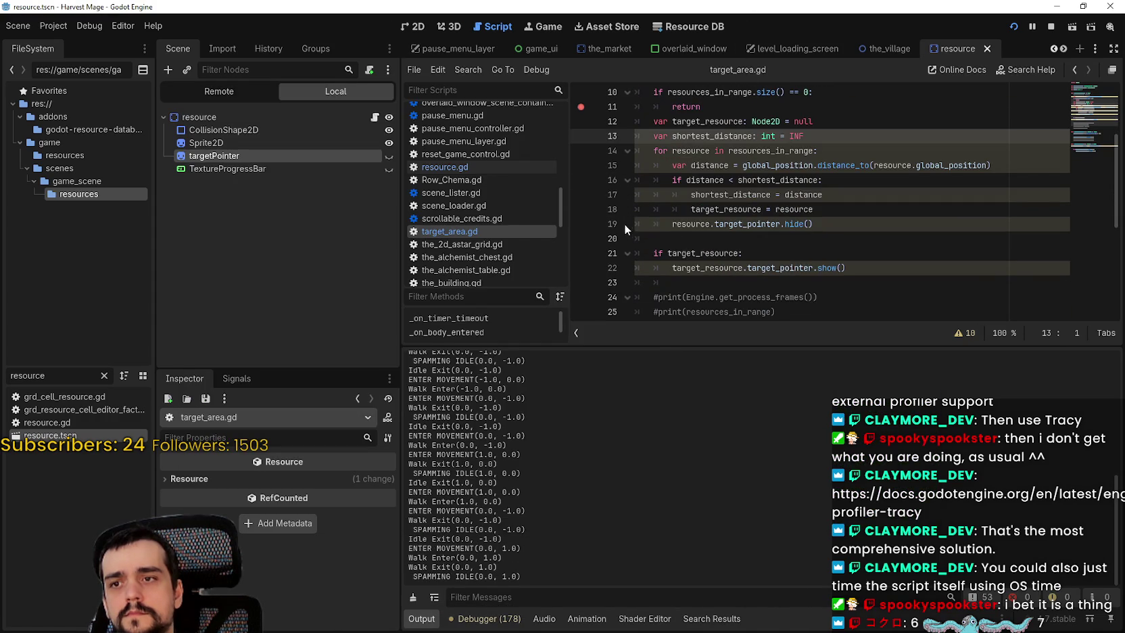
{"action": "left_click", "coordinate": [657, 227]}
{"action": "left_click", "coordinate": [659, 270]}
{"action": "left_click", "coordinate": [582, 267]}
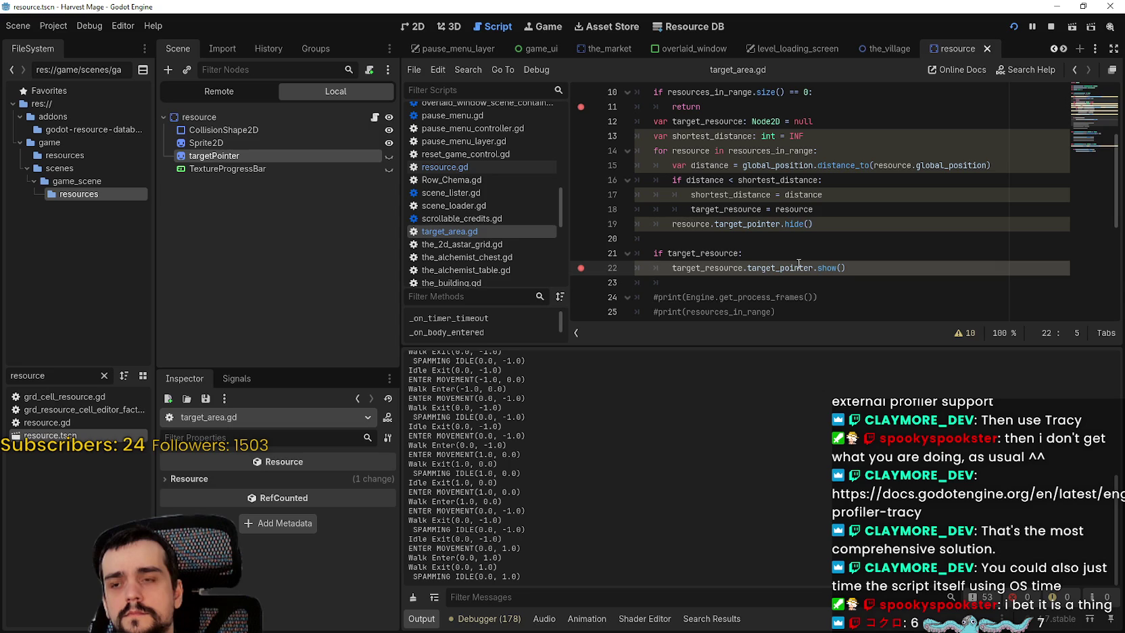
{"action": "left_click", "coordinate": [581, 253]}
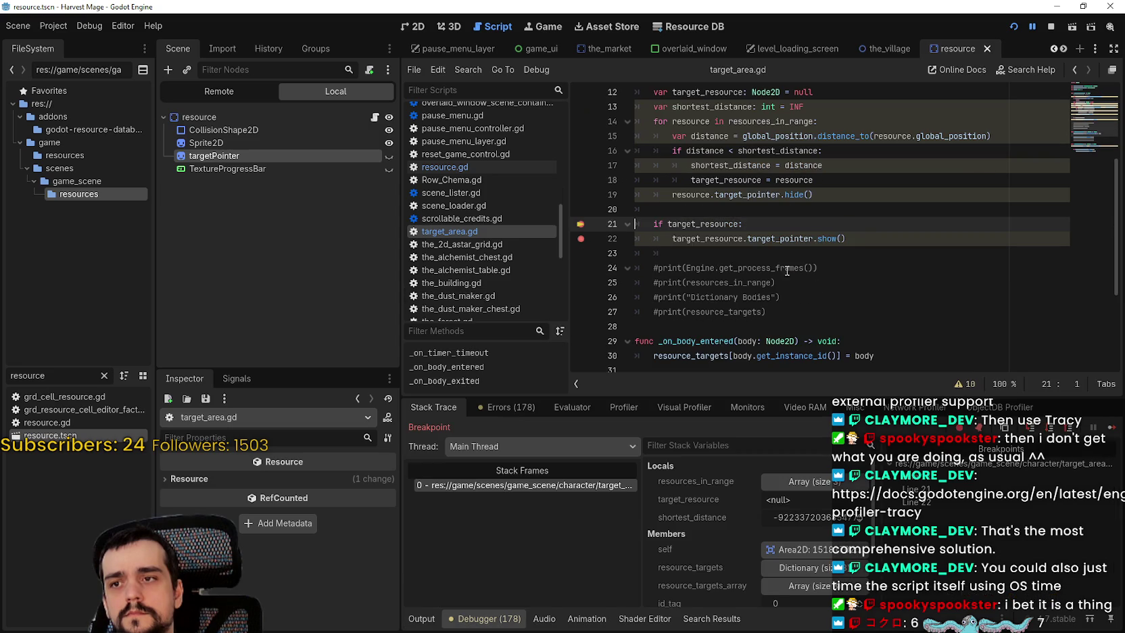
{"action": "left_click", "coordinate": [1112, 429]}
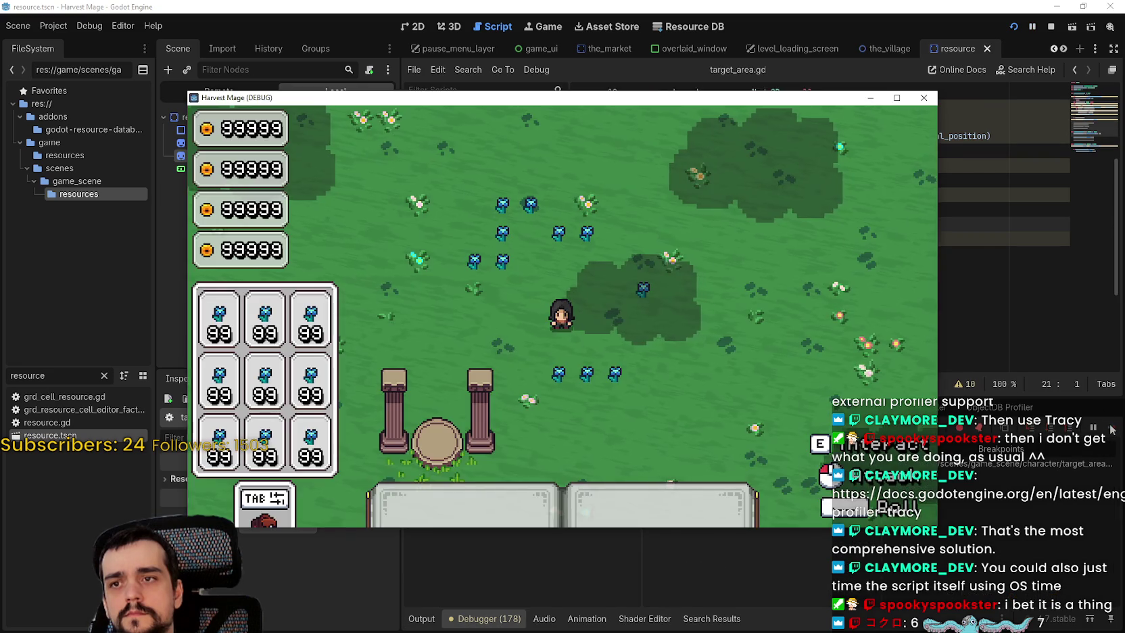
Step: Inspect resource and distance on lines 15-16, add breakpoints on lines 17-19, and resume
{"action": "scroll", "coordinate": [819, 225], "scroll_direction": "up", "scroll_amount": 2}
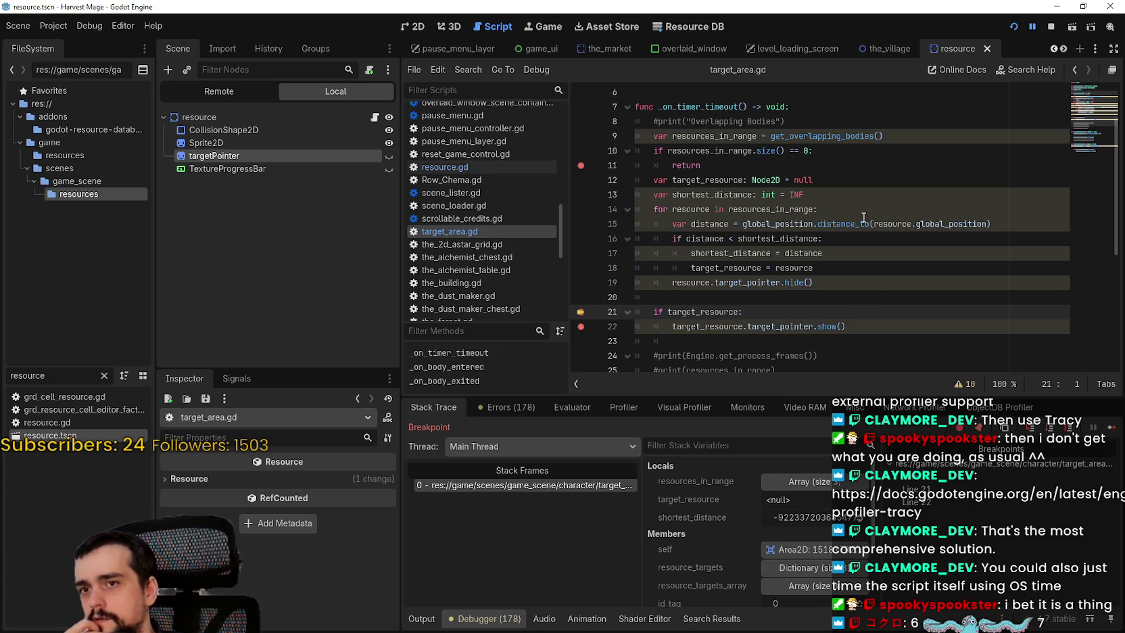
{"action": "mouse_move", "coordinate": [865, 220]}
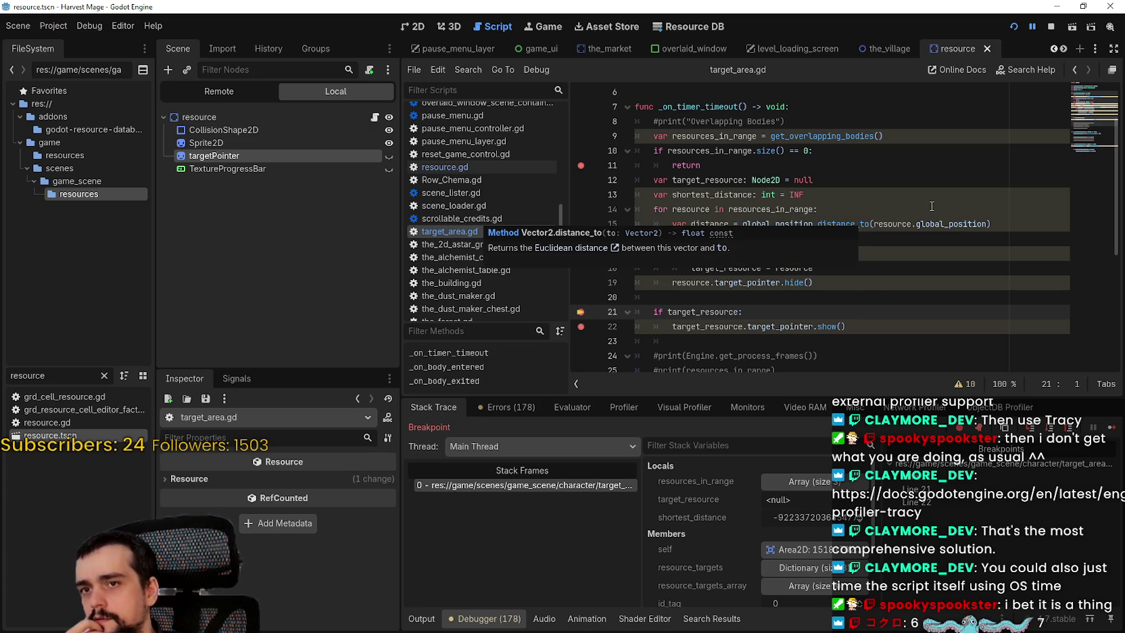
{"action": "double_click", "coordinate": [900, 223]}
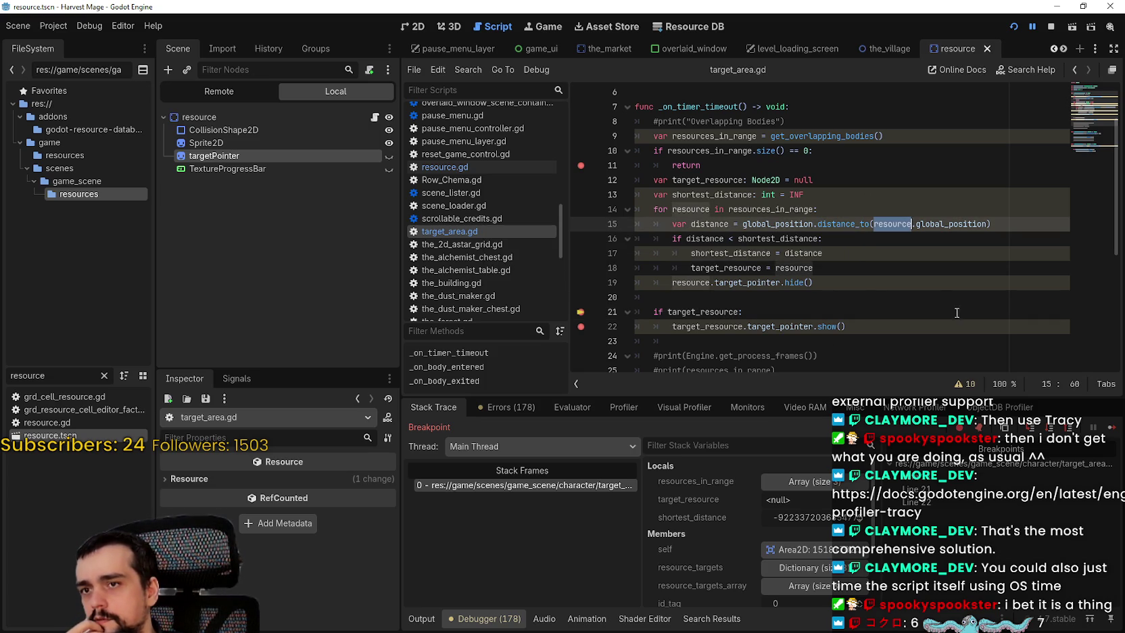
{"action": "left_click", "coordinate": [722, 240]}
{"action": "double_click", "coordinate": [721, 240]}
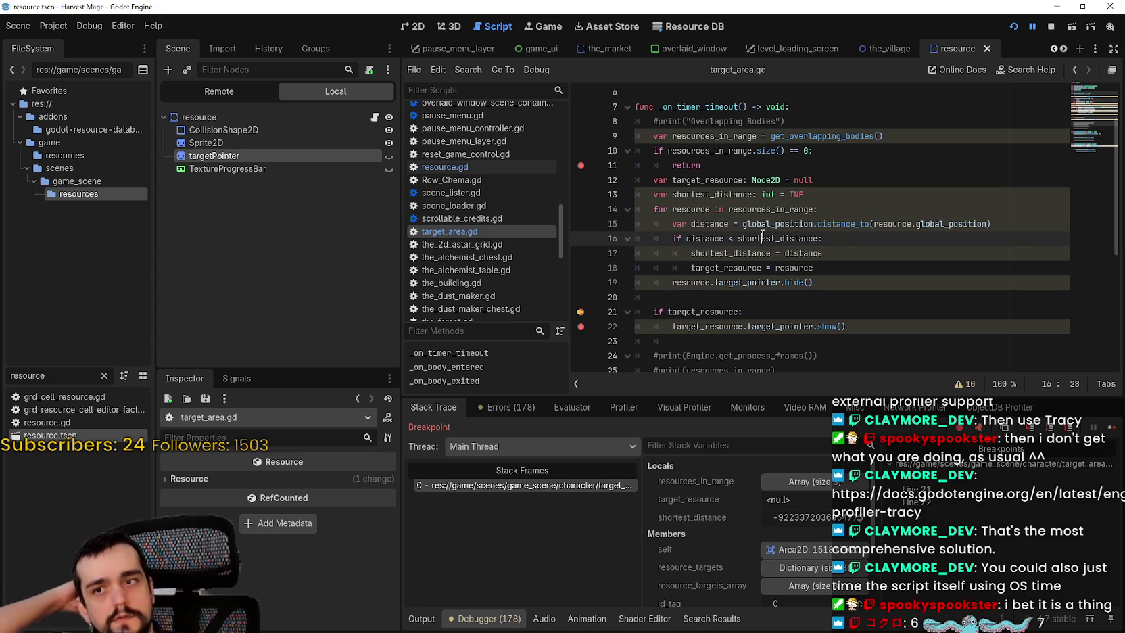
{"action": "double_click", "coordinate": [762, 238]}
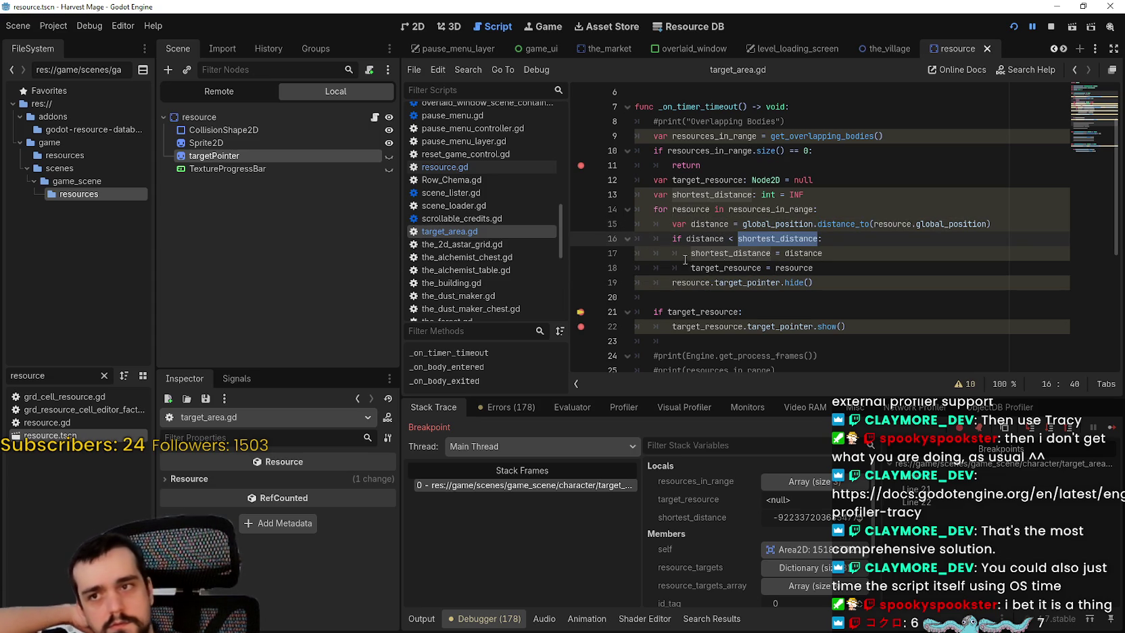
{"action": "left_click", "coordinate": [581, 268]}
{"action": "left_click", "coordinate": [581, 253]}
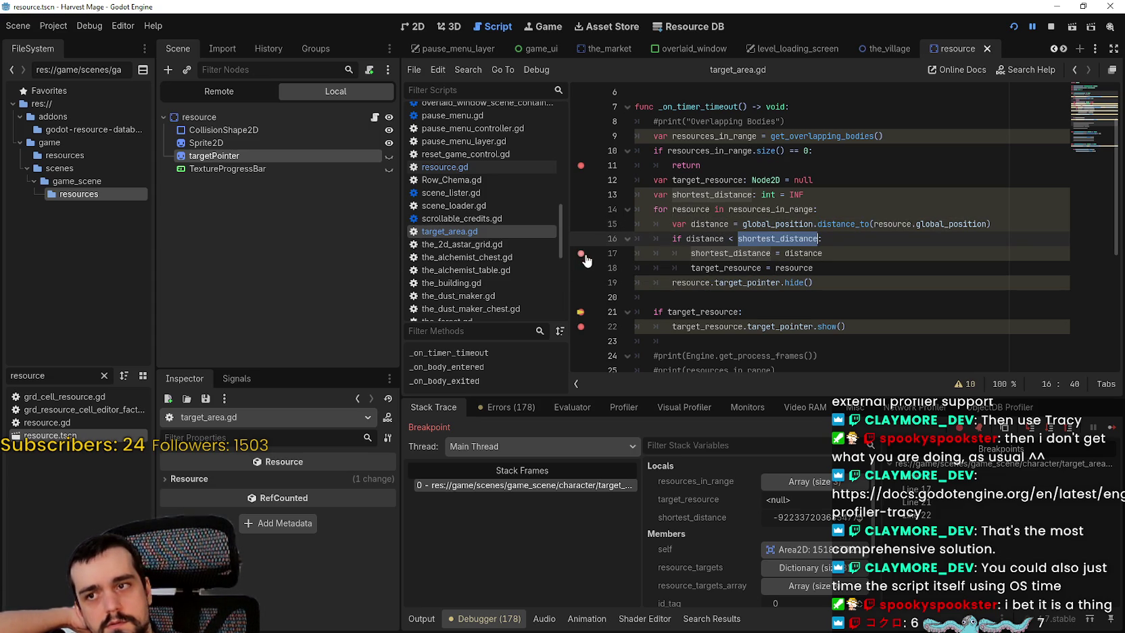
{"action": "left_click", "coordinate": [581, 282]}
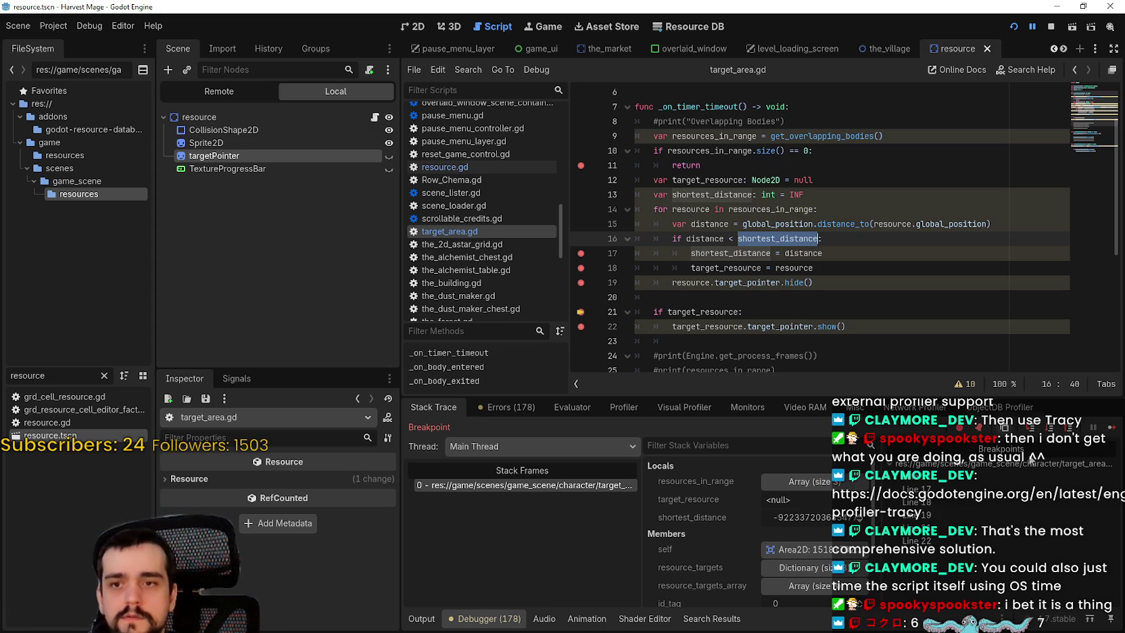
{"action": "left_click", "coordinate": [1112, 427]}
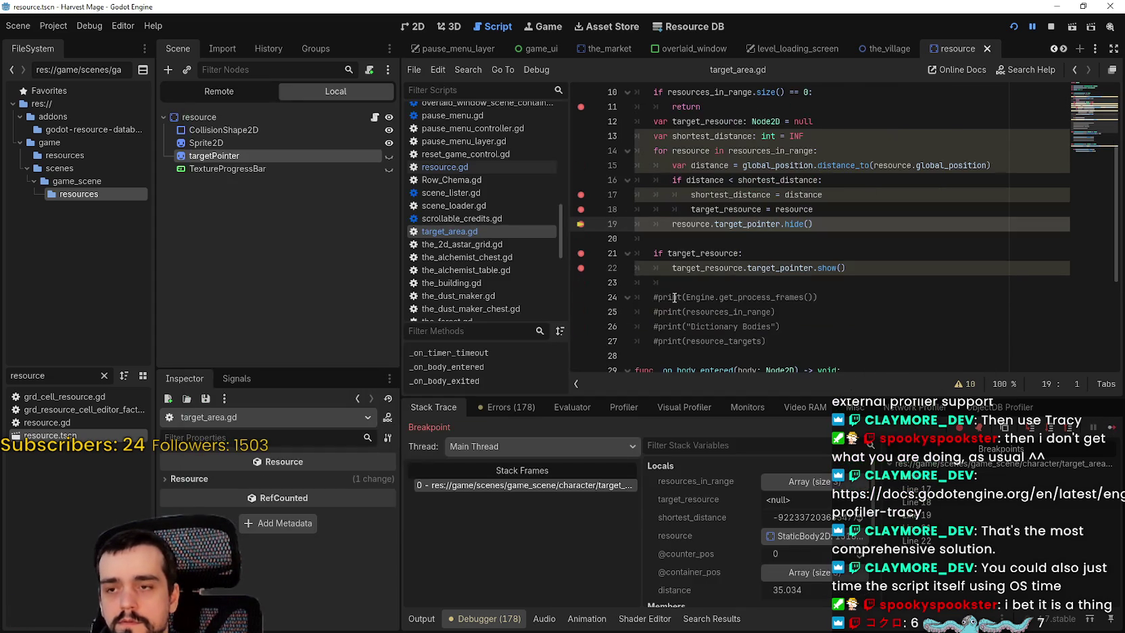
Step: Comment out the hide line with '#', save, and clear all breakpoints in target_area.gd
{"action": "left_click", "coordinate": [581, 227]}
{"action": "type", "text": "#"}
{"action": "key", "text": "ctrl+s"}
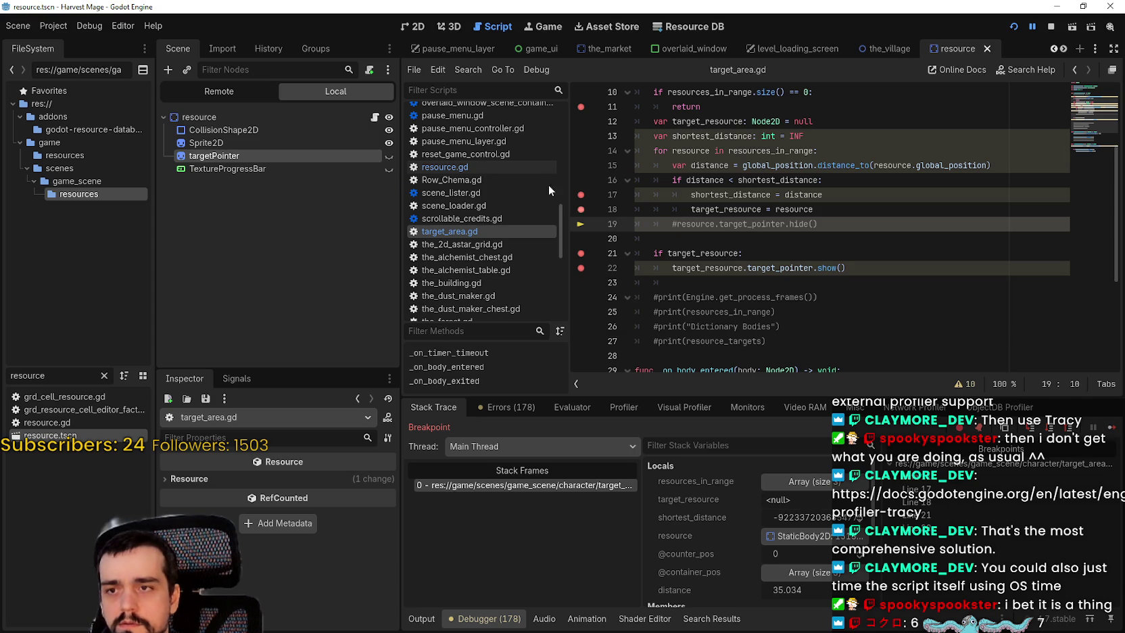
{"action": "left_click", "coordinate": [581, 194]}
{"action": "left_click", "coordinate": [580, 211]}
{"action": "left_click", "coordinate": [580, 253]}
{"action": "left_click", "coordinate": [580, 267]}
{"action": "left_click", "coordinate": [582, 108]}
Step: Run the game with F5, walk the player around, then close it
{"action": "key", "text": "F5"}
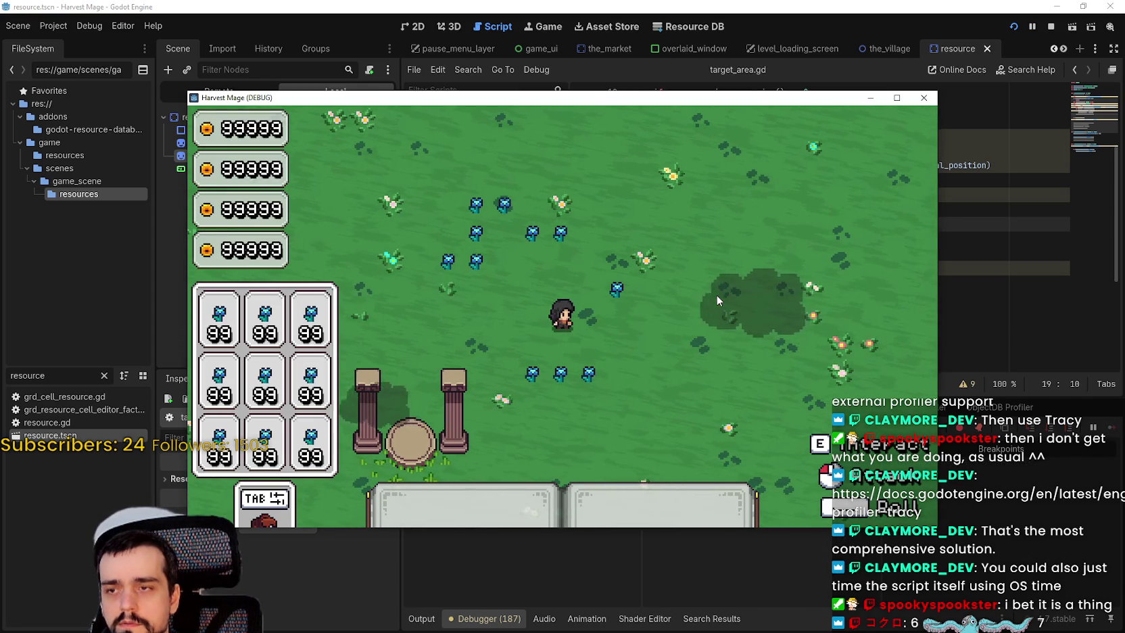
{"action": "key", "text": "w"}
{"action": "key", "text": "a"}
{"action": "key", "text": "s"}
{"action": "key", "text": "F8"}
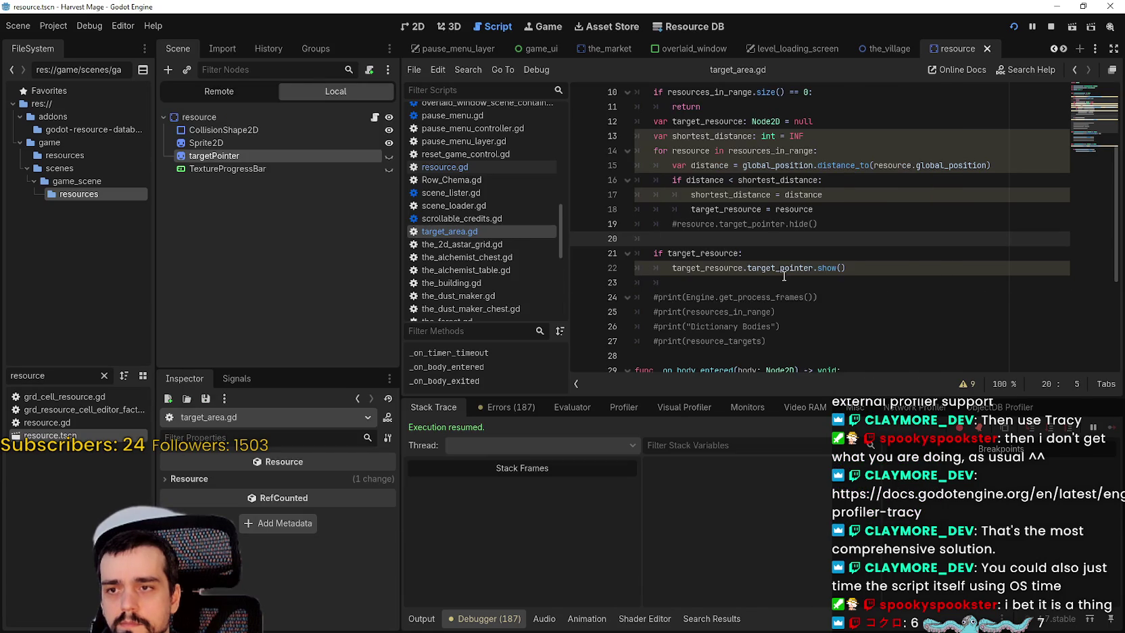
Step: Set breakpoints on lines 18, 22 and 16 of target_area.gd
{"action": "left_click", "coordinate": [599, 209]}
{"action": "left_click", "coordinate": [581, 209]}
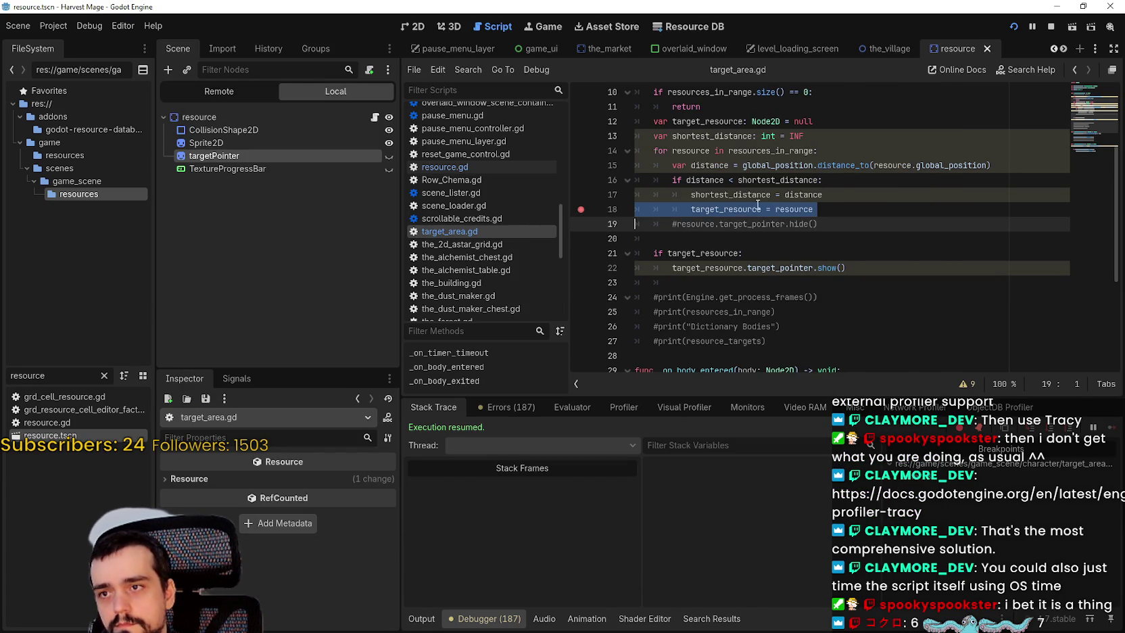
{"action": "left_click", "coordinate": [576, 270]}
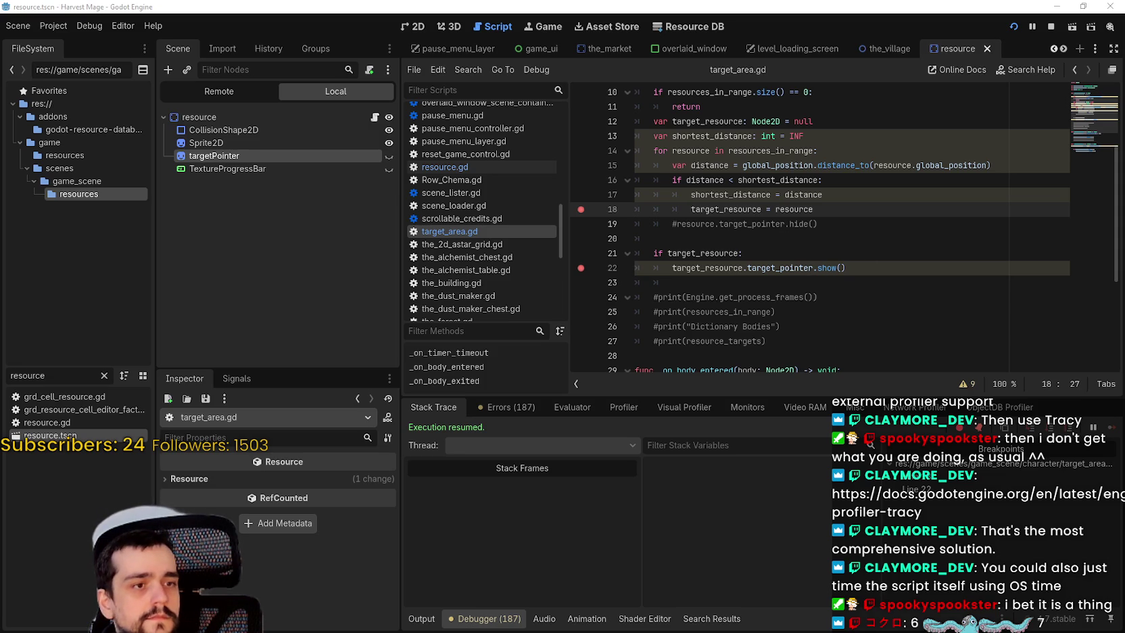
{"action": "key", "text": "Left"}
{"action": "key", "text": "Left"}
{"action": "key", "text": "Left"}
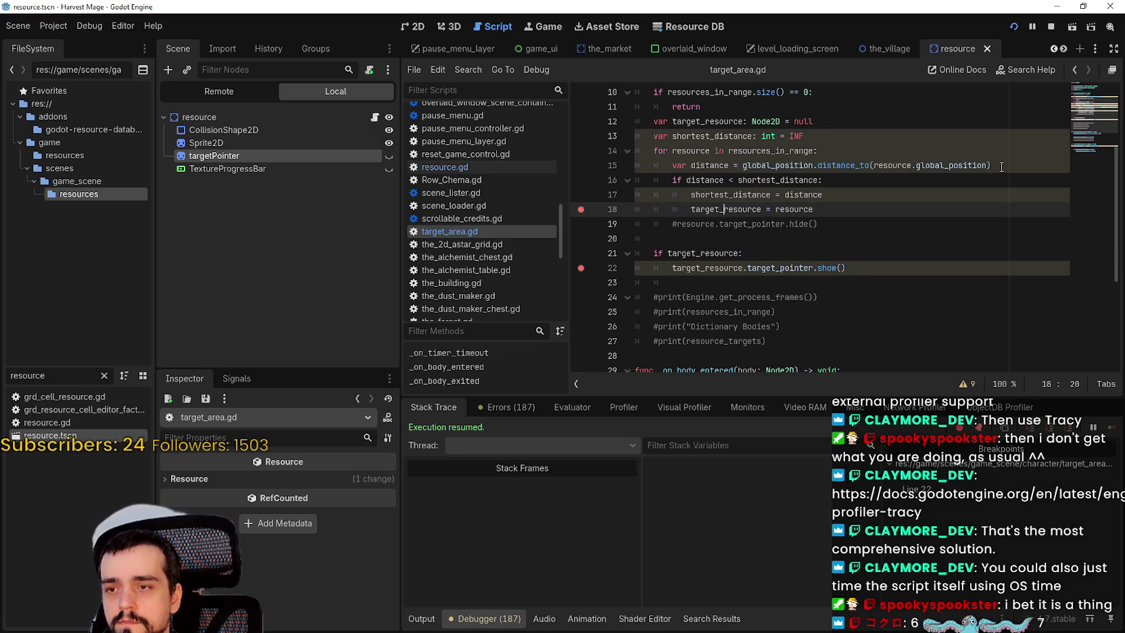
{"action": "left_click", "coordinate": [579, 181]}
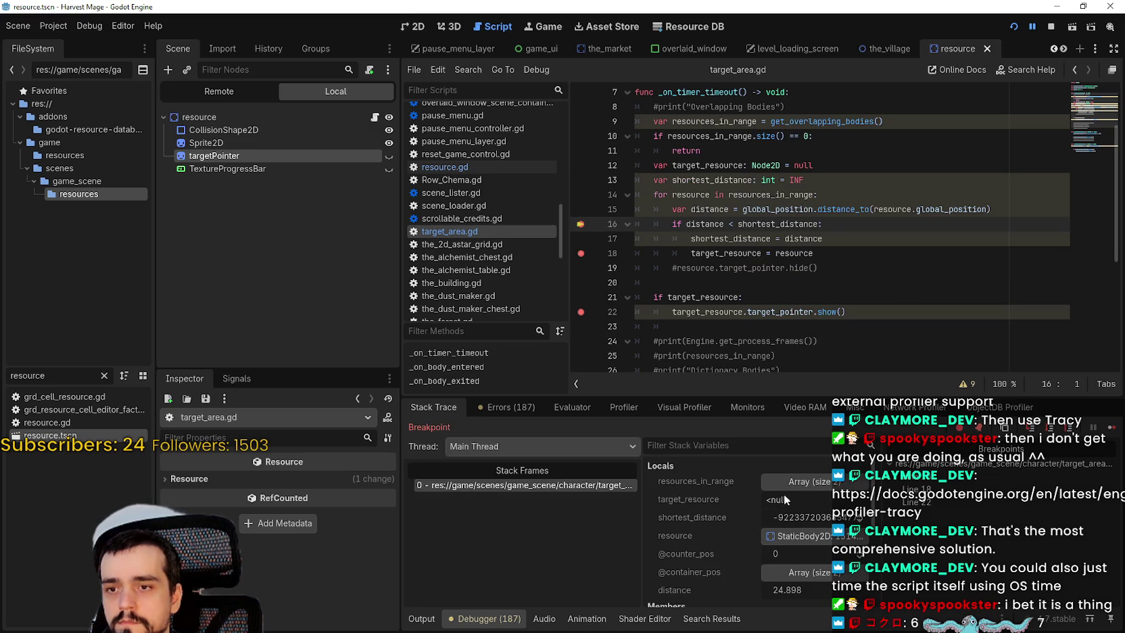
Step: Expand and collapse resources_in_range in Locals, comparing distance 24.898 with shortest_distance at line 16
{"action": "left_click", "coordinate": [811, 482]}
{"action": "left_click", "coordinate": [805, 483]}
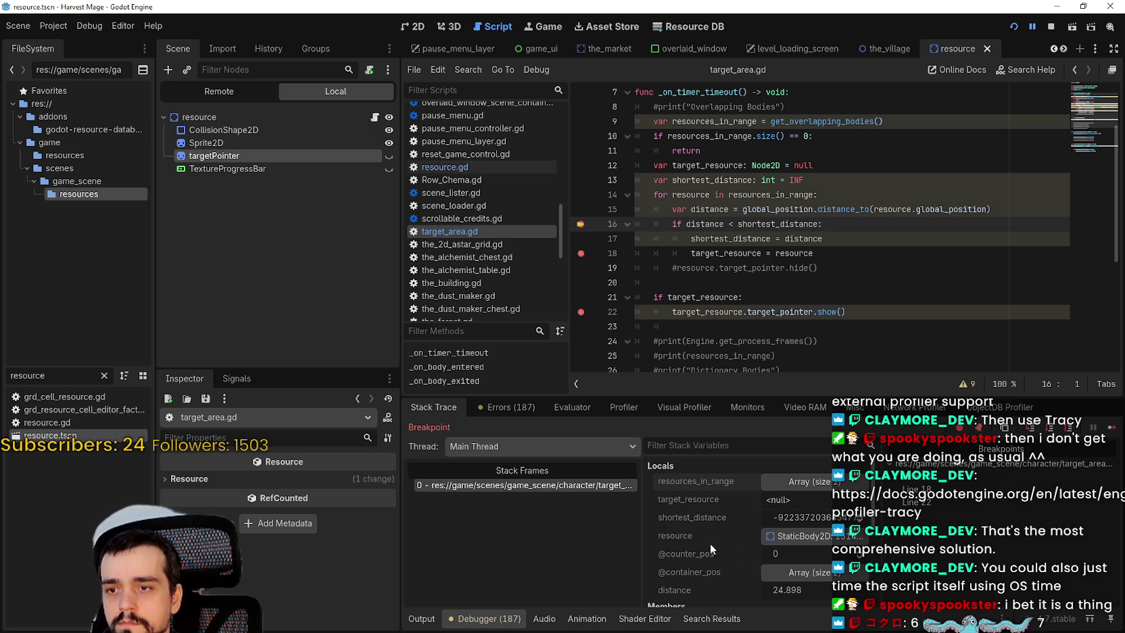
{"action": "scroll", "coordinate": [717, 545], "scroll_direction": "down", "scroll_amount": 1}
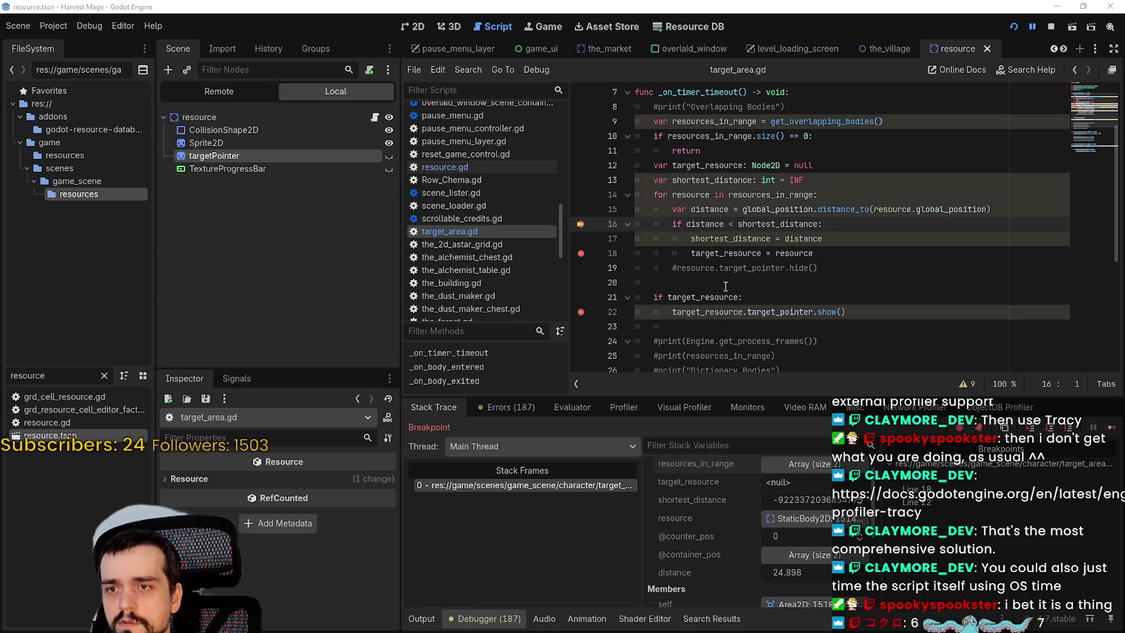
{"action": "mouse_move", "coordinate": [701, 230]}
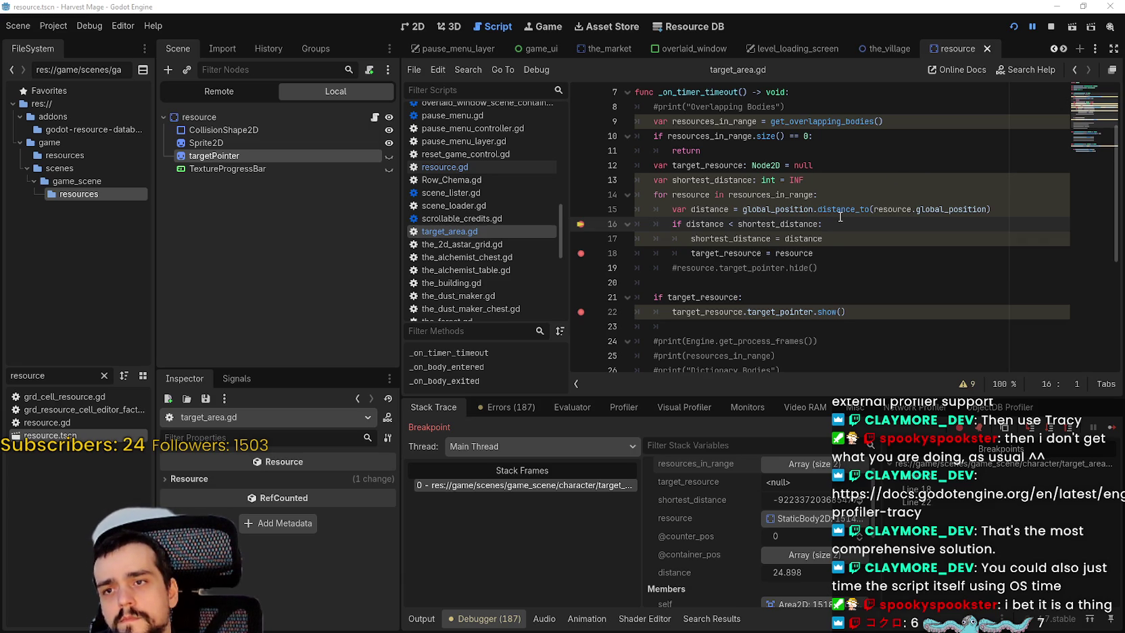
{"action": "mouse_move", "coordinate": [744, 205]}
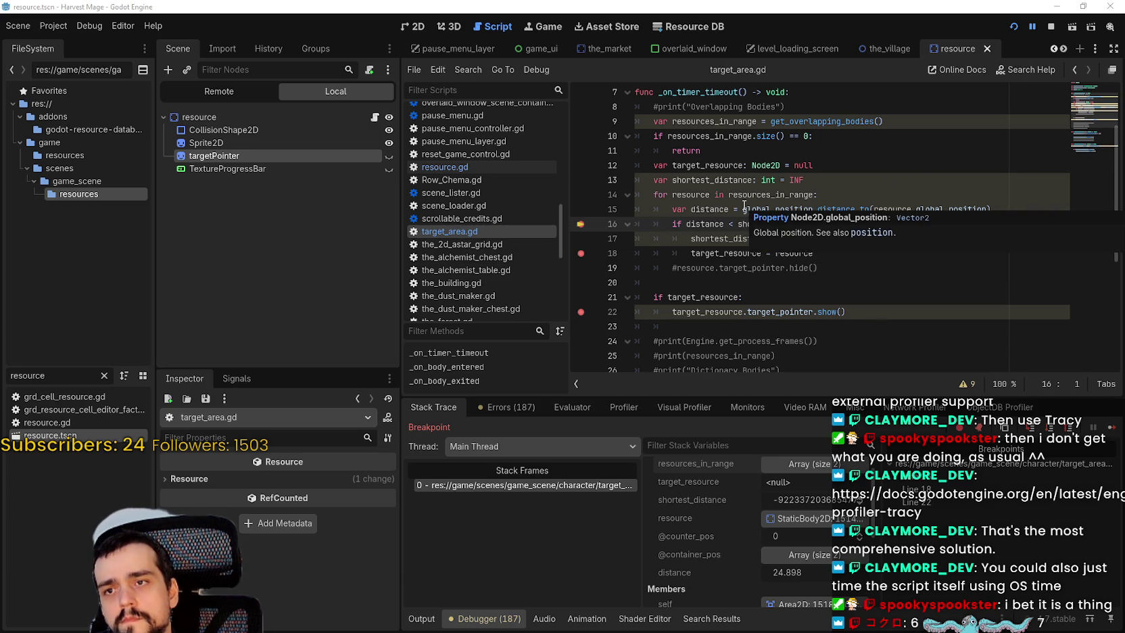
{"action": "scroll", "coordinate": [762, 236], "scroll_direction": "up", "scroll_amount": 2}
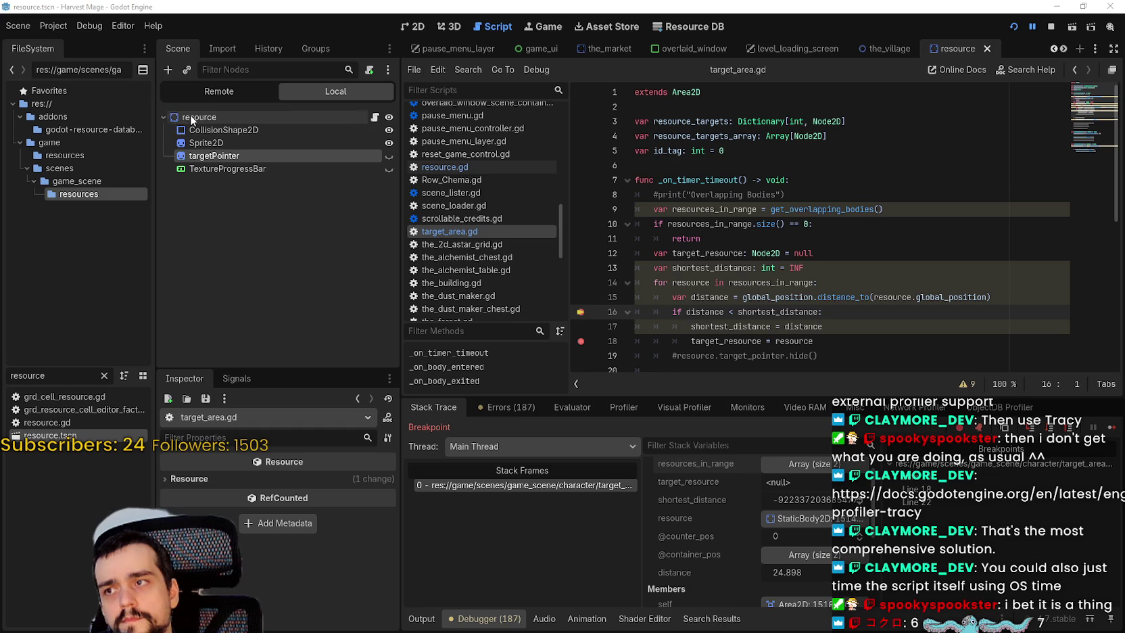
Step: Filter the FileSystem for 'player', open the_player scene and its targetArea script
{"action": "left_click", "coordinate": [743, 297]}
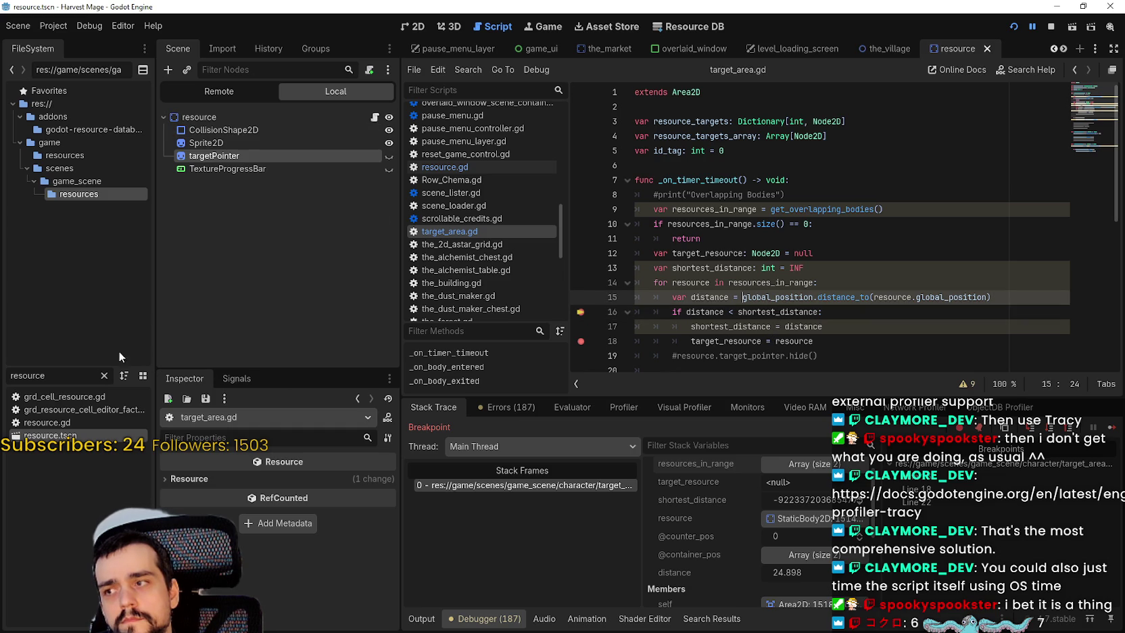
{"action": "left_click", "coordinate": [104, 376]}
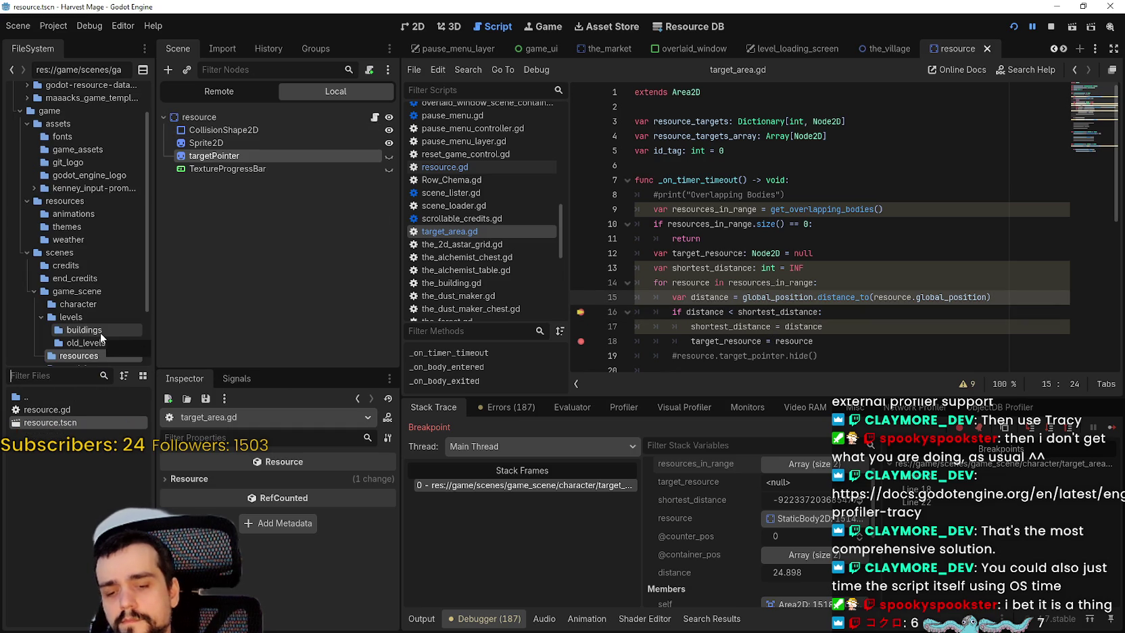
{"action": "type", "text": "player"}
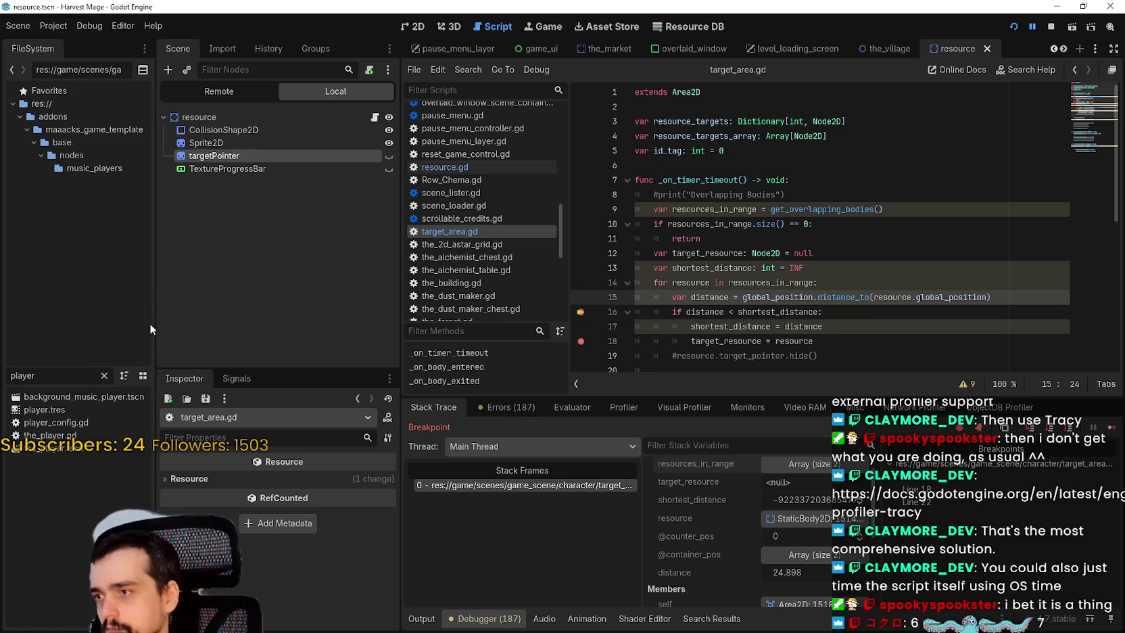
{"action": "double_click", "coordinate": [80, 450]}
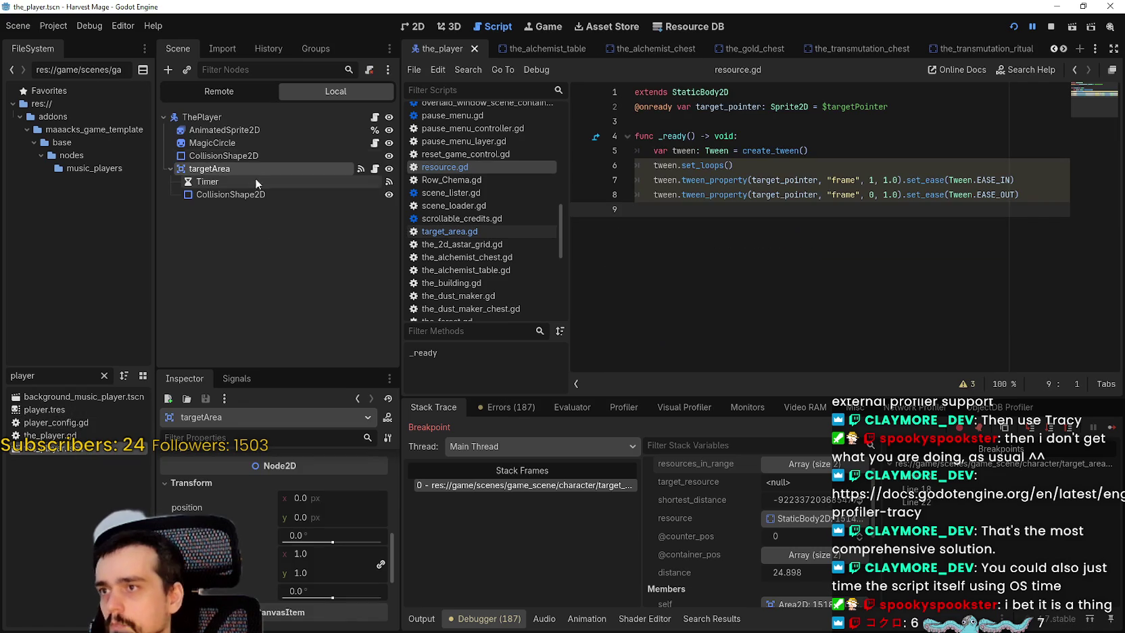
{"action": "left_click", "coordinate": [171, 168]}
{"action": "left_click", "coordinate": [375, 169]}
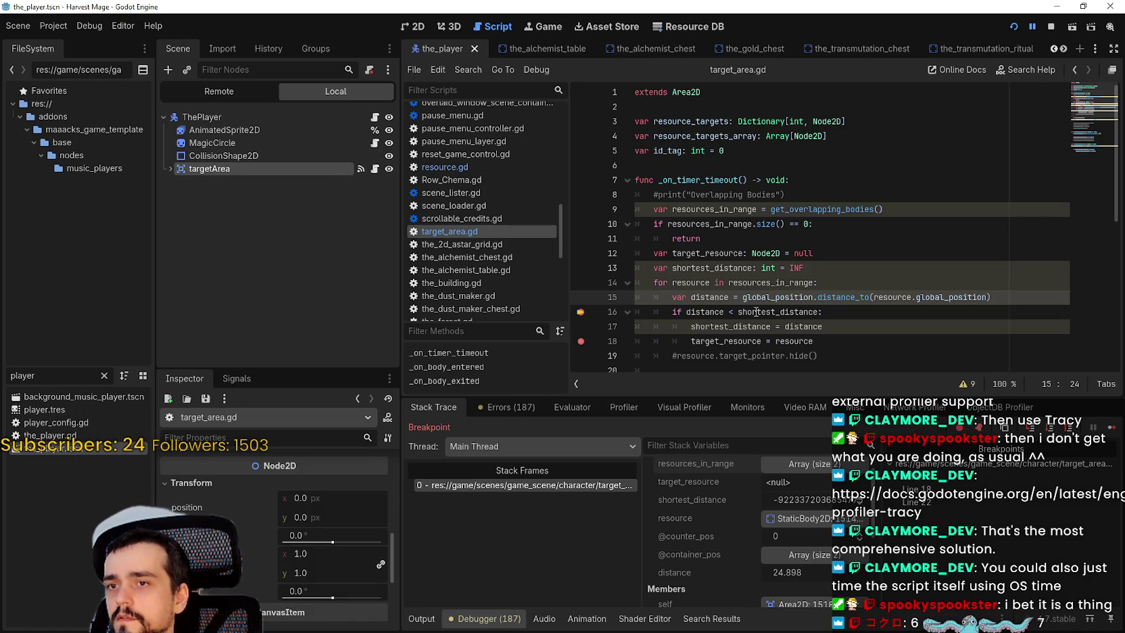
Step: Prefix line 15's global_position with get_parent(), save, and resume through the next breaks
{"action": "mouse_move", "coordinate": [815, 330]}
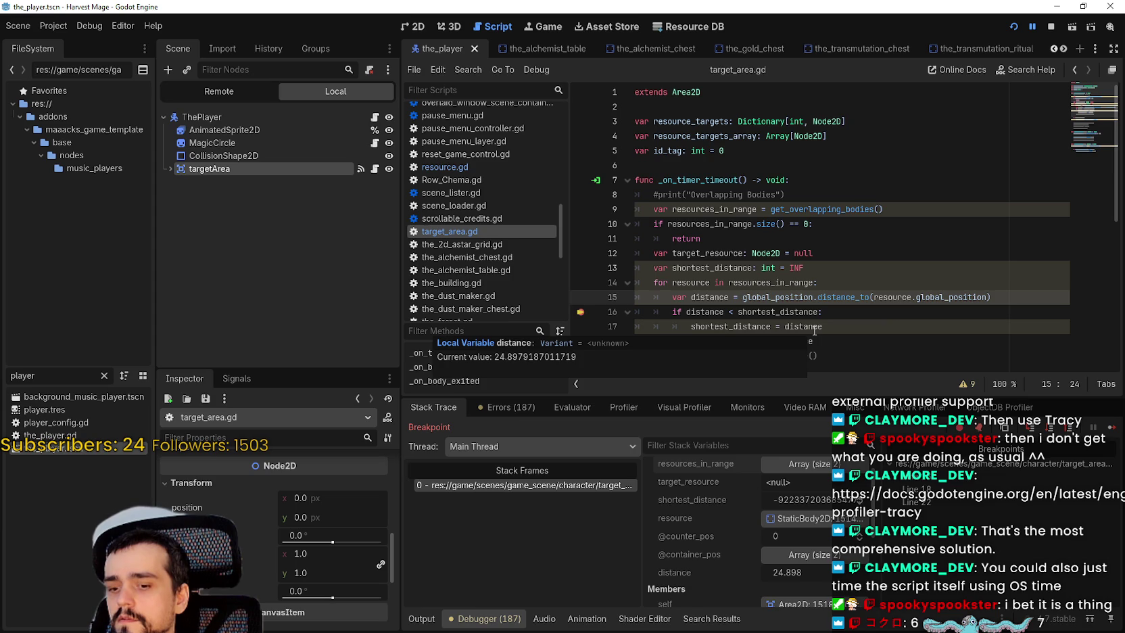
{"action": "type", "text": "get_pa"}
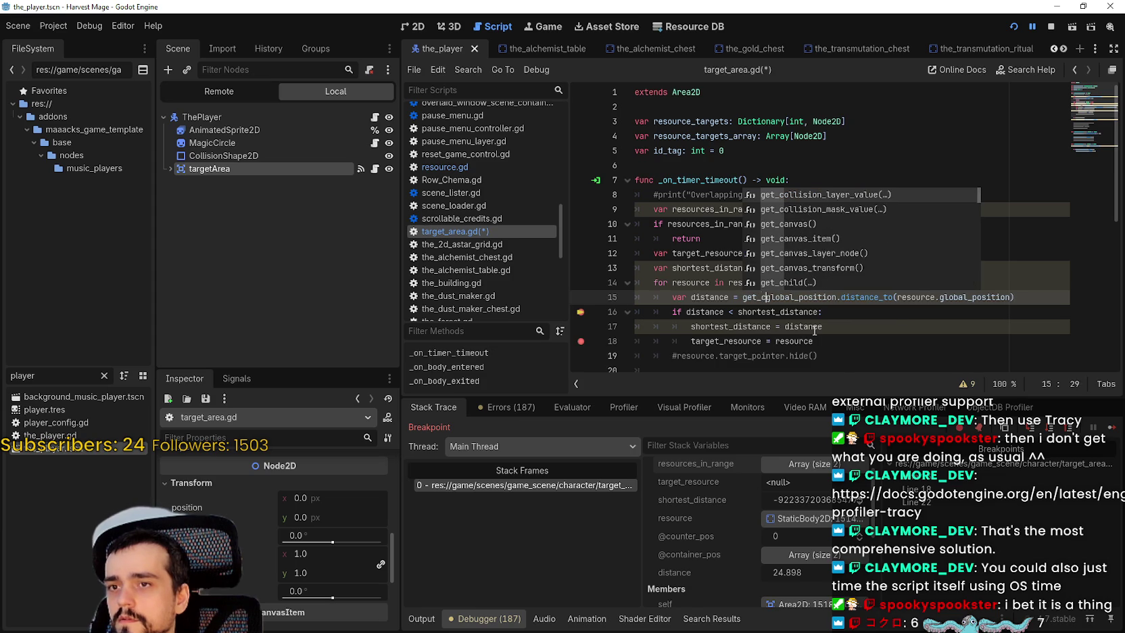
{"action": "type", "text": "ren"}
{"action": "key", "text": "Return"}
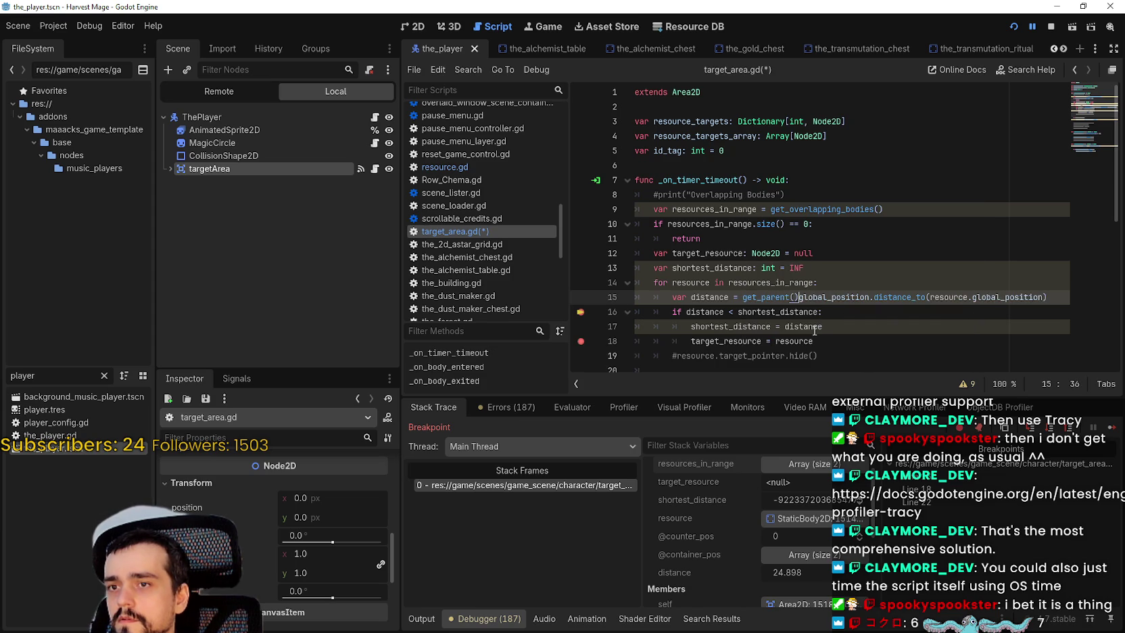
{"action": "type", "text": "."}
{"action": "key", "text": "ctrl+s"}
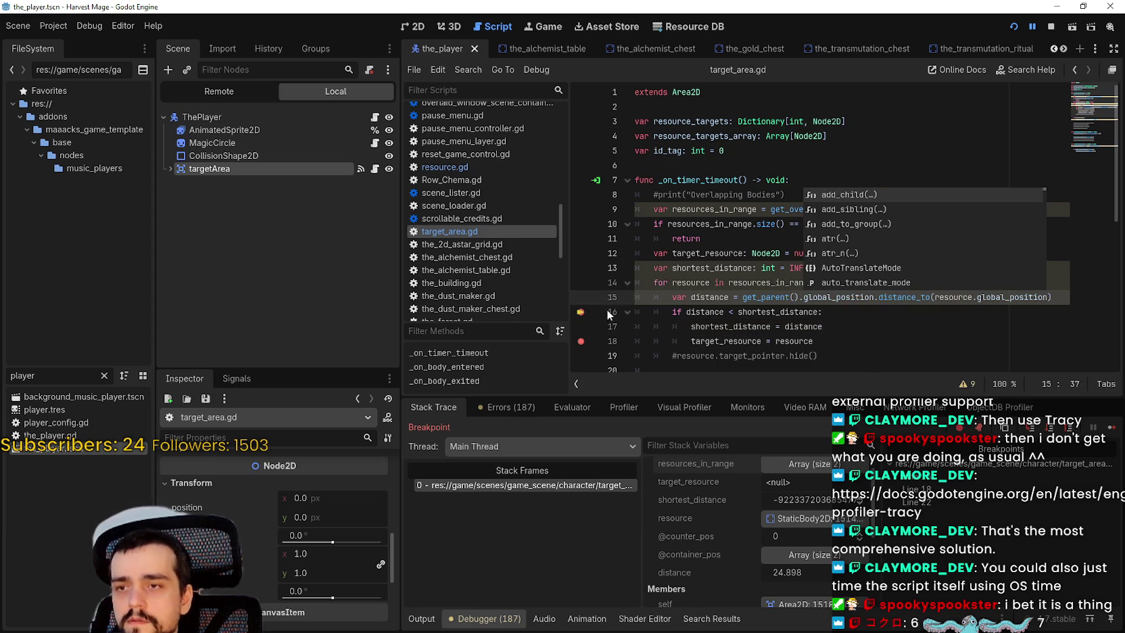
{"action": "left_click", "coordinate": [1113, 428]}
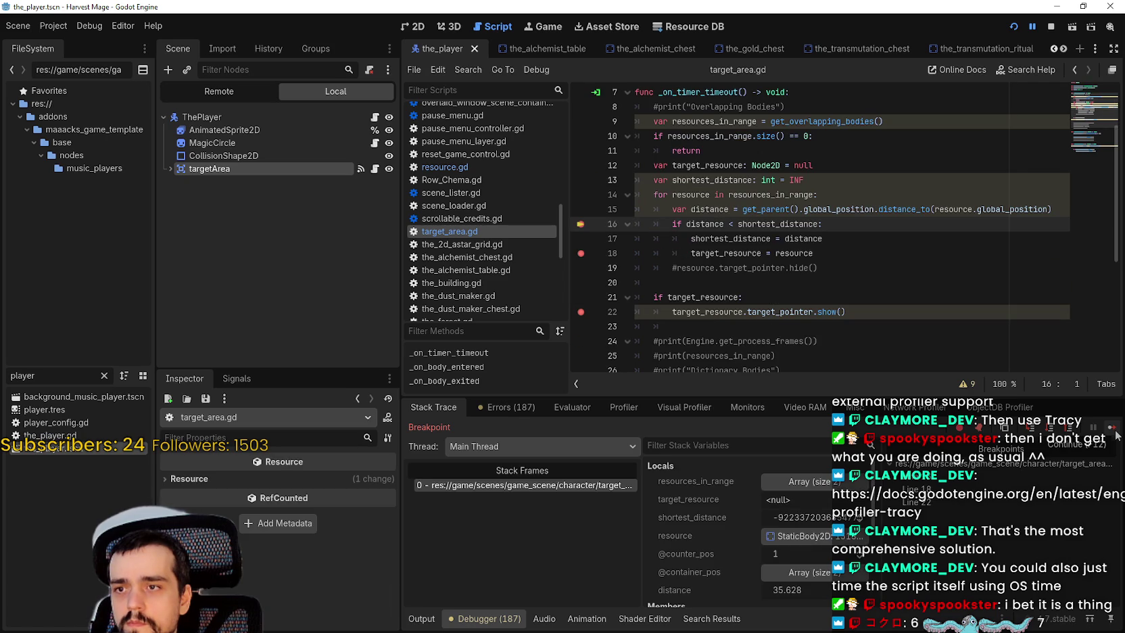
{"action": "left_click", "coordinate": [1114, 432]}
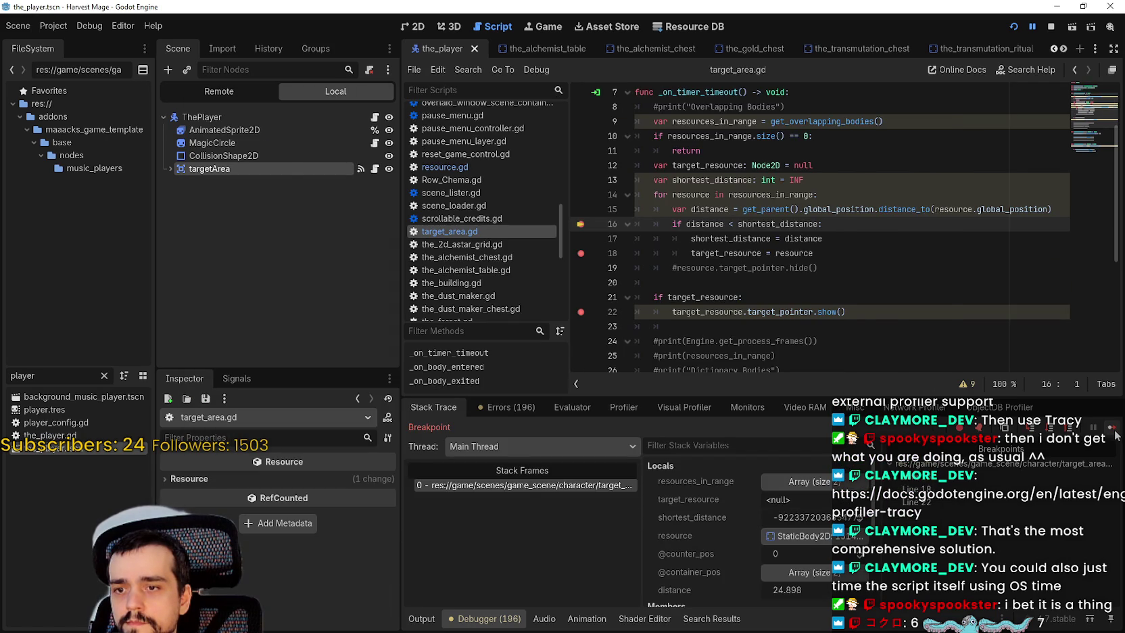
{"action": "left_click", "coordinate": [1114, 433]}
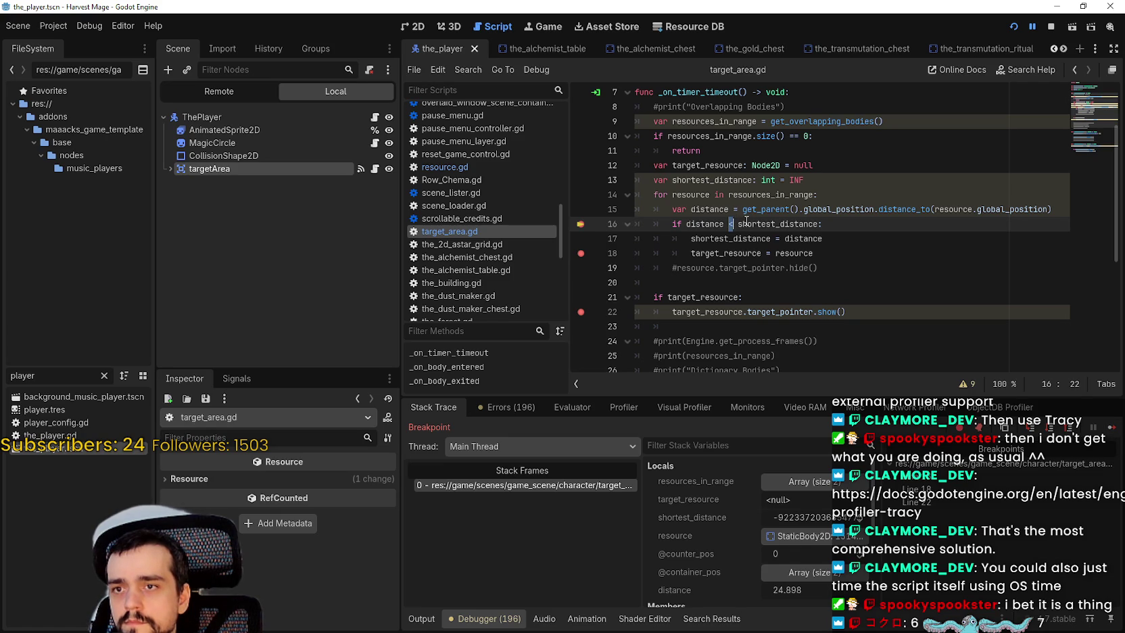
Step: Change line 16's comparison to 'distance > shortest_distance', save, and resume the game
{"action": "type", "text": ">"}
{"action": "key", "text": "ctrl+s"}
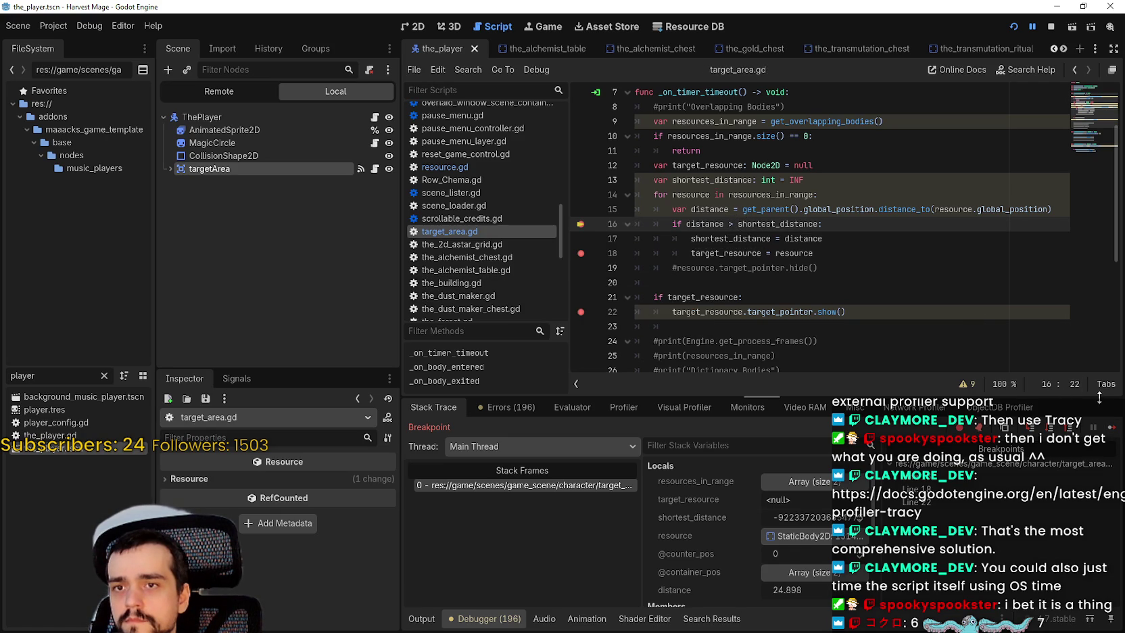
{"action": "left_click", "coordinate": [1113, 431]}
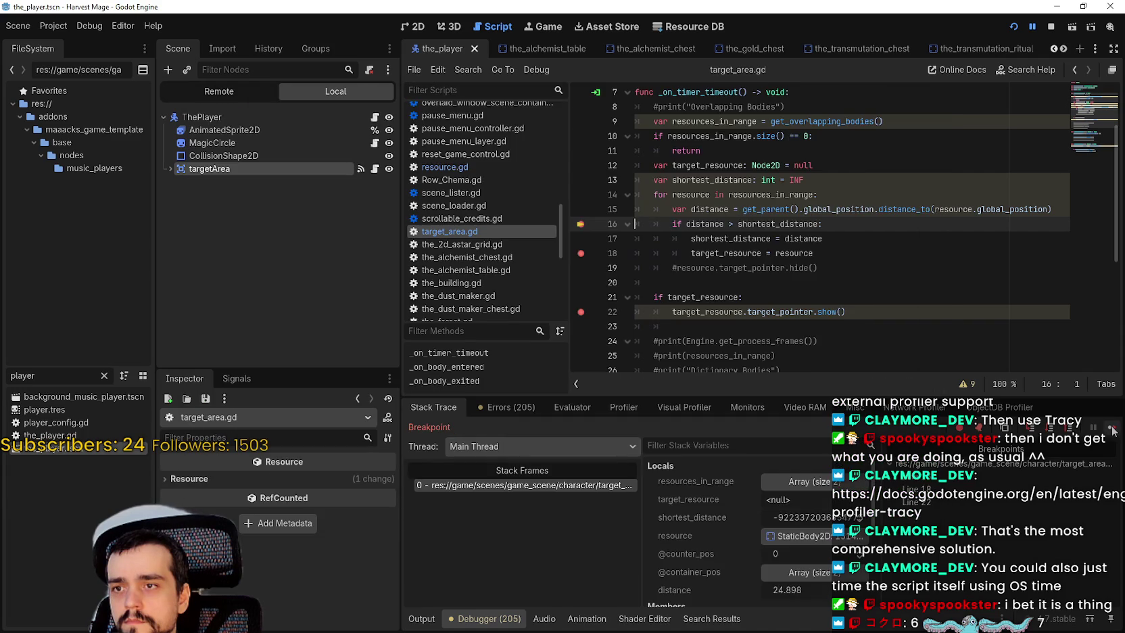
Step: Continue execution past the repeated breaks on lines 18 and 16
{"action": "left_click", "coordinate": [1113, 432]}
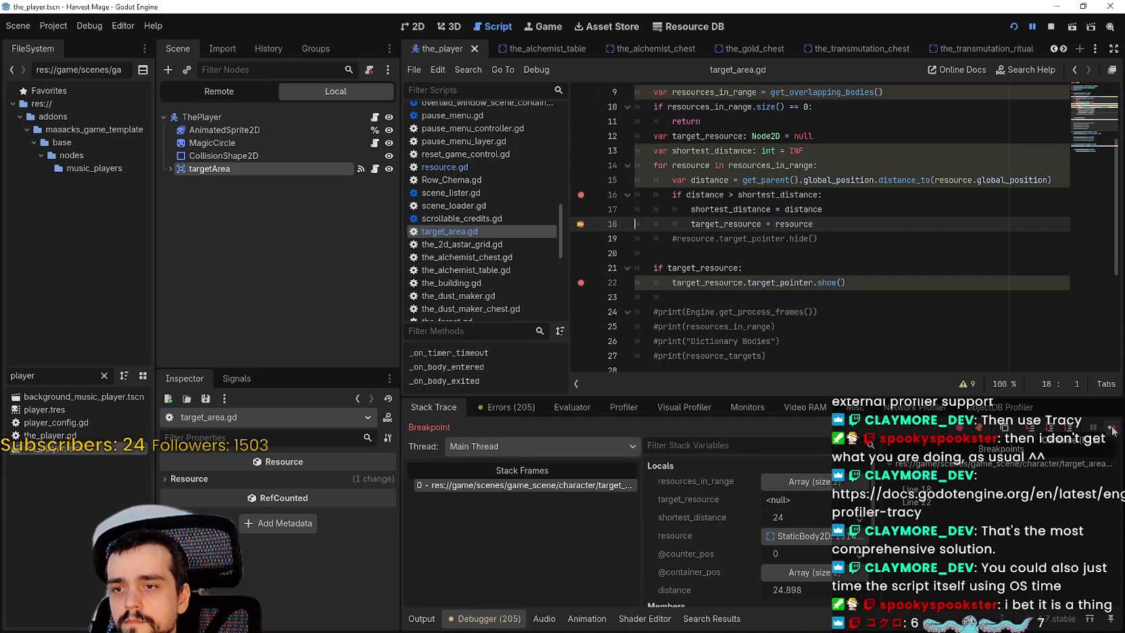
{"action": "left_click", "coordinate": [1113, 432]}
{"action": "left_click", "coordinate": [1113, 431]}
{"action": "left_click", "coordinate": [1113, 432]}
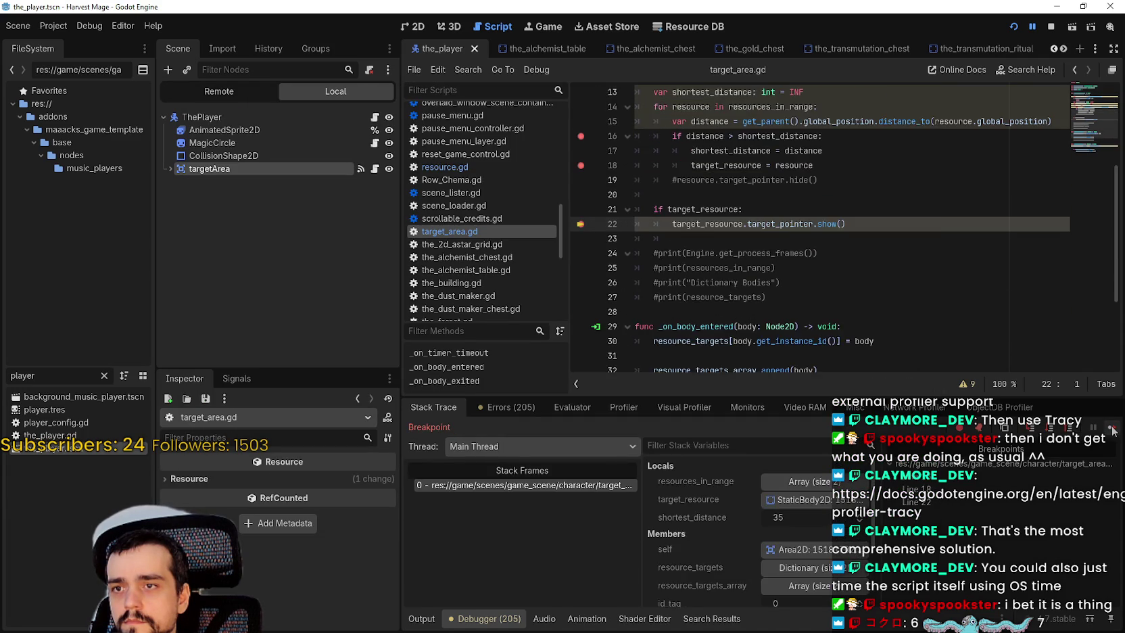
{"action": "left_click", "coordinate": [1113, 431]}
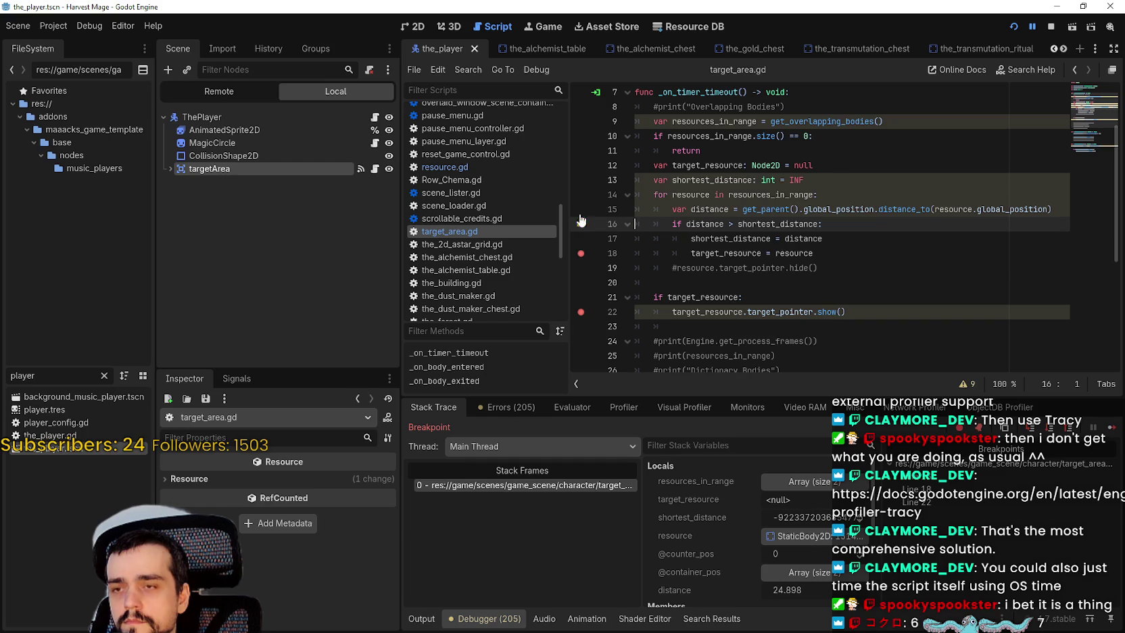
Step: Remove the breakpoints, including those on lines 18 and 22, and save the script
{"action": "left_click", "coordinate": [581, 253]}
{"action": "left_click", "coordinate": [581, 312]}
{"action": "left_click", "coordinate": [677, 283]}
{"action": "key", "text": "ctrl+s"}
Step: Resume the game and walk the character around with WASD to check the pointers
{"action": "left_click", "coordinate": [1113, 431]}
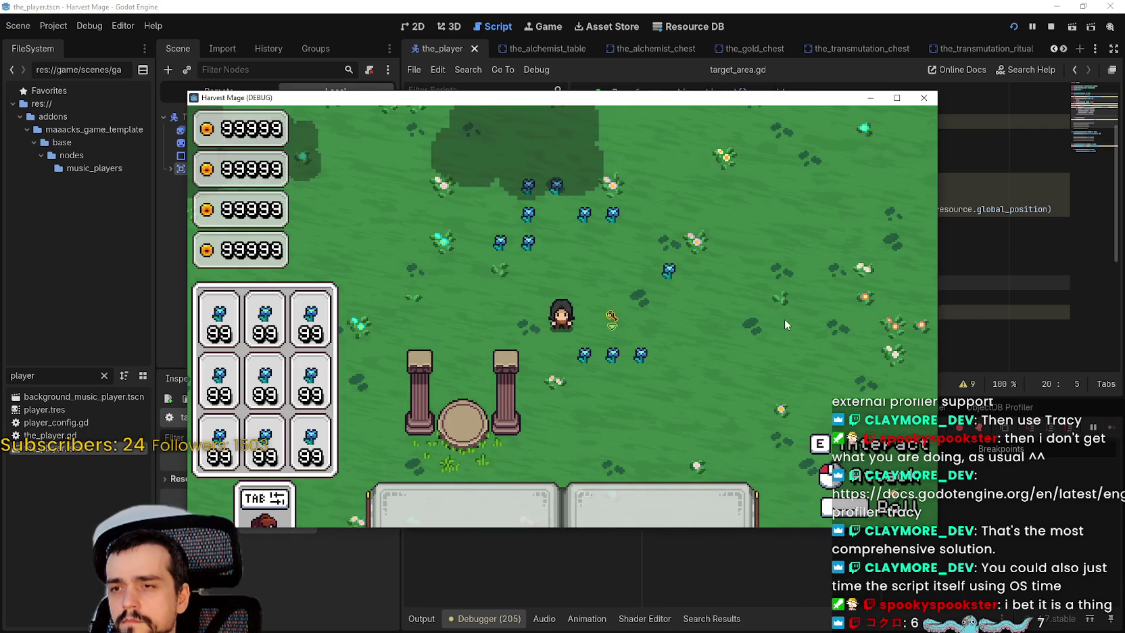
{"action": "key", "text": "w"}
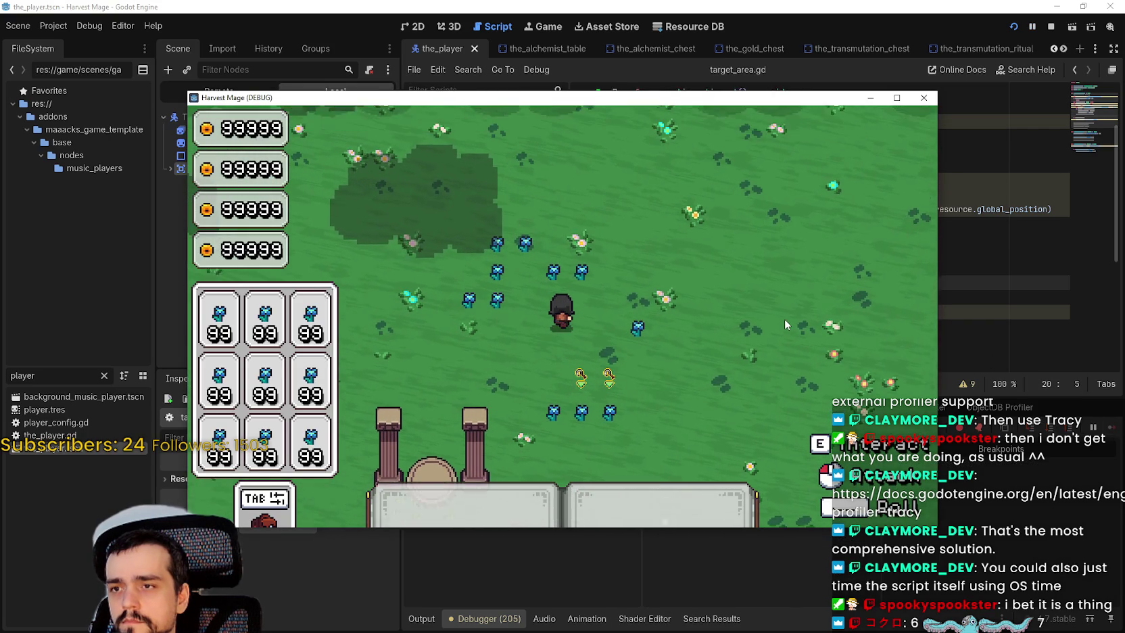
{"action": "key", "text": "a"}
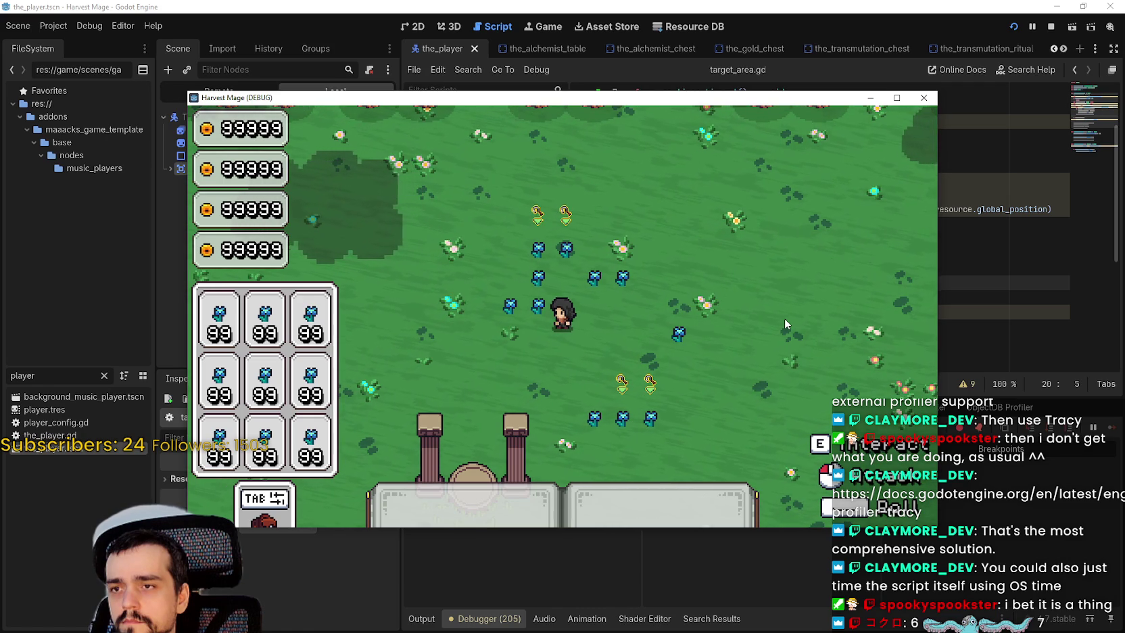
{"action": "key", "text": "d"}
{"action": "key", "text": "w"}
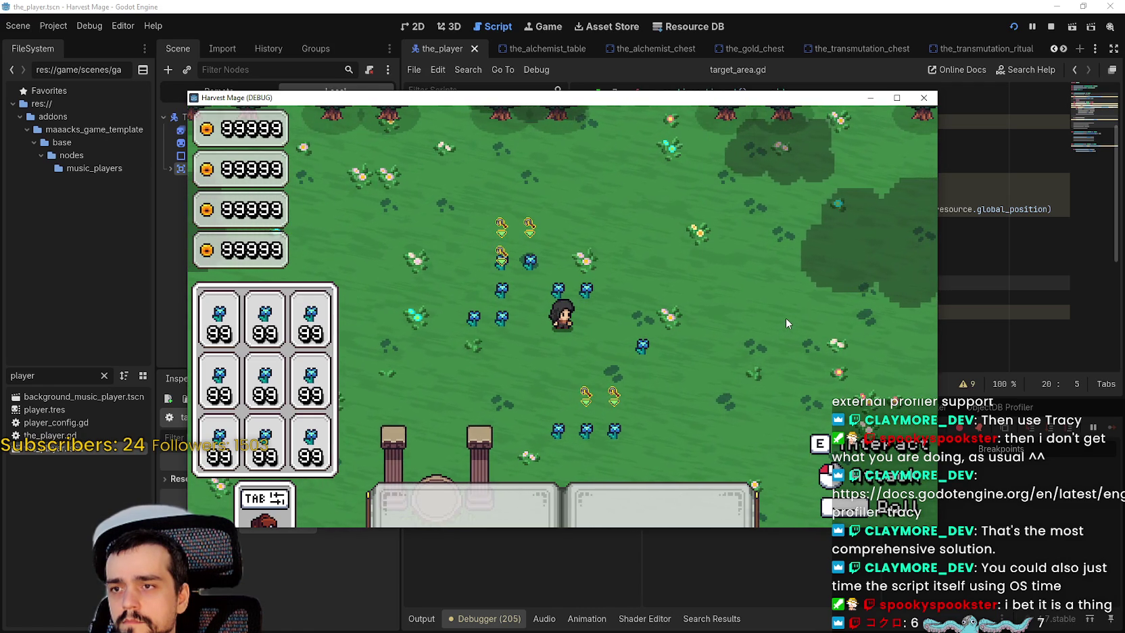
{"action": "key", "text": "d"}
{"action": "key", "text": "a"}
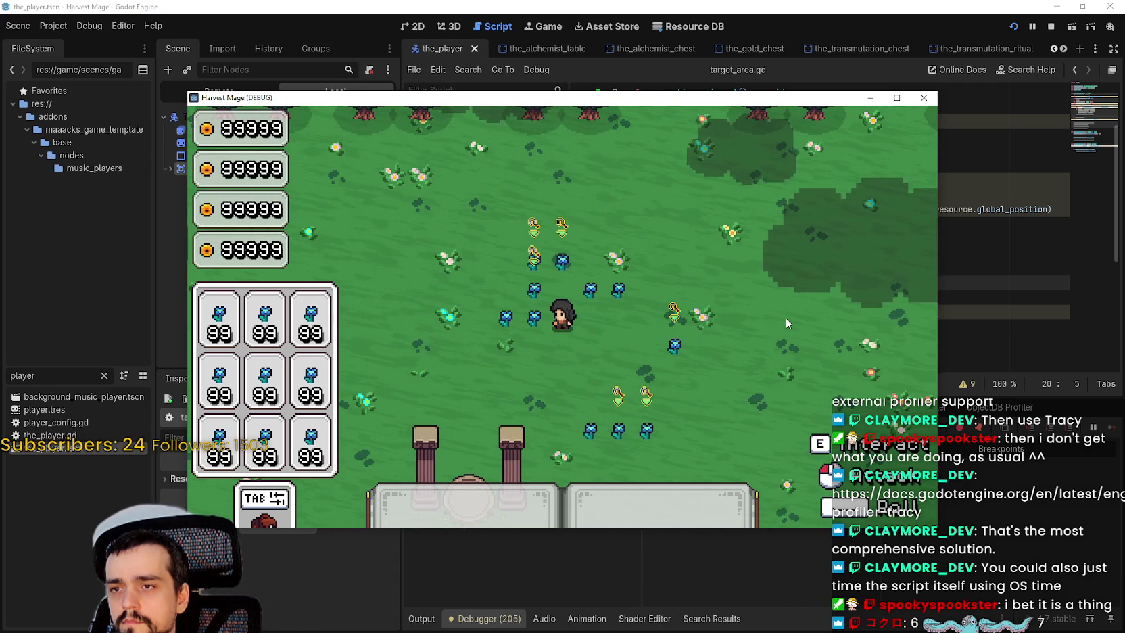
{"action": "key", "text": "s"}
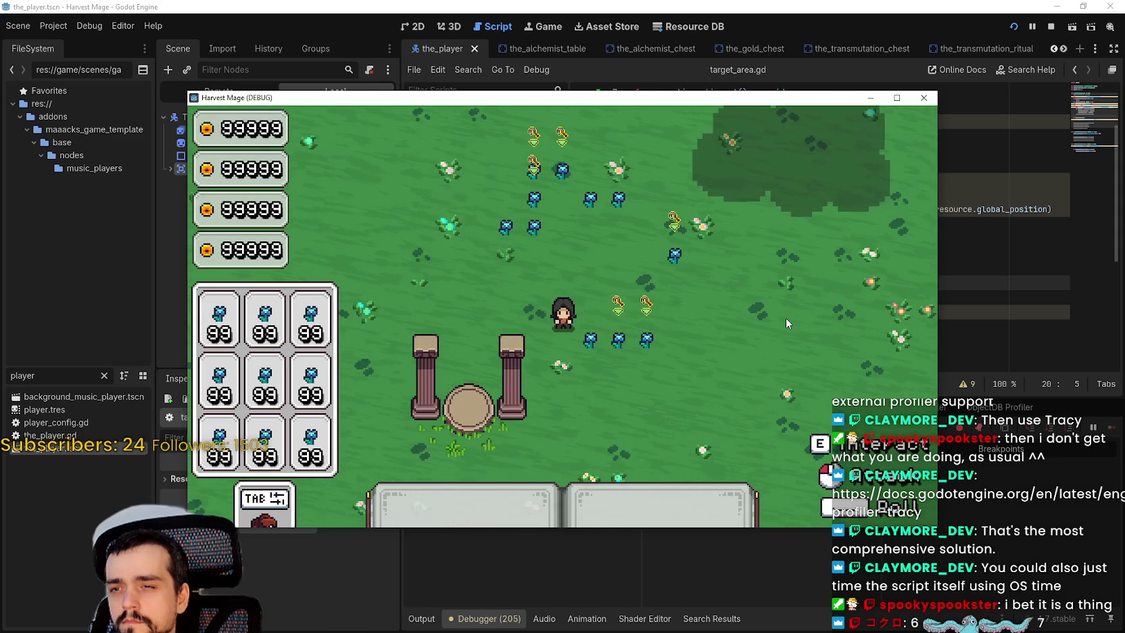
{"action": "key", "text": "w"}
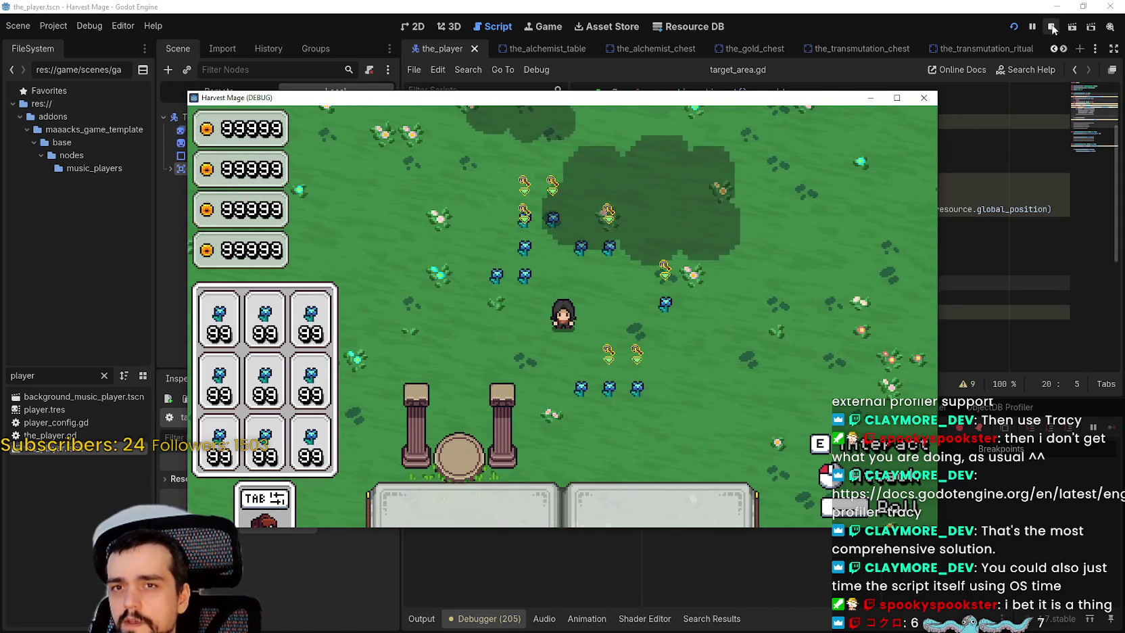
Step: Stop the running game with F8 and return to target_area.gd
{"action": "key", "text": "F8"}
{"action": "left_click", "coordinate": [776, 291]}
{"action": "scroll", "coordinate": [776, 291], "scroll_direction": "up", "scroll_amount": 1}
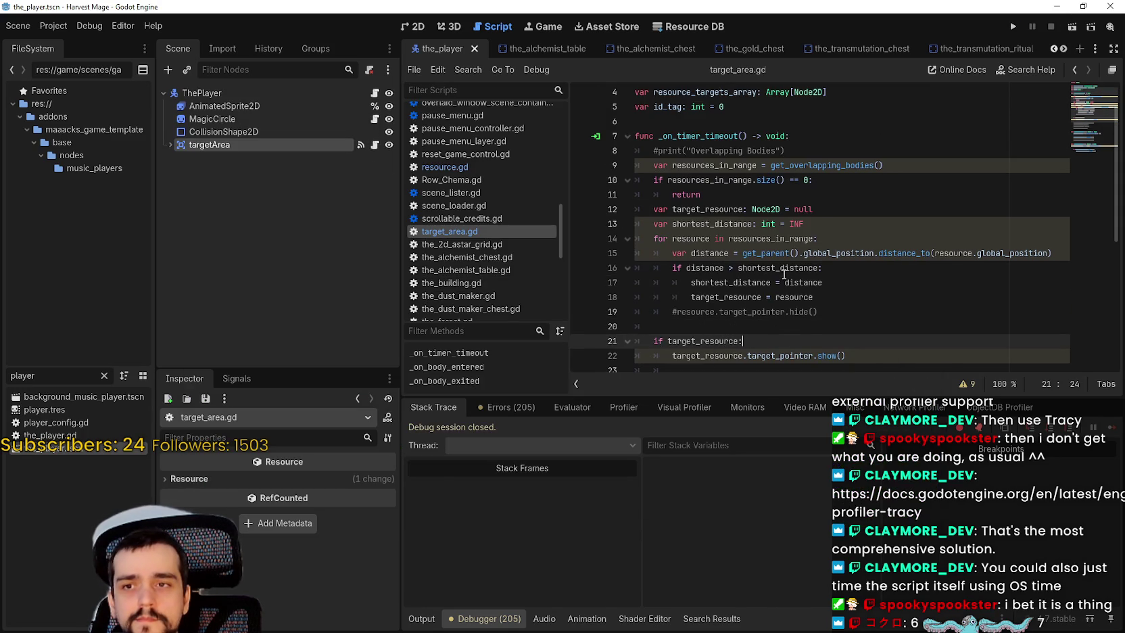
Step: Change line 16's comparison from '>' to '<' and save
{"action": "left_click", "coordinate": [734, 267]}
{"action": "key", "text": "BackSpace"}
{"action": "type", "text": "<"}
{"action": "key", "text": "ctrl+s"}
Step: Add an onready the_player reference to ThePlayer on line 6, then undo it
{"action": "left_click", "coordinate": [875, 290]}
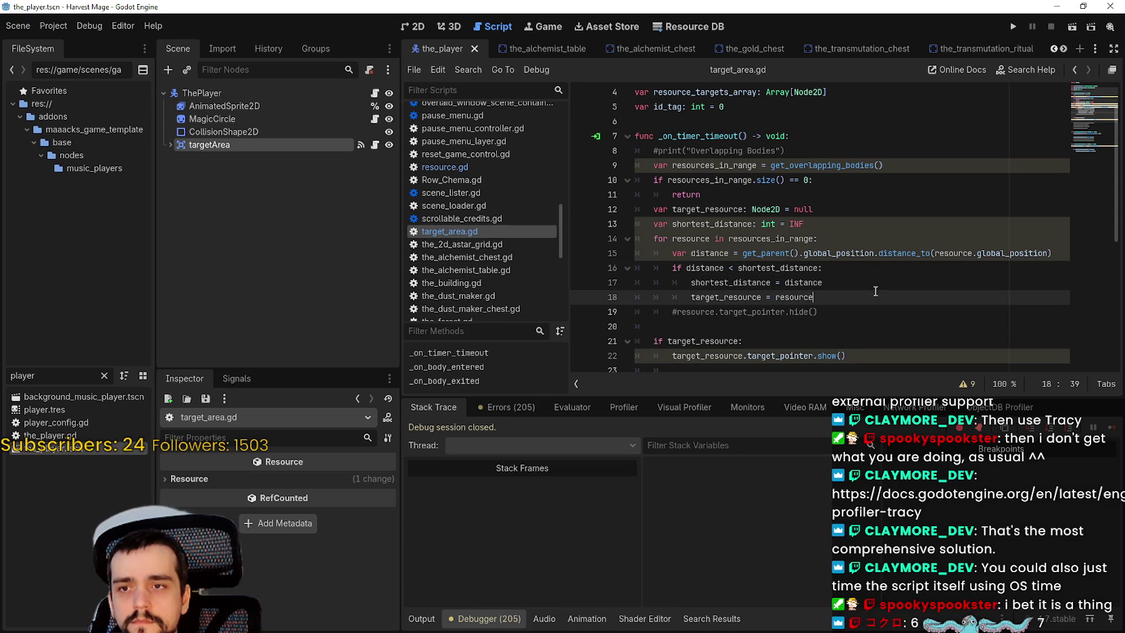
{"action": "double_click", "coordinate": [781, 250]}
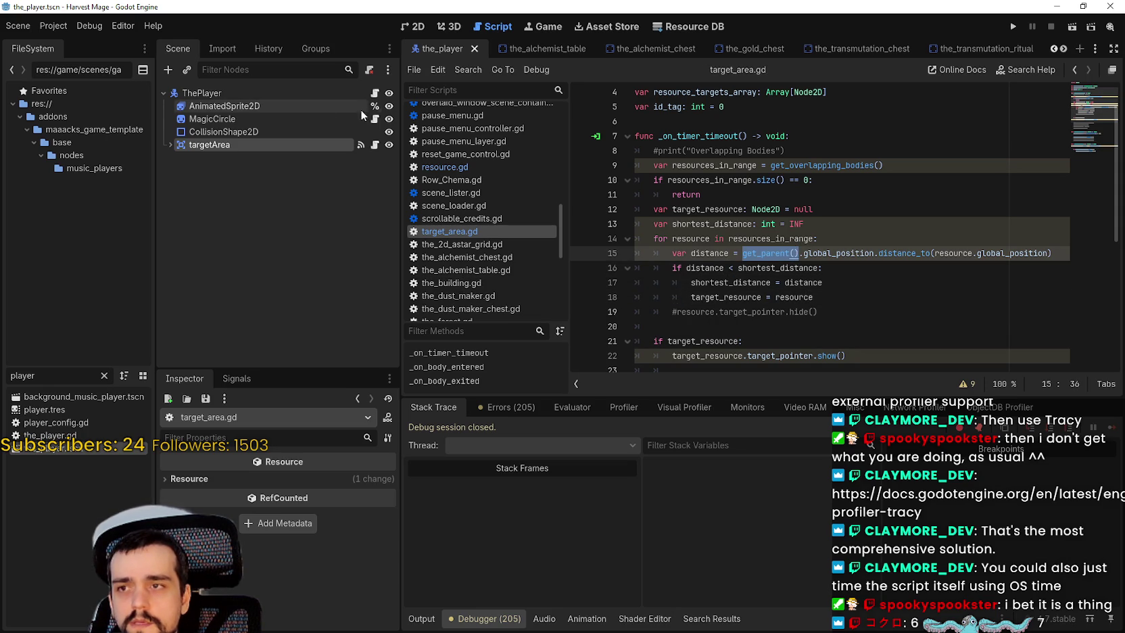
{"action": "scroll", "coordinate": [670, 125], "scroll_direction": "up", "scroll_amount": 2}
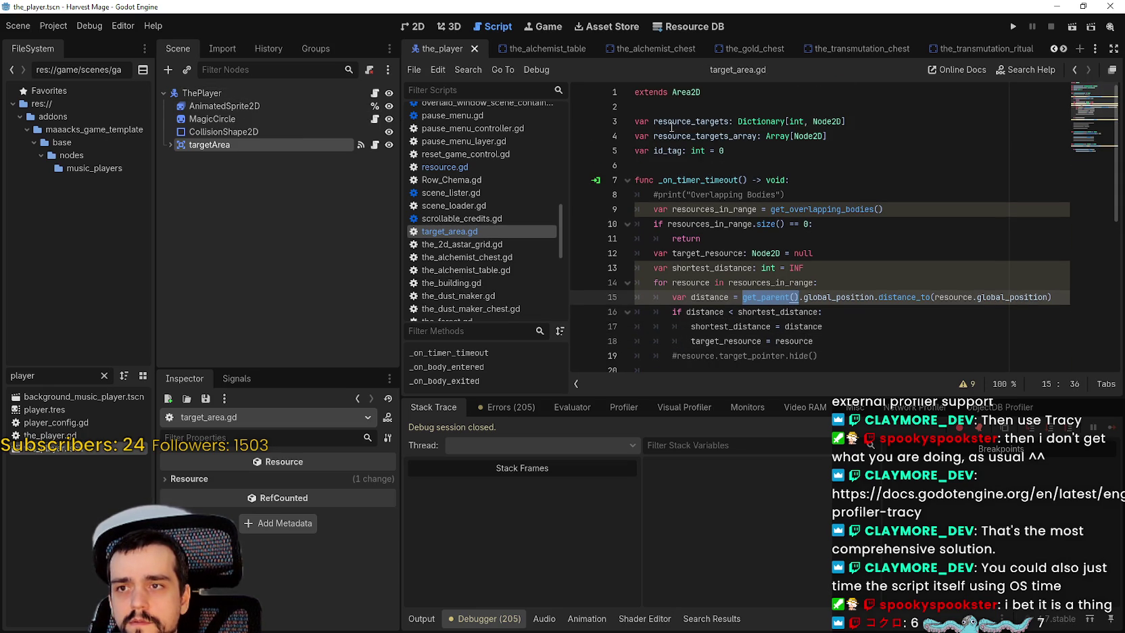
{"action": "left_click", "coordinate": [706, 107]}
{"action": "left_click", "coordinate": [805, 152]}
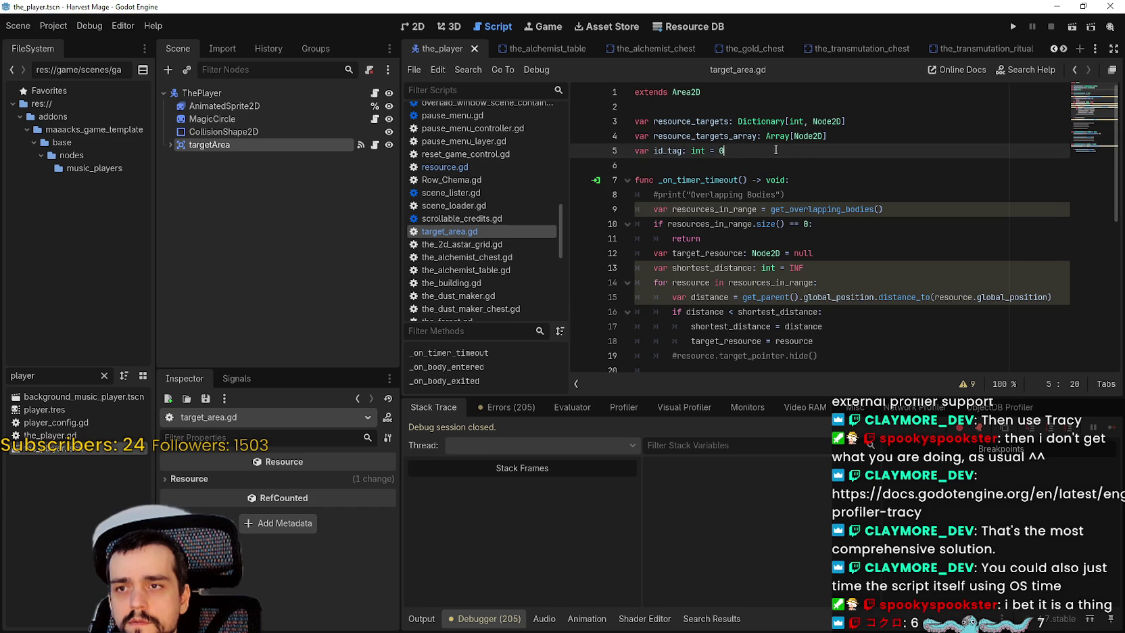
{"action": "key", "text": "Return"}
{"action": "mouse_move", "coordinate": [221, 90]}
{"action": "left_mouse_down"}
{"action": "mouse_move", "coordinate": [725, 155]}
{"action": "mouse_move", "coordinate": [719, 168]}
{"action": "left_mouse_up"}
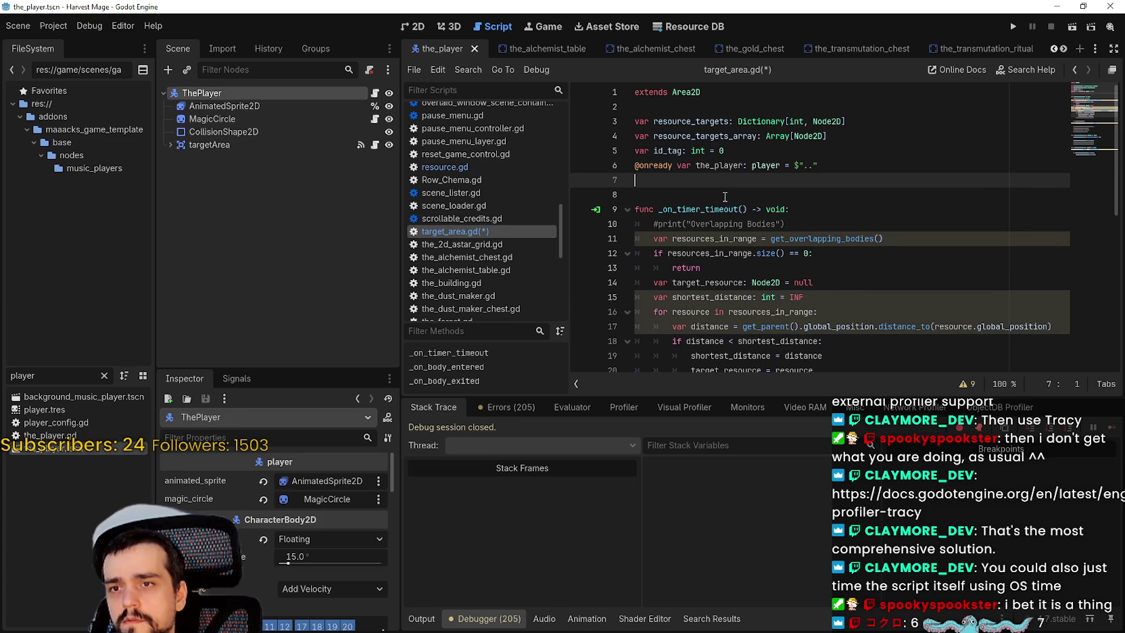
{"action": "double_click", "coordinate": [725, 166]}
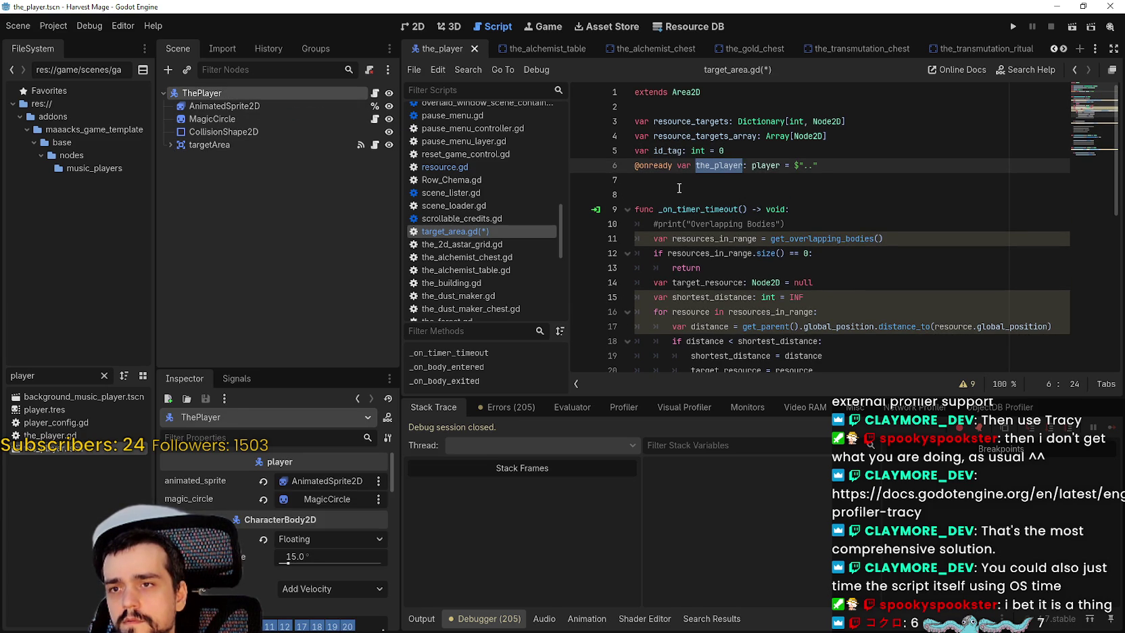
{"action": "key", "text": "ctrl+z"}
Step: Open the ThePlayer node's context menu a few times and dismiss it without choosing anything
{"action": "right_click", "coordinate": [301, 90]}
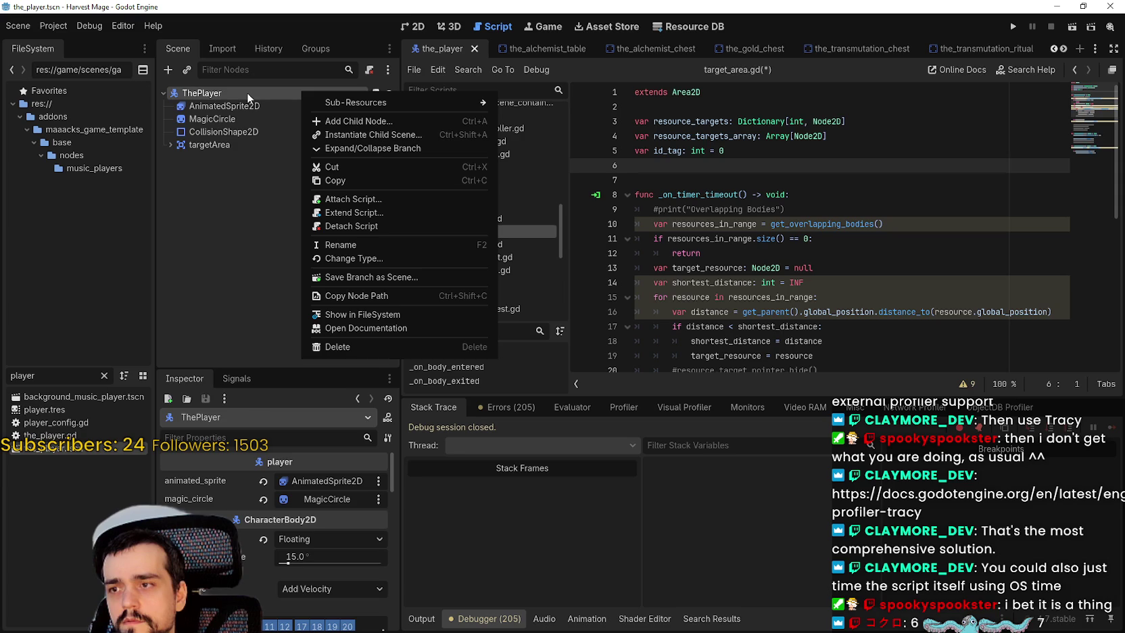
{"action": "left_click", "coordinate": [276, 213]}
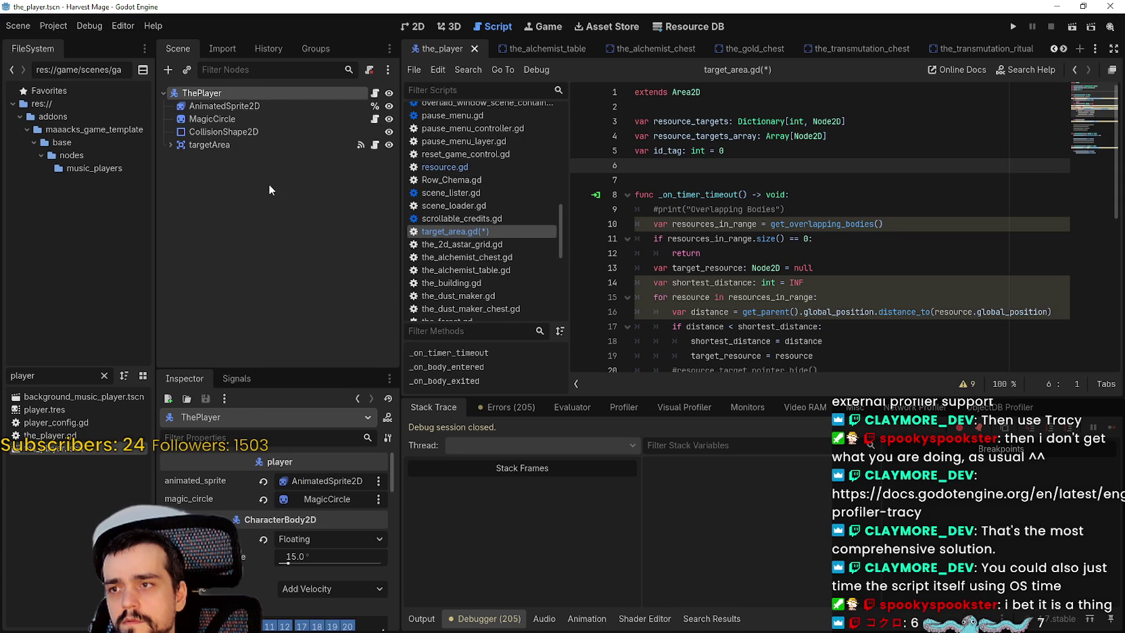
{"action": "right_click", "coordinate": [214, 97]}
{"action": "left_click", "coordinate": [166, 348]}
{"action": "right_click", "coordinate": [280, 94]}
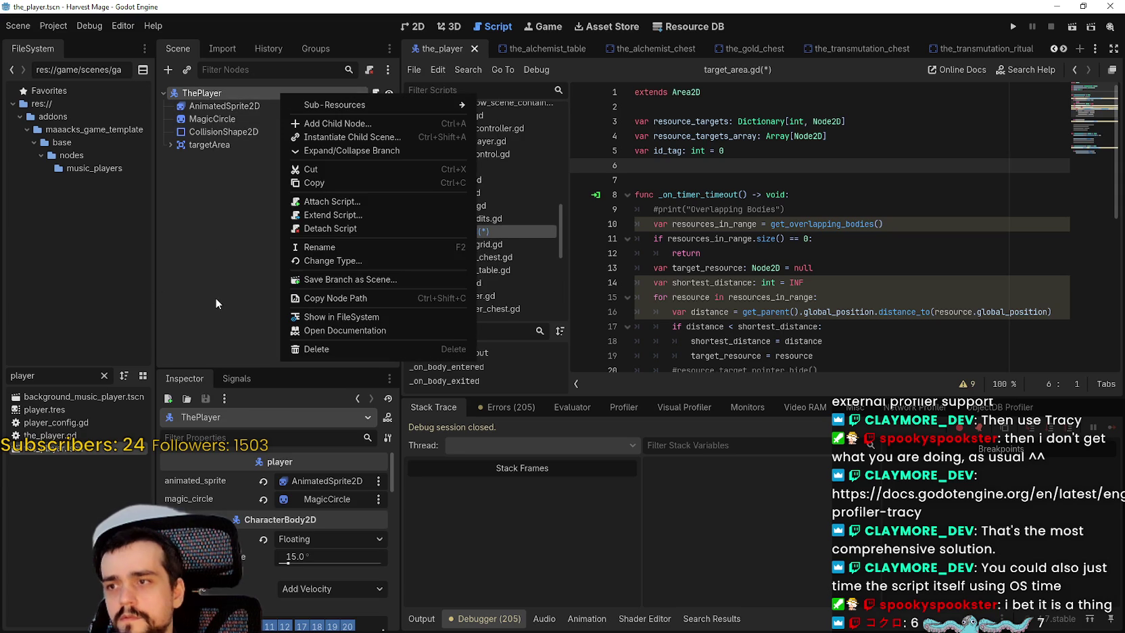
{"action": "left_click", "coordinate": [217, 288]}
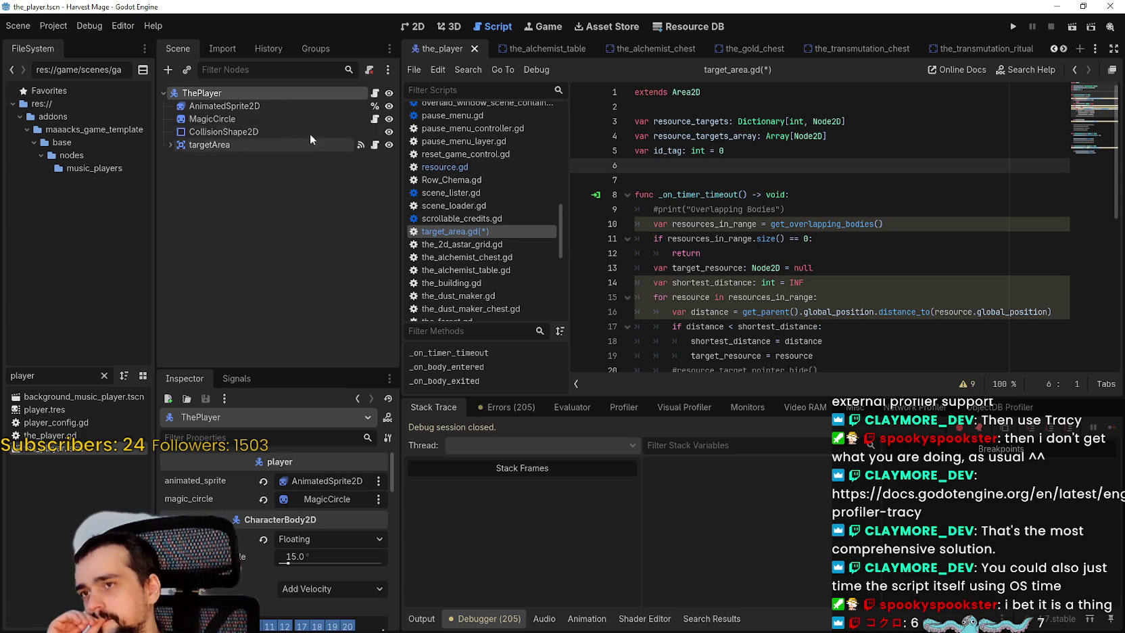
Step: Remove the int type from shortest_distance on line 14, save, and run the project
{"action": "left_click", "coordinate": [773, 316]}
{"action": "key", "text": "ctrl+s"}
{"action": "key", "text": "Up"}
{"action": "key", "text": "Up"}
{"action": "scroll", "coordinate": [852, 284], "scroll_direction": "down", "scroll_amount": 1}
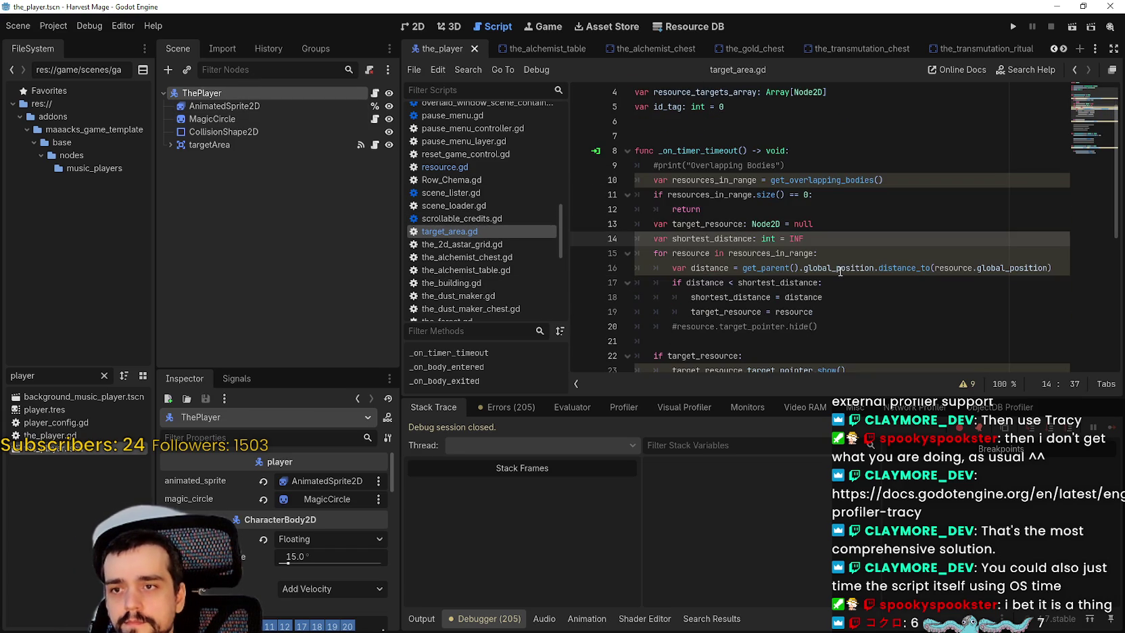
{"action": "left_click", "coordinate": [840, 268]}
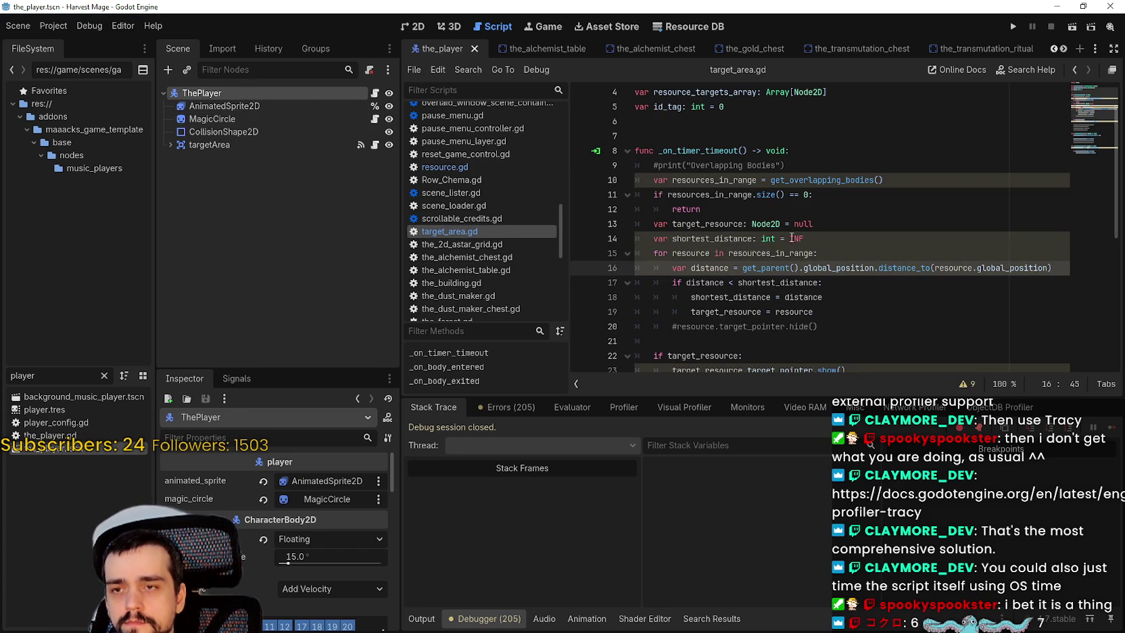
{"action": "left_click", "coordinate": [768, 239]}
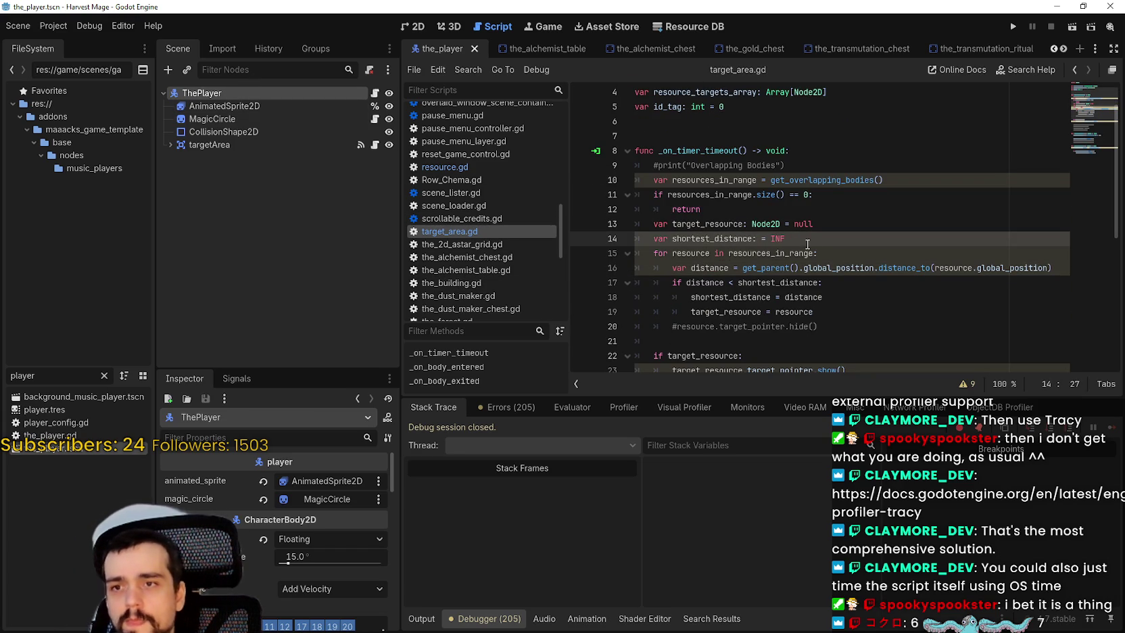
{"action": "key", "text": "ctrl+s"}
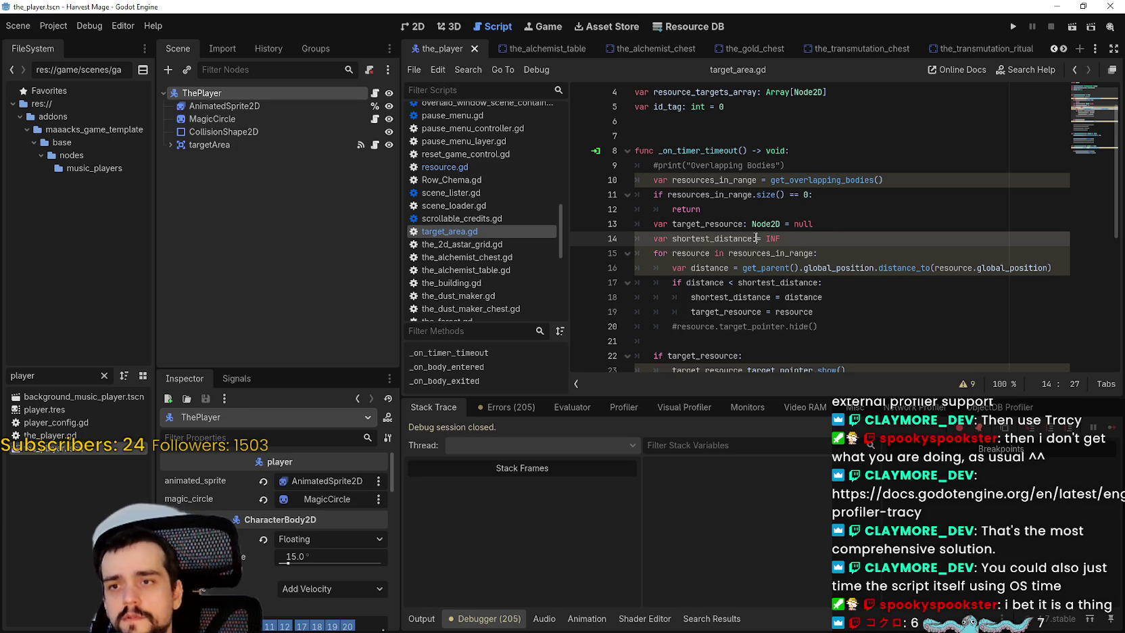
{"action": "left_click", "coordinate": [1015, 26]}
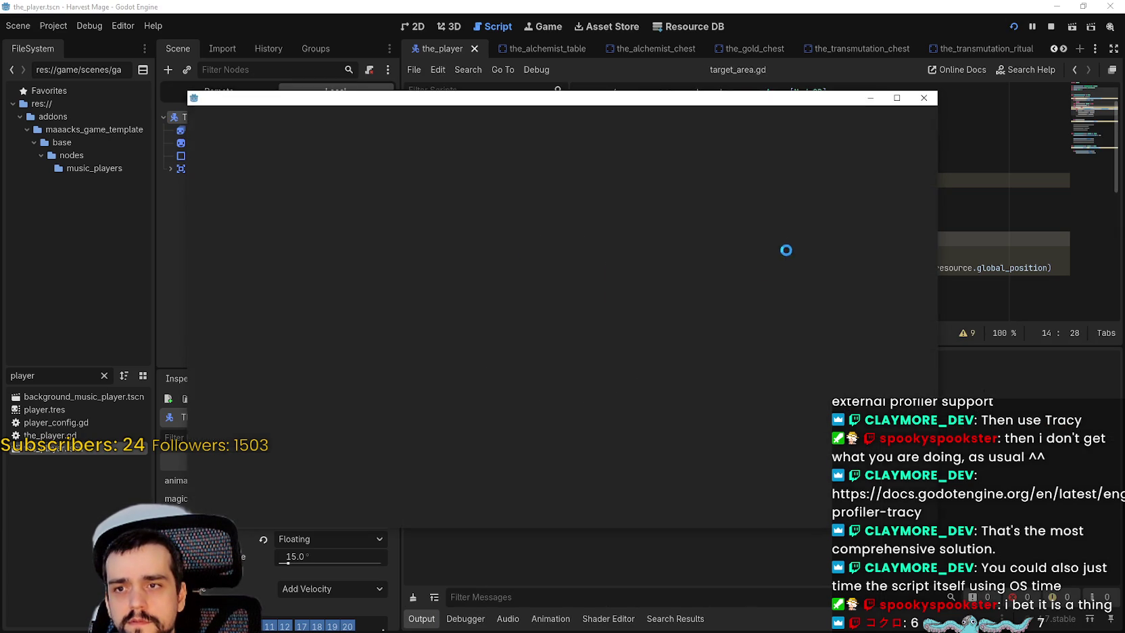
Step: Continue the saved game from the title menu and walk the character upward
{"action": "key", "text": "Down"}
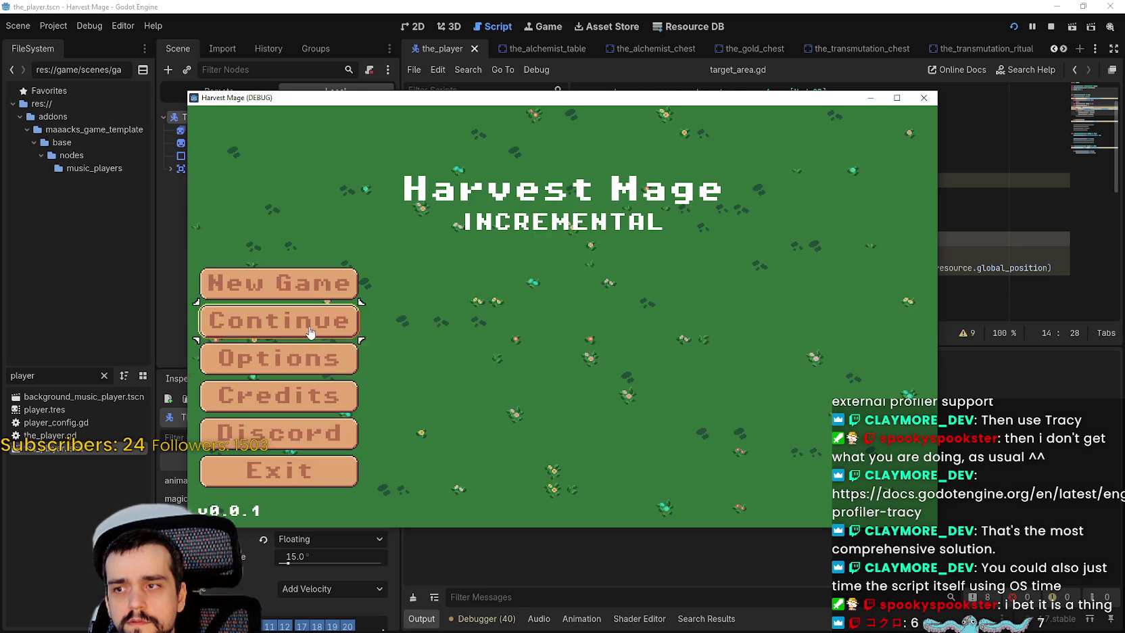
{"action": "key", "text": "Return"}
{"action": "key", "text": "w"}
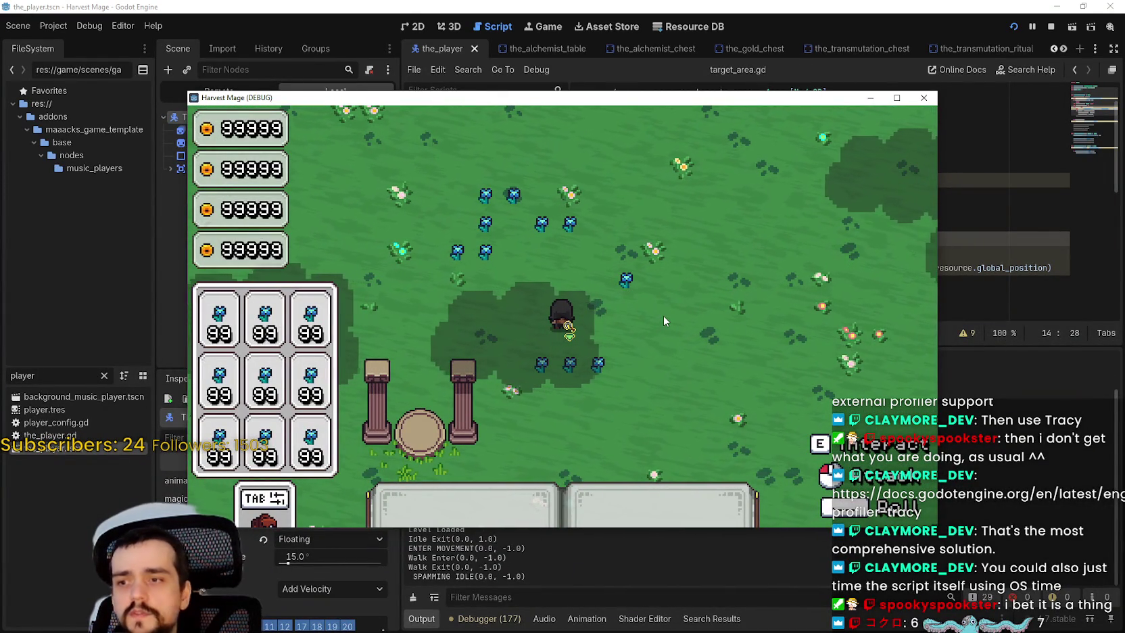
Step: Inspect shortest_distance at the line 17 breakpoint, remove that breakpoint, and resume execution
{"action": "left_click", "coordinate": [924, 97]}
{"action": "scroll", "coordinate": [971, 186], "scroll_direction": "down", "scroll_amount": 2}
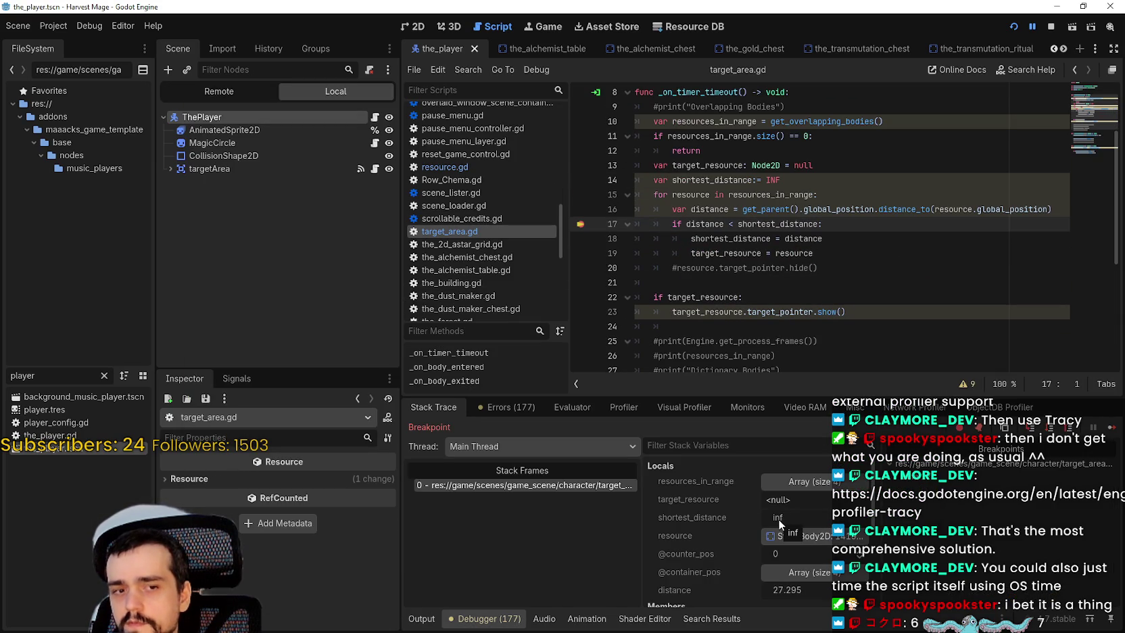
{"action": "scroll", "coordinate": [823, 580], "scroll_direction": "down", "scroll_amount": 1}
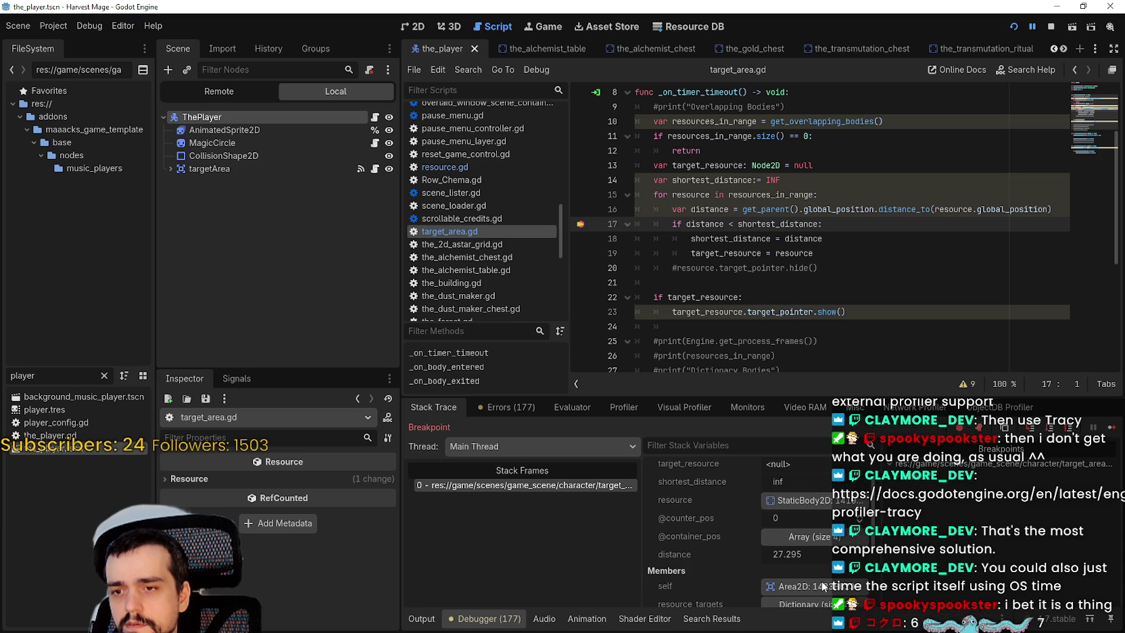
{"action": "left_click", "coordinate": [1112, 428]}
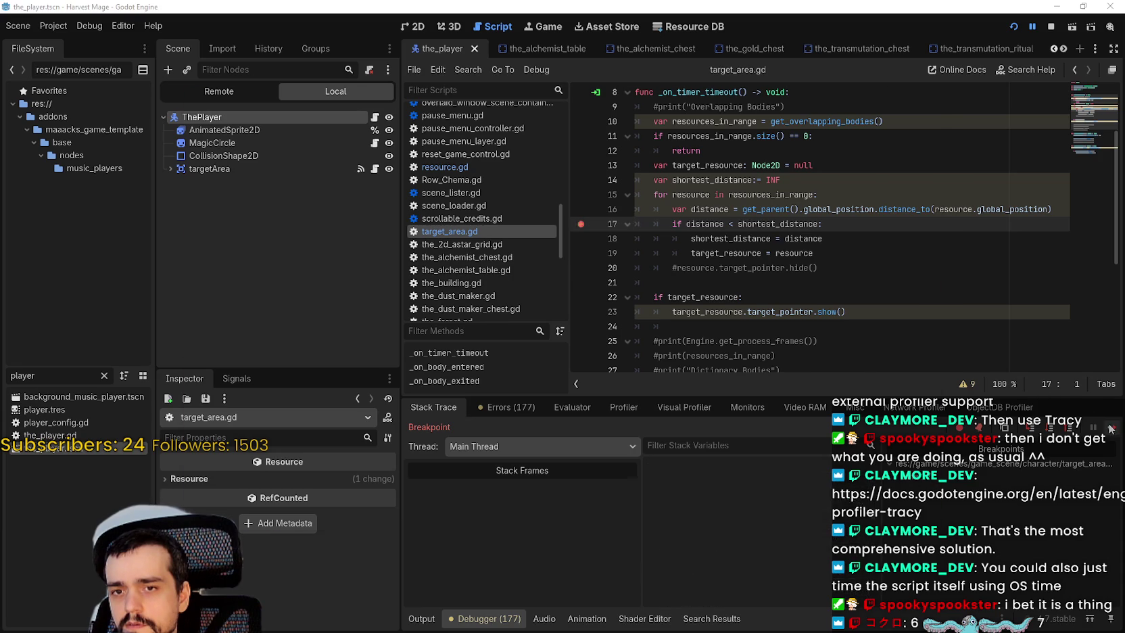
{"action": "left_click", "coordinate": [580, 223]}
{"action": "left_click", "coordinate": [1112, 427]}
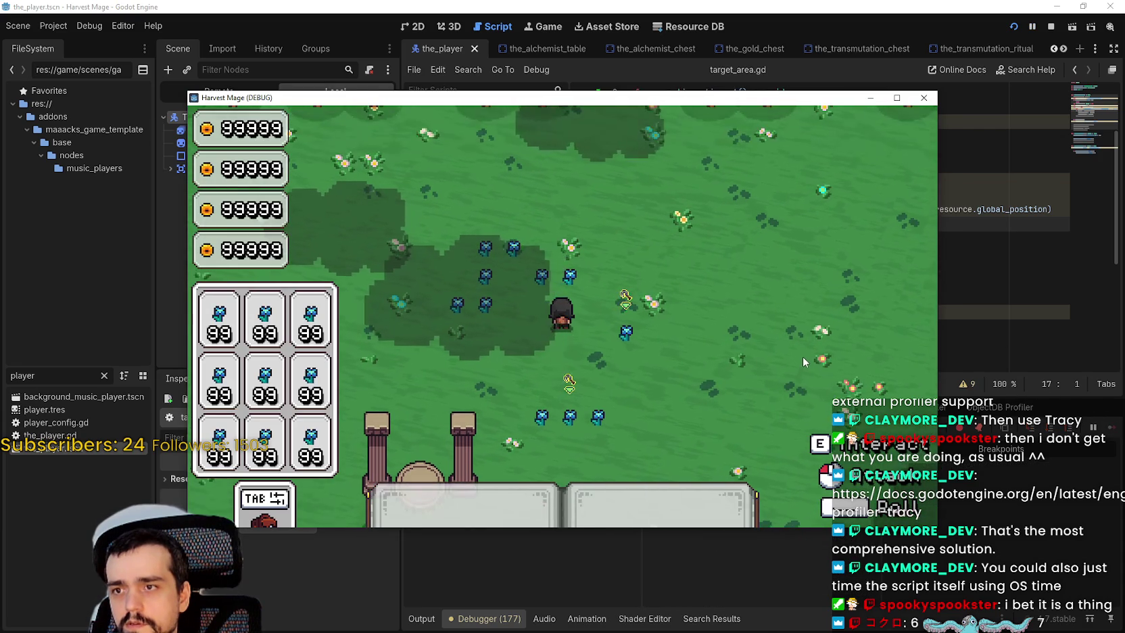
{"action": "key", "text": "alt+Tab"}
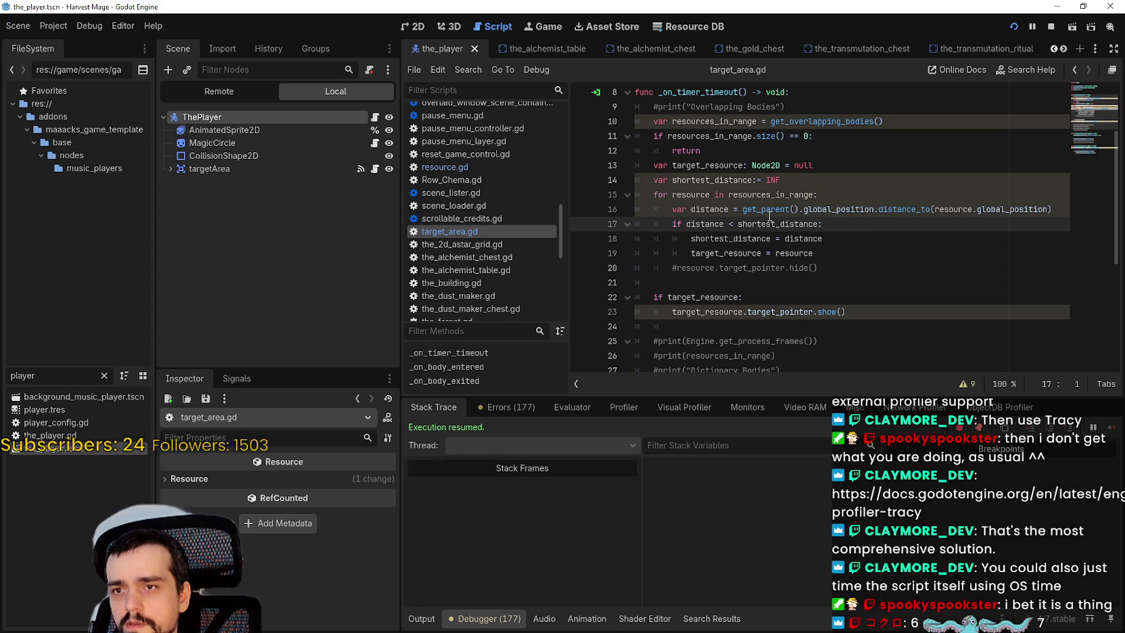
Step: After trying INF, Int and inf annotations, leave line 14 as 'shortest_distance := INF' and save
{"action": "left_click", "coordinate": [758, 180]}
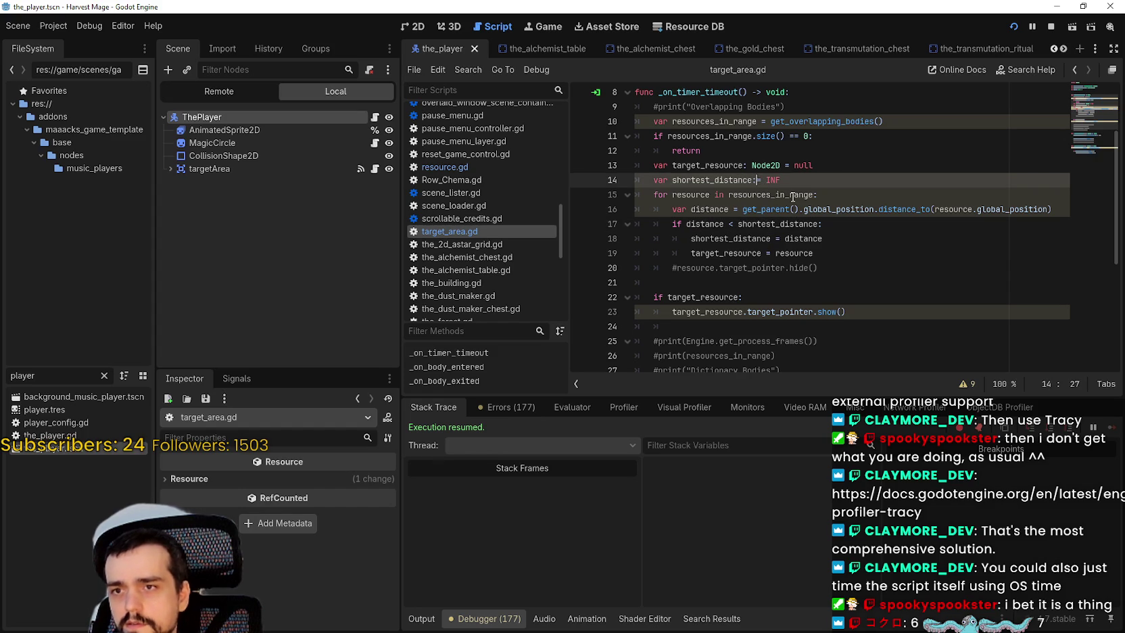
{"action": "type", "text": "fINF"}
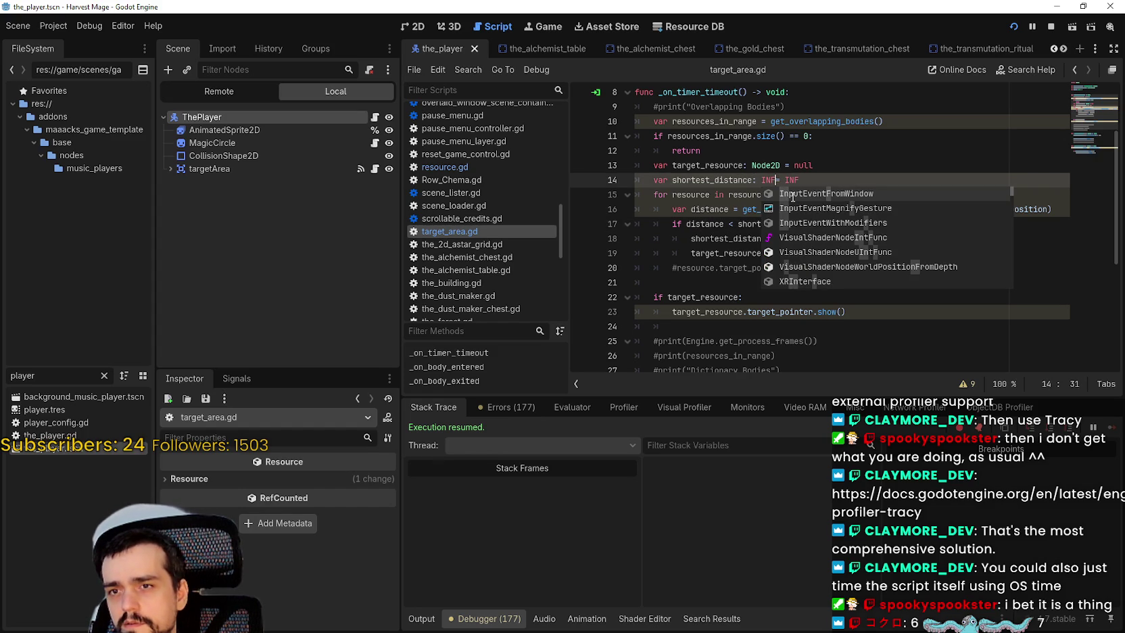
{"action": "key", "text": "BackSpace"}
{"action": "key", "text": "BackSpace"}
{"action": "key", "text": "BackSpace"}
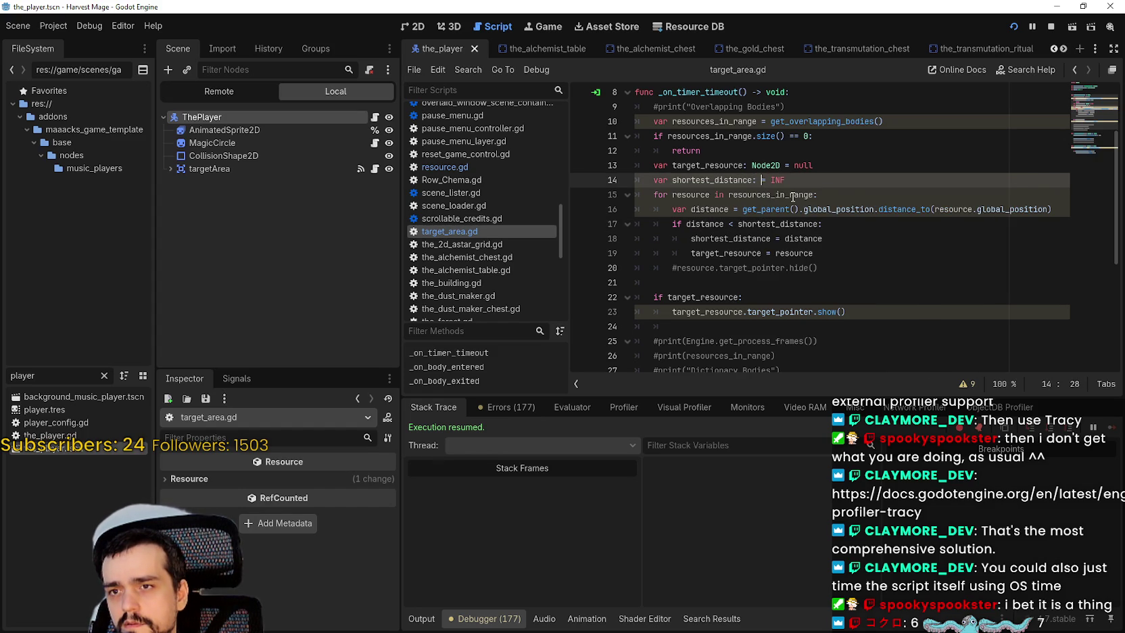
{"action": "type", "text": "Int"}
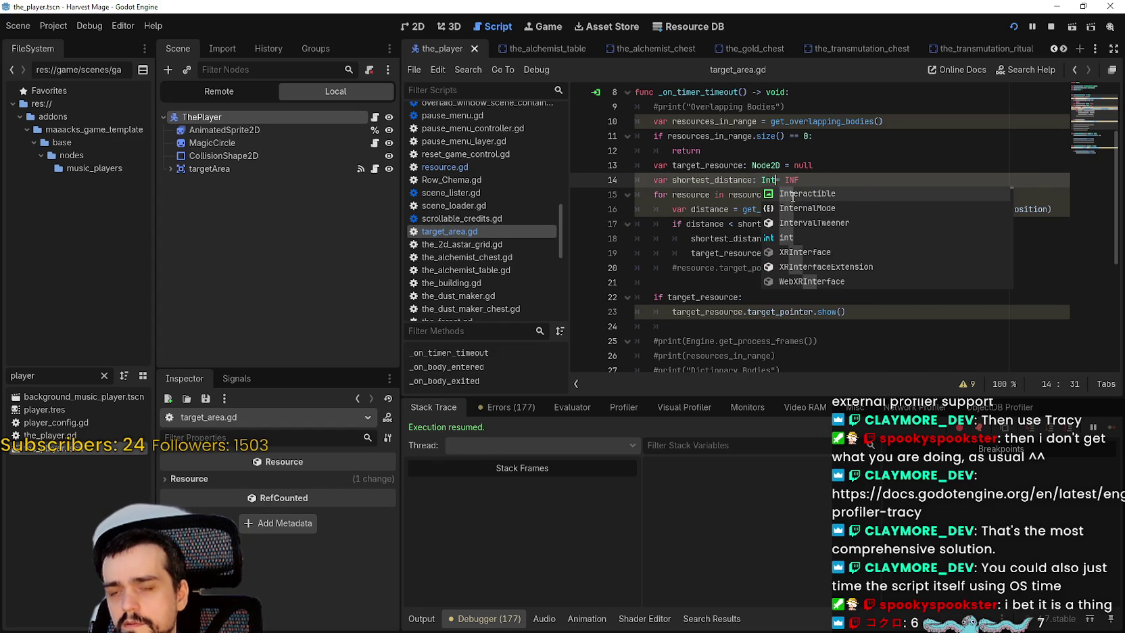
{"action": "key", "text": "BackSpace"}
{"action": "key", "text": "BackSpace"}
{"action": "key", "text": "BackSpace"}
{"action": "type", "text": "in"}
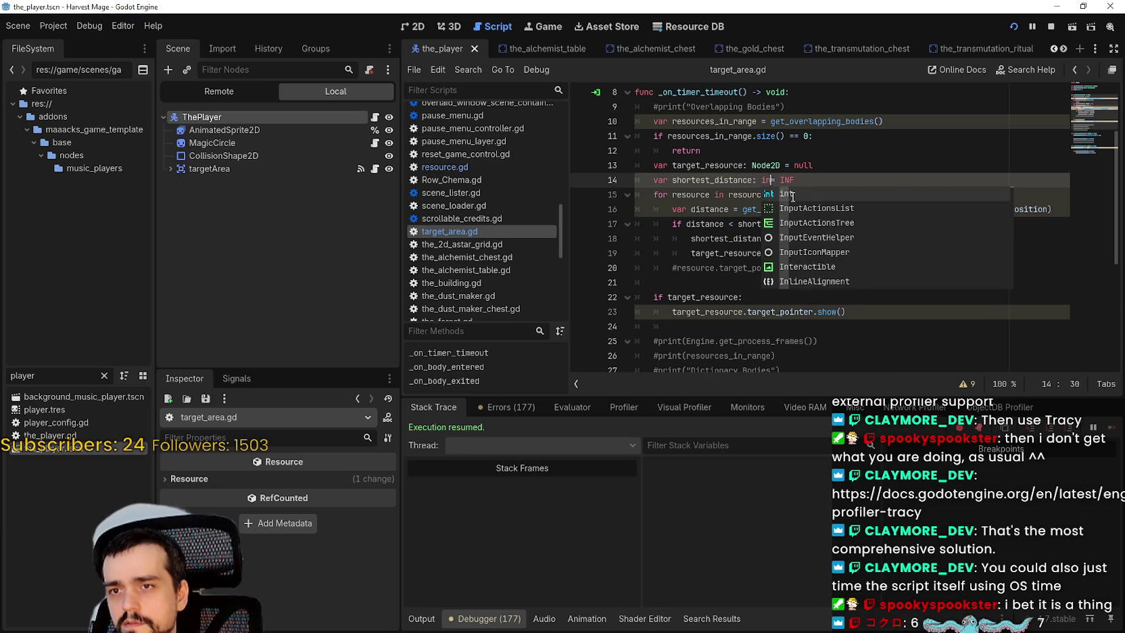
{"action": "type", "text": "f"}
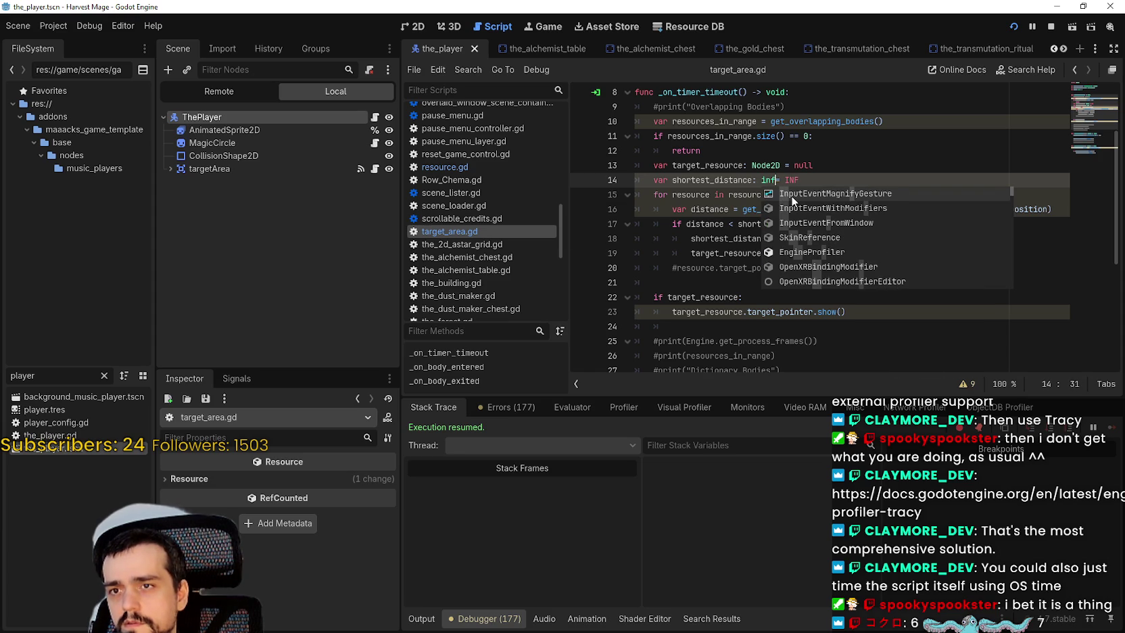
{"action": "key", "text": "BackSpace"}
{"action": "key", "text": "BackSpace"}
{"action": "key", "text": "BackSpace"}
{"action": "key", "text": "ctrl+s"}
{"action": "left_click", "coordinate": [751, 180]}
{"action": "key", "text": "ctrl+s"}
Step: Review the list of script warnings for target_area.gd
{"action": "left_click", "coordinate": [795, 185]}
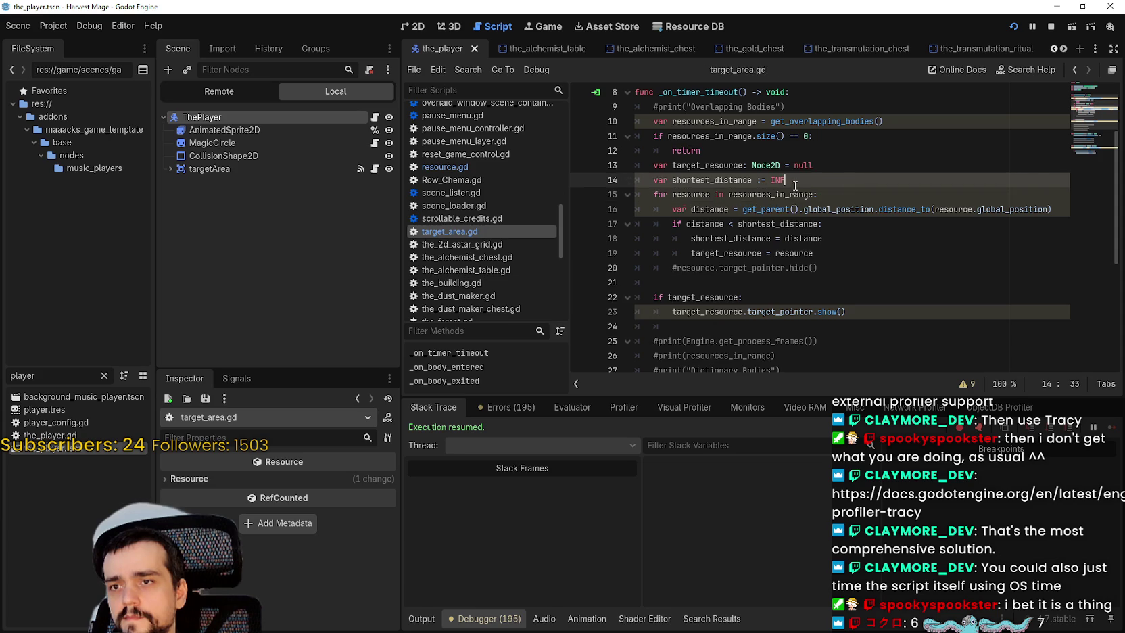
{"action": "left_click", "coordinate": [965, 383]}
{"action": "scroll", "coordinate": [855, 365], "scroll_direction": "down", "scroll_amount": 1}
{"action": "scroll", "coordinate": [855, 365], "scroll_direction": "down", "scroll_amount": 4}
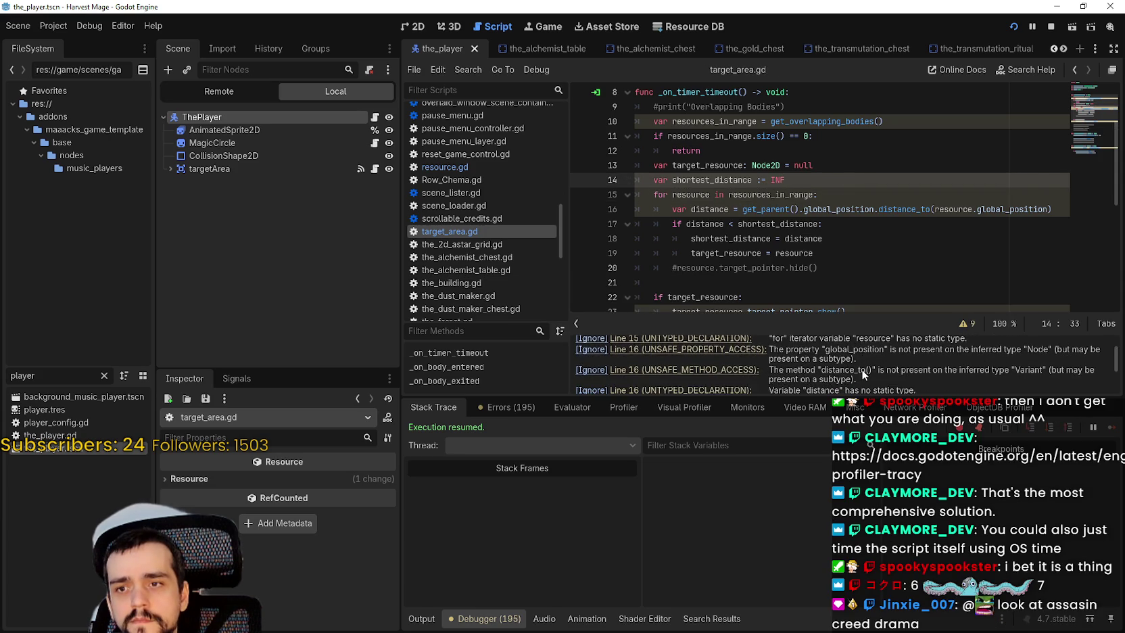
{"action": "scroll", "coordinate": [865, 371], "scroll_direction": "down", "scroll_amount": 1}
{"action": "scroll", "coordinate": [864, 363], "scroll_direction": "down", "scroll_amount": 1}
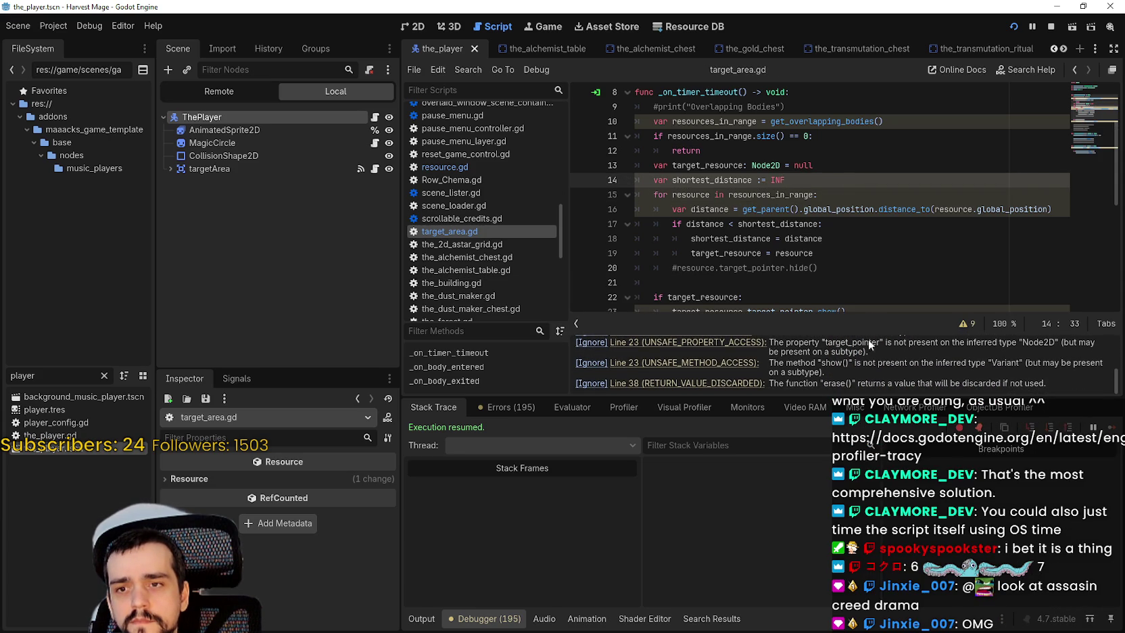
{"action": "scroll", "coordinate": [866, 369], "scroll_direction": "up", "scroll_amount": 2}
{"action": "scroll", "coordinate": [879, 383], "scroll_direction": "up", "scroll_amount": 5}
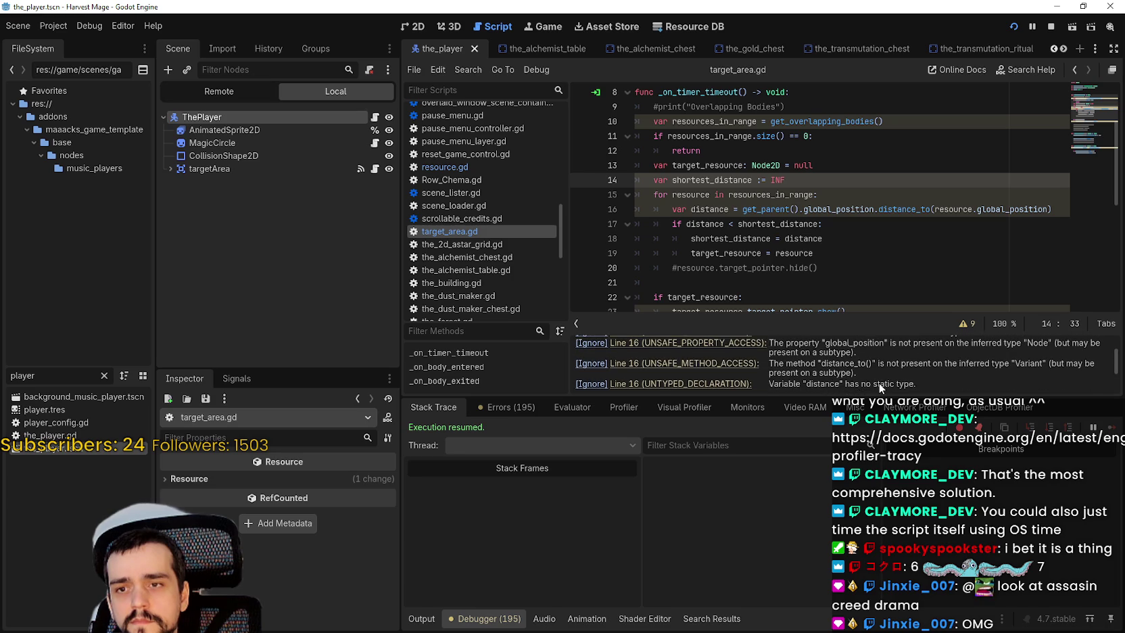
{"action": "scroll", "coordinate": [879, 376], "scroll_direction": "down", "scroll_amount": 1}
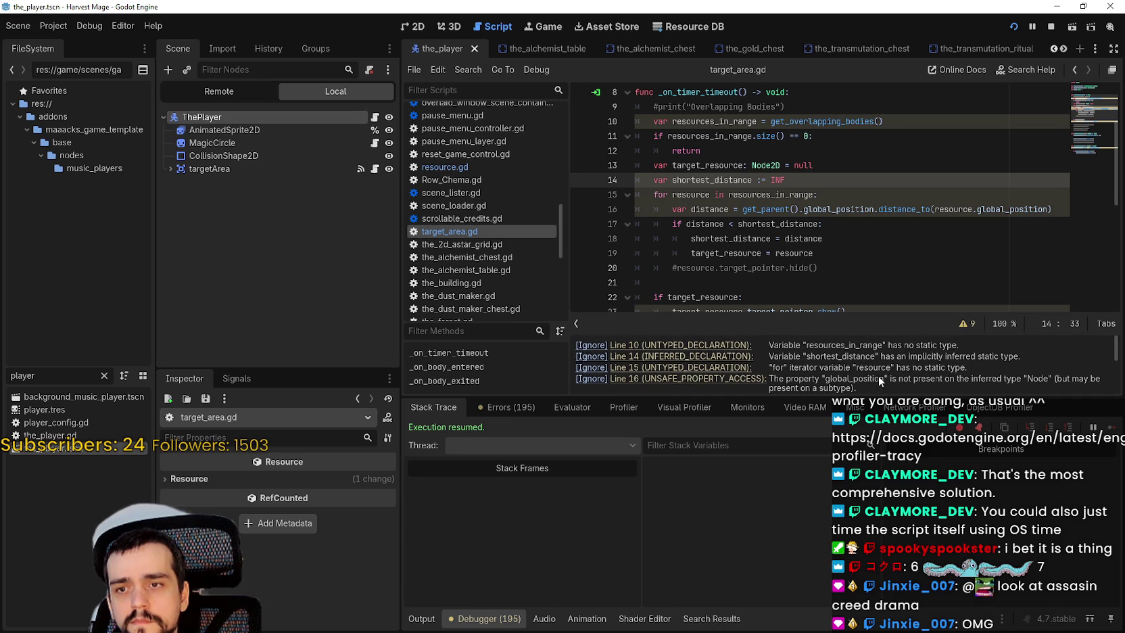
{"action": "scroll", "coordinate": [875, 372], "scroll_direction": "down", "scroll_amount": 1}
Step: Uncomment resource.target_pointer.hide() on line 20 and save the script
{"action": "left_click", "coordinate": [835, 224]}
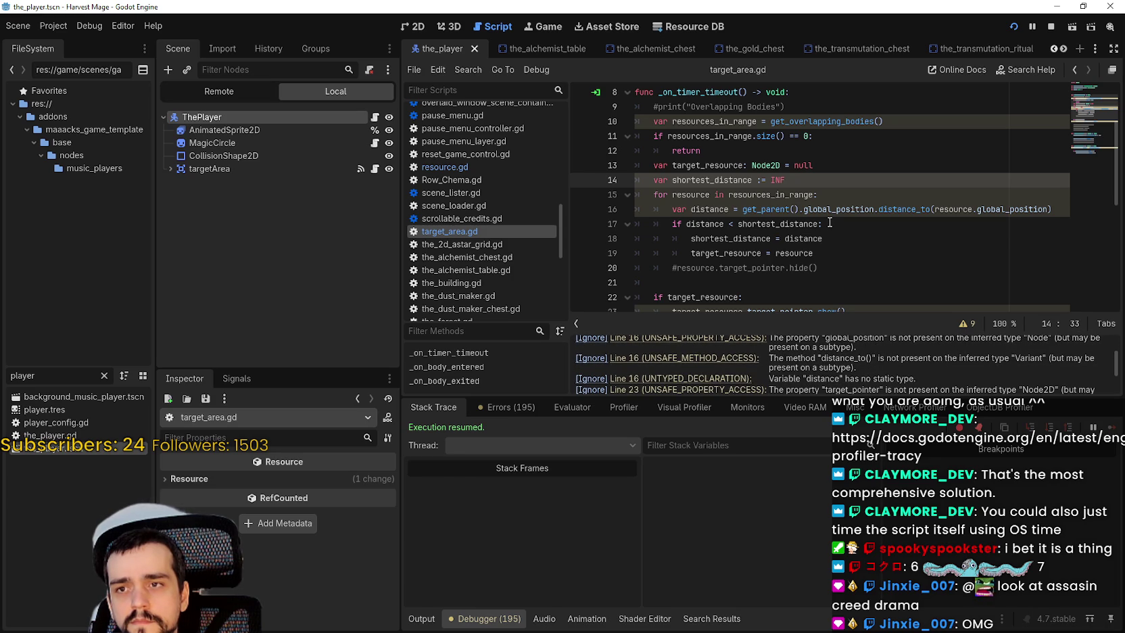
{"action": "scroll", "coordinate": [684, 223], "scroll_direction": "down", "scroll_amount": 1}
{"action": "left_click", "coordinate": [680, 220]}
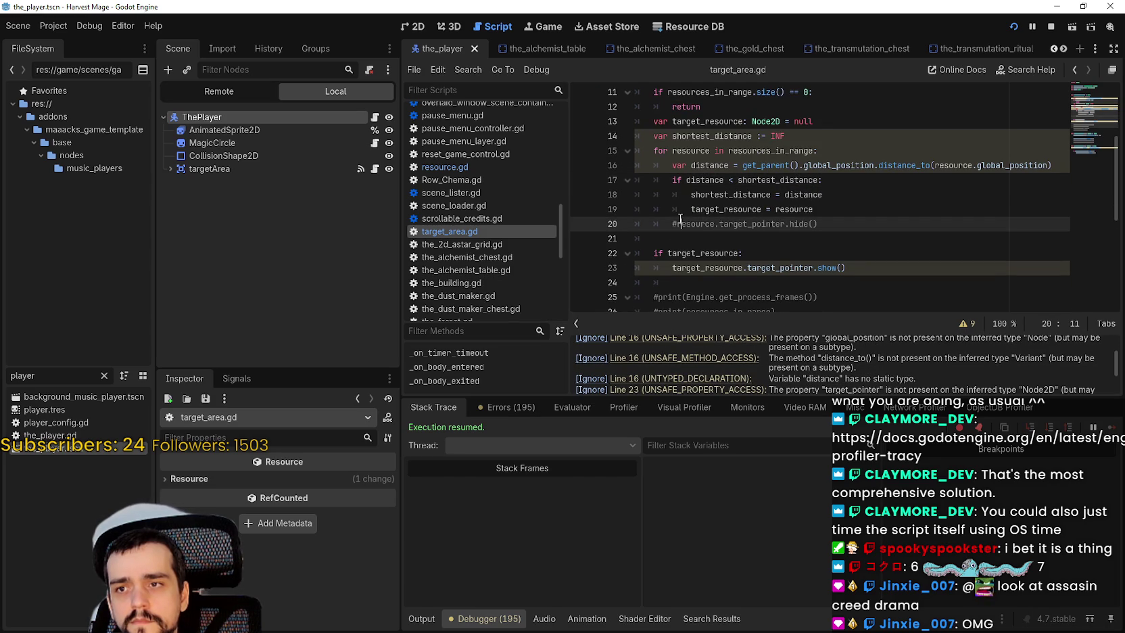
{"action": "key", "text": "ctrl+s"}
{"action": "left_click", "coordinate": [830, 233]}
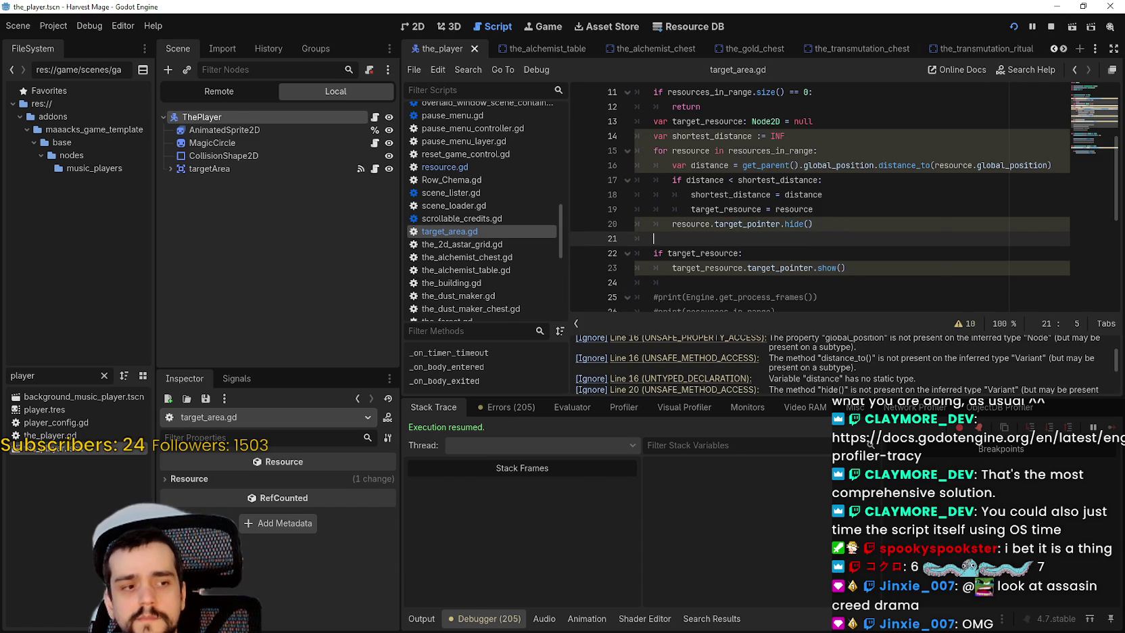
Step: Walk the player around with WASD and maximize the Harvest Mage debug window
{"action": "key", "text": "d"}
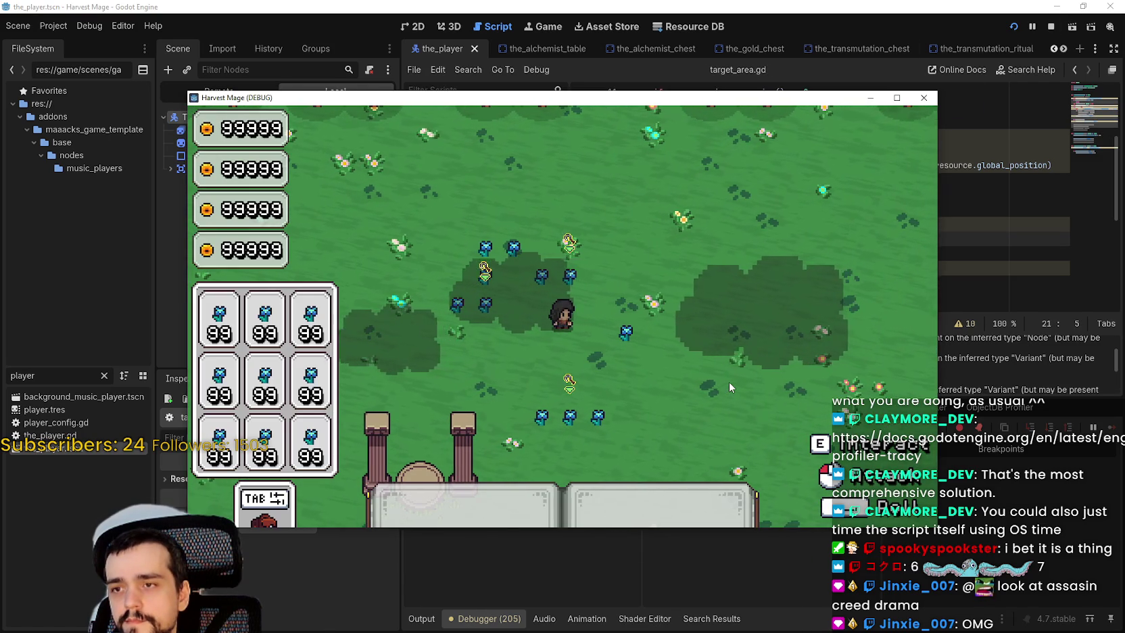
{"action": "key", "text": "s"}
{"action": "key", "text": "a"}
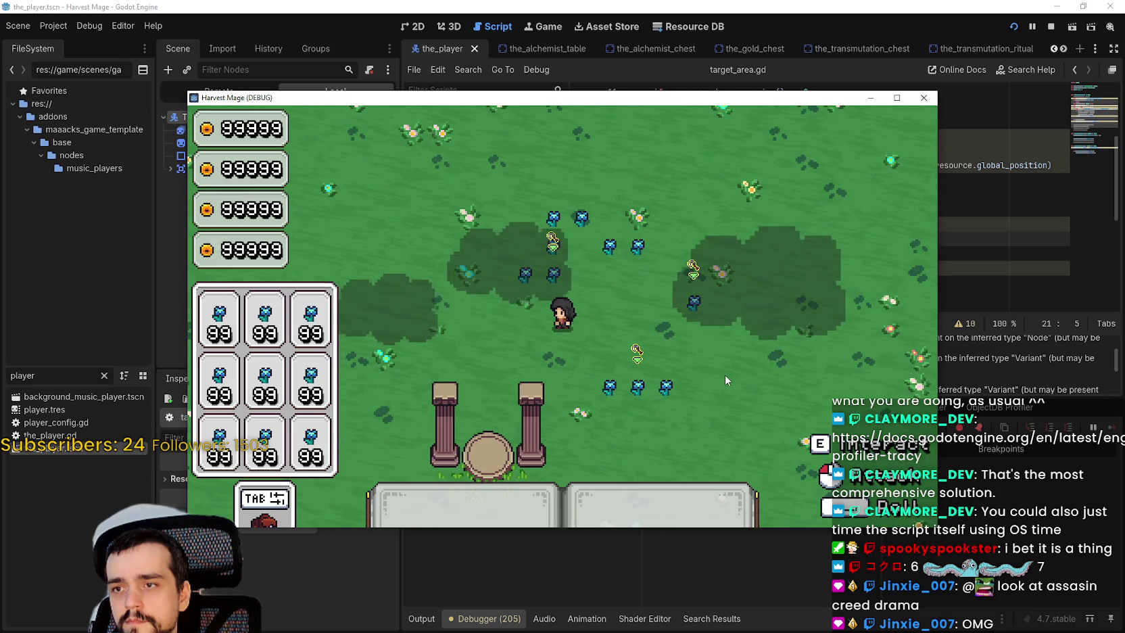
{"action": "key", "text": "w"}
{"action": "key", "text": "d"}
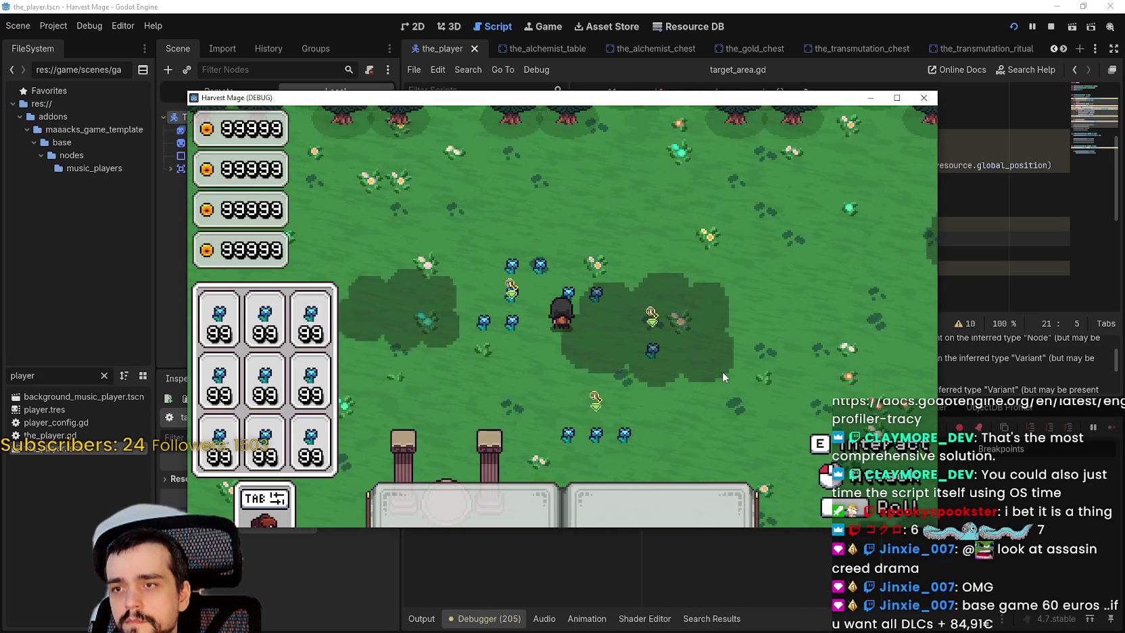
{"action": "key", "text": "s"}
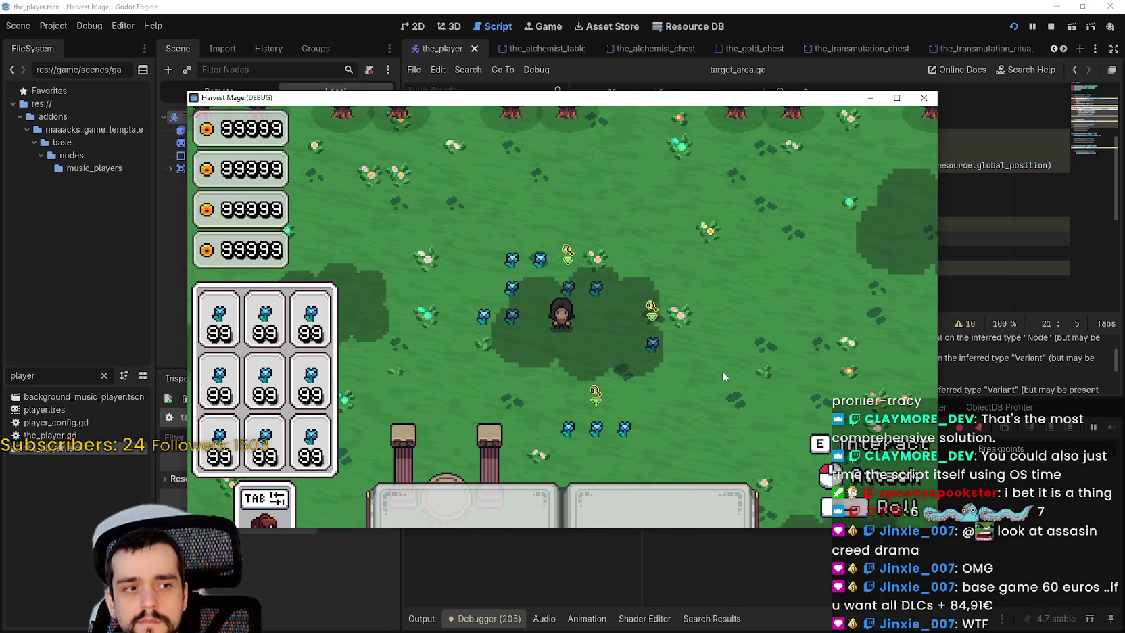
{"action": "left_click", "coordinate": [897, 98]}
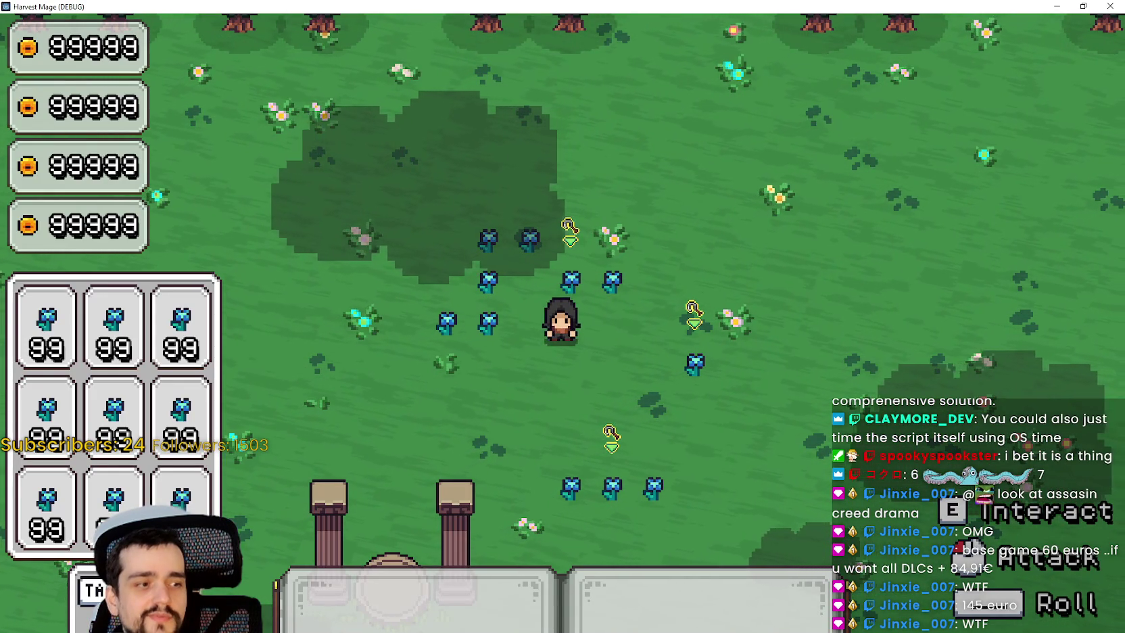
{"action": "key", "text": "alt+Tab"}
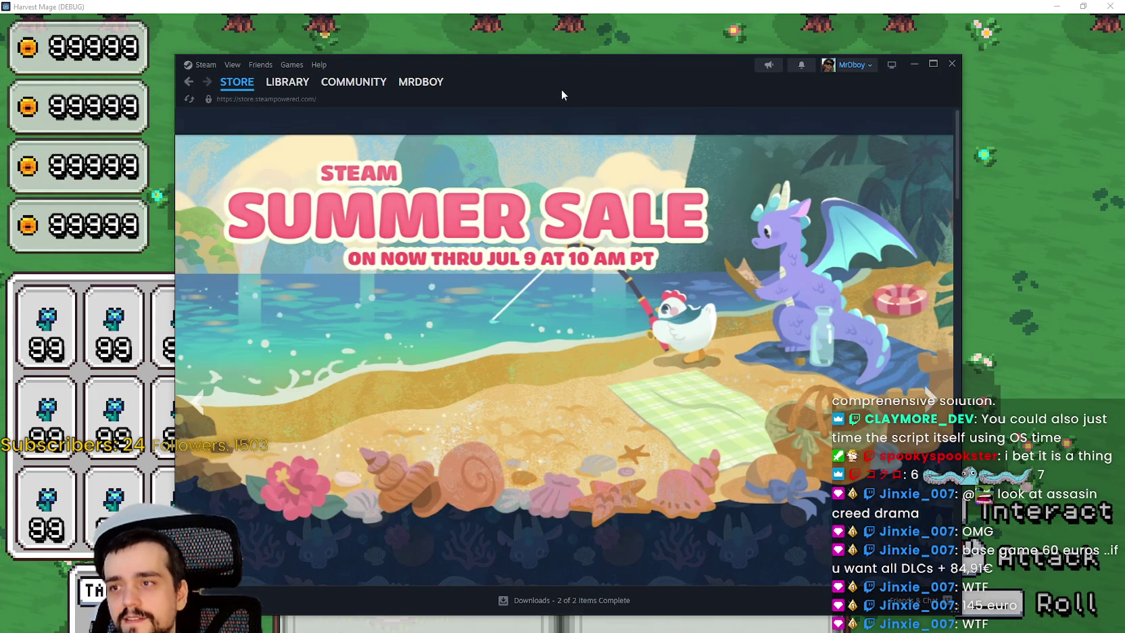
Step: Open Assassin's Creed Black Flag Resynced's store page from Steam's popular searches
{"action": "left_click", "coordinate": [742, 122]}
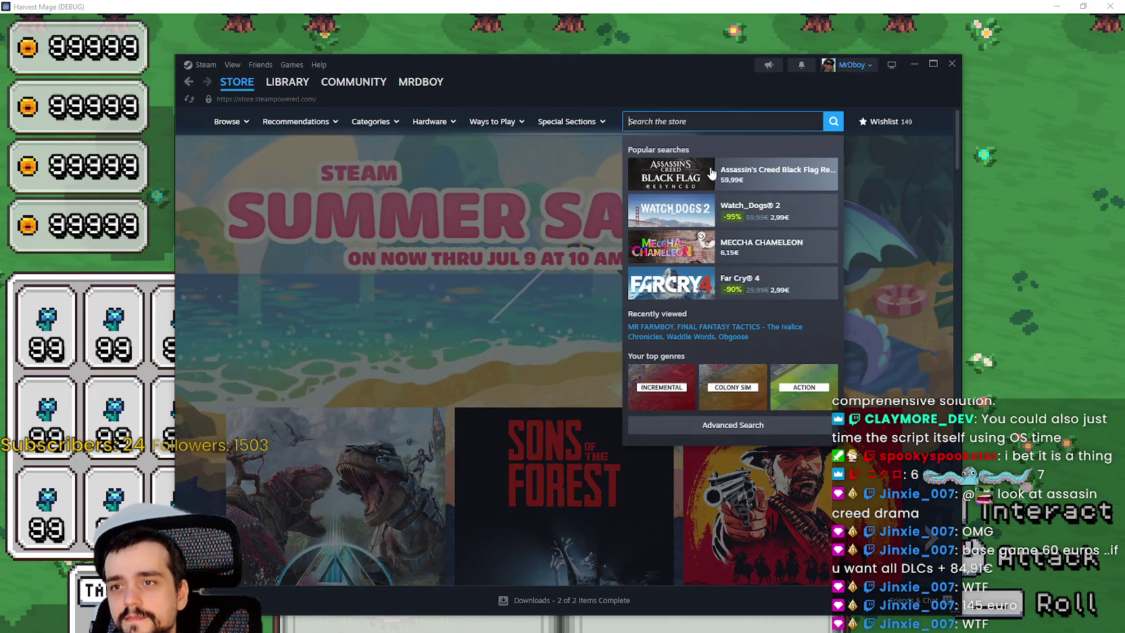
{"action": "left_click", "coordinate": [709, 169]}
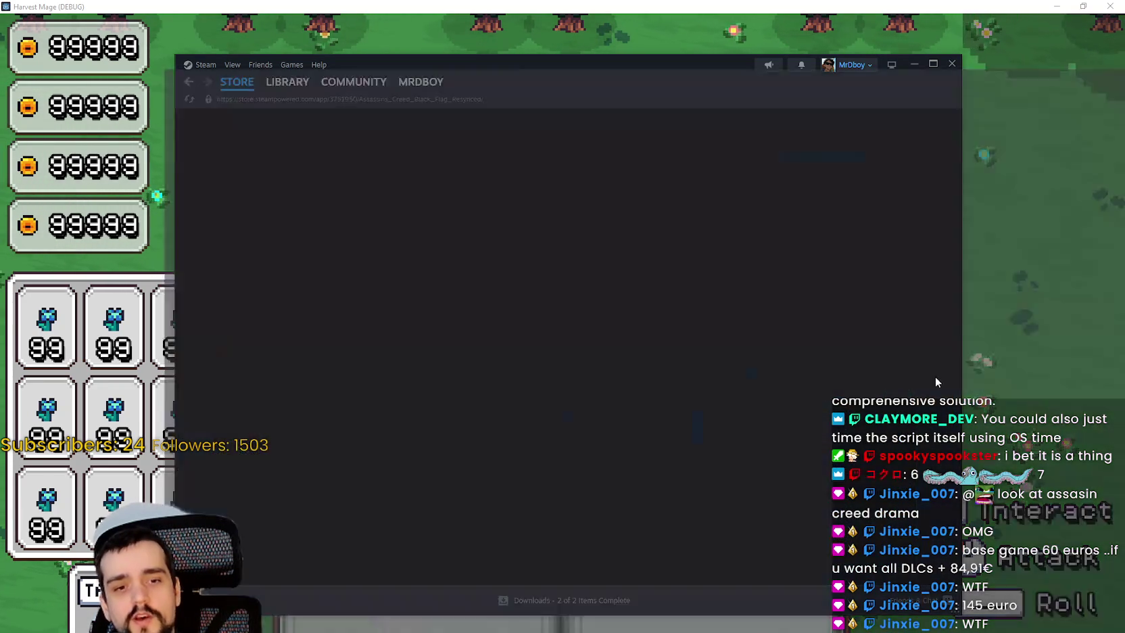
Step: View the Ubisoft stock chart over 5 days, then 1 month, and minimize Chrome
{"action": "key", "text": "alt+Tab"}
{"action": "left_click", "coordinate": [686, 7]}
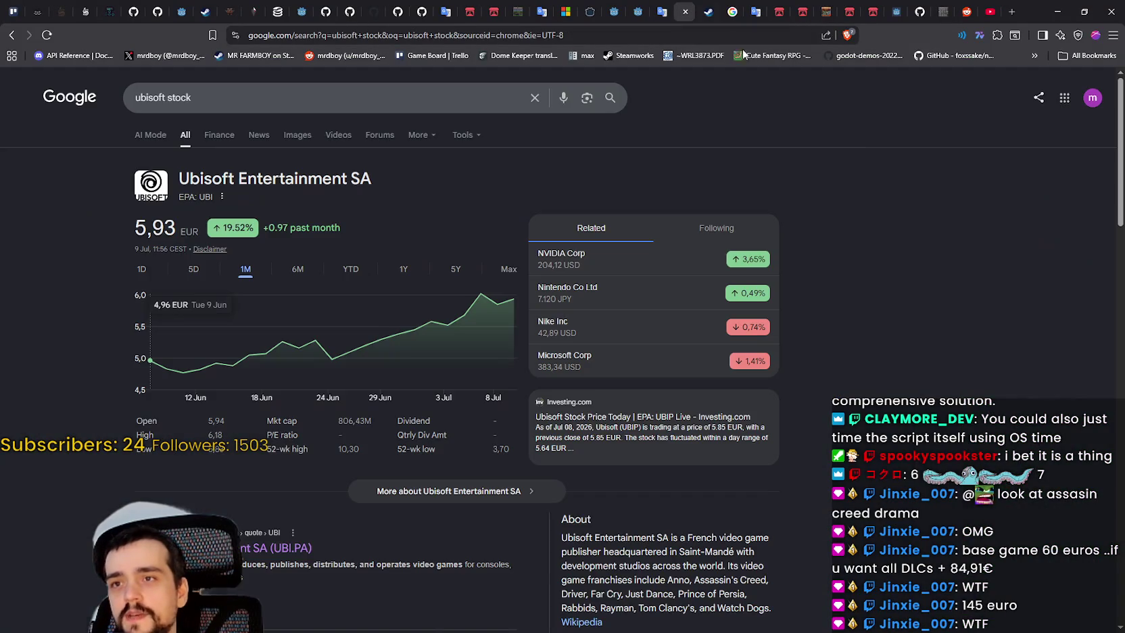
{"action": "right_click", "coordinate": [885, 296]}
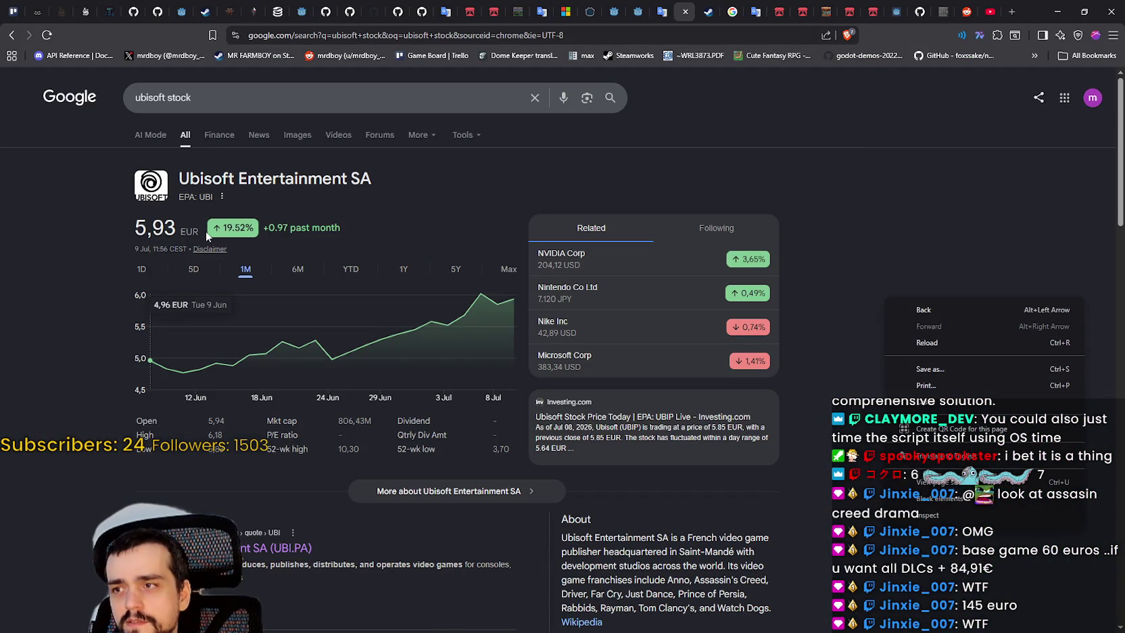
{"action": "left_click", "coordinate": [194, 269]}
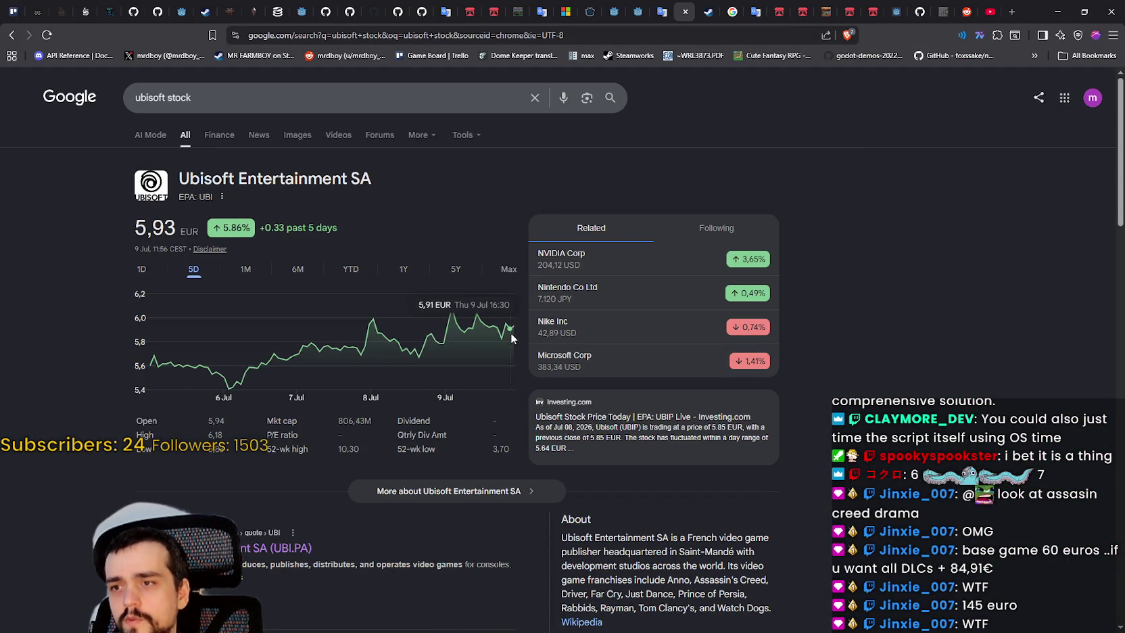
{"action": "left_click", "coordinate": [248, 270]}
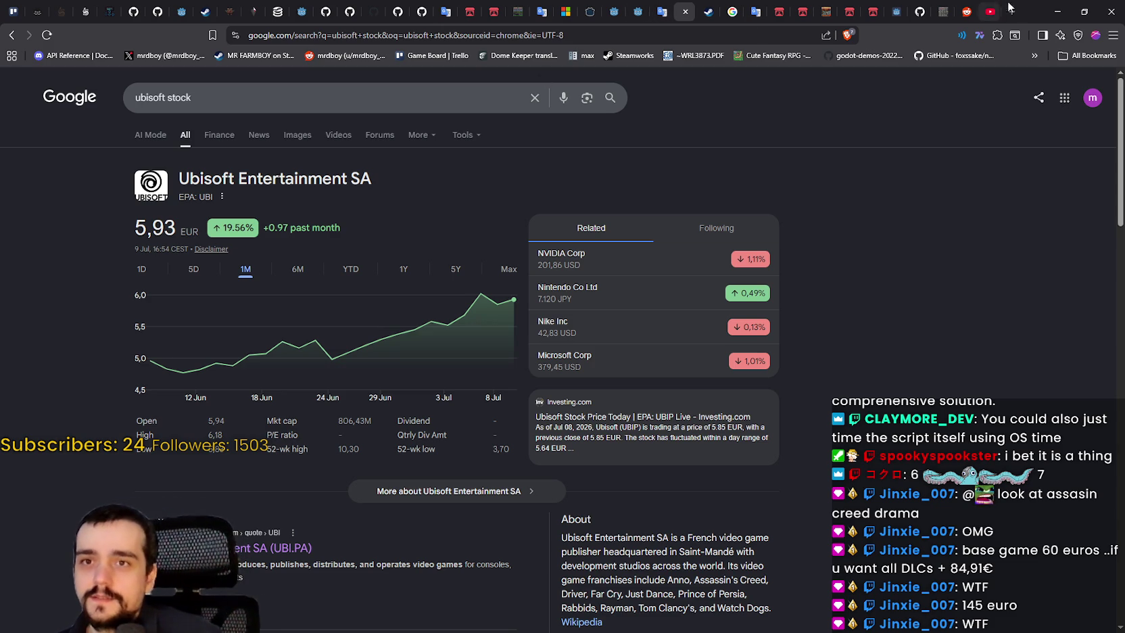
{"action": "left_click", "coordinate": [1051, 2]}
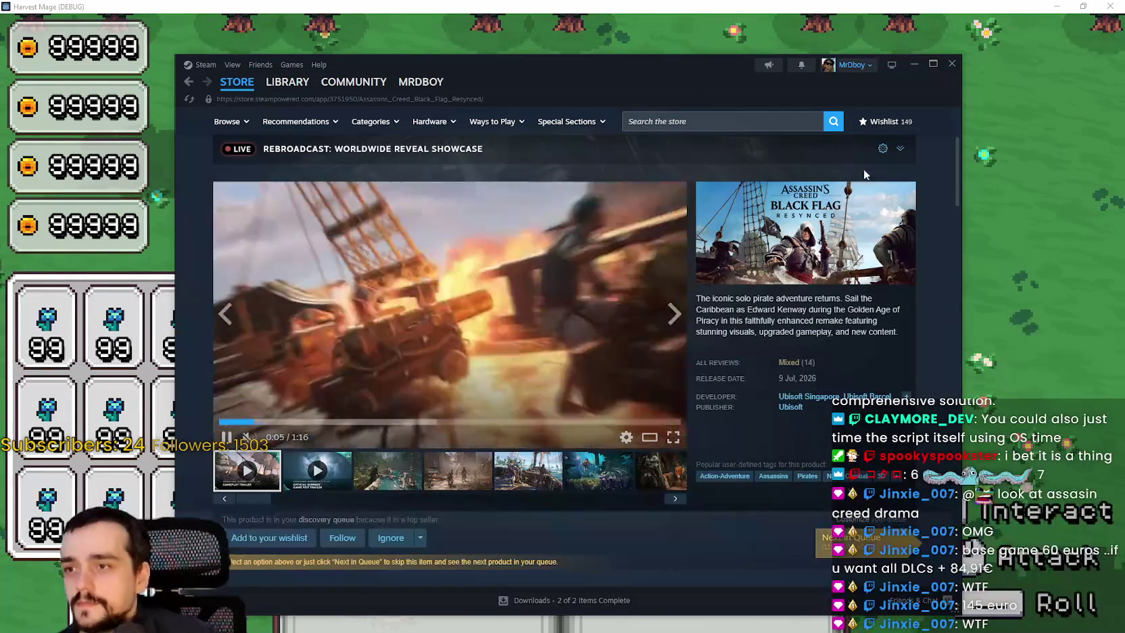
Step: Open Black Flag Resynced's Community Hub, which shows 94,455 players in-game
{"action": "scroll", "coordinate": [873, 179], "scroll_direction": "up", "scroll_amount": 3}
{"action": "left_click", "coordinate": [873, 168]}
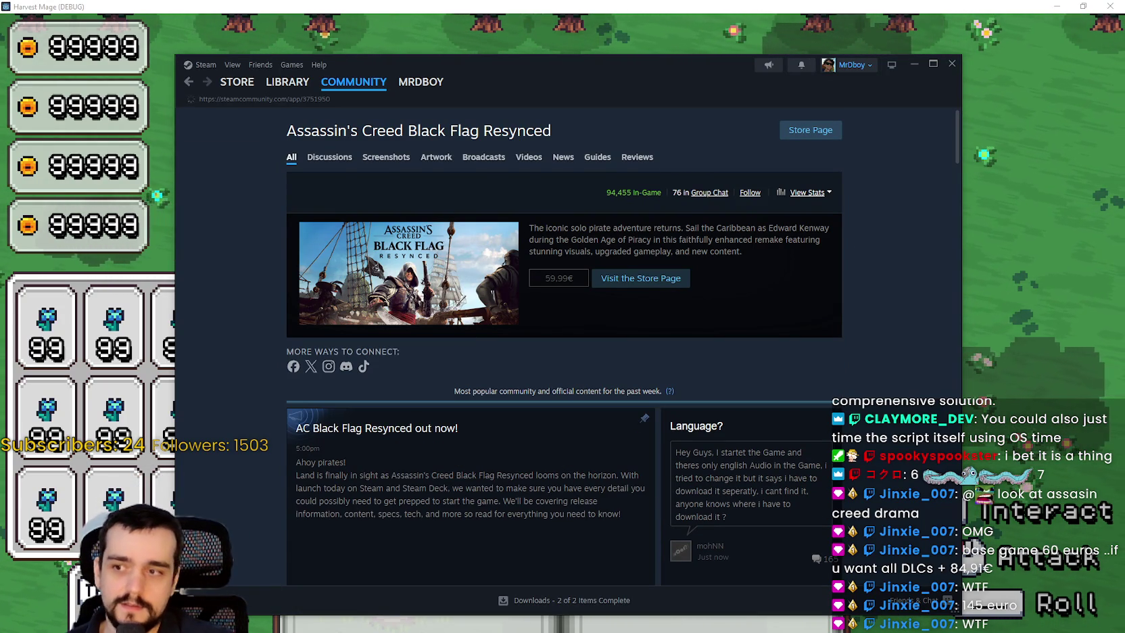
{"action": "key", "text": "alt+Tab"}
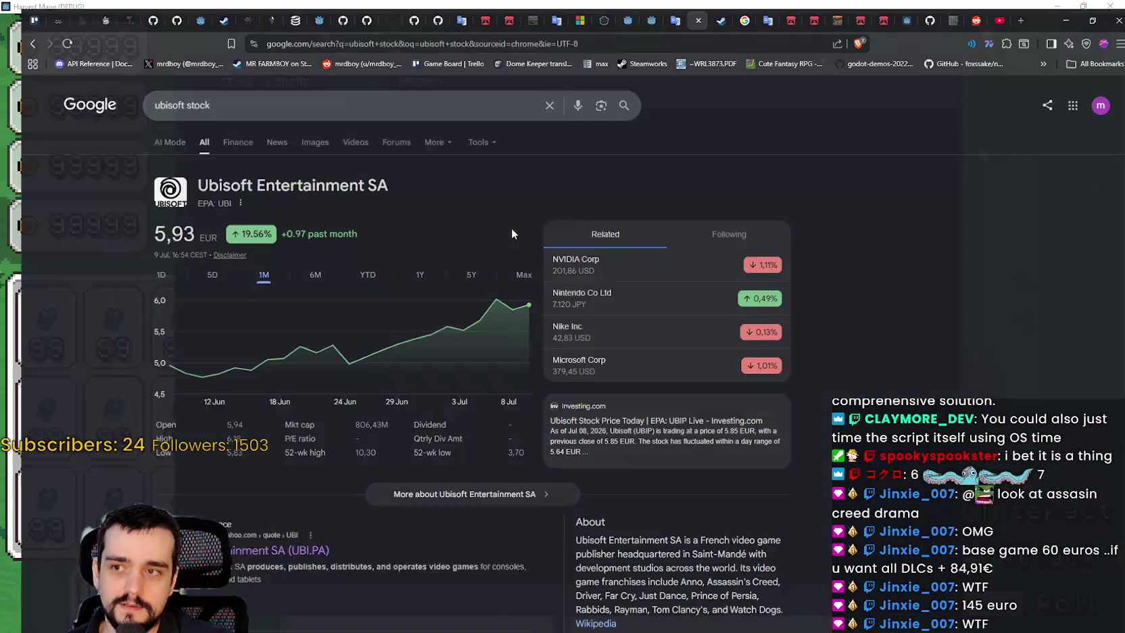
Step: Reload SteamDB, open Black Flag Resynced's player charts, then return to its Steam store page
{"action": "left_click", "coordinate": [283, 10]}
{"action": "right_click", "coordinate": [878, 228]}
{"action": "left_click", "coordinate": [890, 277]}
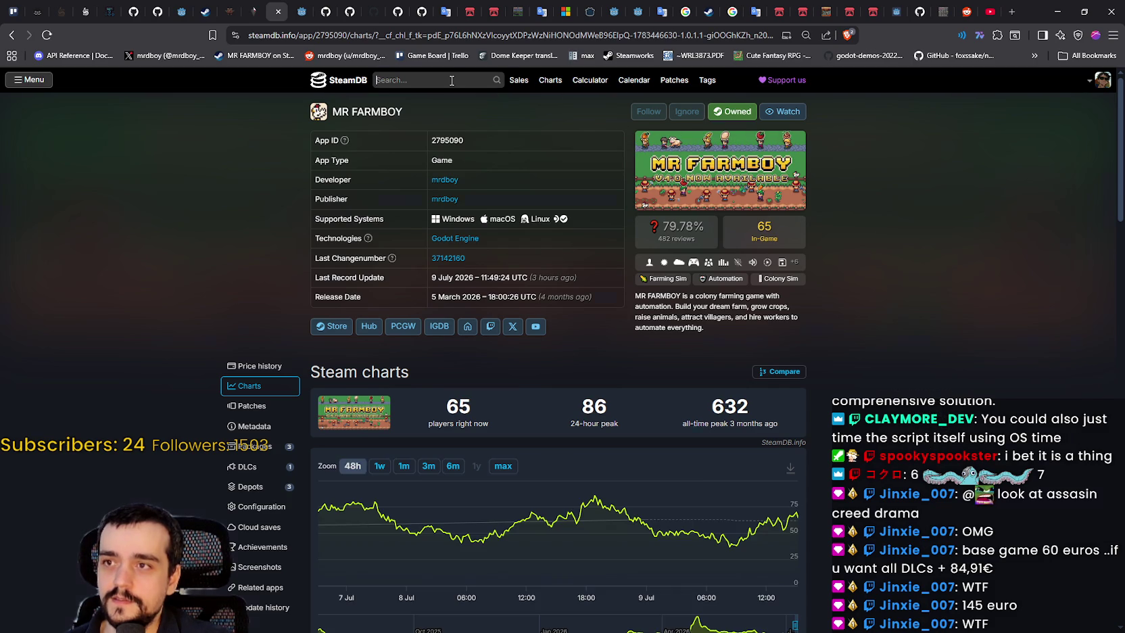
{"action": "left_click", "coordinate": [450, 80]}
{"action": "left_click", "coordinate": [537, 132]}
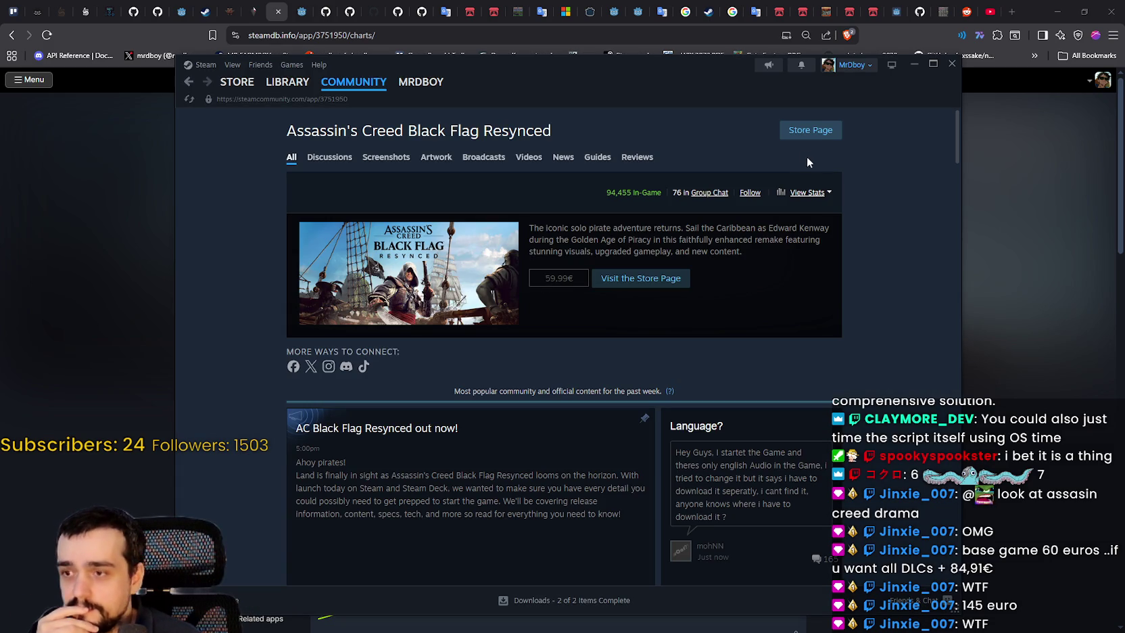
{"action": "left_click", "coordinate": [810, 132]}
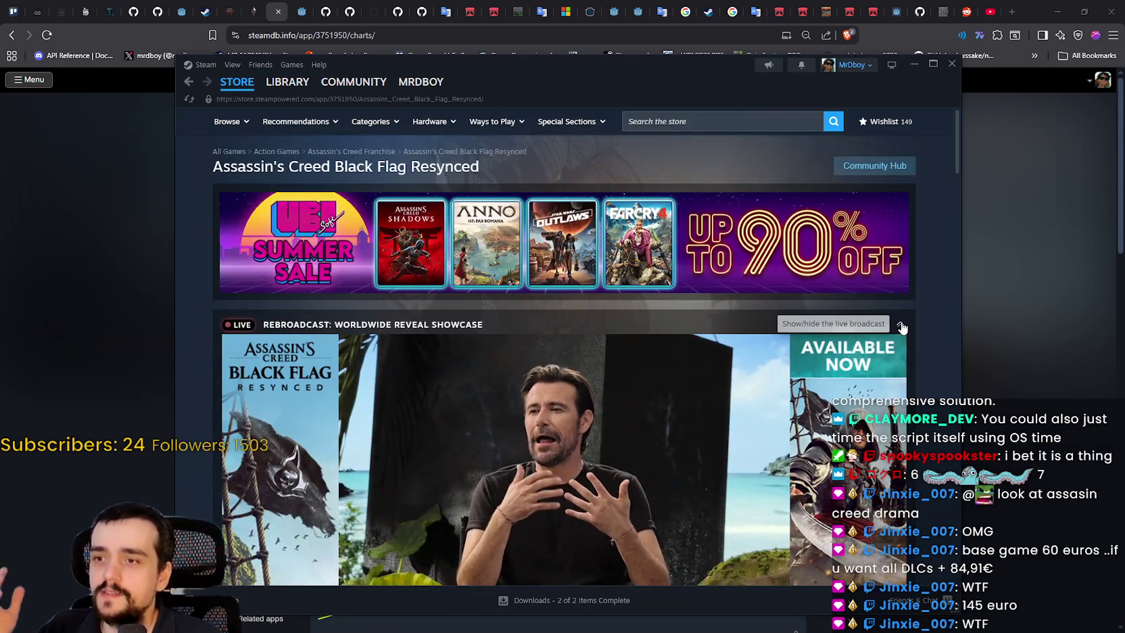
Step: Hide the live broadcast, list all nine DLCs, and open the Map Pack DLC page
{"action": "left_click", "coordinate": [902, 326]}
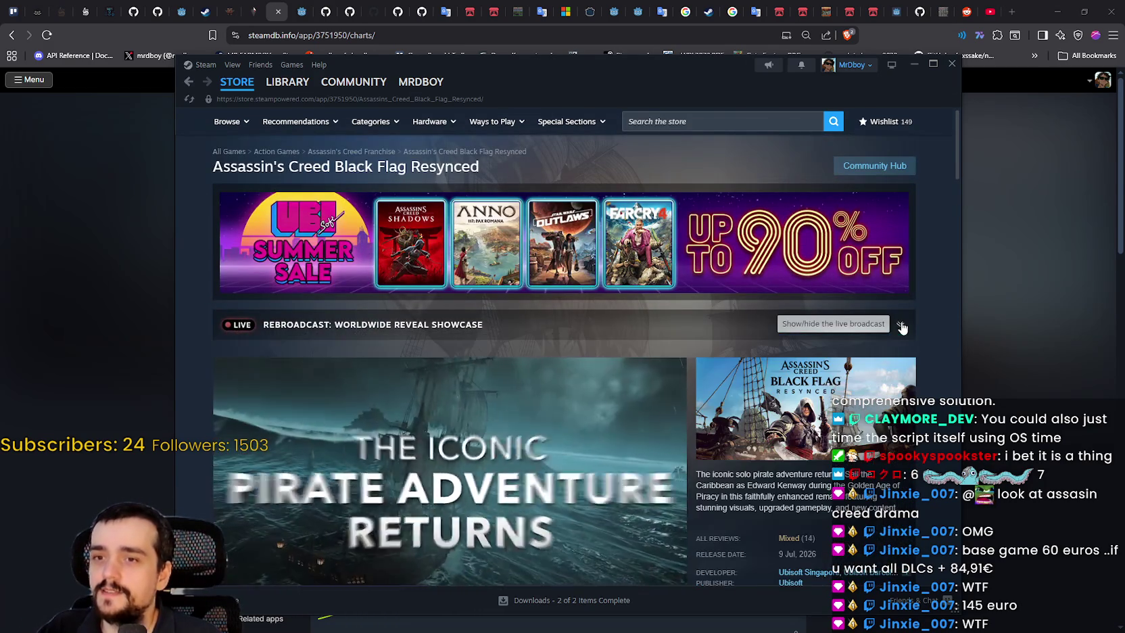
{"action": "scroll", "coordinate": [685, 349], "scroll_direction": "down", "scroll_amount": 2}
{"action": "scroll", "coordinate": [438, 481], "scroll_direction": "down", "scroll_amount": 3}
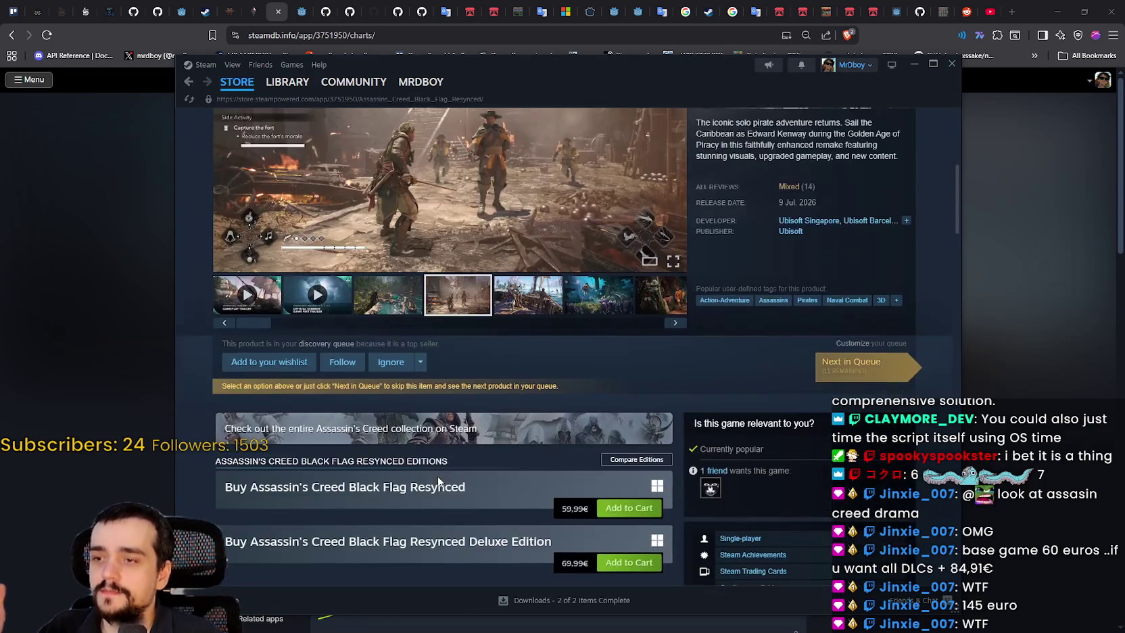
{"action": "scroll", "coordinate": [439, 482], "scroll_direction": "down", "scroll_amount": 2}
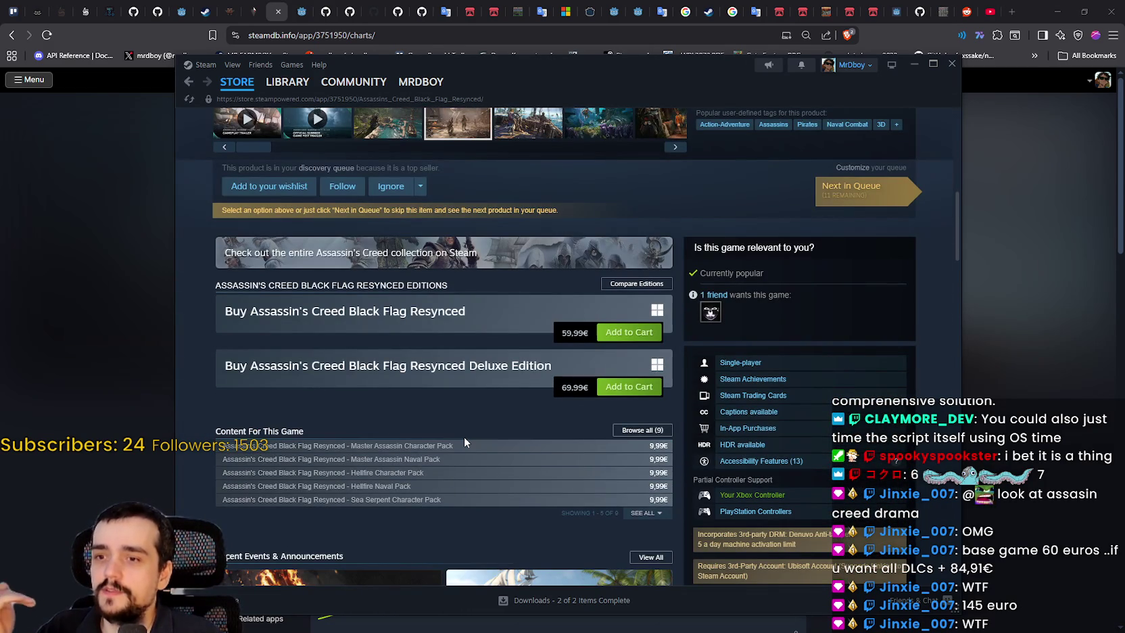
{"action": "scroll", "coordinate": [482, 430], "scroll_direction": "down", "scroll_amount": 1}
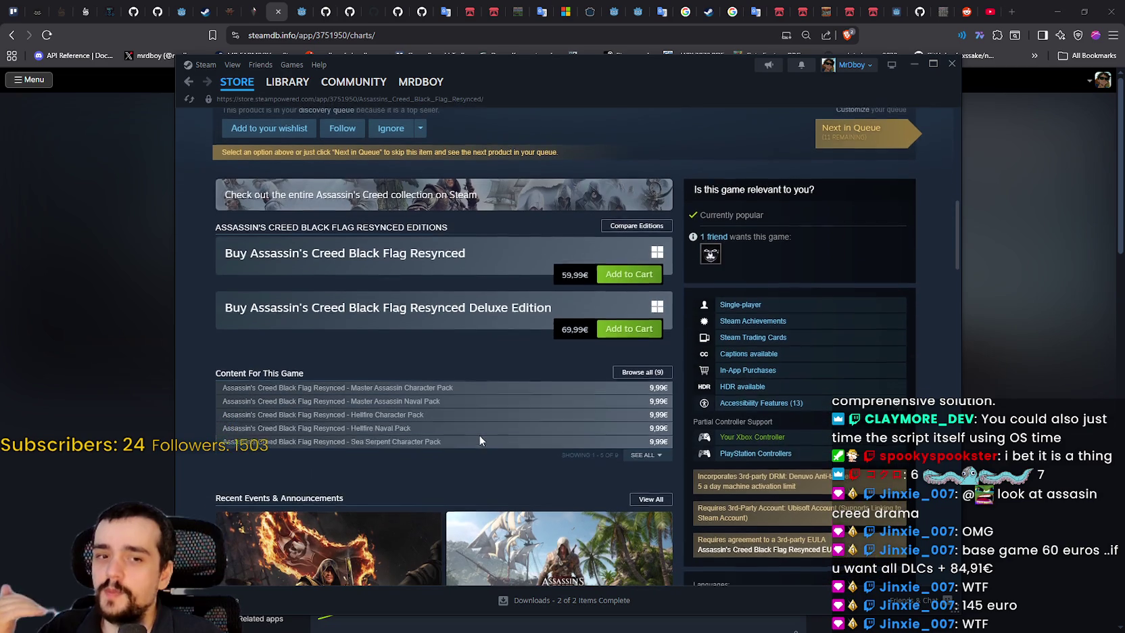
{"action": "left_click", "coordinate": [641, 455]}
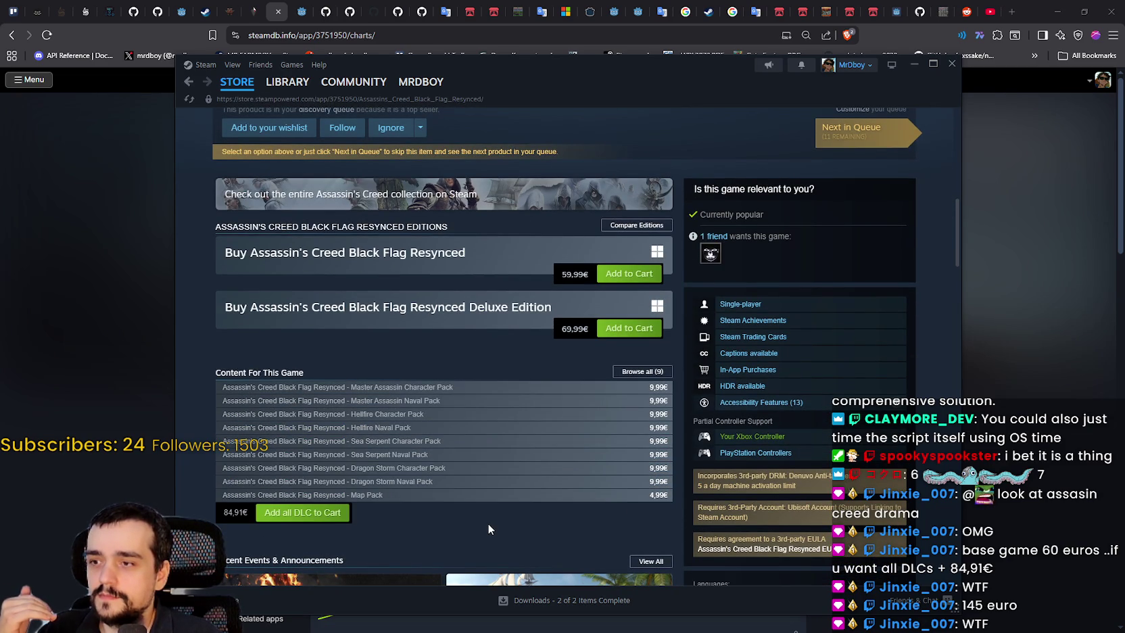
{"action": "mouse_move", "coordinate": [476, 493]}
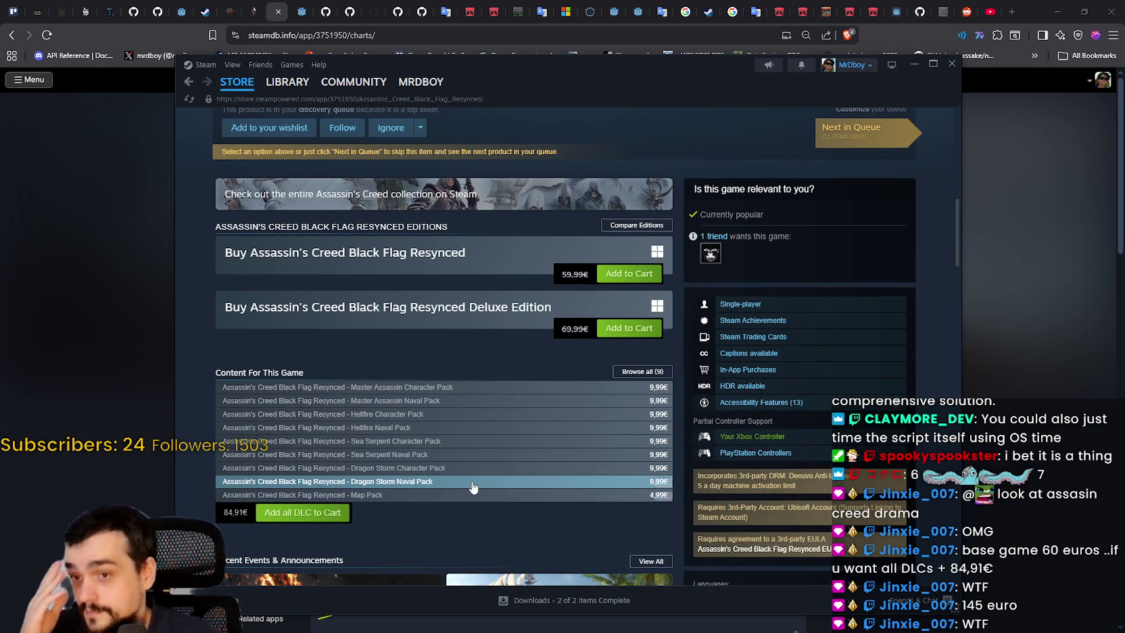
{"action": "left_click", "coordinate": [473, 497]}
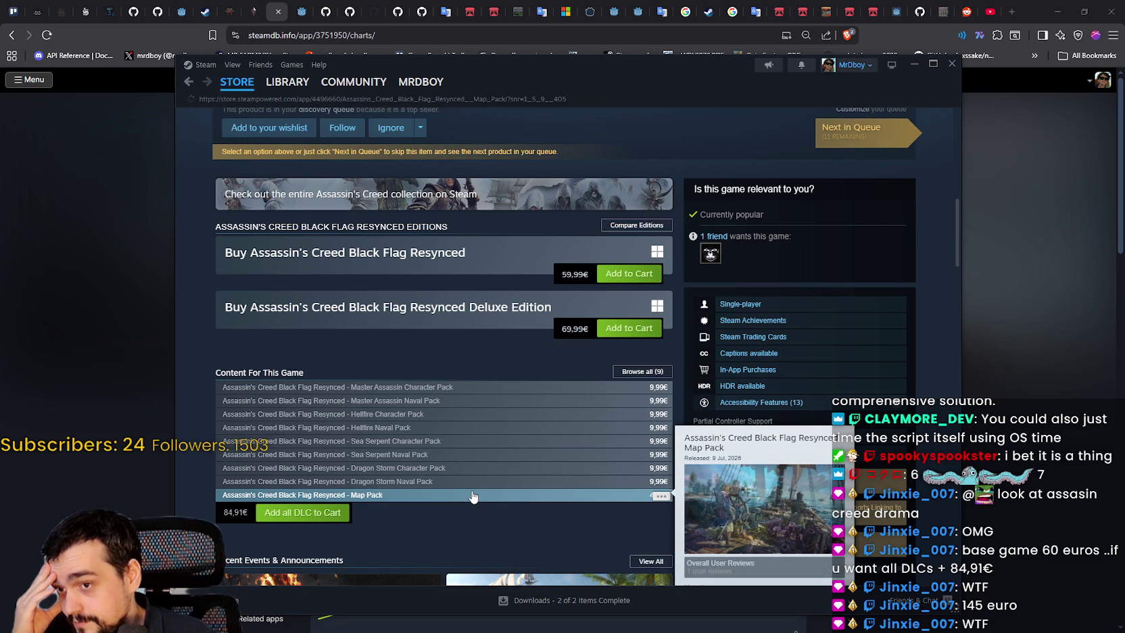
Step: Browse the Map Pack screenshots and scroll to its description and 4,99€ price
{"action": "scroll", "coordinate": [474, 496], "scroll_direction": "down", "scroll_amount": 2}
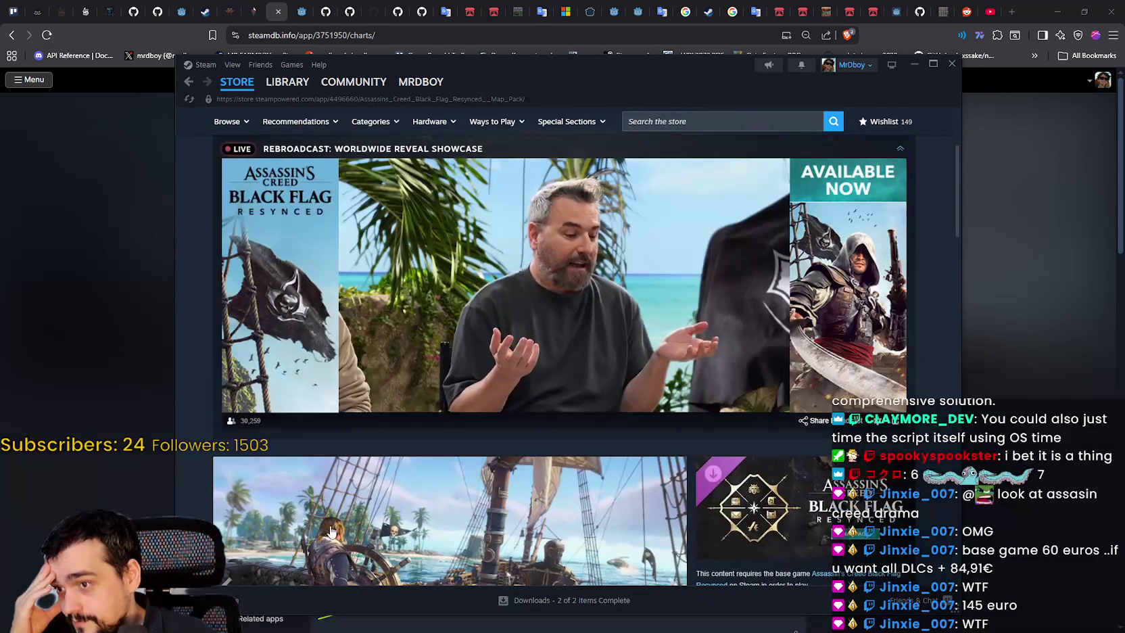
{"action": "scroll", "coordinate": [338, 507], "scroll_direction": "down", "scroll_amount": 3}
{"action": "left_click", "coordinate": [334, 510]}
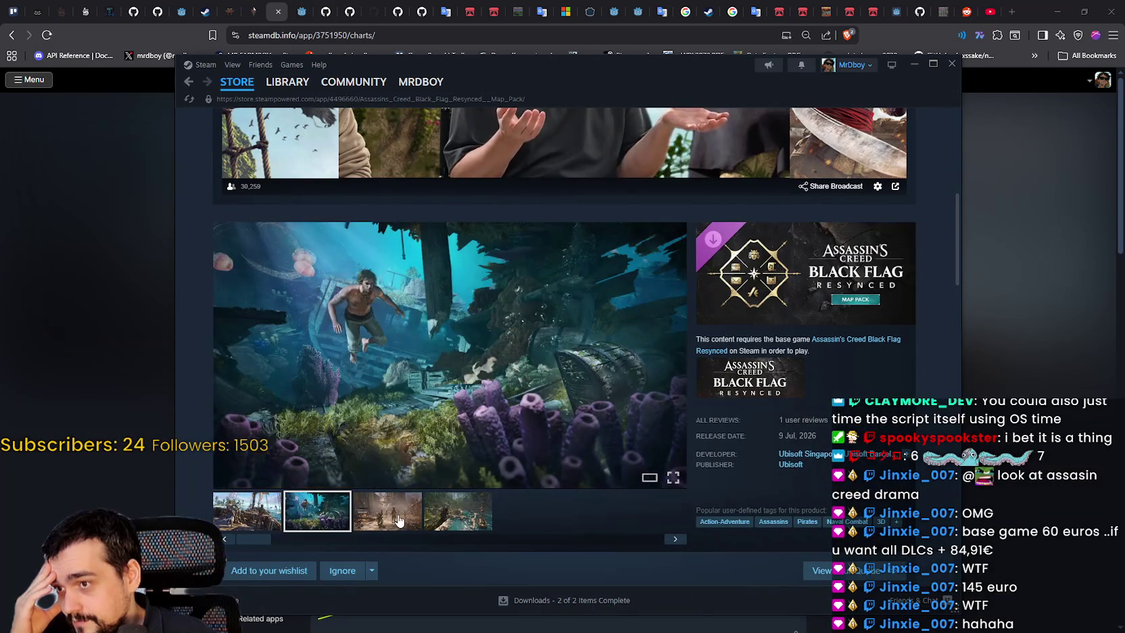
{"action": "left_click", "coordinate": [387, 512]}
{"action": "left_click", "coordinate": [449, 518]}
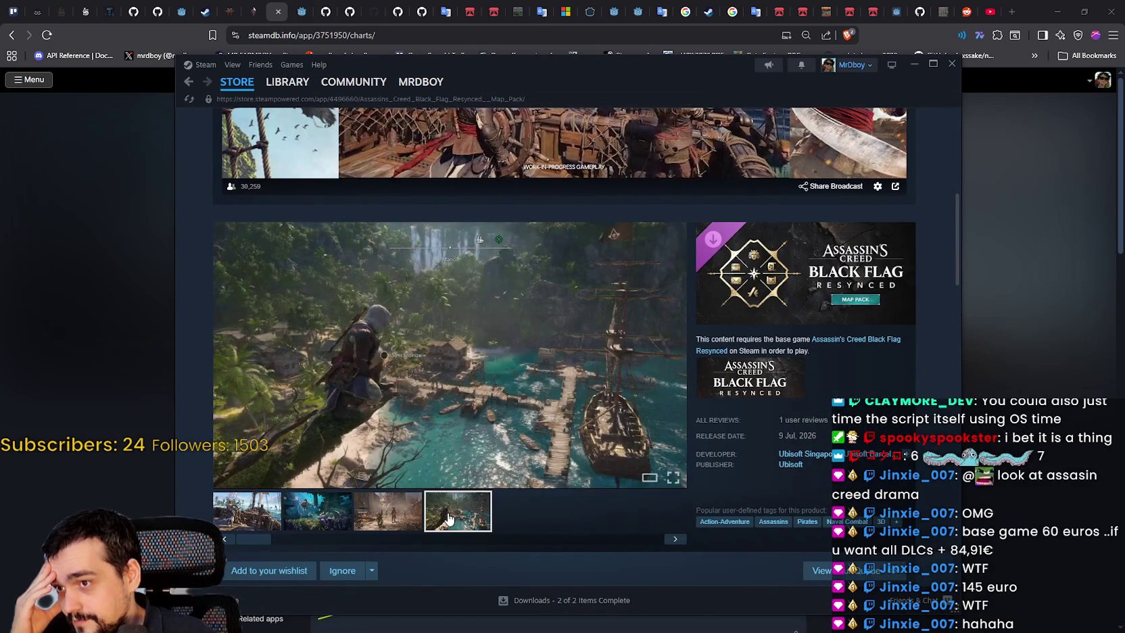
{"action": "scroll", "coordinate": [448, 518], "scroll_direction": "down", "scroll_amount": 5}
{"action": "scroll", "coordinate": [449, 518], "scroll_direction": "down", "scroll_amount": 2}
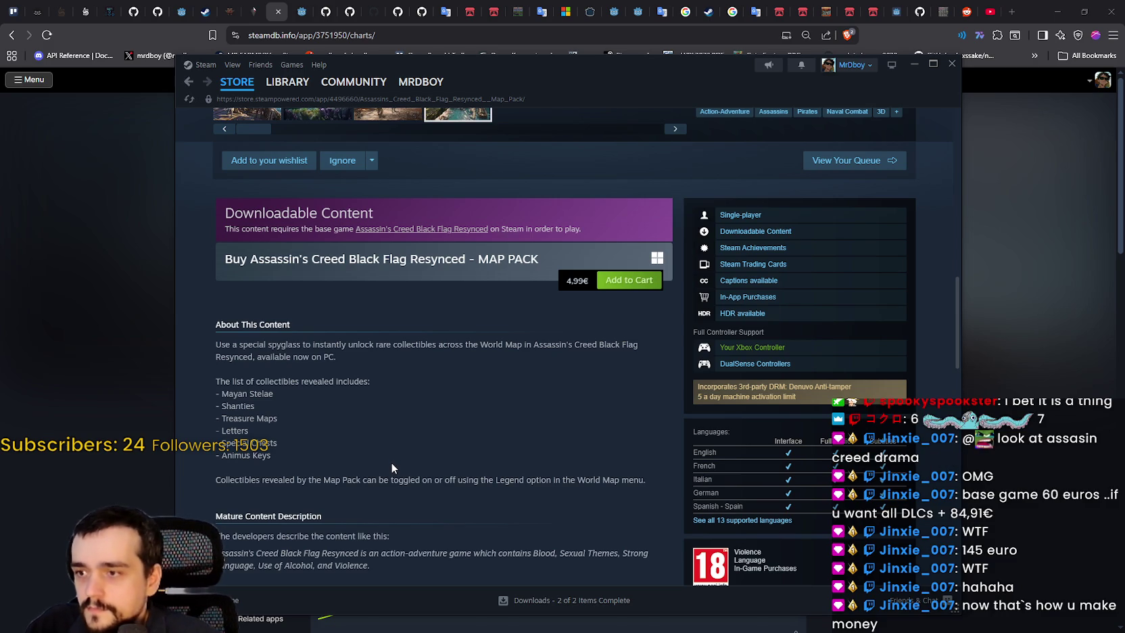
Step: Highlight and clear passages of the Map Pack description, including the revealed collectibles list
{"action": "scroll", "coordinate": [393, 465], "scroll_direction": "down", "scroll_amount": 1}
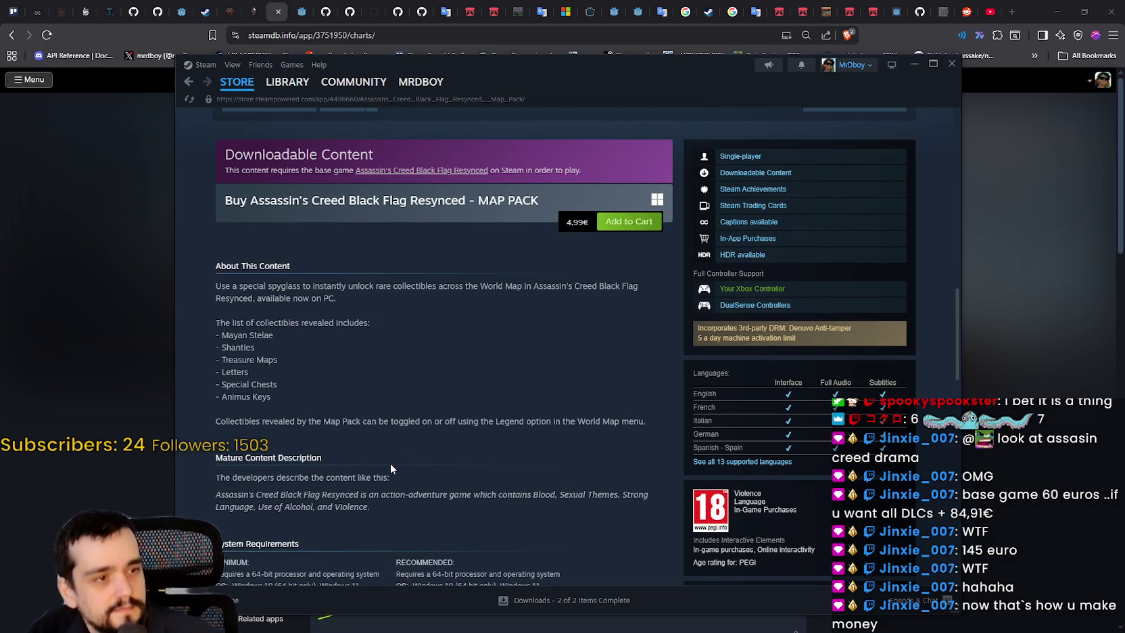
{"action": "mouse_move", "coordinate": [561, 583]}
{"action": "left_mouse_down"}
{"action": "mouse_move", "coordinate": [215, 416]}
{"action": "mouse_move", "coordinate": [506, 422]}
{"action": "left_mouse_up"}
{"action": "mouse_move", "coordinate": [643, 421]}
{"action": "left_mouse_down"}
{"action": "mouse_move", "coordinate": [655, 418]}
{"action": "mouse_move", "coordinate": [213, 297]}
{"action": "mouse_move", "coordinate": [275, 397]}
{"action": "left_mouse_up"}
{"action": "left_click", "coordinate": [246, 332]}
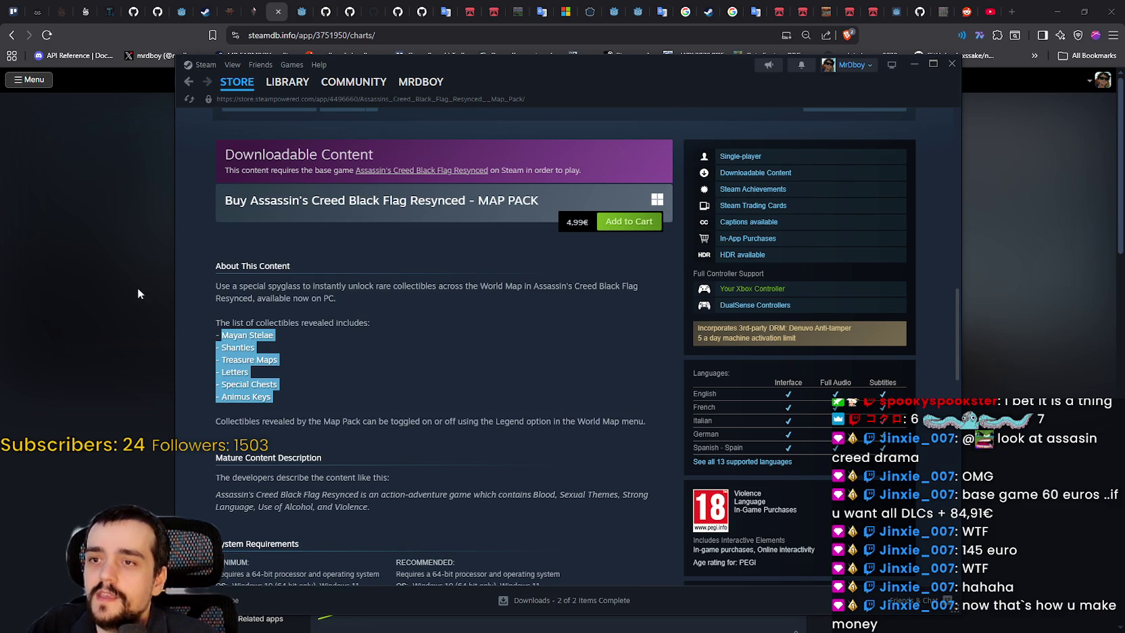
{"action": "left_click", "coordinate": [430, 363]}
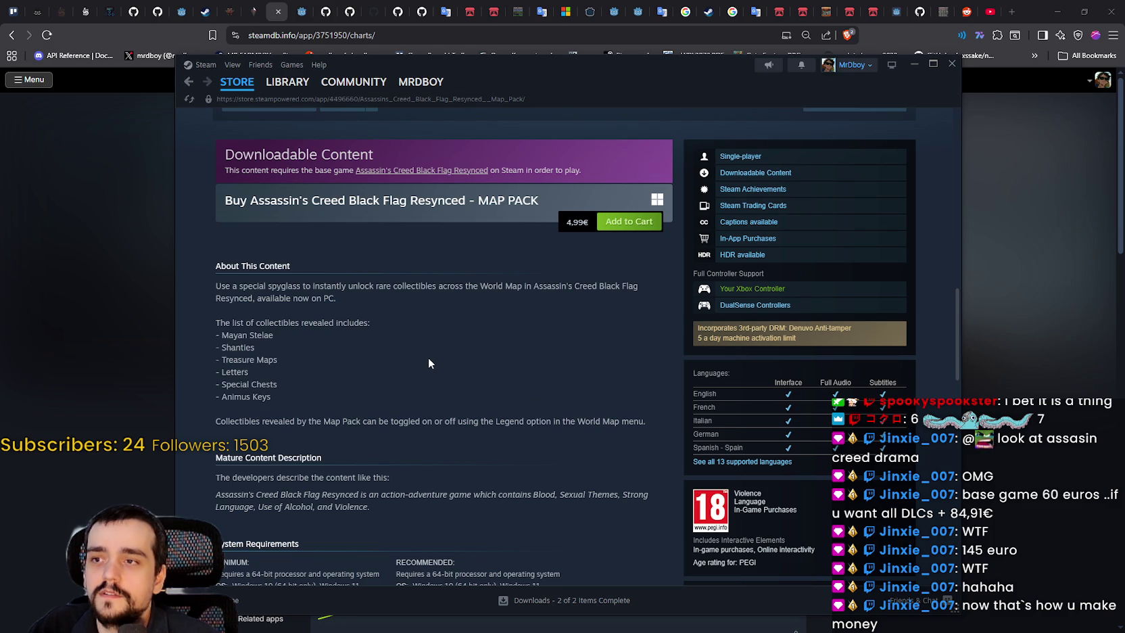
{"action": "mouse_move", "coordinate": [216, 285]}
{"action": "left_mouse_down"}
{"action": "mouse_move", "coordinate": [649, 292]}
{"action": "mouse_move", "coordinate": [552, 320]}
{"action": "left_mouse_up"}
{"action": "left_click", "coordinate": [546, 320]}
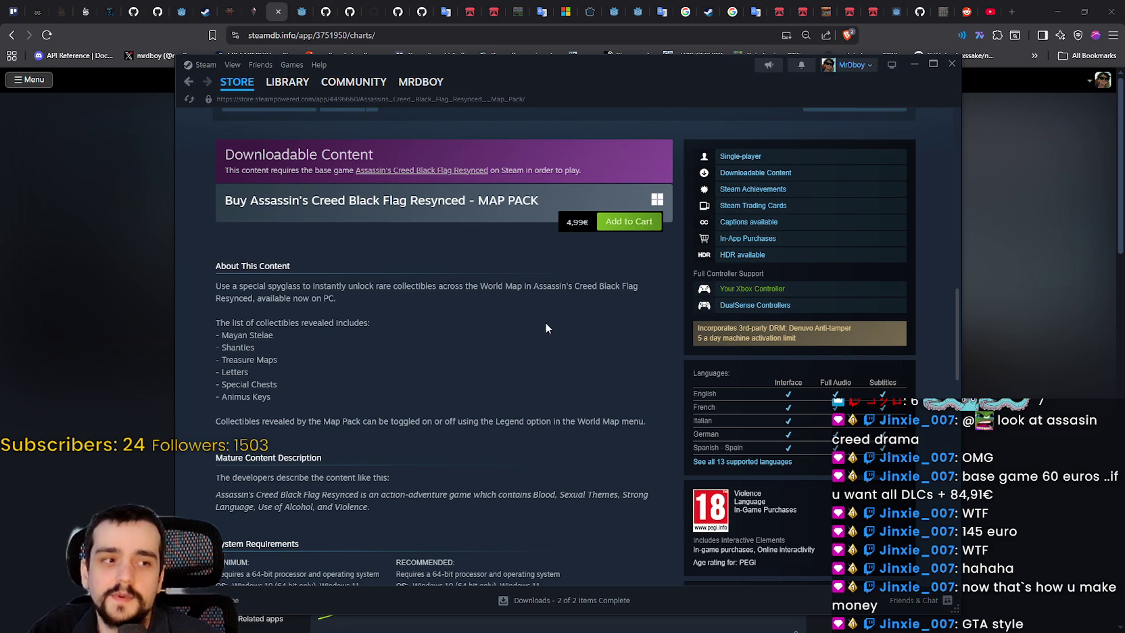
Step: Go back to the Black Flag Resynced store page with its nine-DLC list
{"action": "scroll", "coordinate": [480, 418], "scroll_direction": "up", "scroll_amount": 3}
{"action": "scroll", "coordinate": [461, 431], "scroll_direction": "down", "scroll_amount": 2}
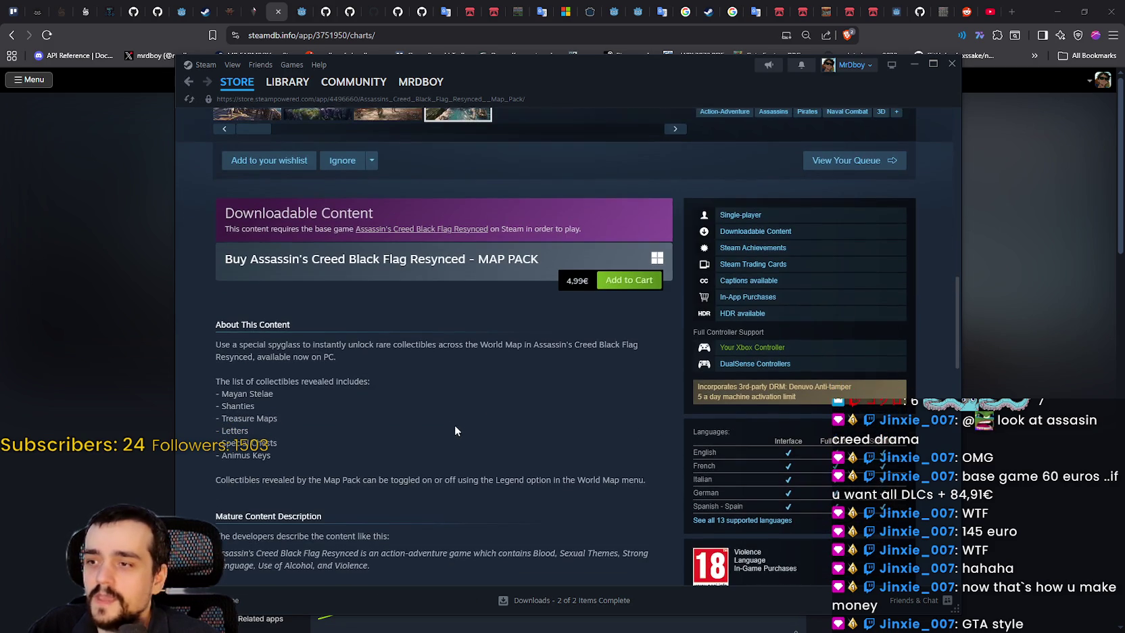
{"action": "left_click", "coordinate": [188, 81]}
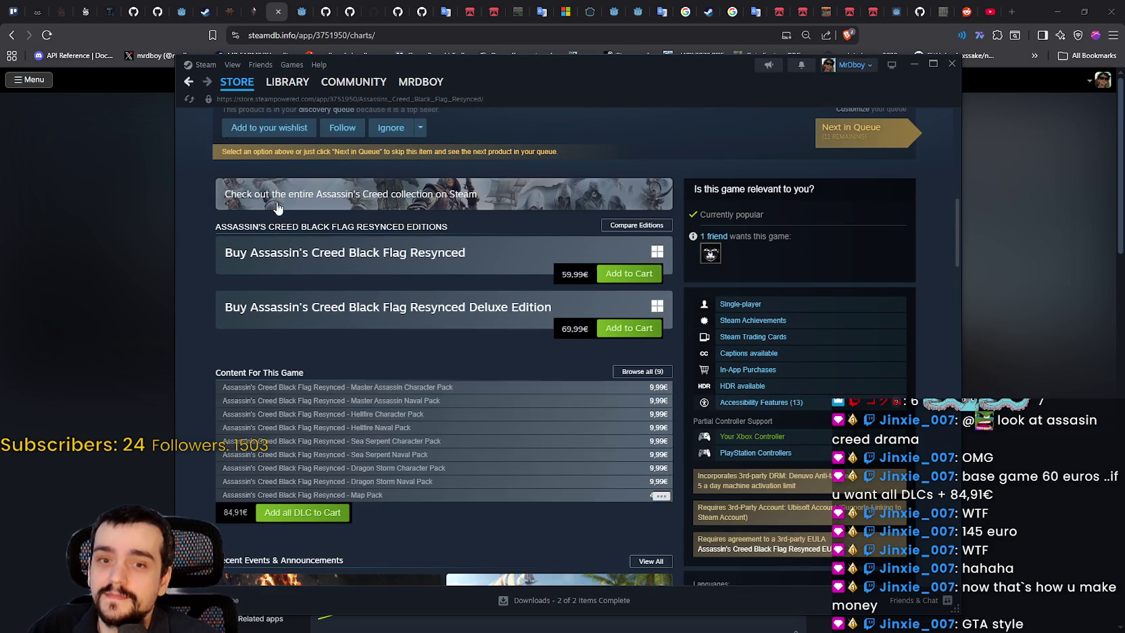
Step: Open the 9,99€ Dragon Storm Naval Pack page, enlarge its screenshot and highlight its description
{"action": "mouse_move", "coordinate": [467, 483]}
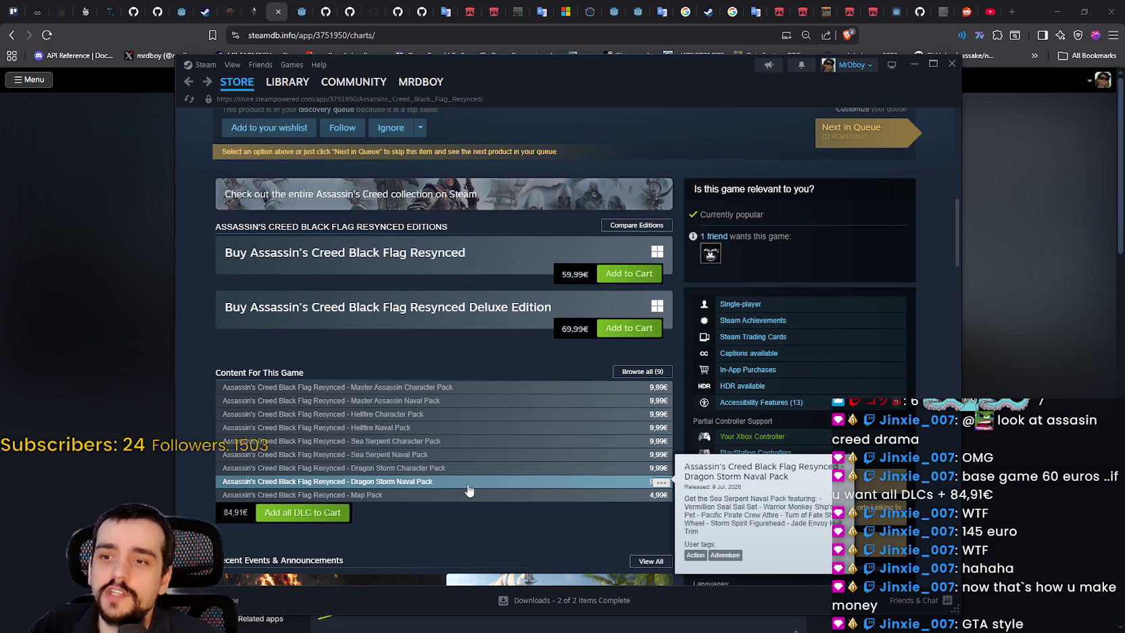
{"action": "left_click", "coordinate": [468, 484]}
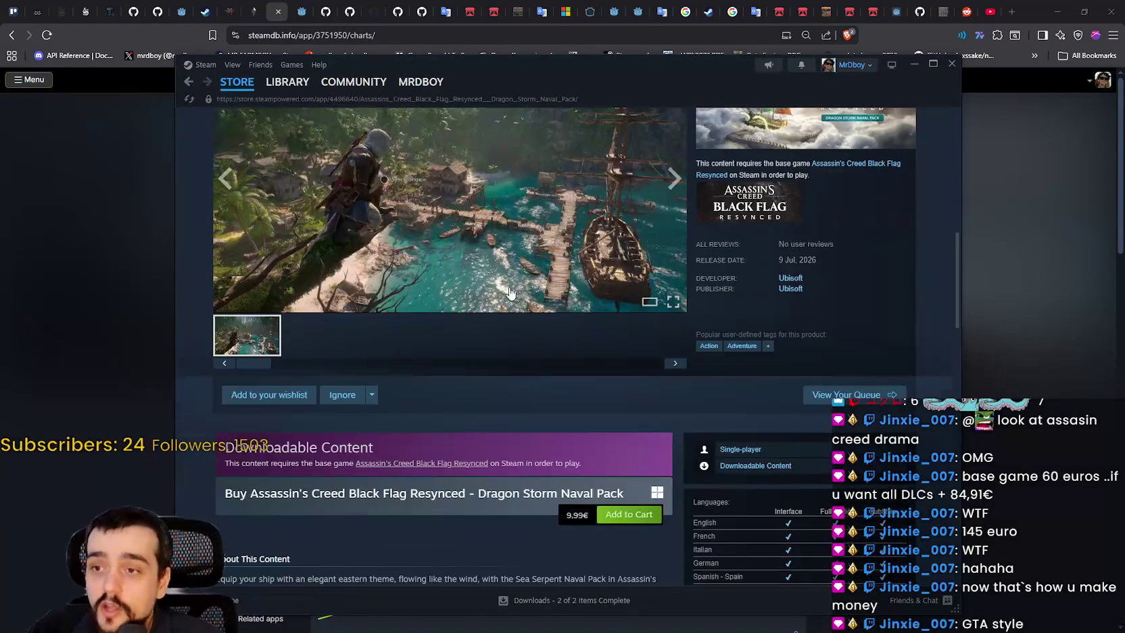
{"action": "left_click", "coordinate": [558, 218]}
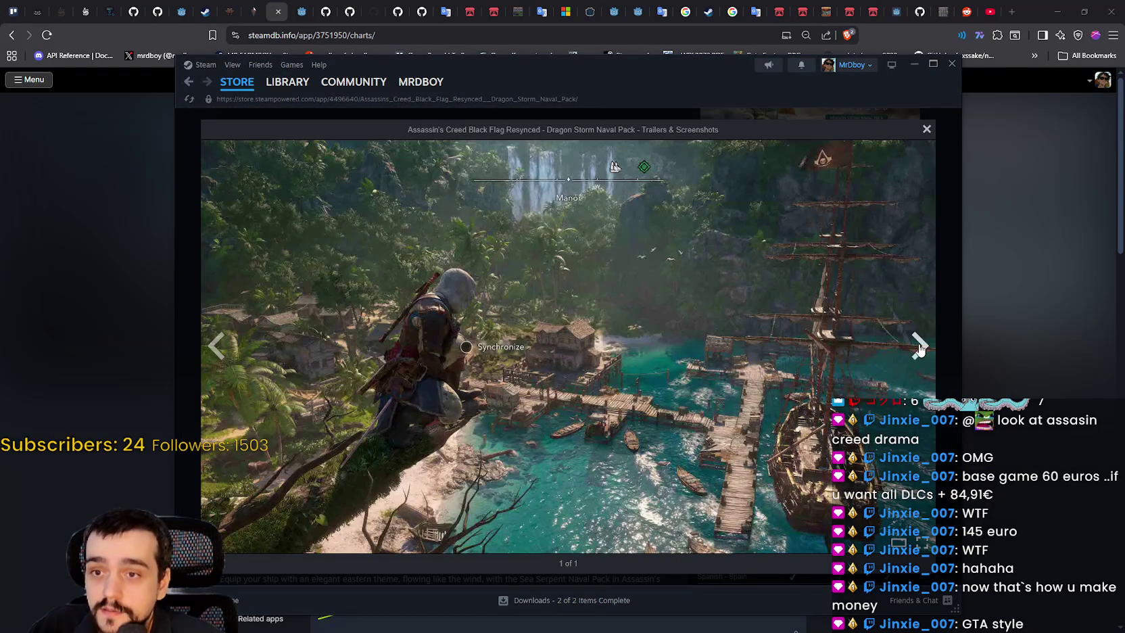
{"action": "left_click", "coordinate": [927, 129]}
{"action": "scroll", "coordinate": [248, 333], "scroll_direction": "down", "scroll_amount": 5}
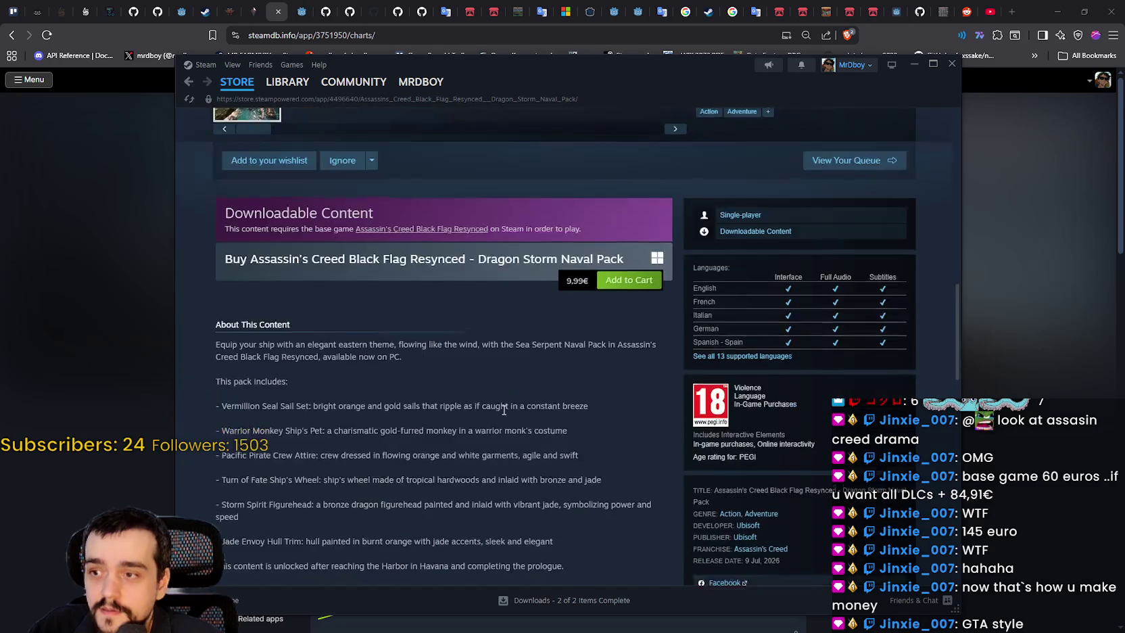
{"action": "left_click_drag", "start_coordinate": [214, 222], "coordinate": [366, 534]}
{"action": "left_click", "coordinate": [311, 227]}
Step: View the Naval Pack screenshot again, go back, and open the Dragon Storm Character Pack page
{"action": "mouse_move", "coordinate": [220, 227]}
{"action": "left_mouse_down"}
{"action": "mouse_move", "coordinate": [392, 238]}
{"action": "mouse_move", "coordinate": [587, 298]}
{"action": "mouse_move", "coordinate": [609, 449]}
{"action": "mouse_move", "coordinate": [151, 453]}
{"action": "mouse_move", "coordinate": [216, 434]}
{"action": "left_mouse_up"}
{"action": "scroll", "coordinate": [221, 370], "scroll_direction": "up", "scroll_amount": 7}
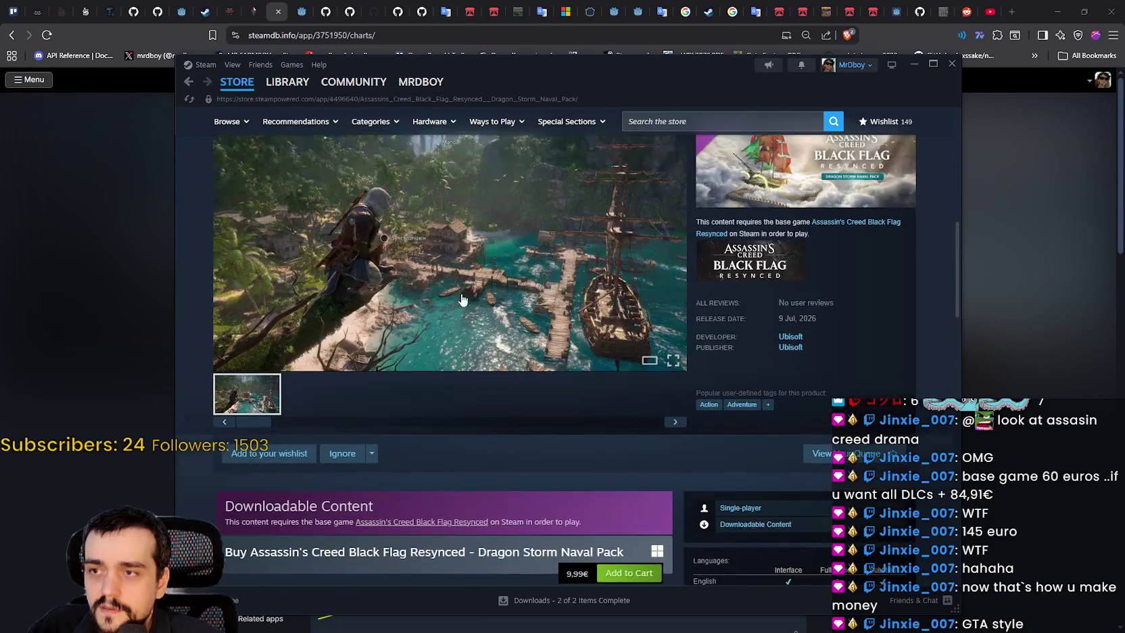
{"action": "left_click", "coordinate": [463, 299]}
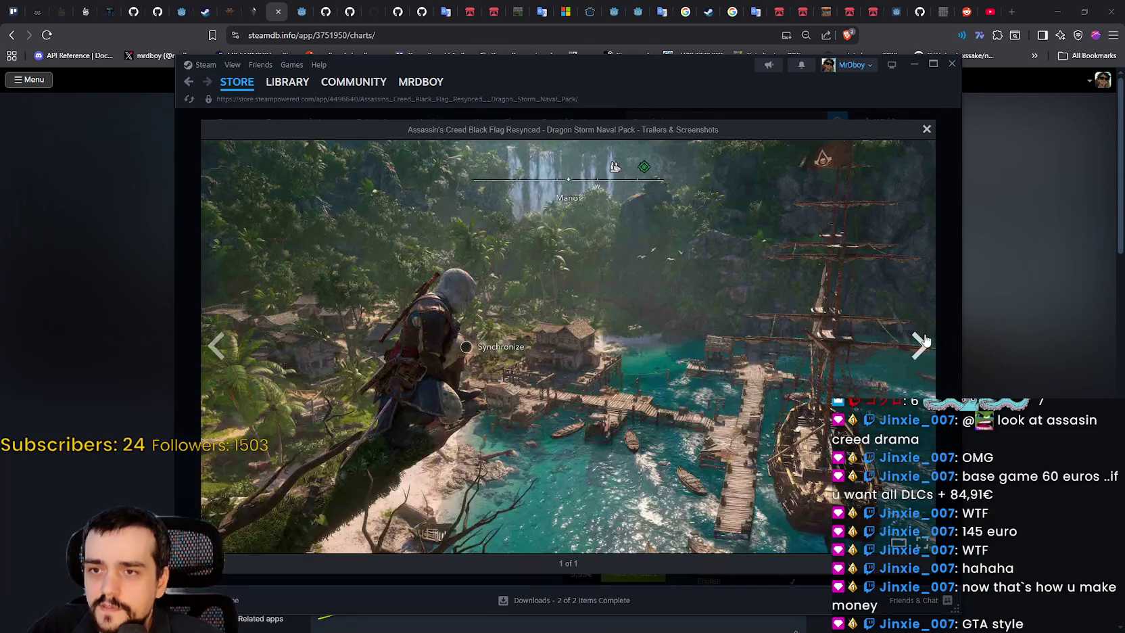
{"action": "left_click", "coordinate": [926, 130]}
{"action": "key", "text": "alt+Left"}
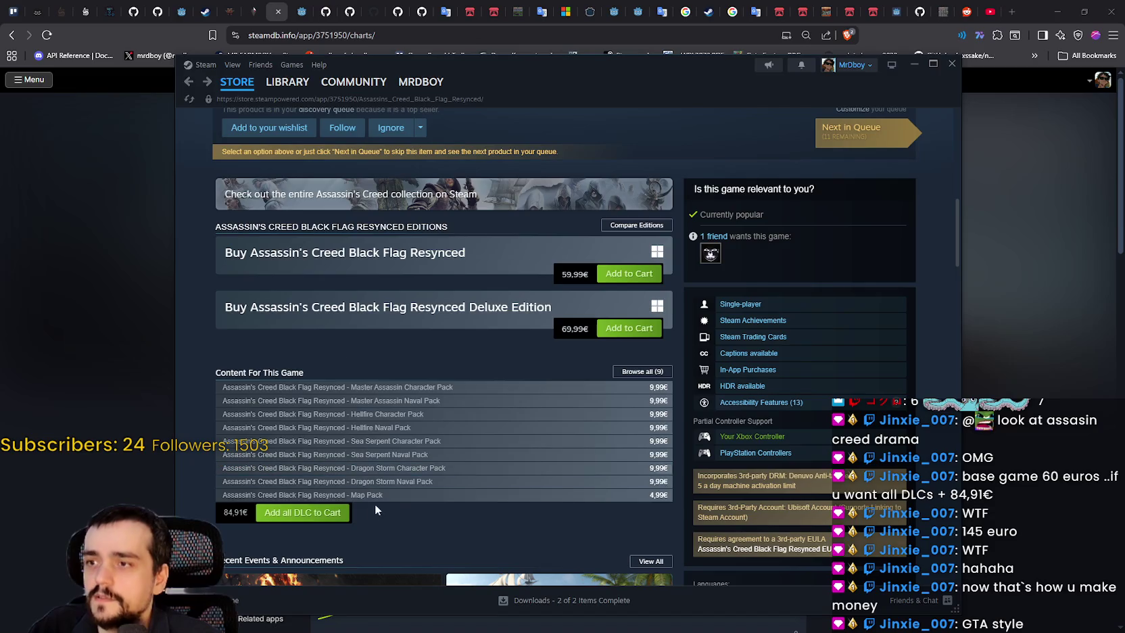
{"action": "left_click", "coordinate": [393, 470]}
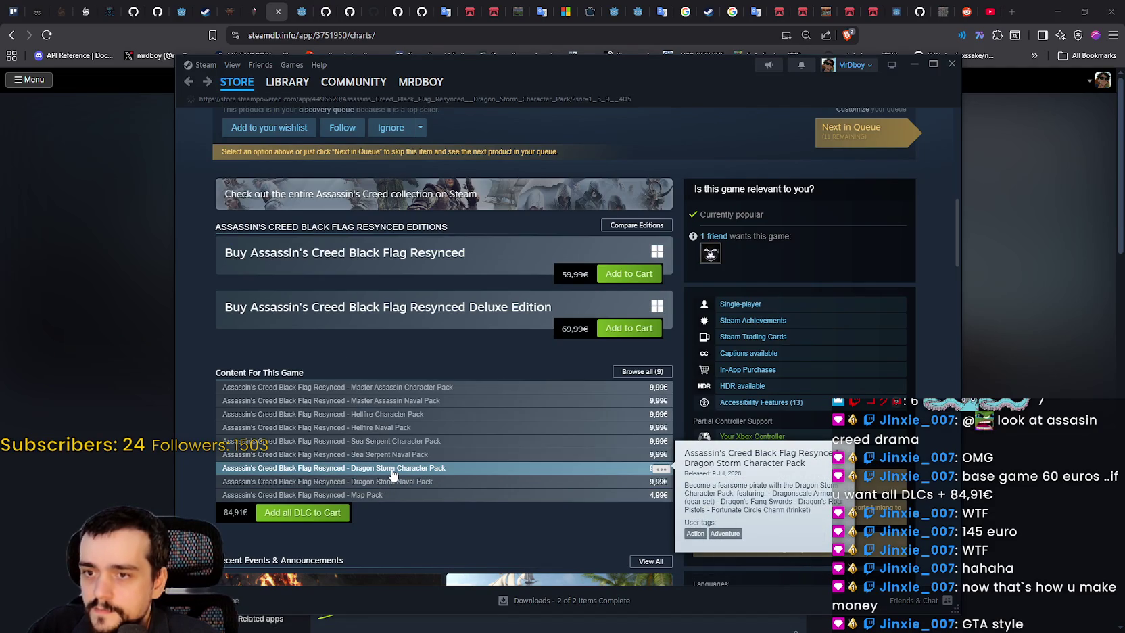
Step: Enlarge the Dragon Storm Character Pack artwork, maximize the Steam window, then close the artwork
{"action": "scroll", "coordinate": [386, 446], "scroll_direction": "down", "scroll_amount": 5}
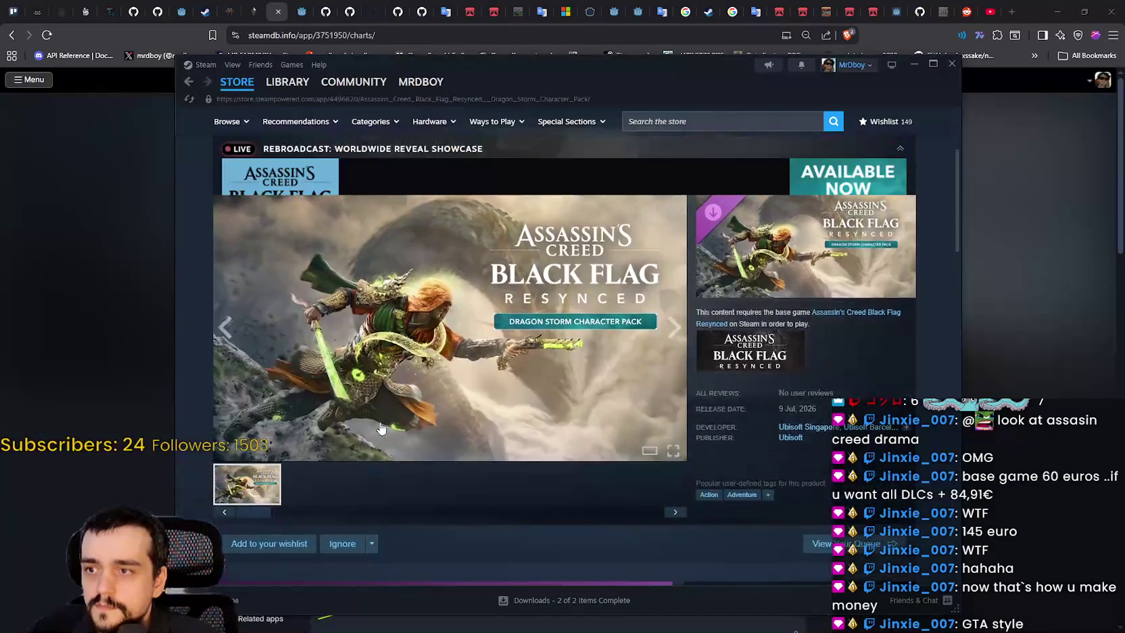
{"action": "scroll", "coordinate": [383, 426], "scroll_direction": "down", "scroll_amount": 8}
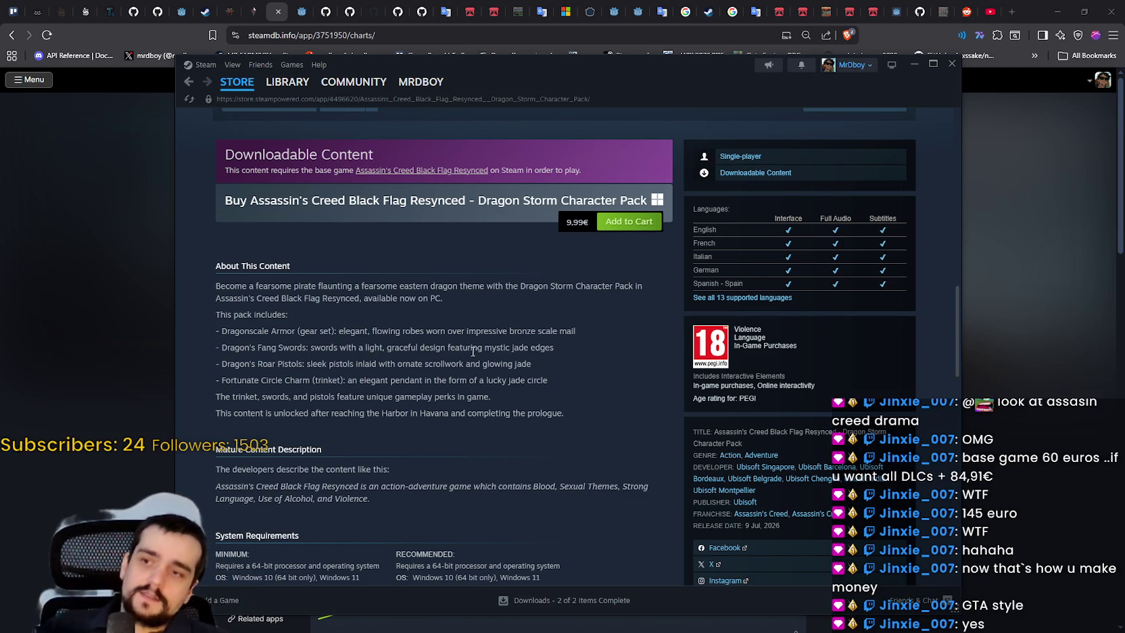
{"action": "scroll", "coordinate": [372, 400], "scroll_direction": "up", "scroll_amount": 7}
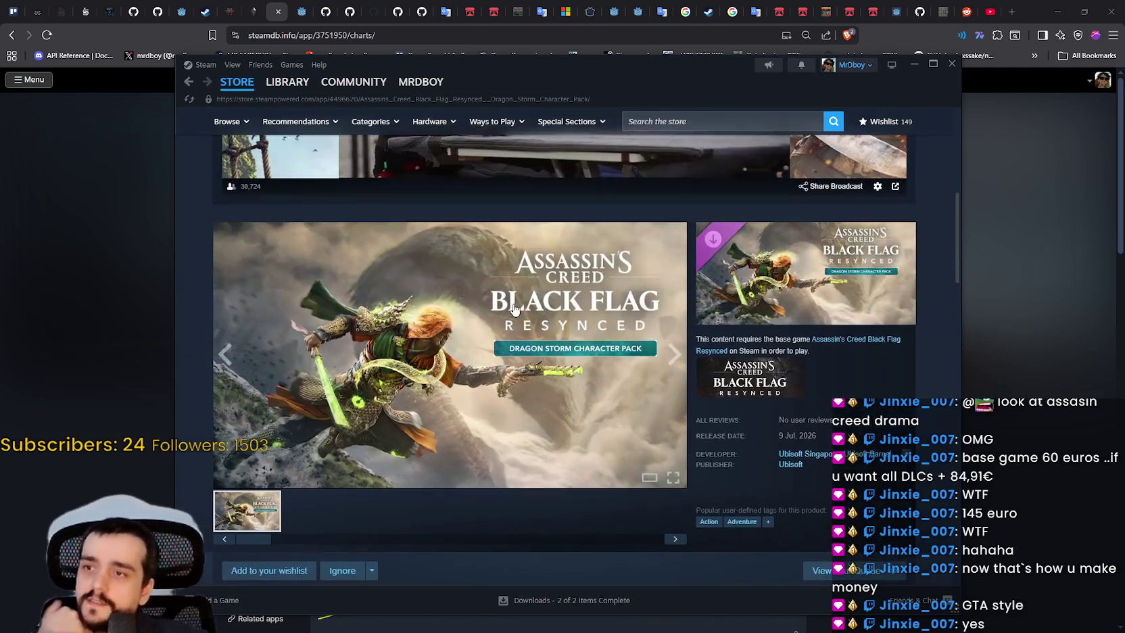
{"action": "left_click", "coordinate": [514, 309]}
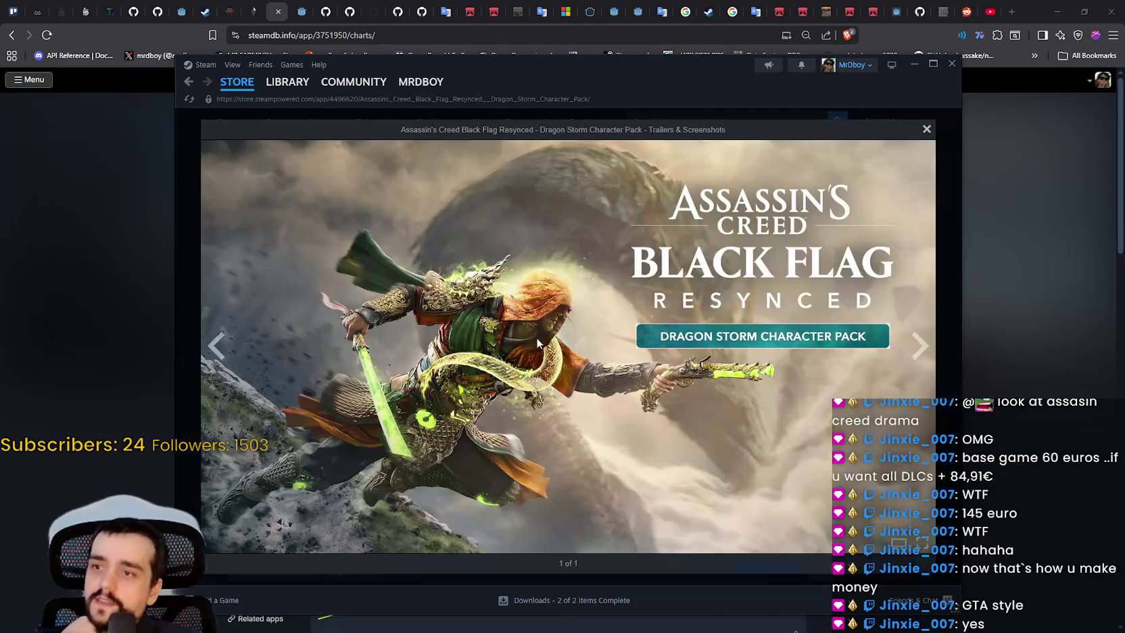
{"action": "left_click", "coordinate": [934, 65]}
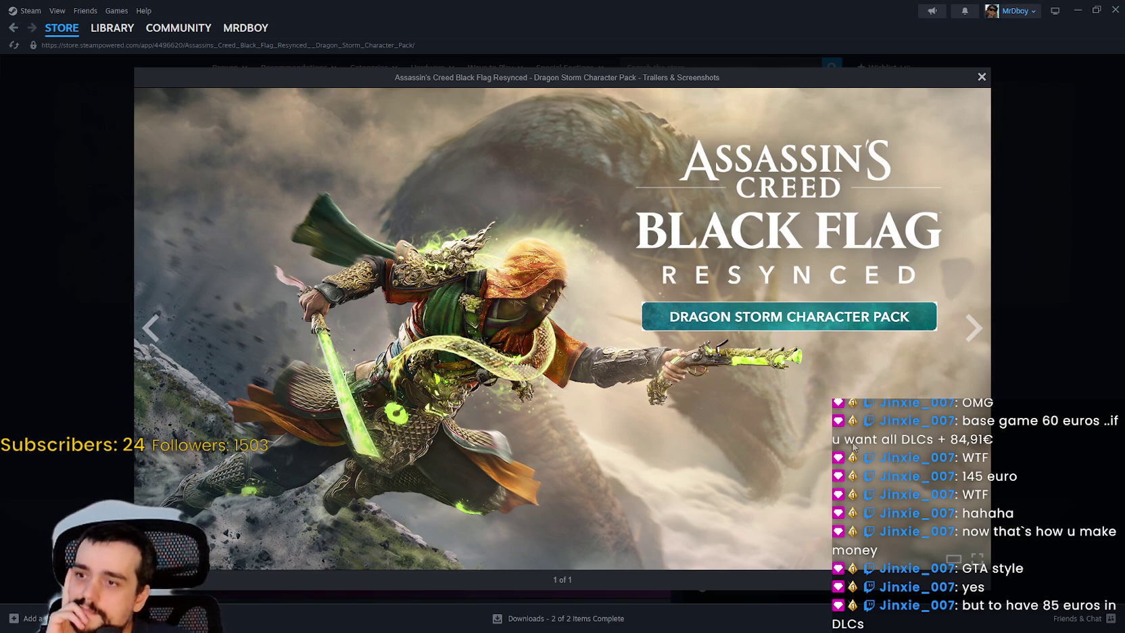
{"action": "left_click", "coordinate": [1029, 438]}
Step: View the Sea Serpent Naval Pack page's main screenshot, then return to the game page
{"action": "scroll", "coordinate": [496, 364], "scroll_direction": "down", "scroll_amount": 5}
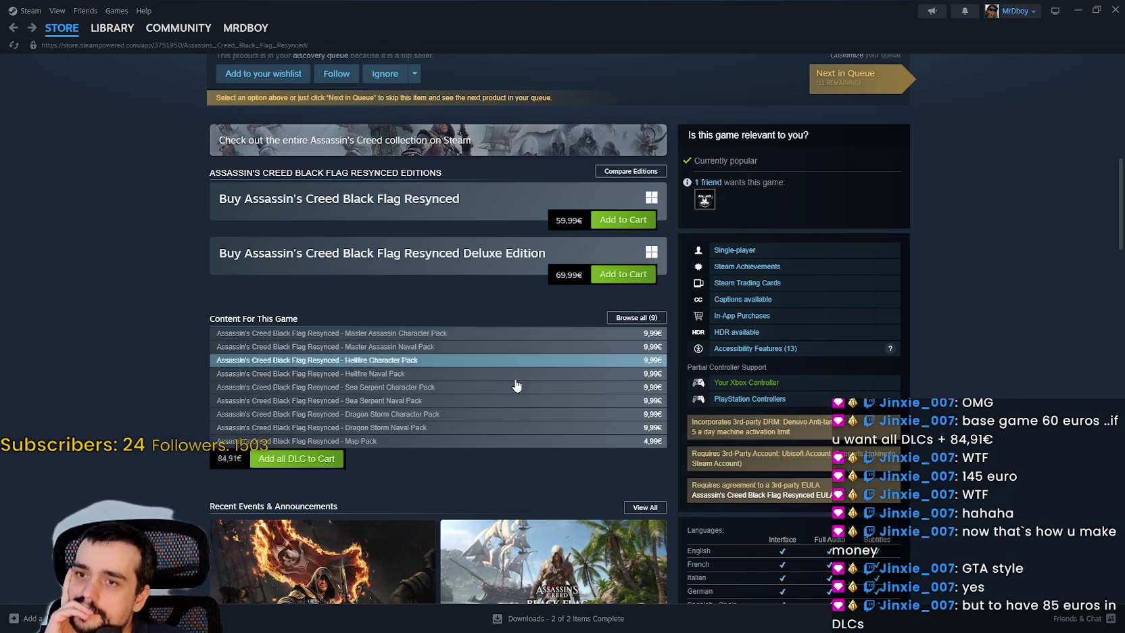
{"action": "mouse_move", "coordinate": [414, 404]}
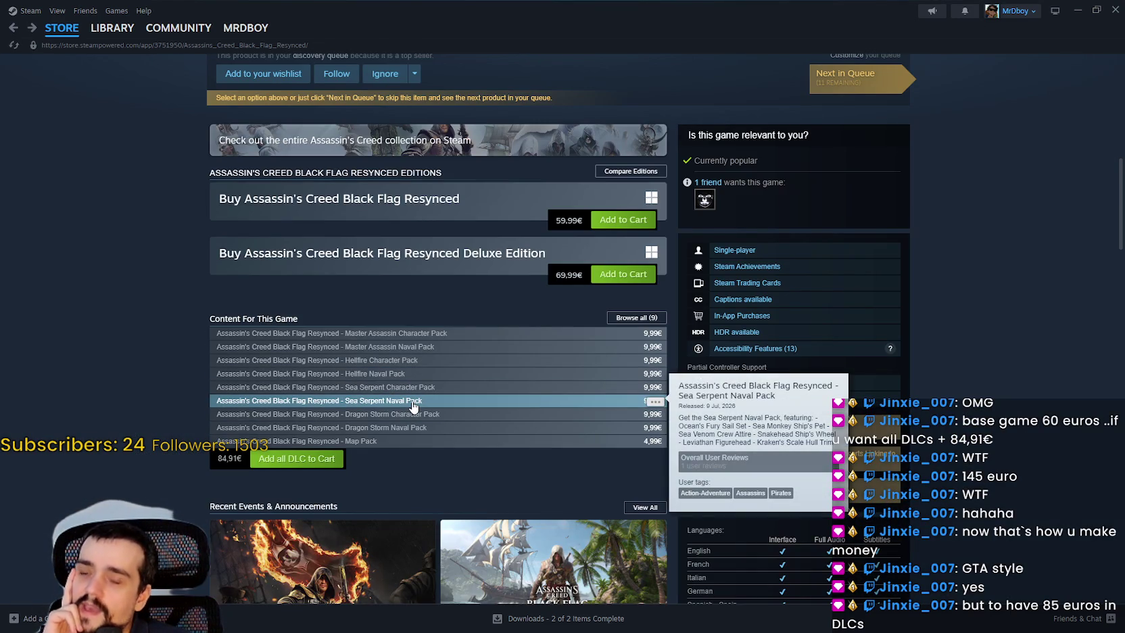
{"action": "left_click", "coordinate": [416, 404]}
{"action": "scroll", "coordinate": [508, 323], "scroll_direction": "down", "scroll_amount": 2}
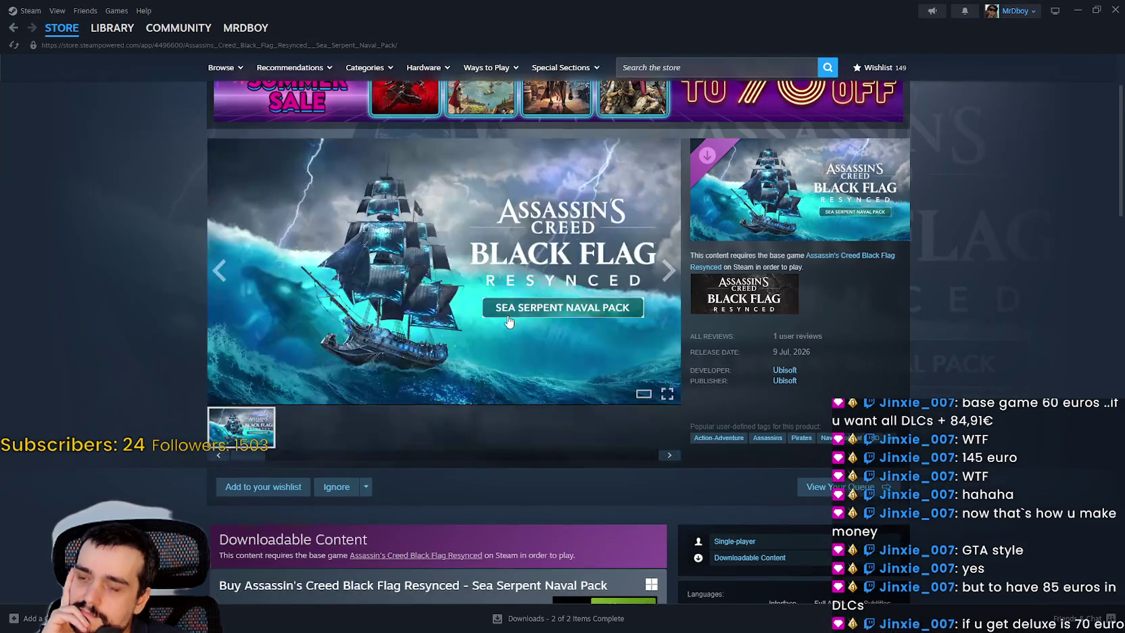
{"action": "left_click", "coordinate": [509, 324]}
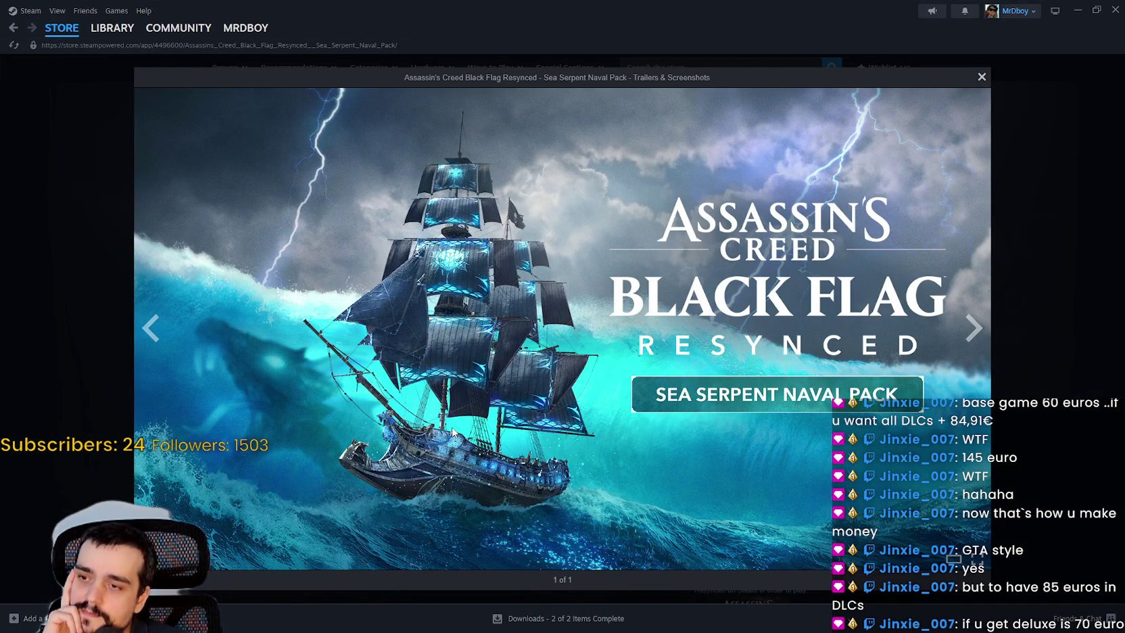
{"action": "left_click", "coordinate": [991, 309]}
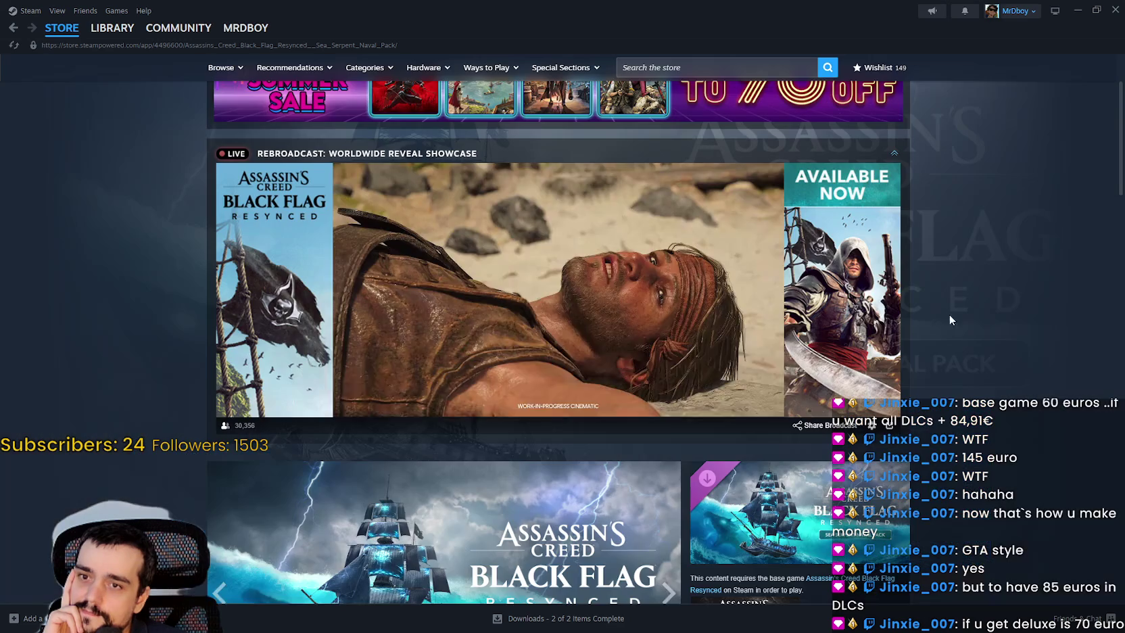
{"action": "left_click", "coordinate": [11, 28]}
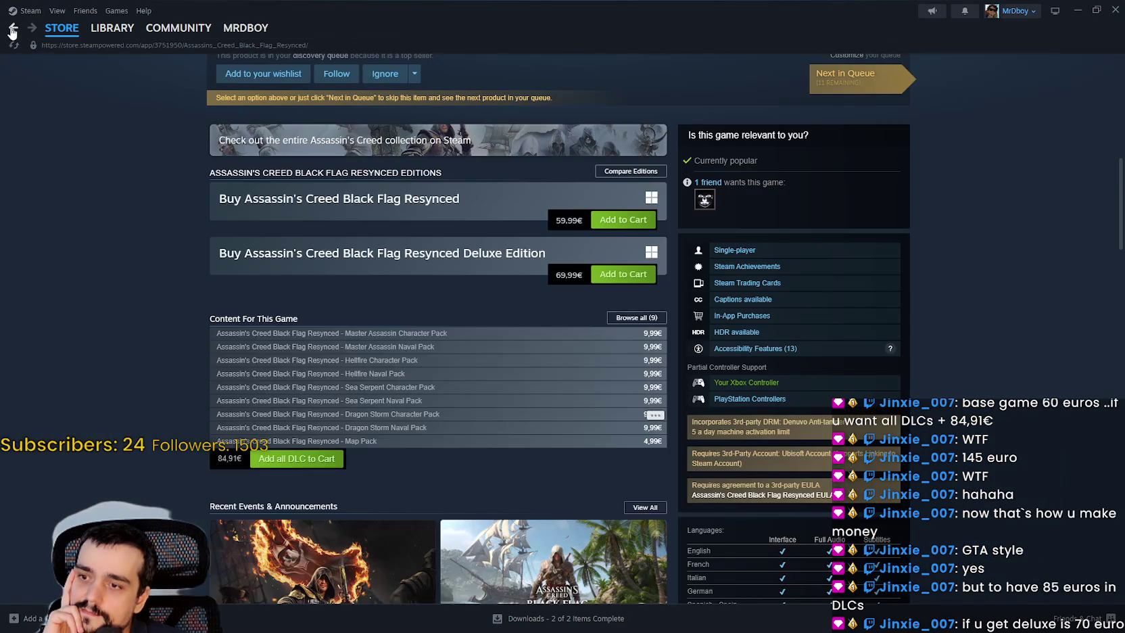
Step: View the Hellfire Naval Pack screenshot, then return to the base game page
{"action": "left_click", "coordinate": [395, 376]}
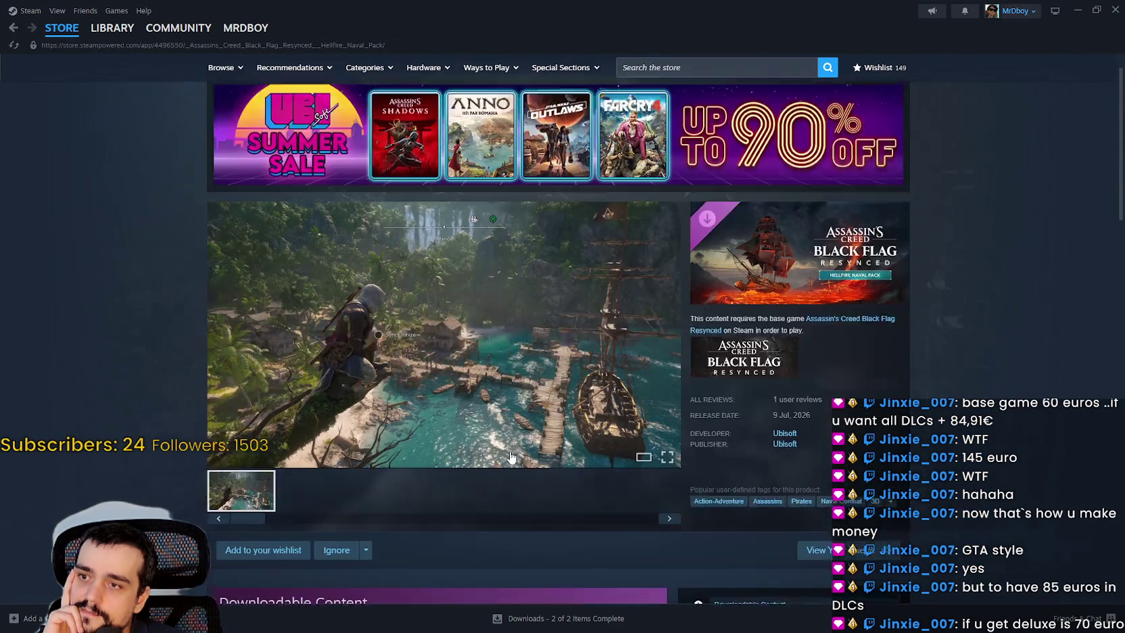
{"action": "left_click", "coordinate": [513, 313]}
{"action": "left_click", "coordinate": [1019, 298]}
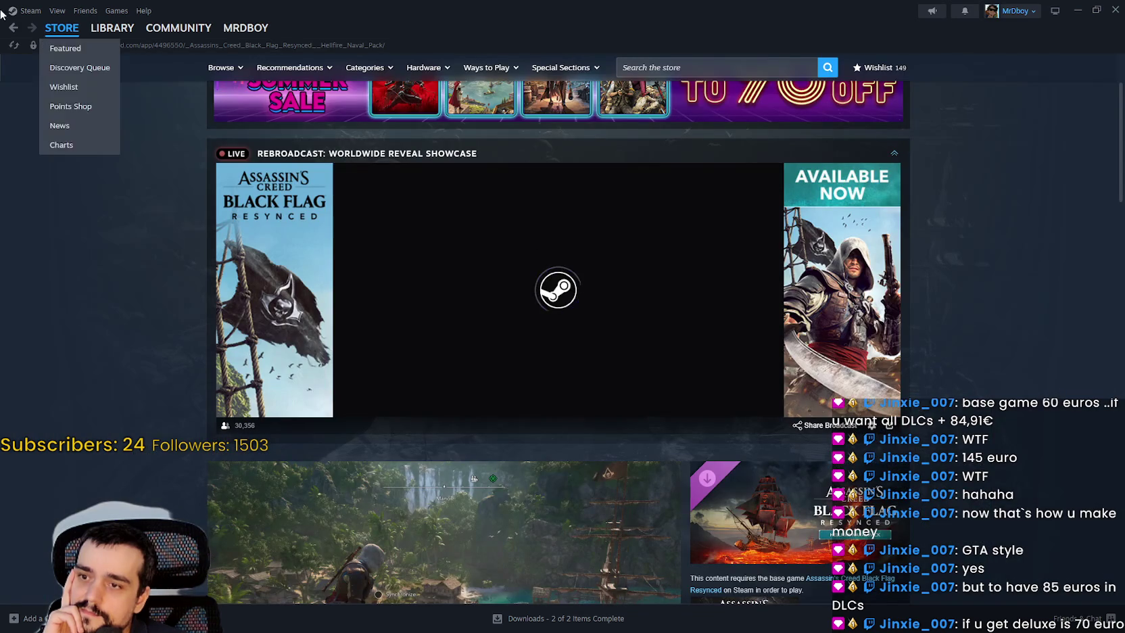
{"action": "left_click", "coordinate": [12, 29]}
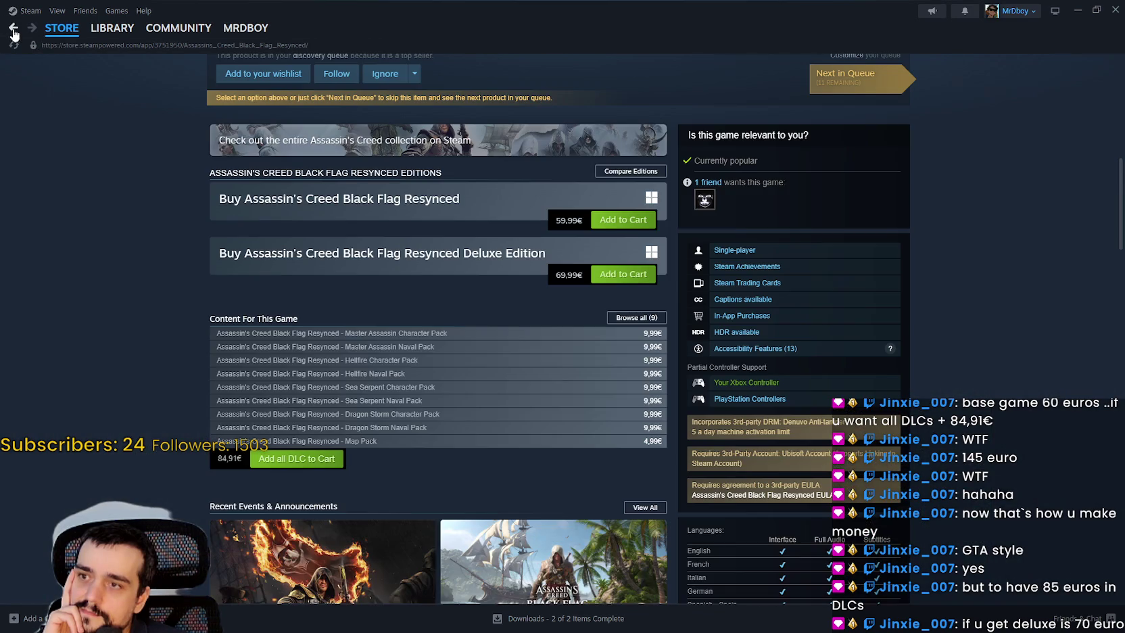
Step: Browse the Hellfire Character Pack screenshots and page, then return to the base game page
{"action": "left_click", "coordinate": [371, 362]}
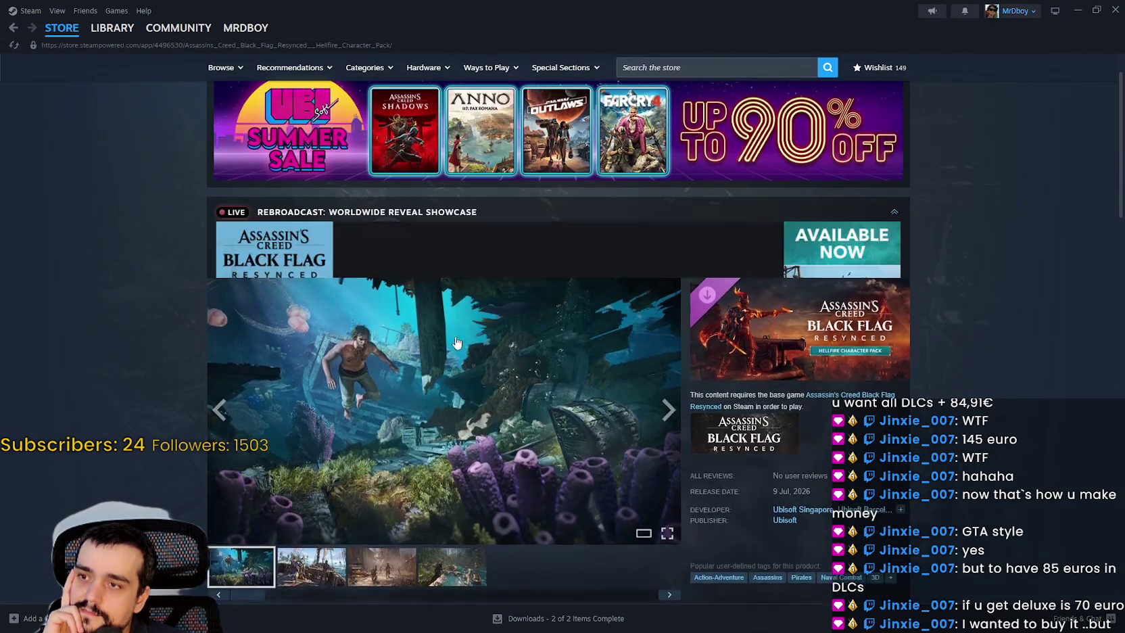
{"action": "left_click", "coordinate": [372, 361]}
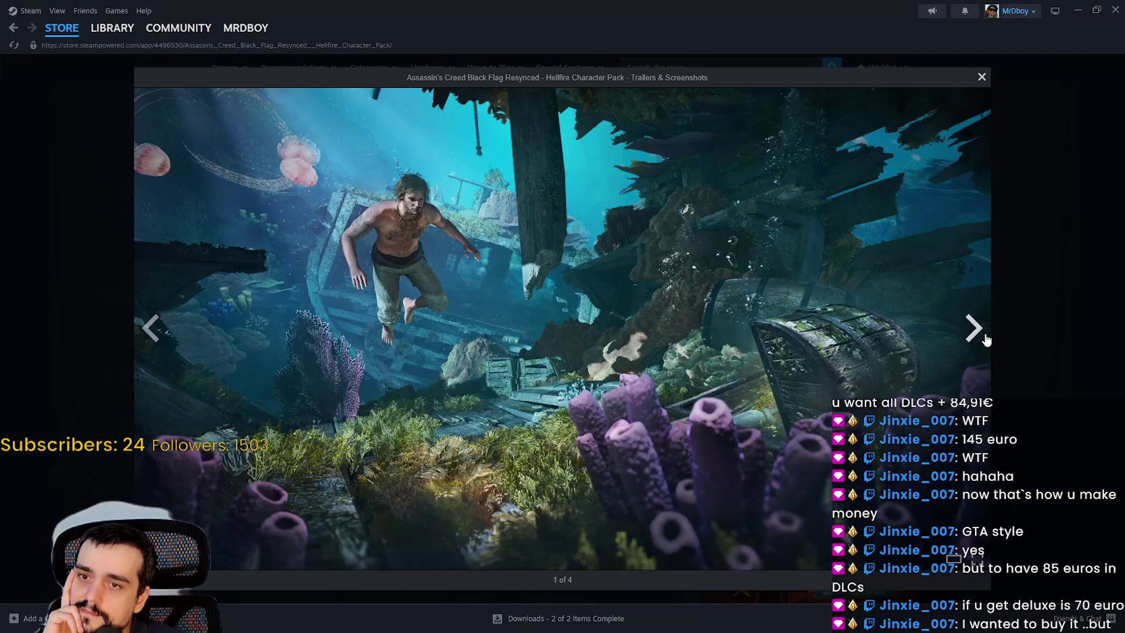
{"action": "left_click", "coordinate": [975, 328]}
{"action": "left_click", "coordinate": [985, 339]}
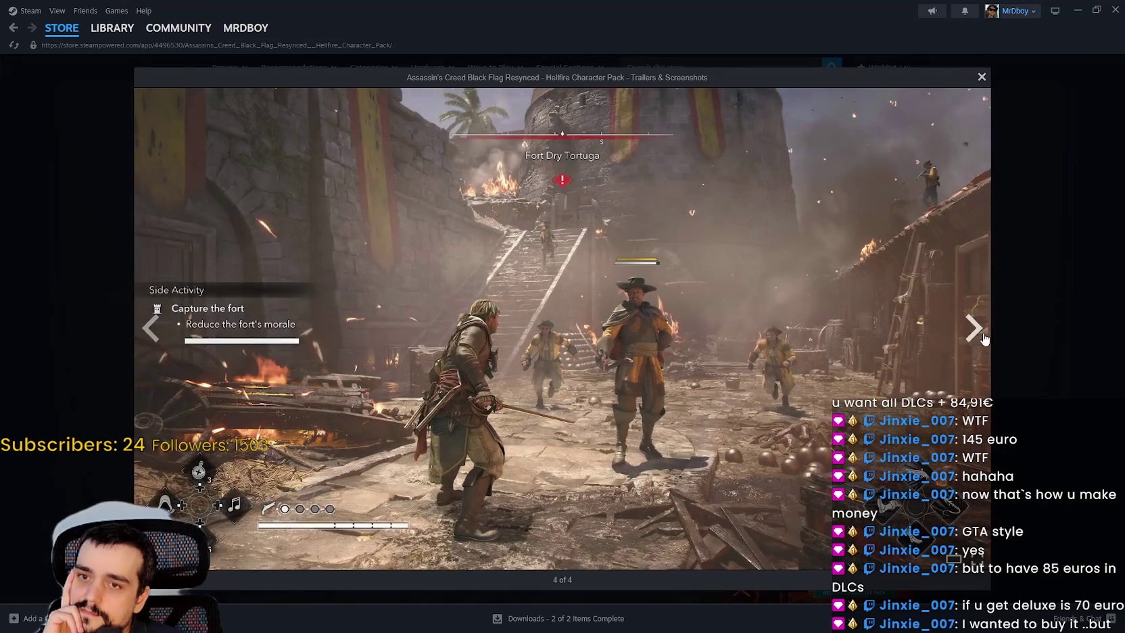
{"action": "left_click", "coordinate": [1025, 378]}
{"action": "scroll", "coordinate": [663, 348], "scroll_direction": "down", "scroll_amount": 11}
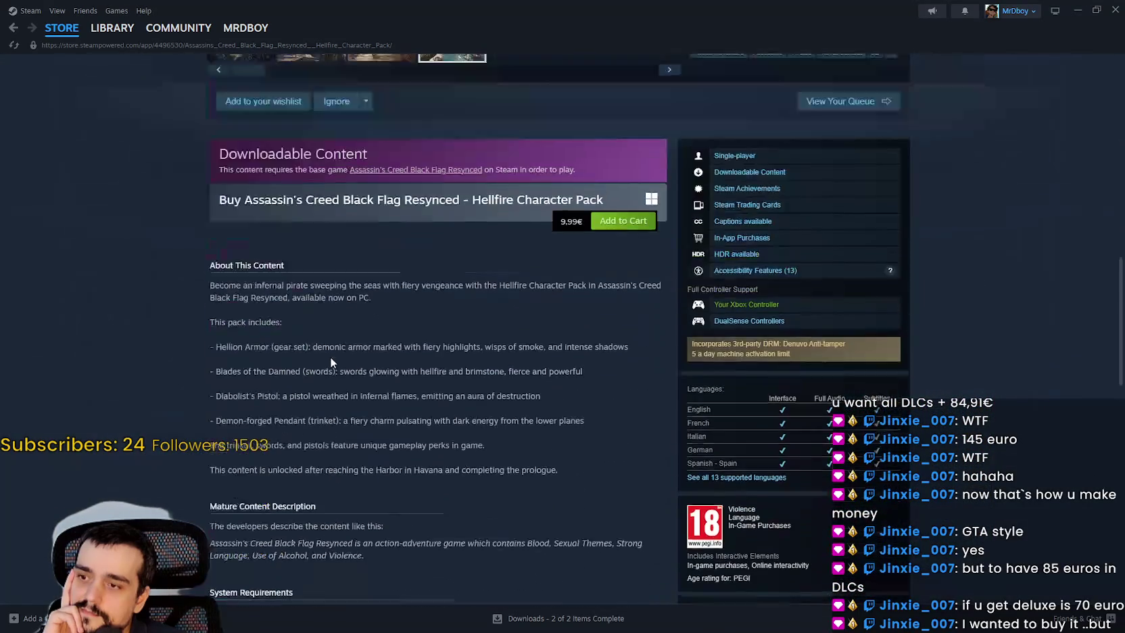
{"action": "scroll", "coordinate": [330, 361], "scroll_direction": "down", "scroll_amount": 1}
{"action": "left_click", "coordinate": [13, 28]}
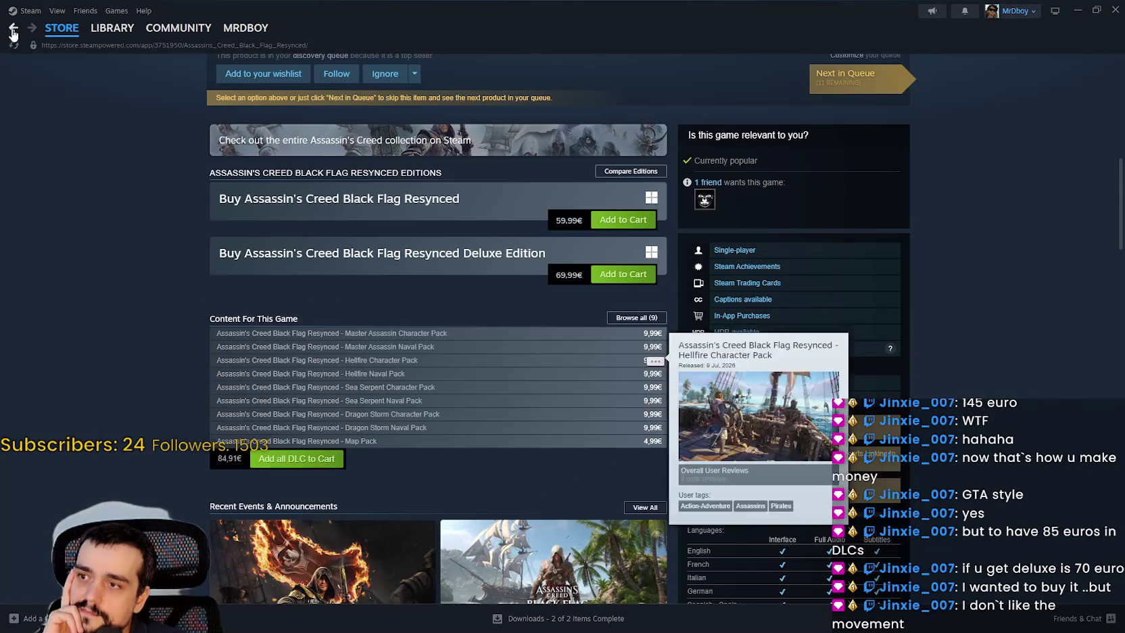
Step: Open the 9,99€ Master Assassin Character Pack page, view its screenshot and scroll its contents
{"action": "left_click", "coordinate": [410, 333]}
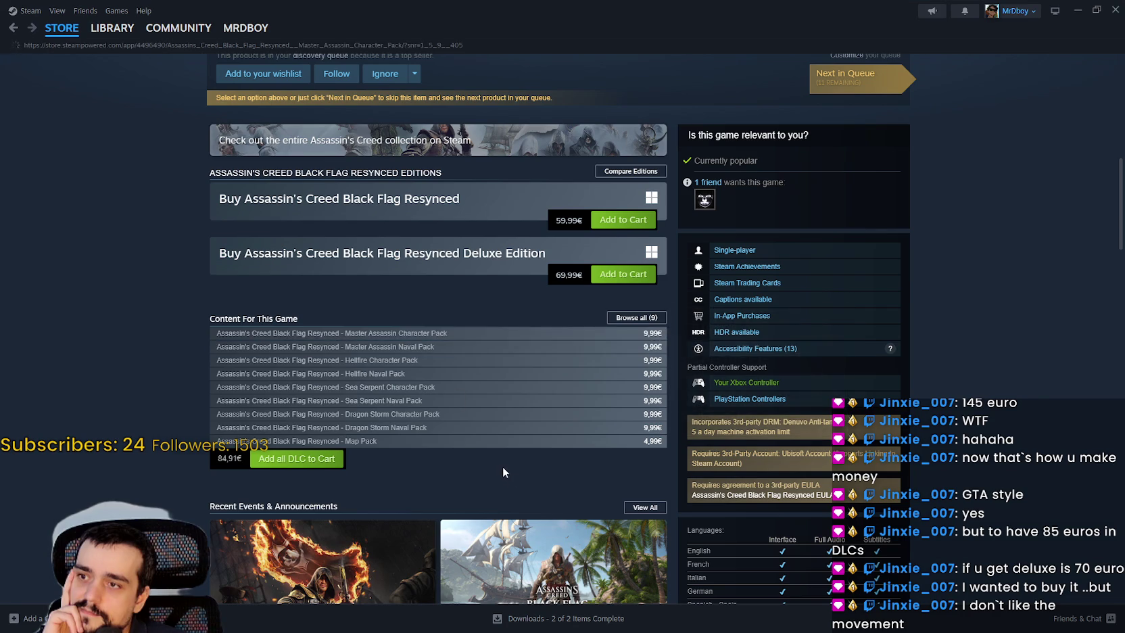
{"action": "scroll", "coordinate": [503, 464], "scroll_direction": "down", "scroll_amount": 2}
{"action": "left_click", "coordinate": [503, 464]}
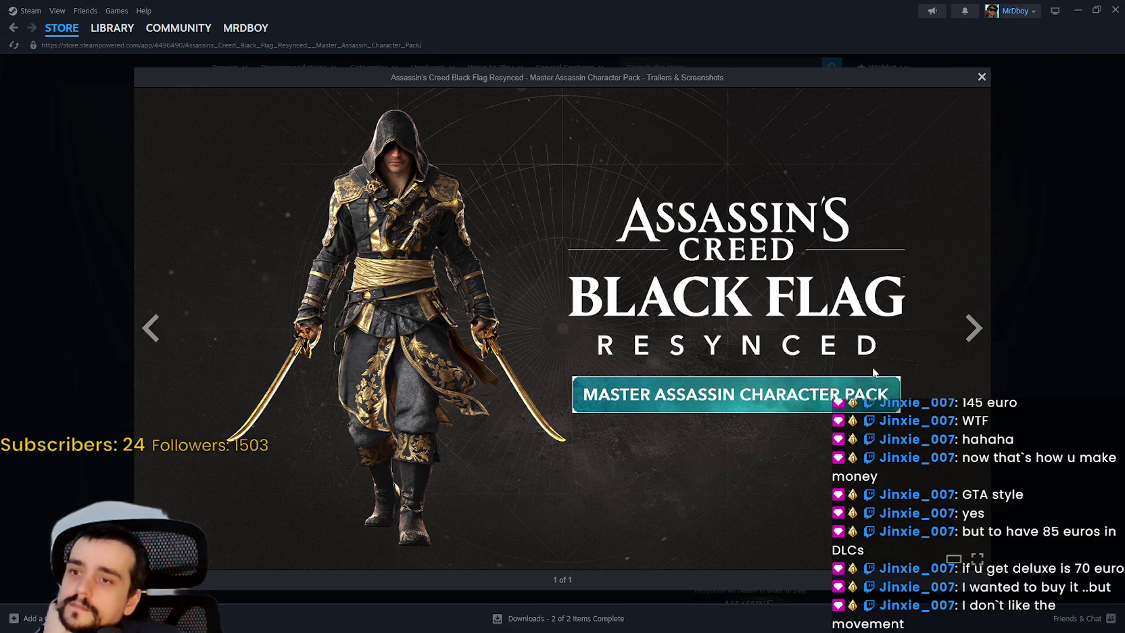
{"action": "left_click", "coordinate": [1004, 371]}
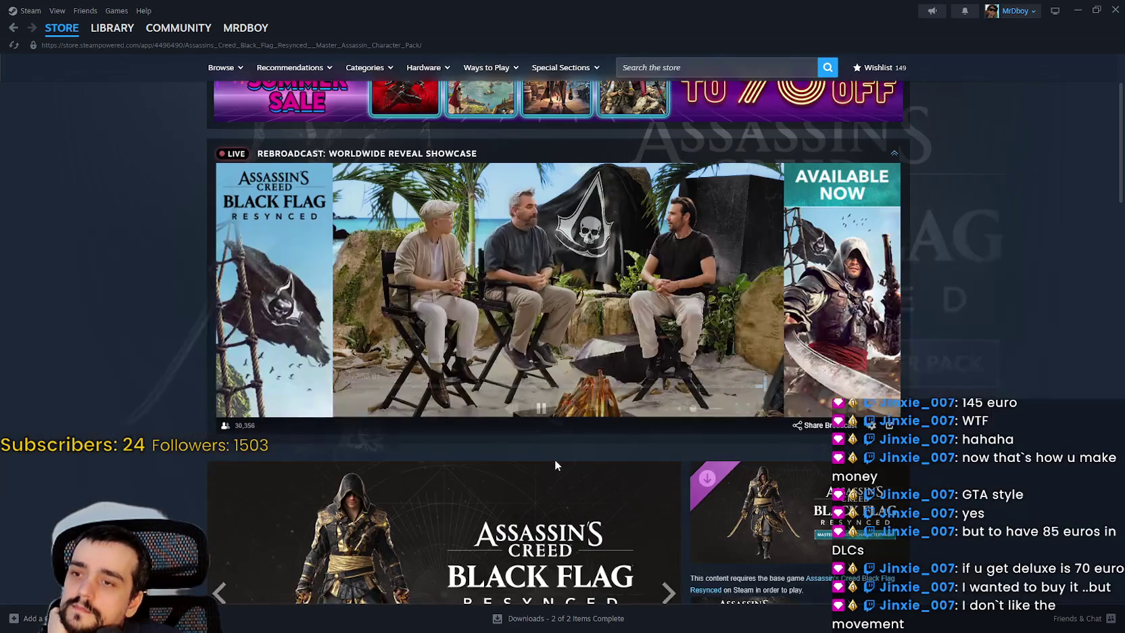
{"action": "scroll", "coordinate": [554, 457], "scroll_direction": "down", "scroll_amount": 9}
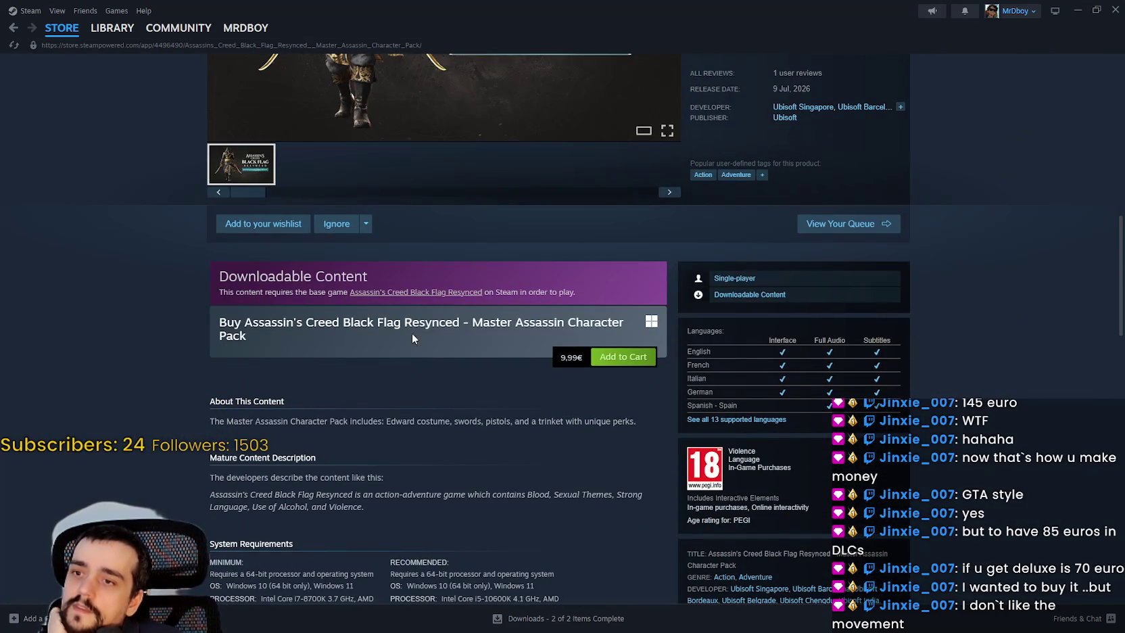
{"action": "scroll", "coordinate": [576, 362], "scroll_direction": "down", "scroll_amount": 1}
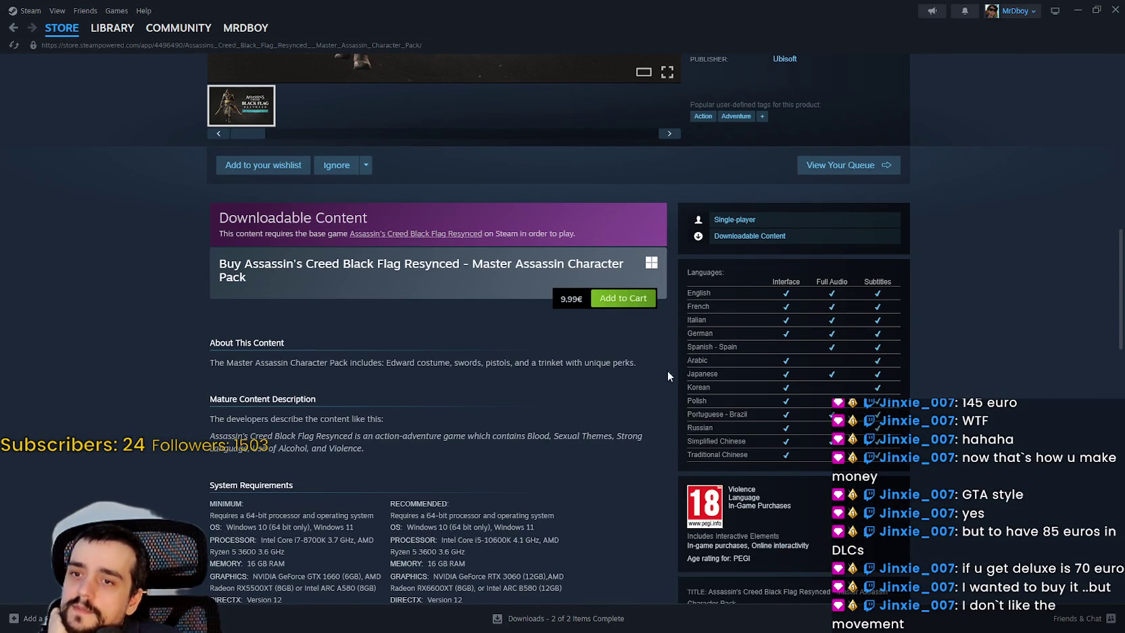
{"action": "scroll", "coordinate": [601, 373], "scroll_direction": "down", "scroll_amount": 5}
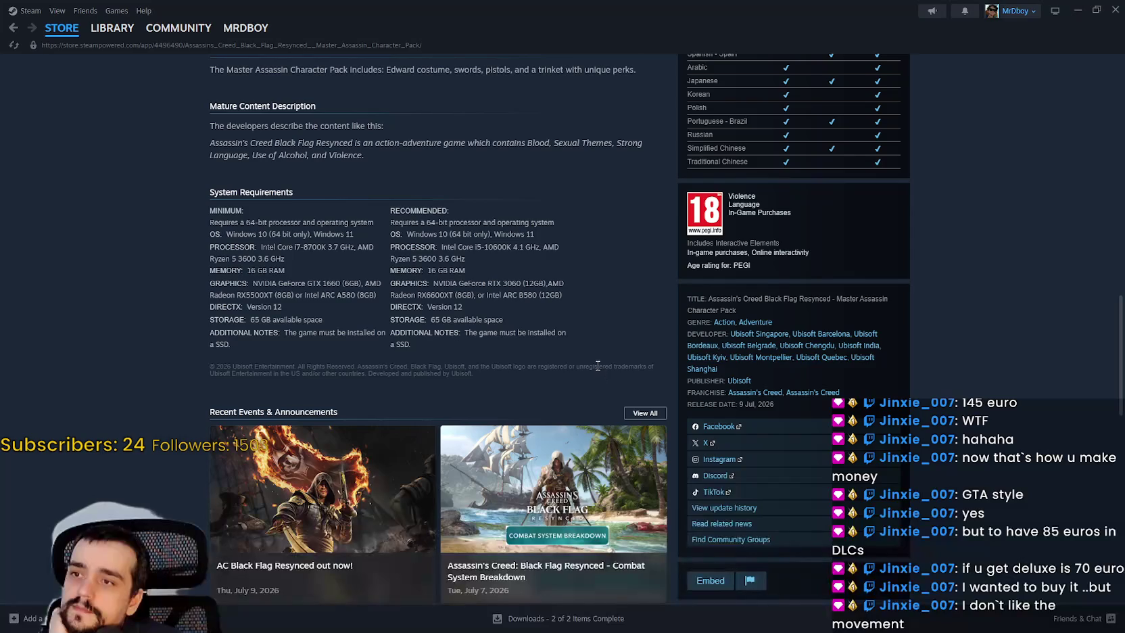
{"action": "scroll", "coordinate": [602, 376], "scroll_direction": "down", "scroll_amount": 5}
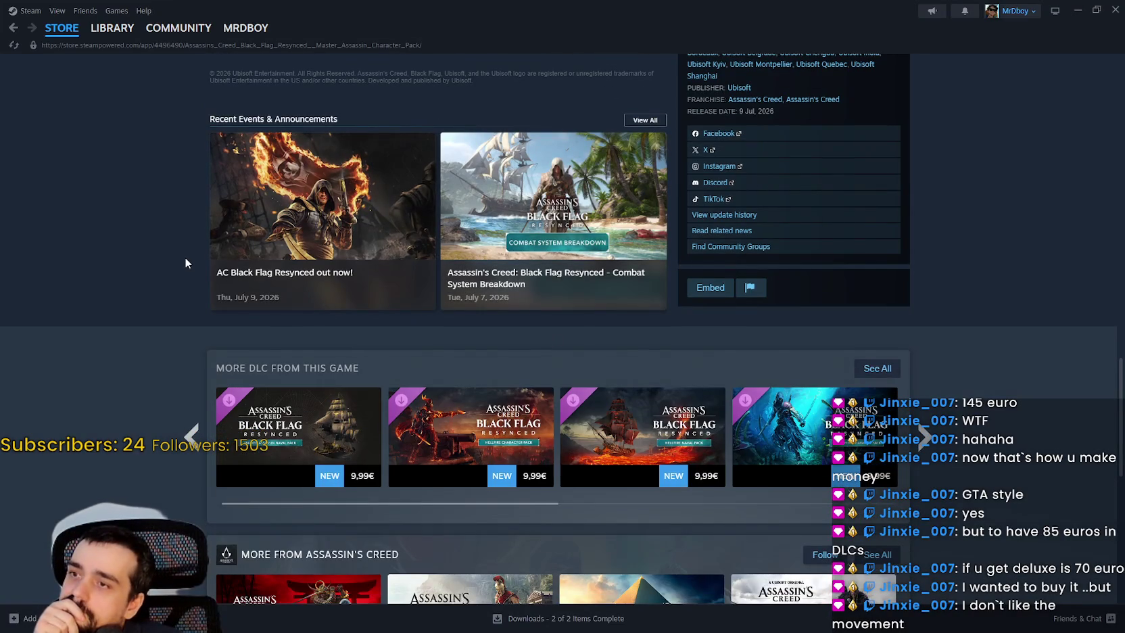
{"action": "scroll", "coordinate": [185, 257], "scroll_direction": "up", "scroll_amount": 4}
Step: Open the 'AC Black Flag Resynced out now!' announcement and scroll to its Editions section
{"action": "left_click", "coordinate": [286, 451]}
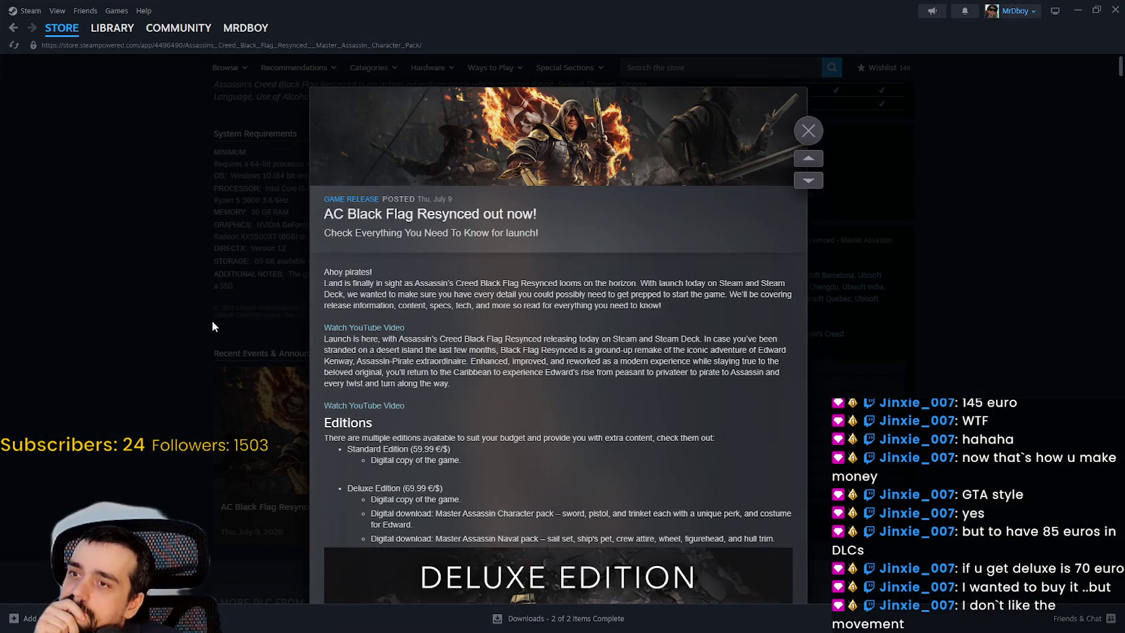
{"action": "scroll", "coordinate": [504, 355], "scroll_direction": "down", "scroll_amount": 5}
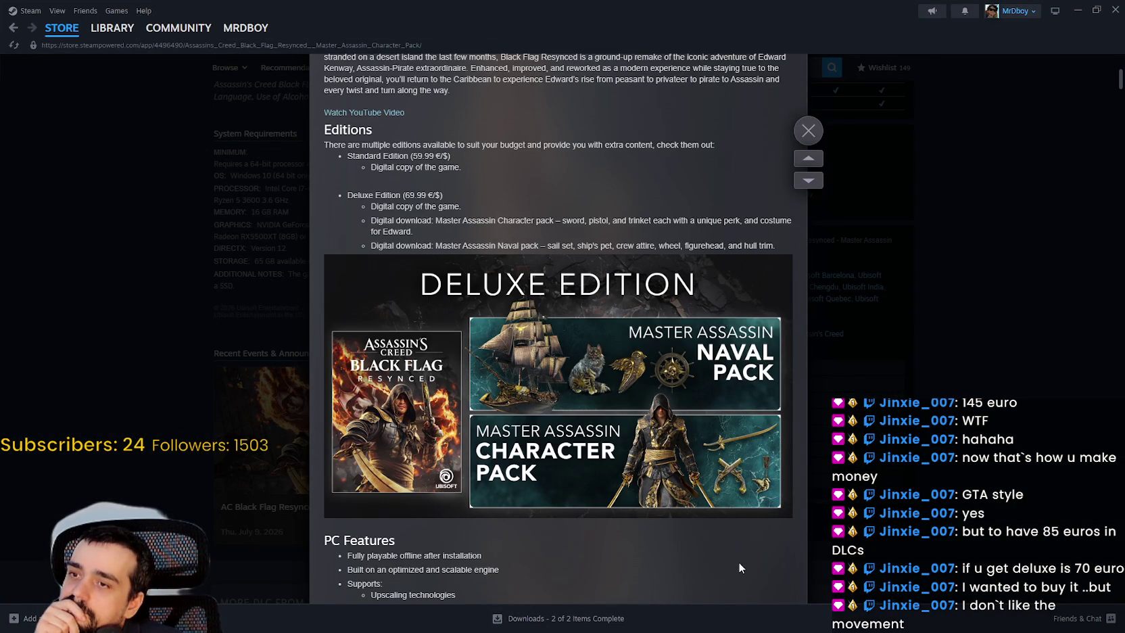
{"action": "scroll", "coordinate": [738, 559], "scroll_direction": "down", "scroll_amount": 2}
{"action": "scroll", "coordinate": [734, 550], "scroll_direction": "up", "scroll_amount": 3}
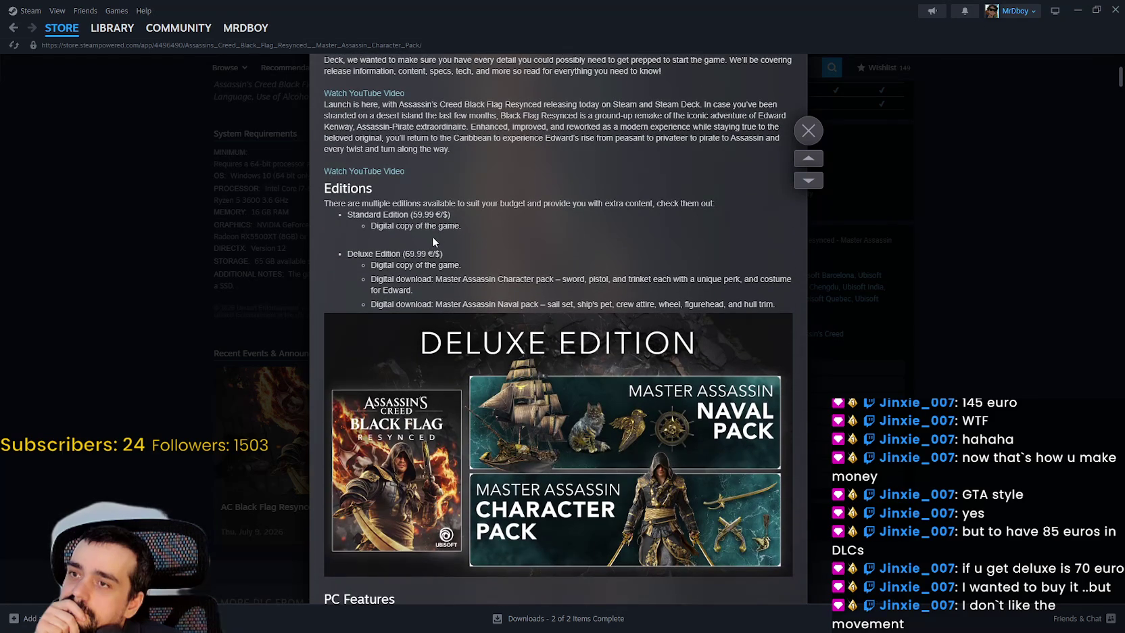
Step: Highlight the Deluxe Edition's (69.99 €) included pack bullets, then close the announcement
{"action": "triple_click", "coordinate": [372, 255]}
{"action": "left_click", "coordinate": [406, 280]}
{"action": "mouse_move", "coordinate": [371, 279]}
{"action": "left_mouse_down"}
{"action": "mouse_move", "coordinate": [504, 305]}
{"action": "mouse_move", "coordinate": [804, 308]}
{"action": "left_mouse_up"}
{"action": "scroll", "coordinate": [589, 401], "scroll_direction": "down", "scroll_amount": 4}
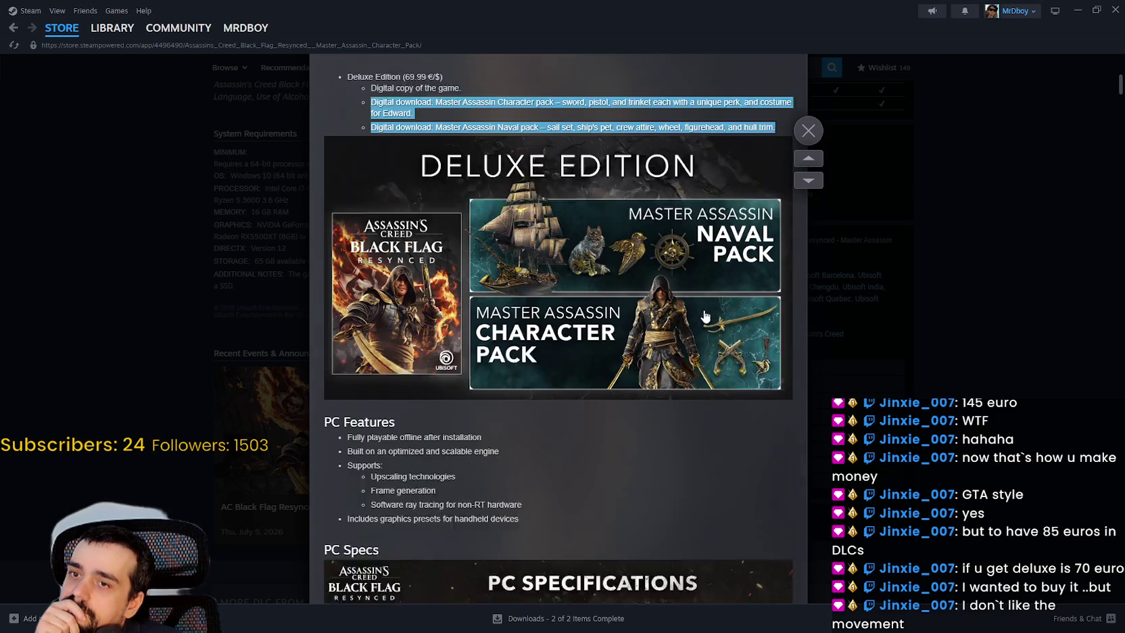
{"action": "scroll", "coordinate": [589, 396], "scroll_direction": "down", "scroll_amount": 9}
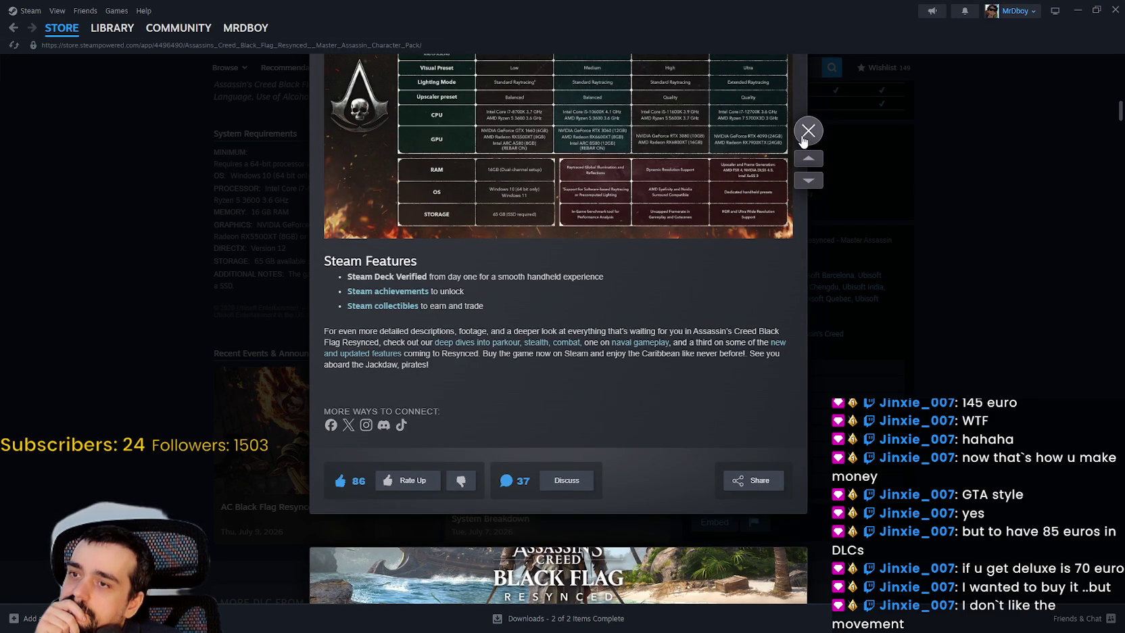
{"action": "left_click", "coordinate": [802, 138]}
{"action": "scroll", "coordinate": [597, 327], "scroll_direction": "down", "scroll_amount": 3}
{"action": "scroll", "coordinate": [592, 345], "scroll_direction": "up", "scroll_amount": 7}
{"action": "scroll", "coordinate": [585, 362], "scroll_direction": "up", "scroll_amount": 6}
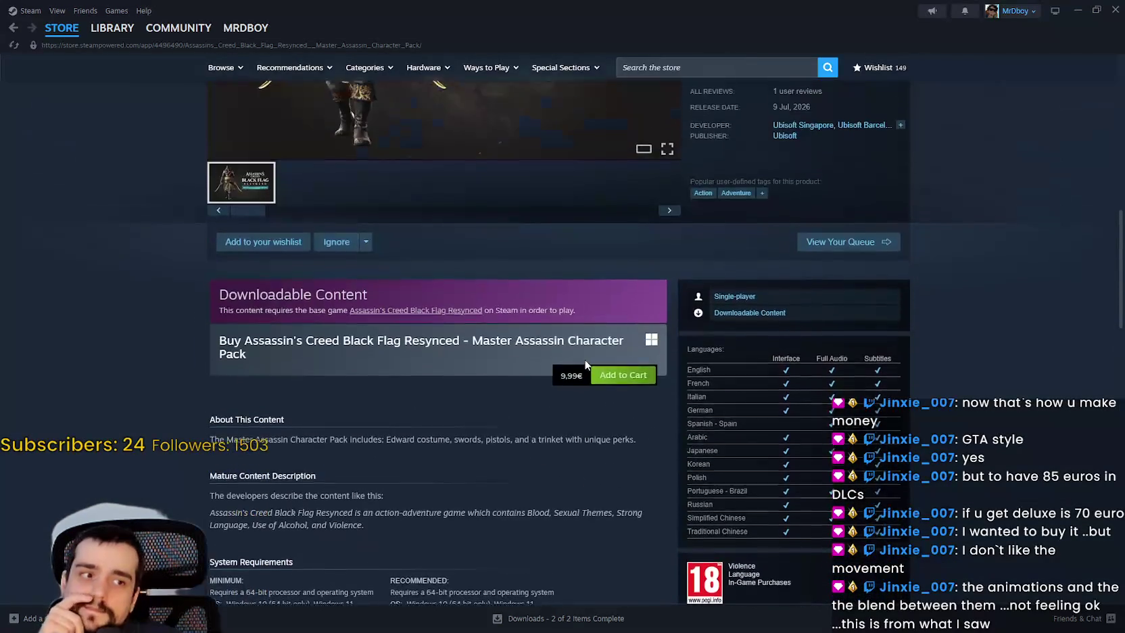
{"action": "scroll", "coordinate": [583, 360], "scroll_direction": "up", "scroll_amount": 1}
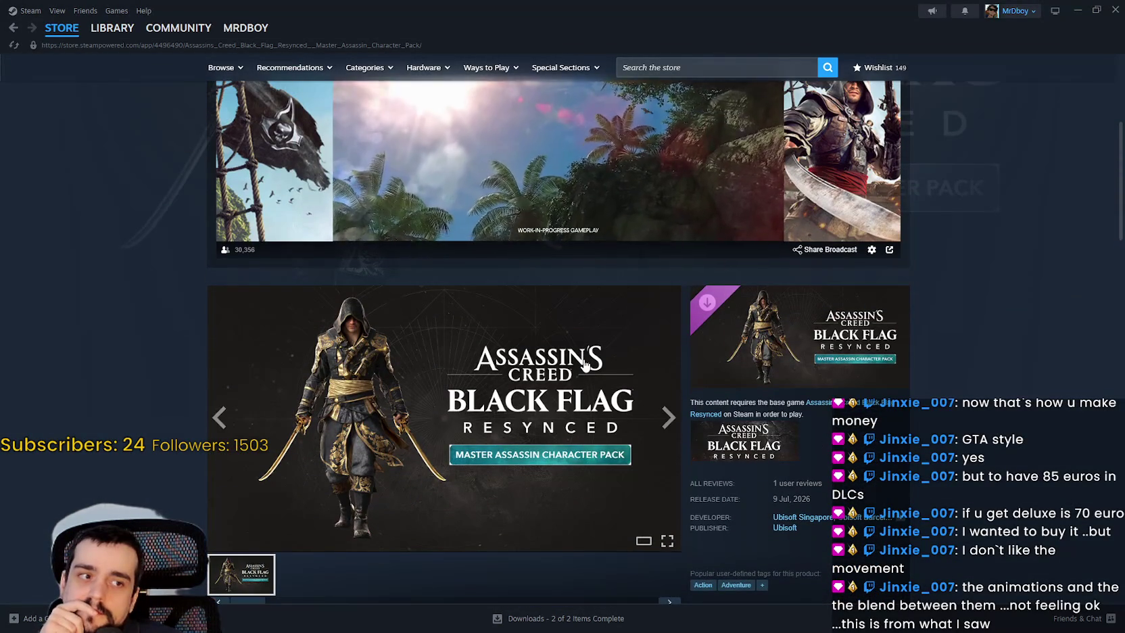
{"action": "scroll", "coordinate": [585, 363], "scroll_direction": "up", "scroll_amount": 3}
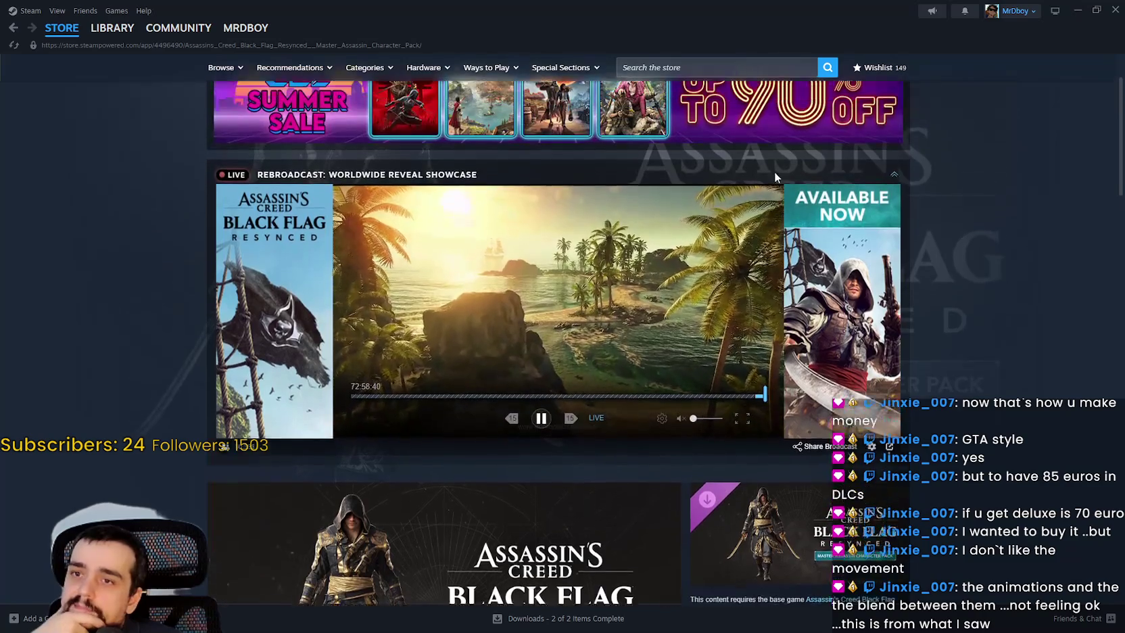
{"action": "scroll", "coordinate": [774, 177], "scroll_direction": "up", "scroll_amount": 2}
{"action": "left_click", "coordinate": [867, 111]}
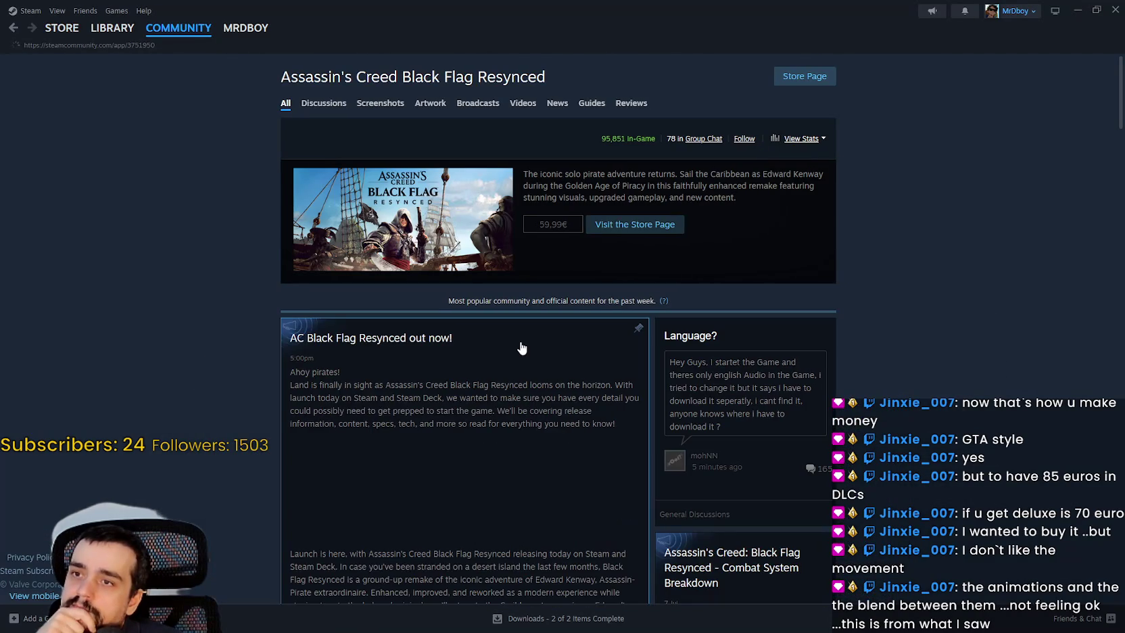
{"action": "scroll", "coordinate": [247, 280], "scroll_direction": "down", "scroll_amount": 2}
{"action": "scroll", "coordinate": [246, 278], "scroll_direction": "down", "scroll_amount": 5}
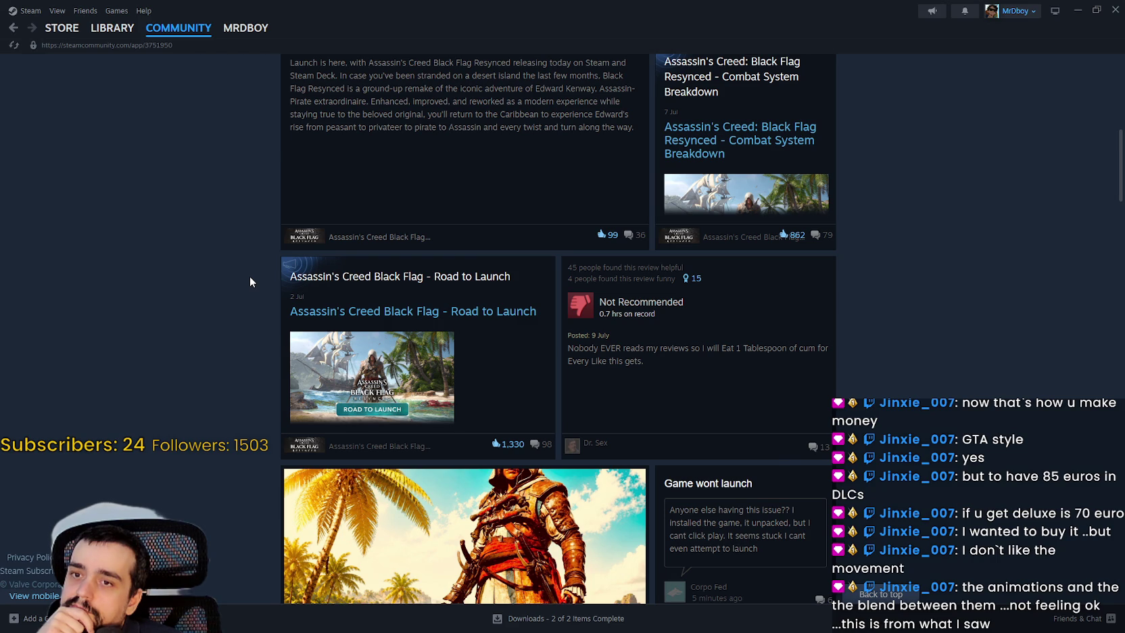
{"action": "scroll", "coordinate": [249, 276], "scroll_direction": "down", "scroll_amount": 8}
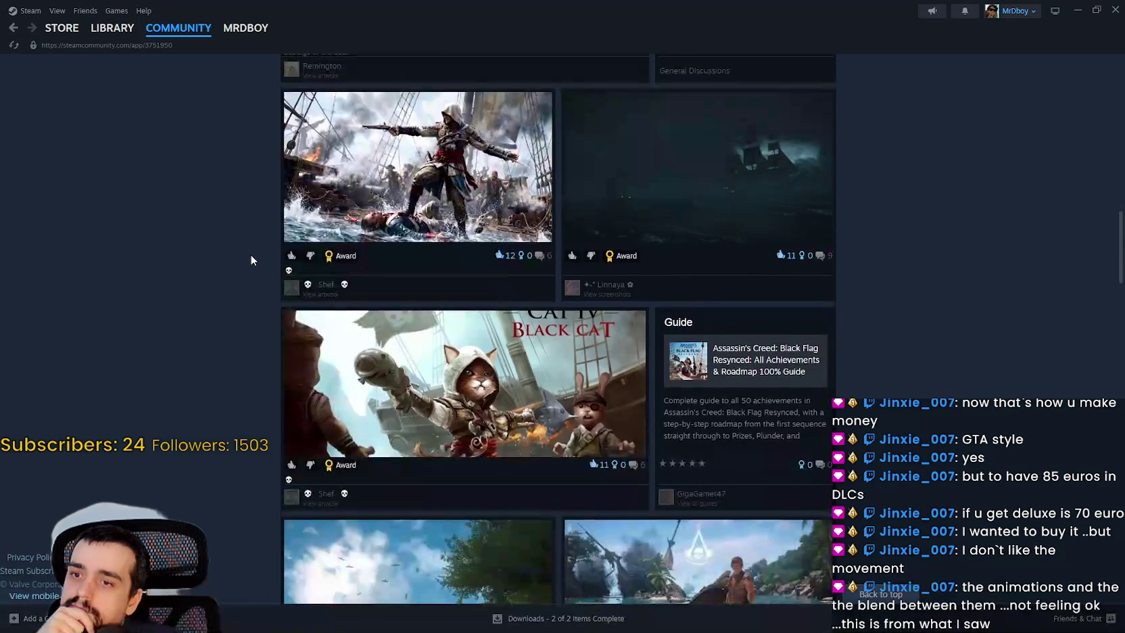
{"action": "scroll", "coordinate": [247, 249], "scroll_direction": "down", "scroll_amount": 11}
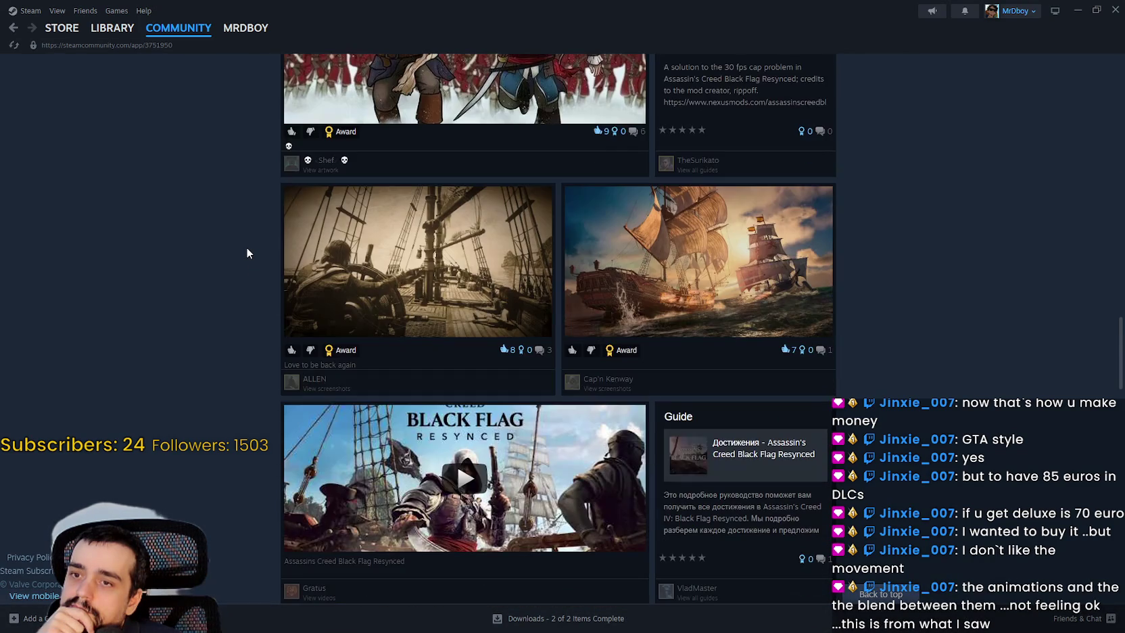
{"action": "scroll", "coordinate": [247, 253], "scroll_direction": "down", "scroll_amount": 4}
{"action": "scroll", "coordinate": [247, 253], "scroll_direction": "down", "scroll_amount": 2}
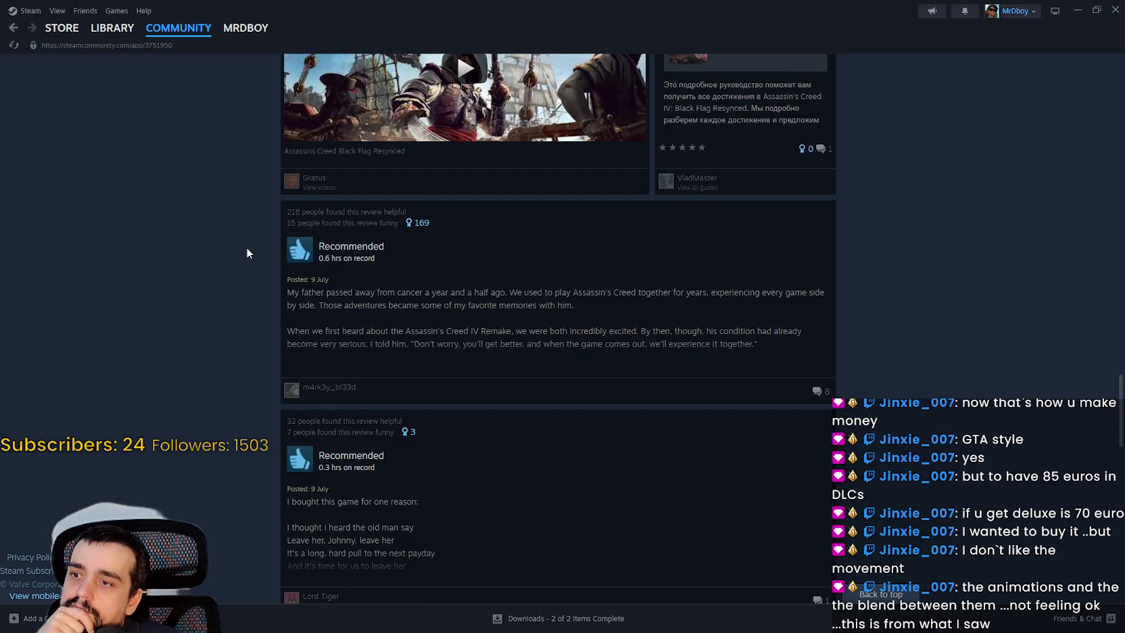
{"action": "scroll", "coordinate": [248, 253], "scroll_direction": "down", "scroll_amount": 3}
{"action": "scroll", "coordinate": [247, 253], "scroll_direction": "up", "scroll_amount": 1}
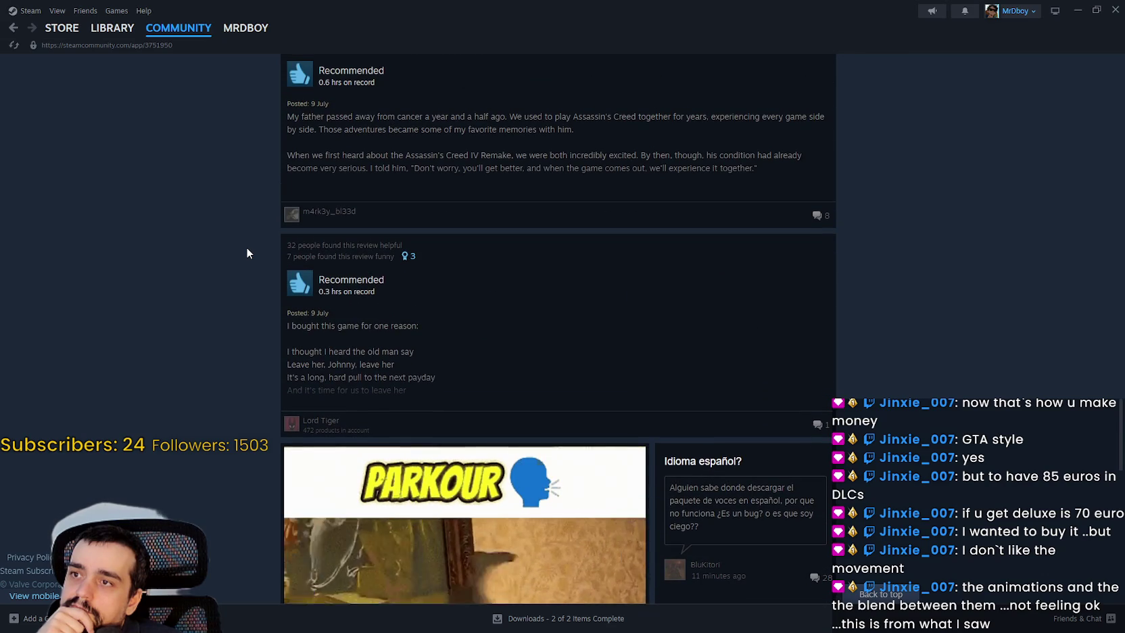
{"action": "scroll", "coordinate": [247, 253], "scroll_direction": "down", "scroll_amount": 3}
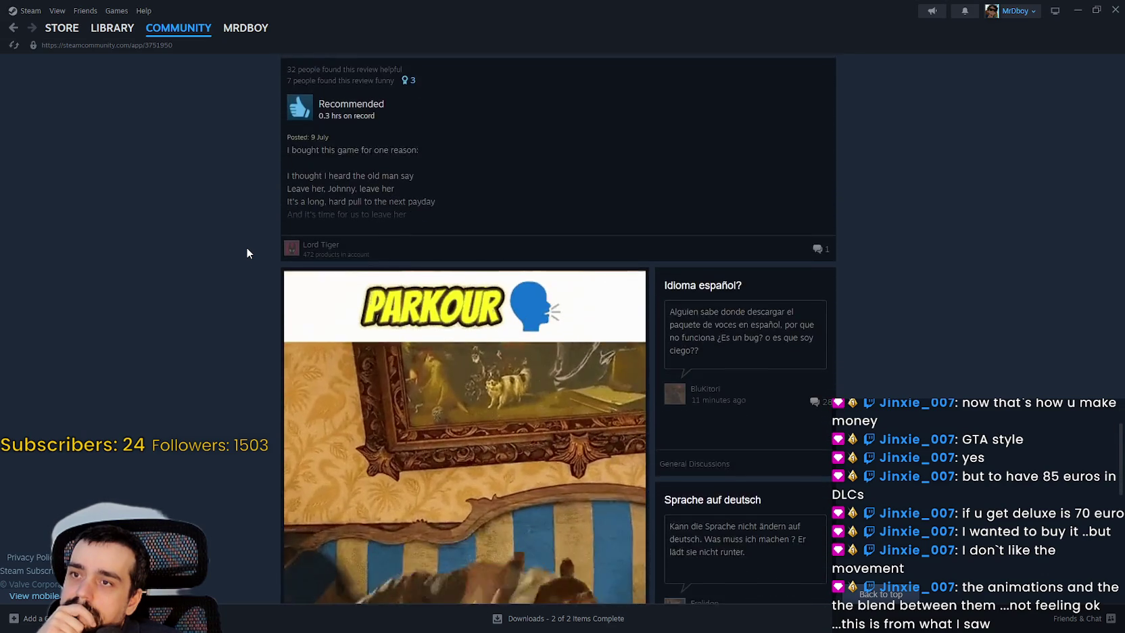
{"action": "scroll", "coordinate": [247, 253], "scroll_direction": "down", "scroll_amount": 6}
{"action": "scroll", "coordinate": [246, 251], "scroll_direction": "down", "scroll_amount": 7}
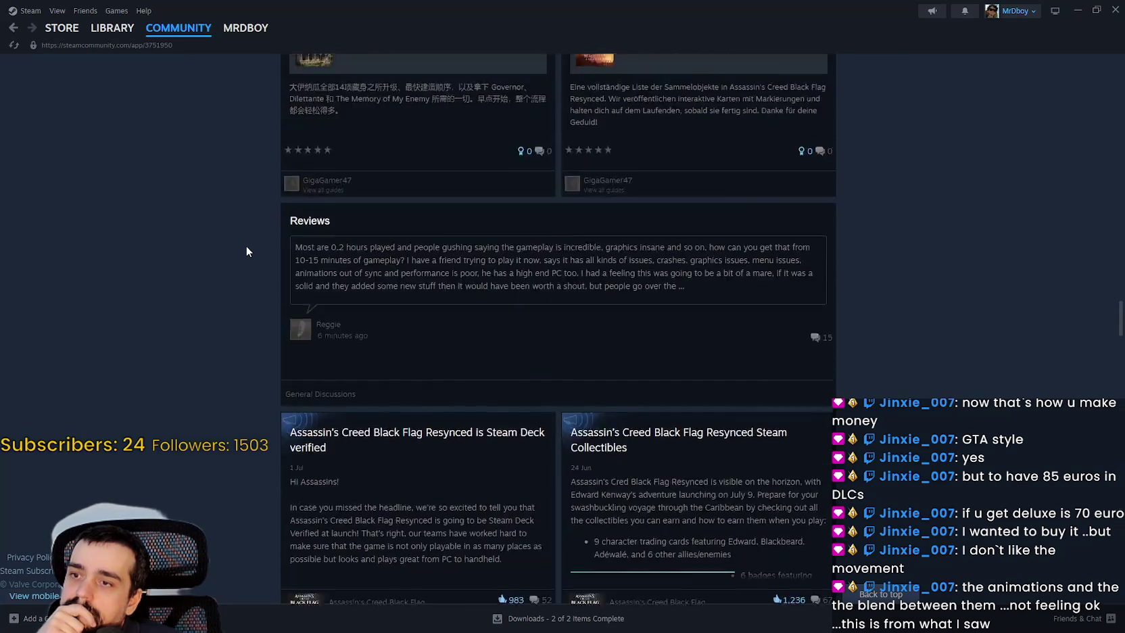
{"action": "scroll", "coordinate": [246, 251], "scroll_direction": "up", "scroll_amount": 1}
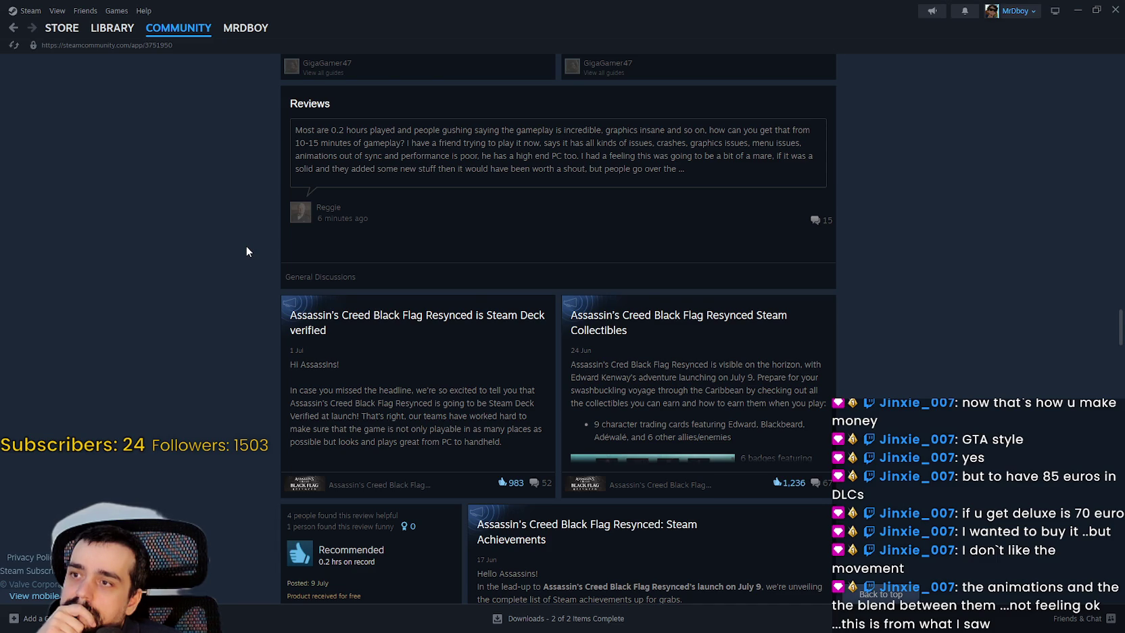
{"action": "scroll", "coordinate": [247, 247], "scroll_direction": "down", "scroll_amount": 3}
{"action": "scroll", "coordinate": [244, 243], "scroll_direction": "down", "scroll_amount": 4}
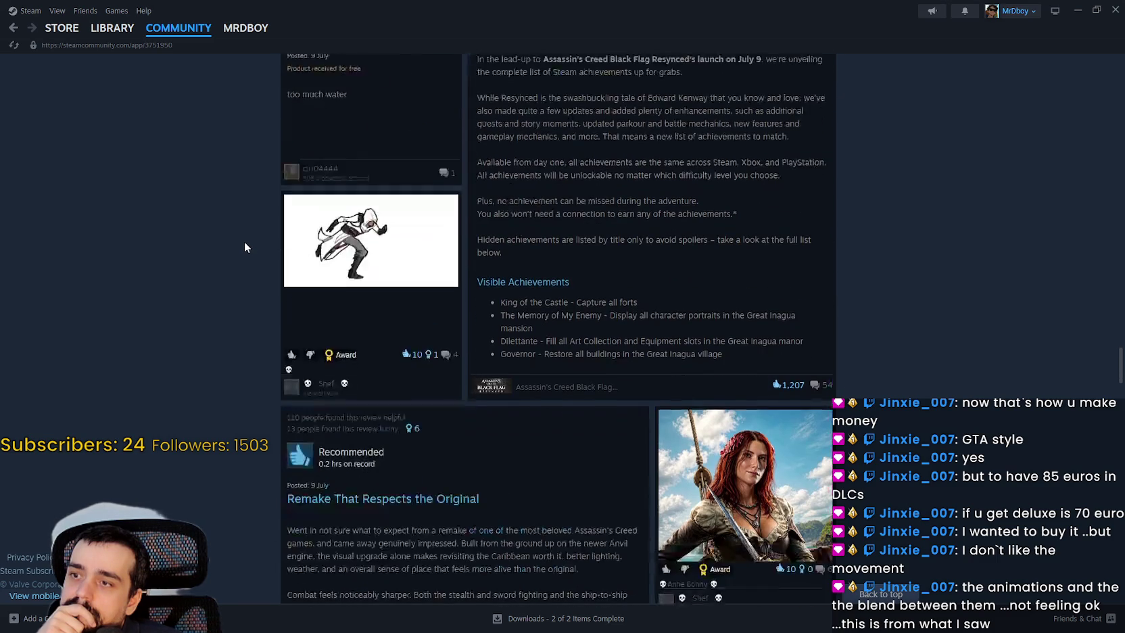
{"action": "scroll", "coordinate": [244, 243], "scroll_direction": "down", "scroll_amount": 3}
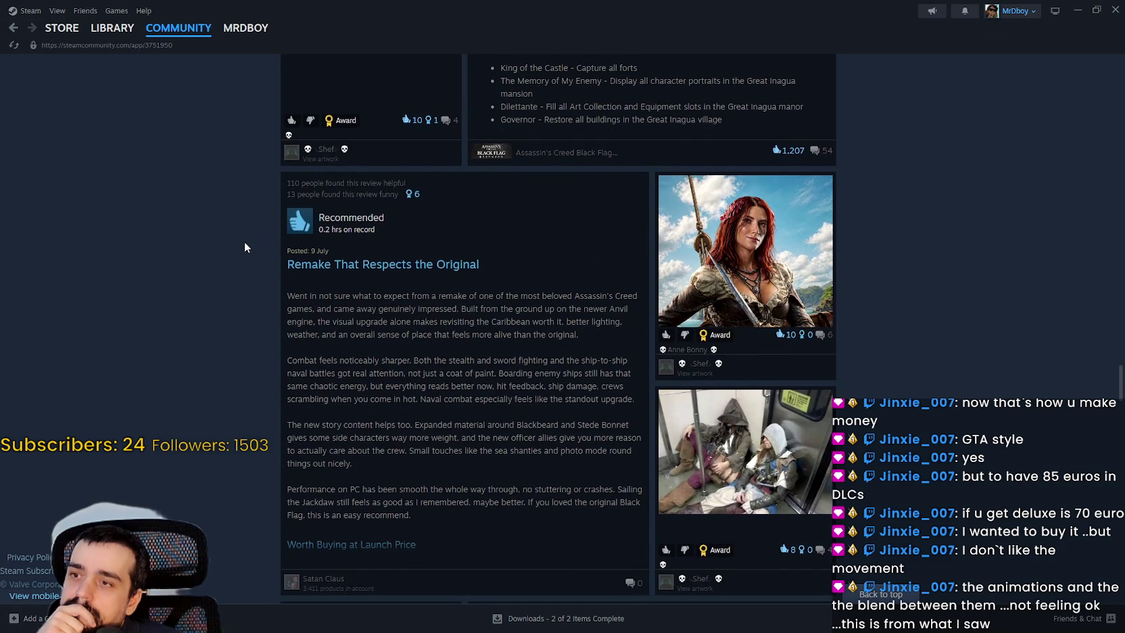
{"action": "scroll", "coordinate": [244, 242], "scroll_direction": "down", "scroll_amount": 3}
{"action": "scroll", "coordinate": [244, 242], "scroll_direction": "down", "scroll_amount": 4}
{"action": "scroll", "coordinate": [244, 241], "scroll_direction": "down", "scroll_amount": 10}
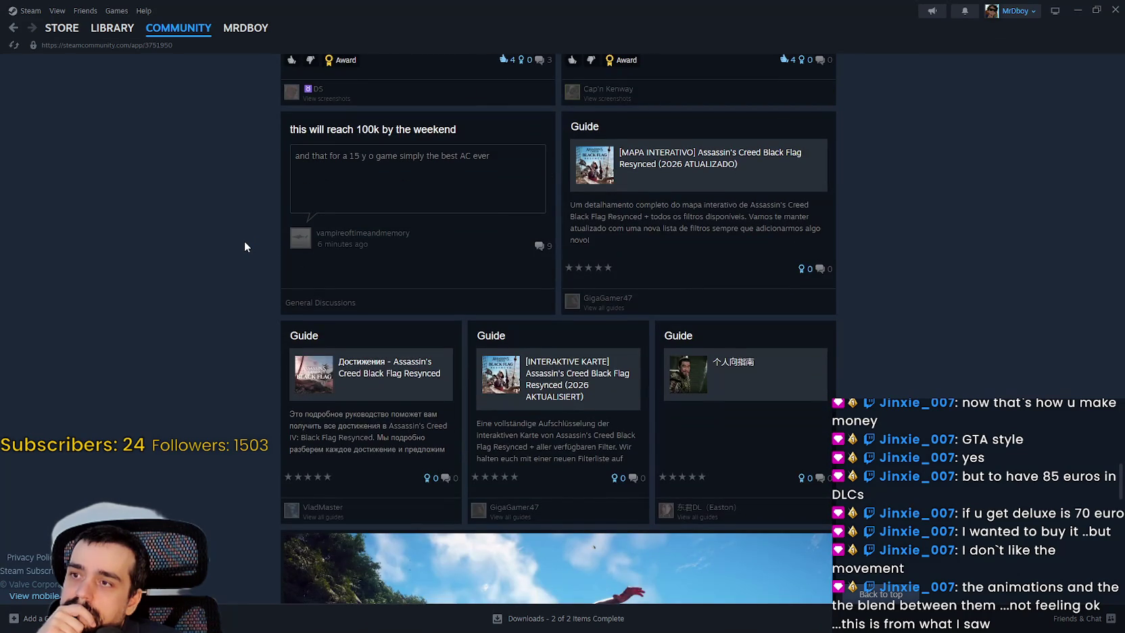
{"action": "scroll", "coordinate": [243, 240], "scroll_direction": "down", "scroll_amount": 3}
{"action": "scroll", "coordinate": [243, 241], "scroll_direction": "down", "scroll_amount": 9}
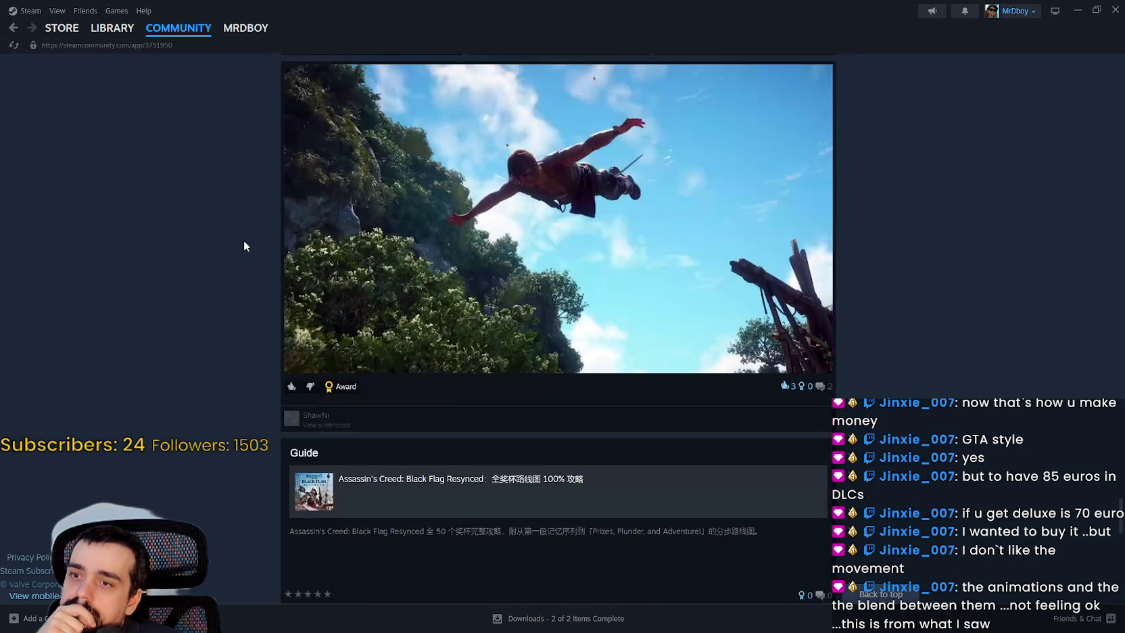
{"action": "scroll", "coordinate": [244, 240], "scroll_direction": "down", "scroll_amount": 1}
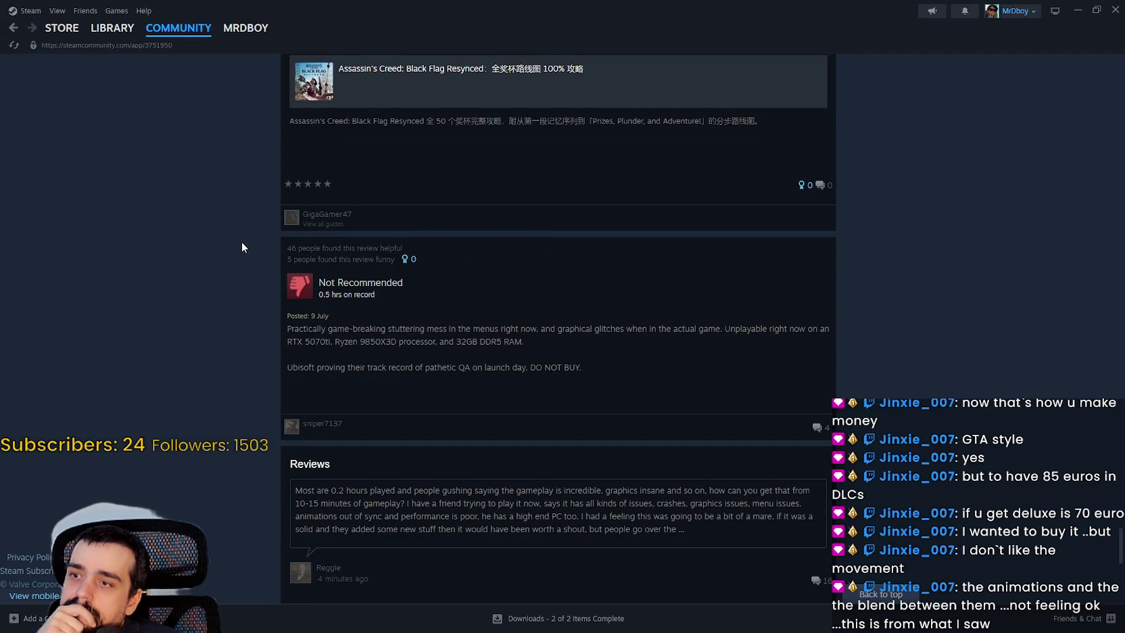
{"action": "scroll", "coordinate": [241, 242], "scroll_direction": "down", "scroll_amount": 1}
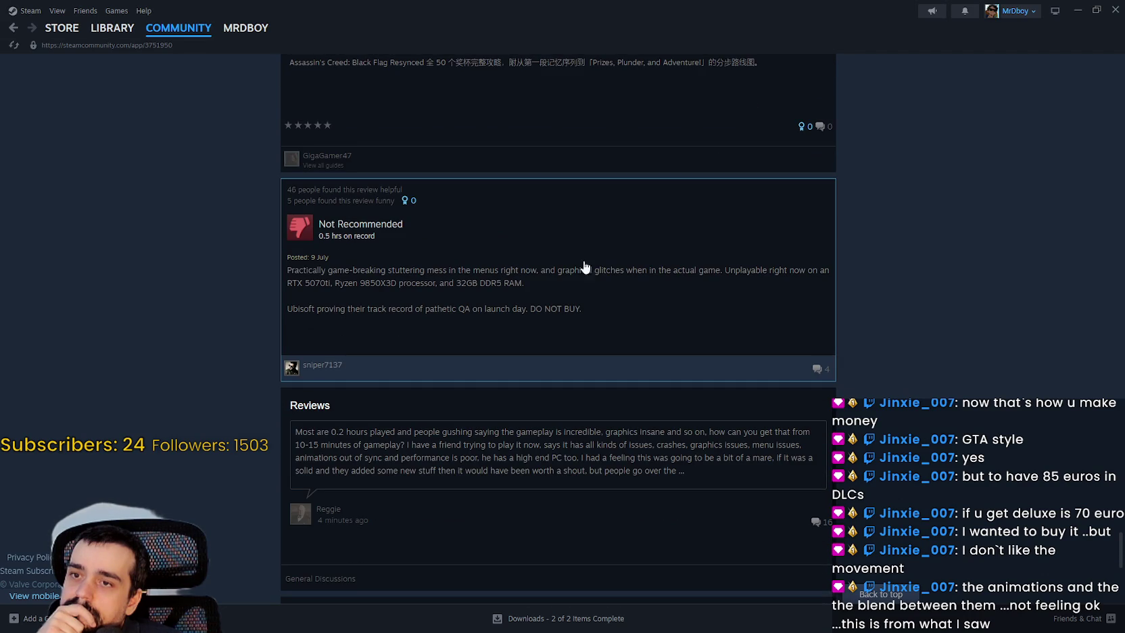
{"action": "scroll", "coordinate": [751, 271], "scroll_direction": "down", "scroll_amount": 1}
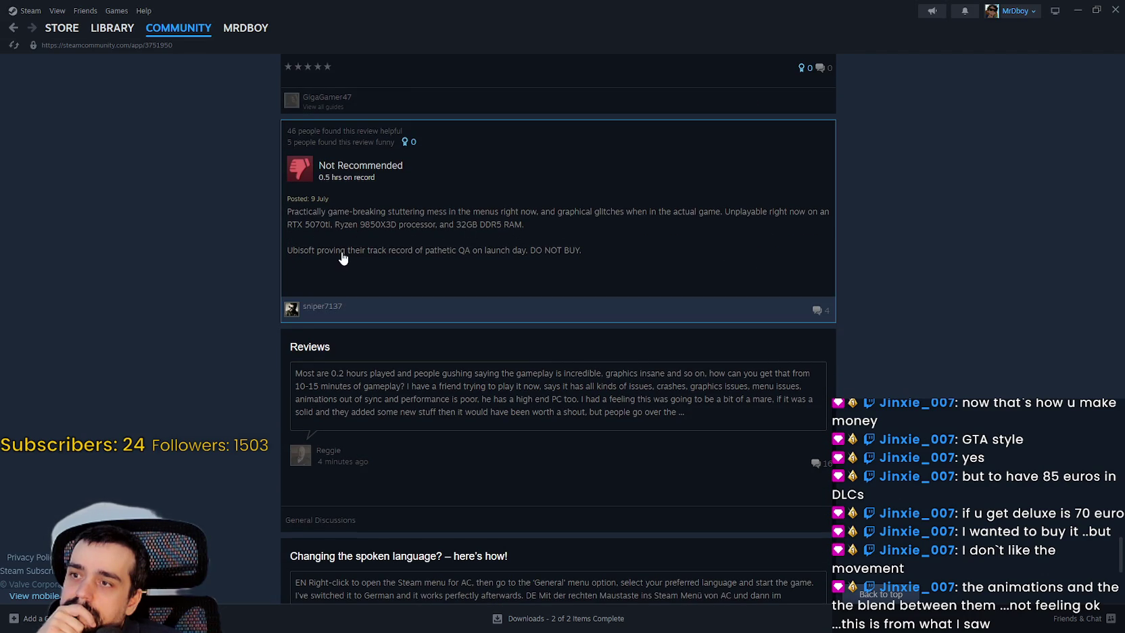
{"action": "scroll", "coordinate": [513, 357], "scroll_direction": "down", "scroll_amount": 3}
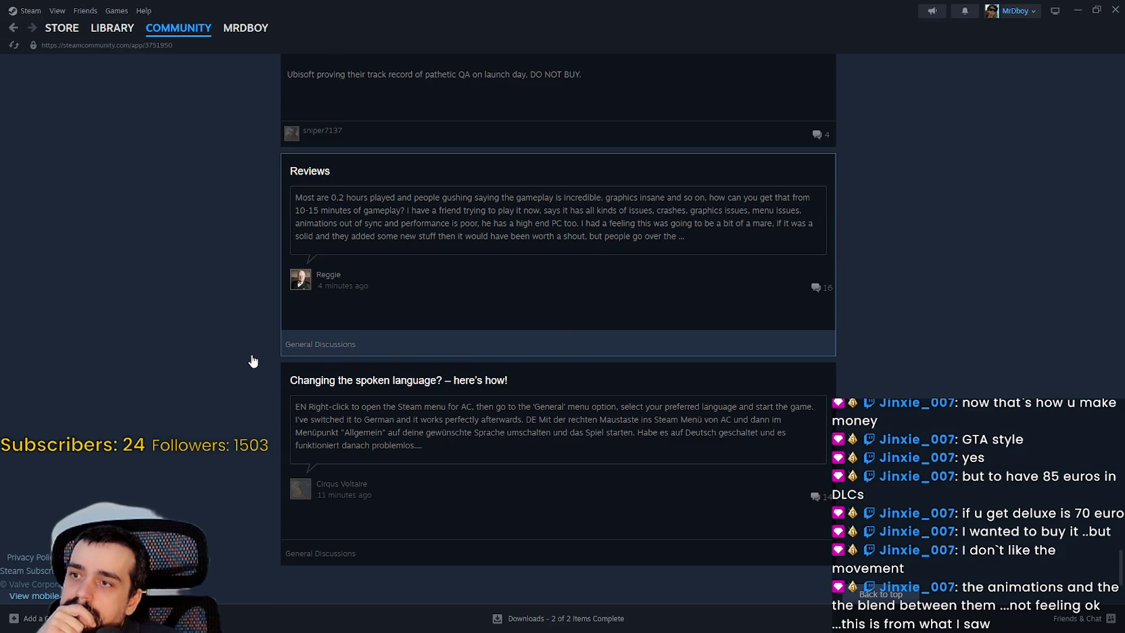
{"action": "scroll", "coordinate": [250, 348], "scroll_direction": "down", "scroll_amount": 3}
{"action": "scroll", "coordinate": [250, 336], "scroll_direction": "down", "scroll_amount": 6}
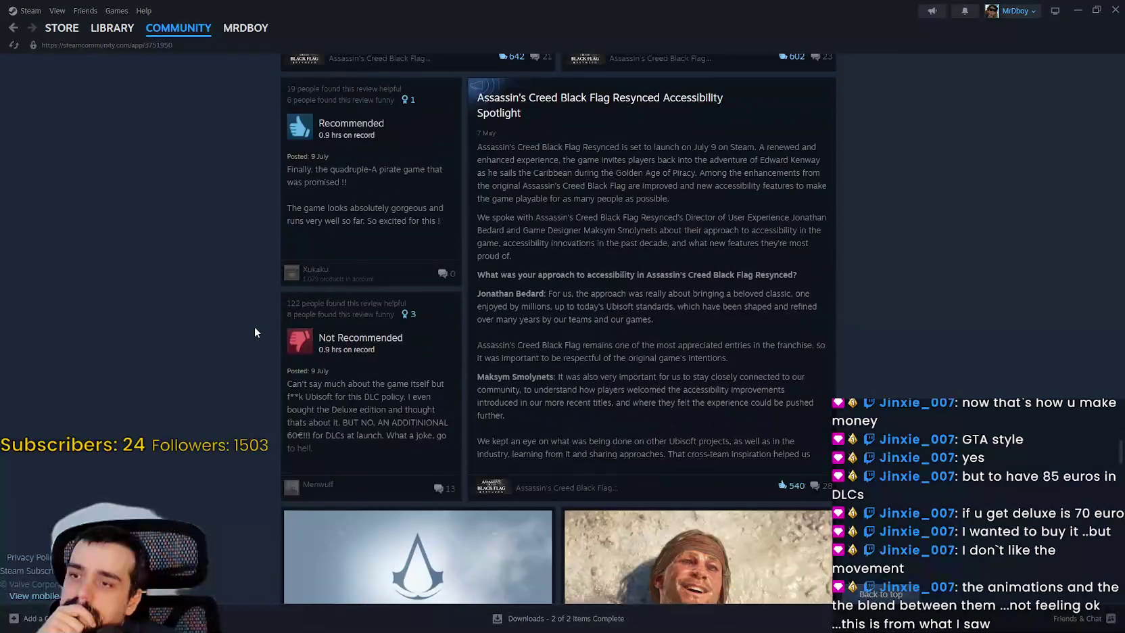
{"action": "scroll", "coordinate": [256, 331], "scroll_direction": "down", "scroll_amount": 3}
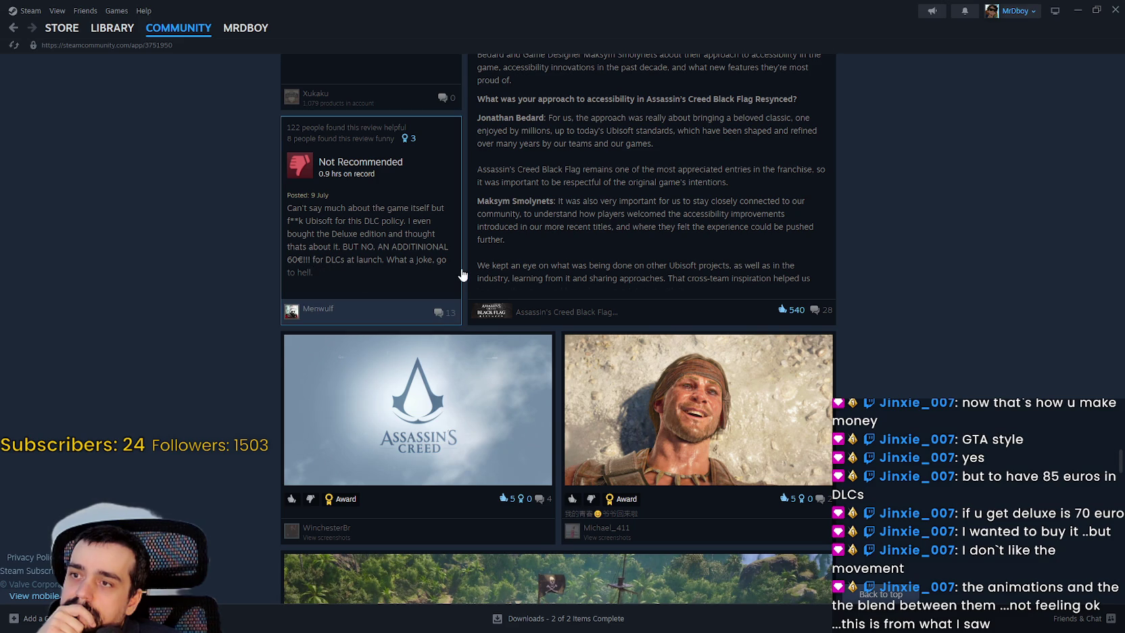
{"action": "left_click", "coordinate": [396, 379]}
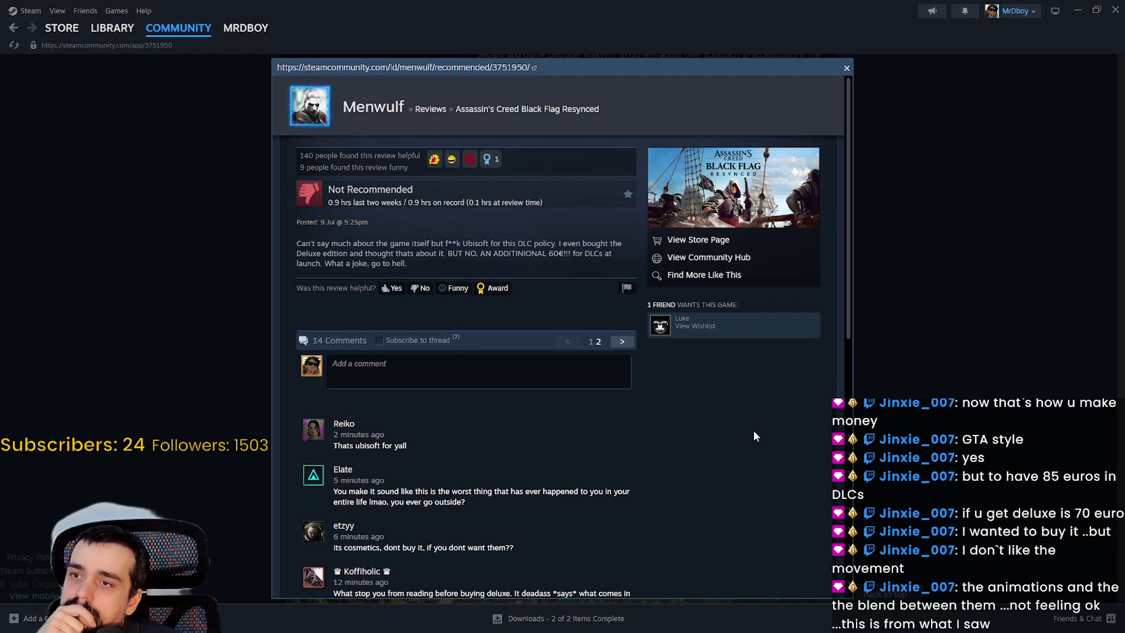
{"action": "scroll", "coordinate": [757, 430], "scroll_direction": "down", "scroll_amount": 3}
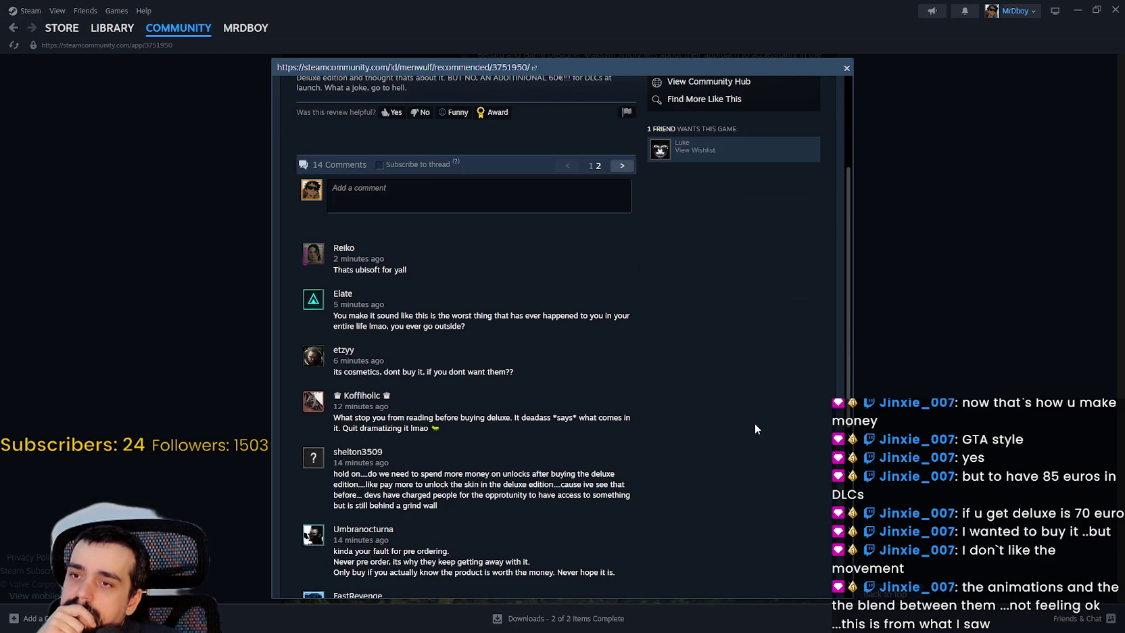
{"action": "scroll", "coordinate": [755, 424], "scroll_direction": "down", "scroll_amount": 4}
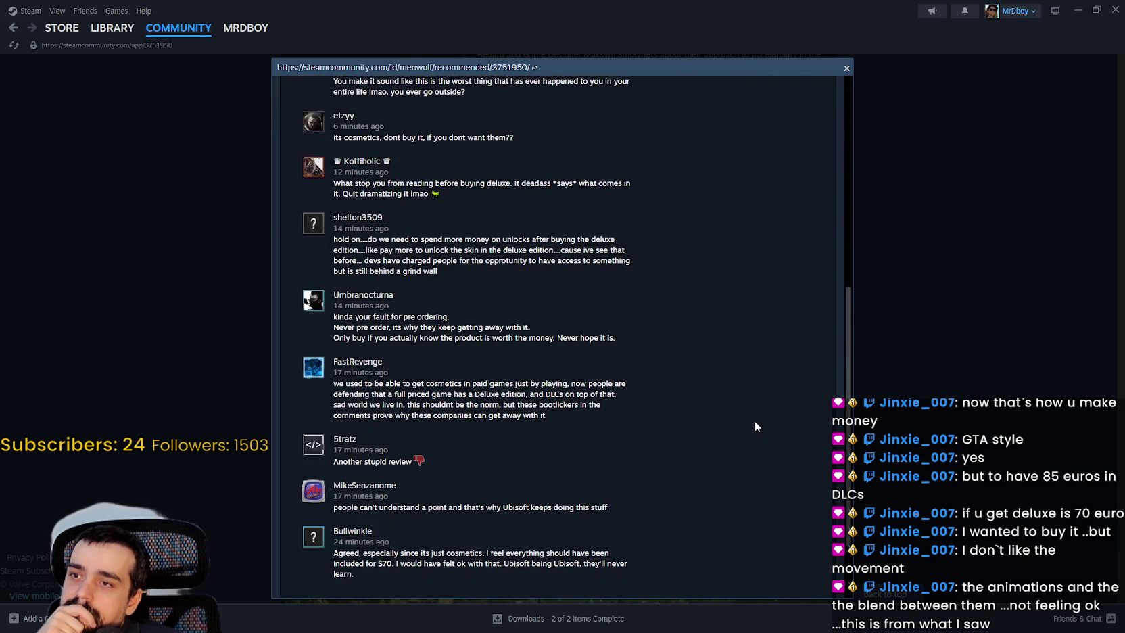
{"action": "scroll", "coordinate": [753, 415], "scroll_direction": "down", "scroll_amount": 2}
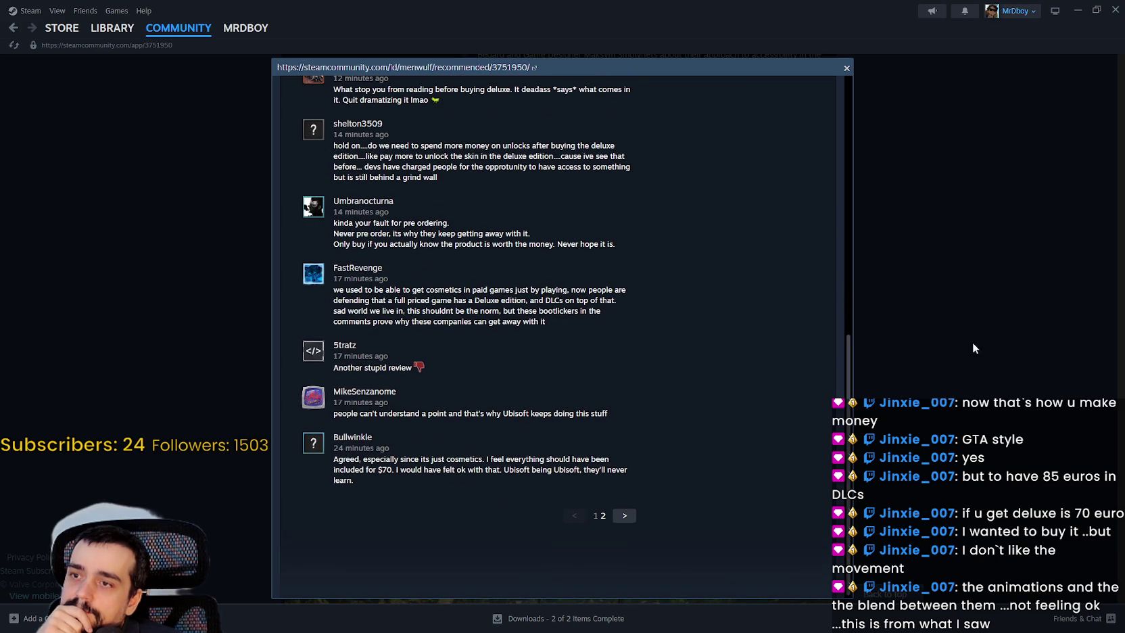
{"action": "left_click", "coordinate": [978, 310]}
{"action": "scroll", "coordinate": [961, 319], "scroll_direction": "down", "scroll_amount": 4}
Step: Open Steam's Featured store front page, then switch to Chrome's SteamDB charts
{"action": "scroll", "coordinate": [962, 319], "scroll_direction": "down", "scroll_amount": 8}
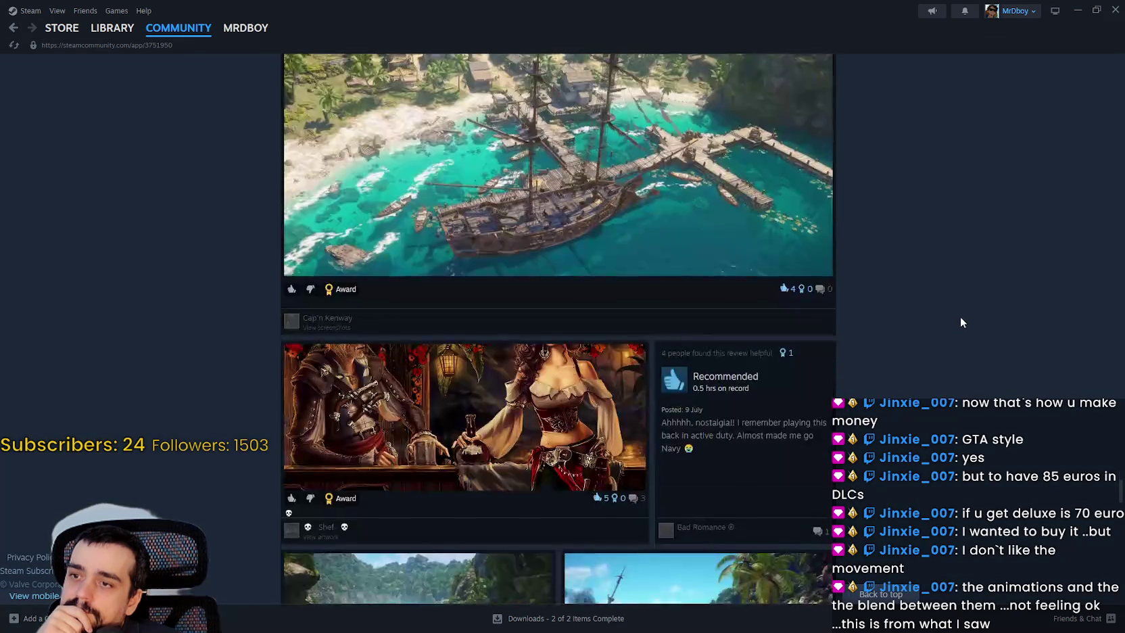
{"action": "scroll", "coordinate": [958, 314], "scroll_direction": "down", "scroll_amount": 3}
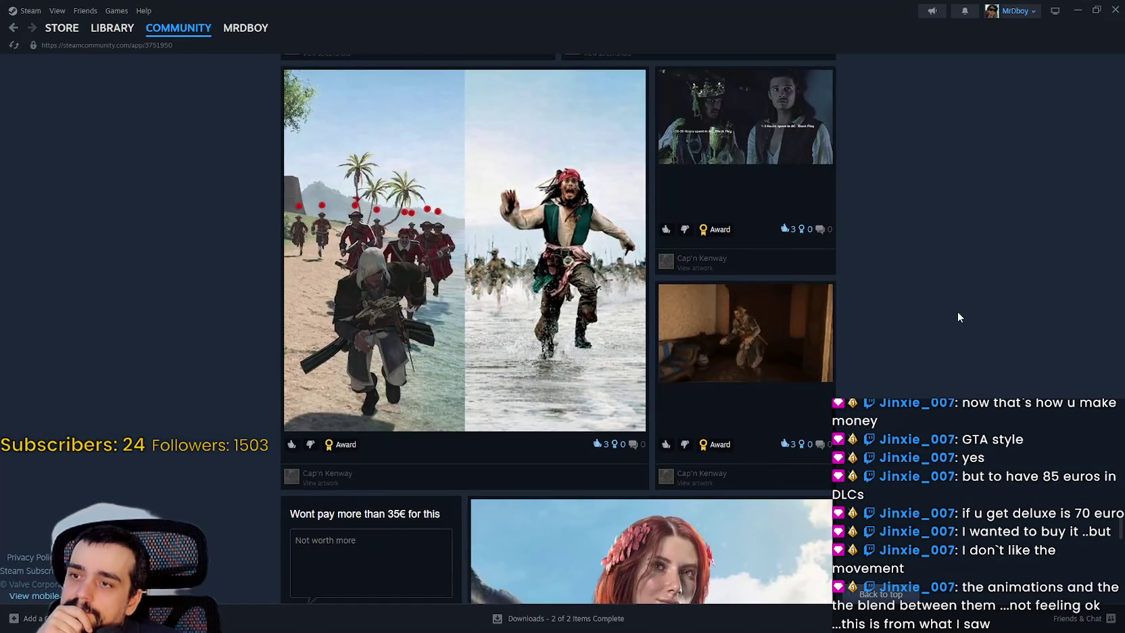
{"action": "scroll", "coordinate": [957, 317], "scroll_direction": "down", "scroll_amount": 5}
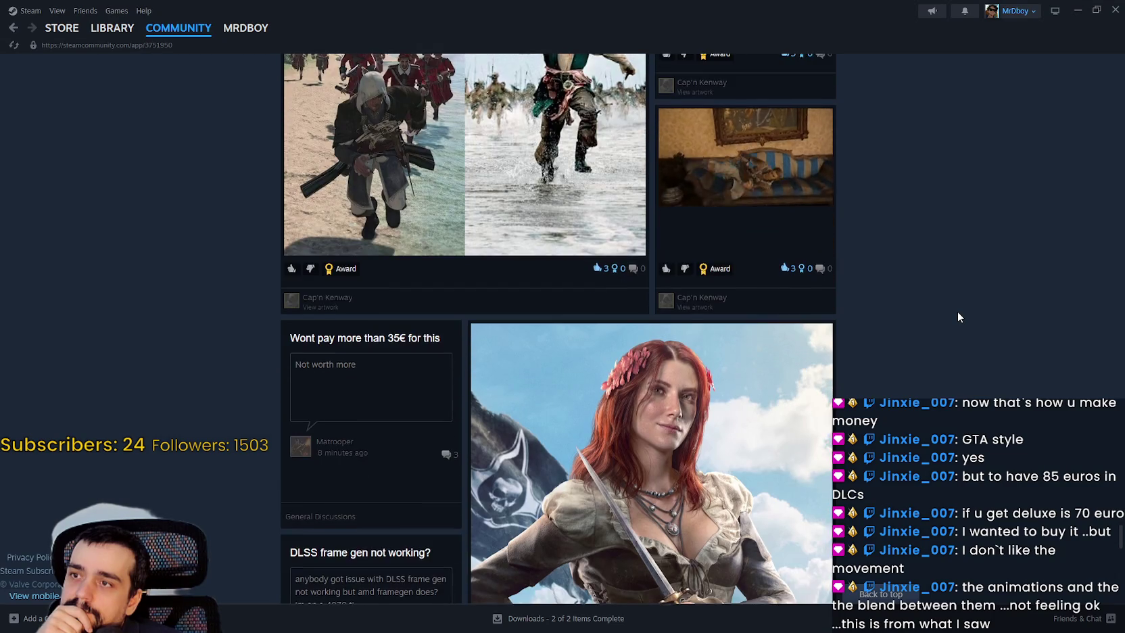
{"action": "scroll", "coordinate": [953, 314], "scroll_direction": "down", "scroll_amount": 6}
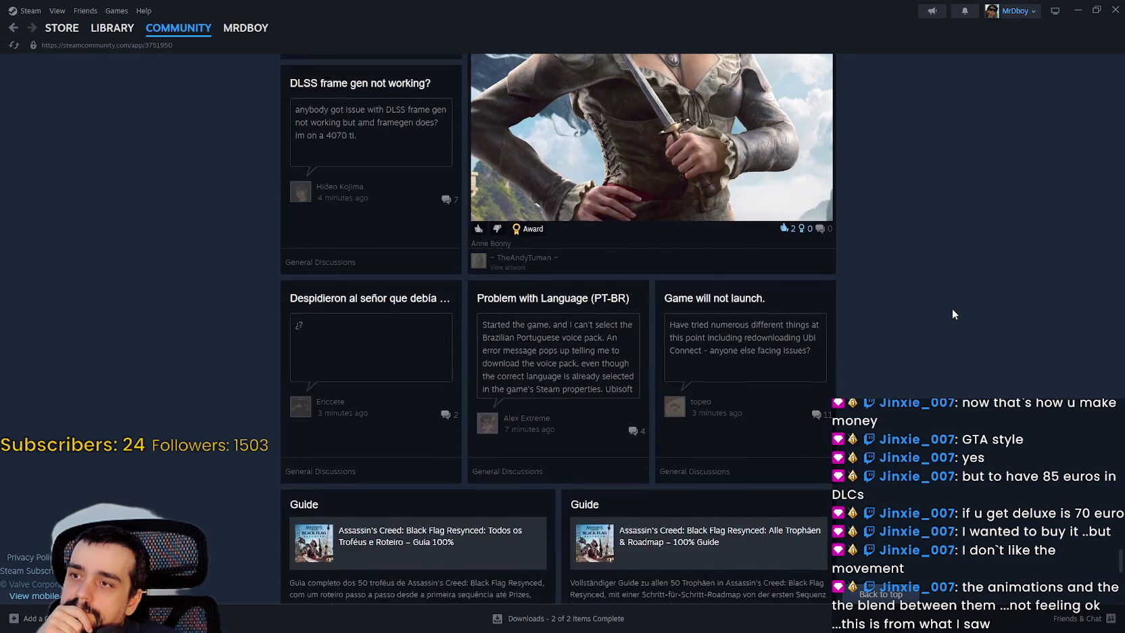
{"action": "scroll", "coordinate": [869, 298], "scroll_direction": "down", "scroll_amount": 3}
{"action": "mouse_move", "coordinate": [57, 34]}
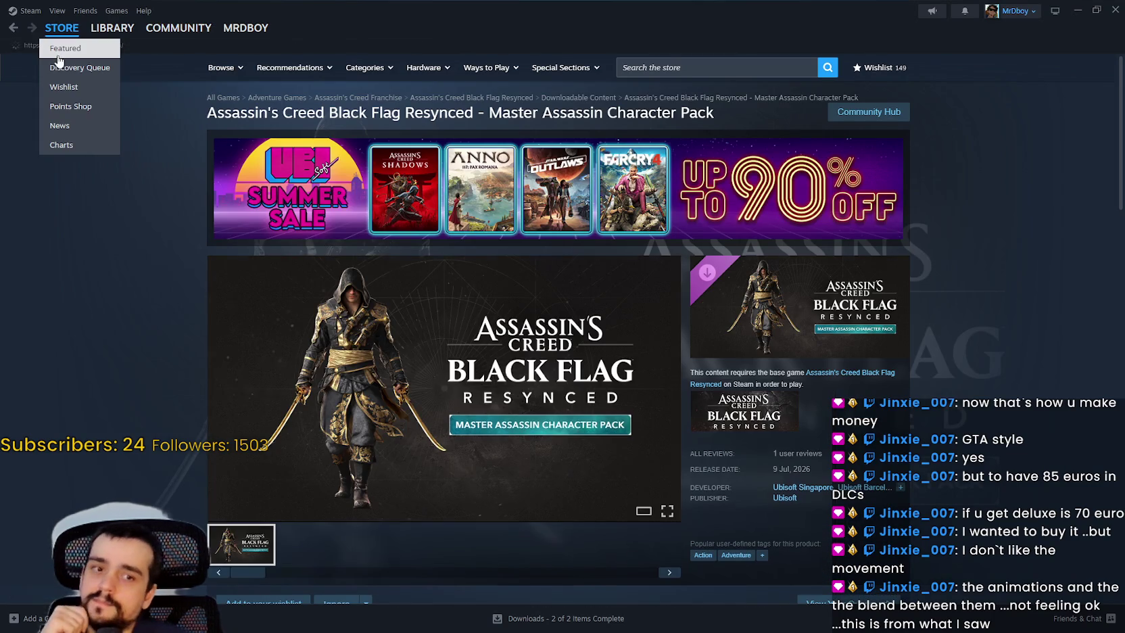
{"action": "left_click", "coordinate": [56, 49]}
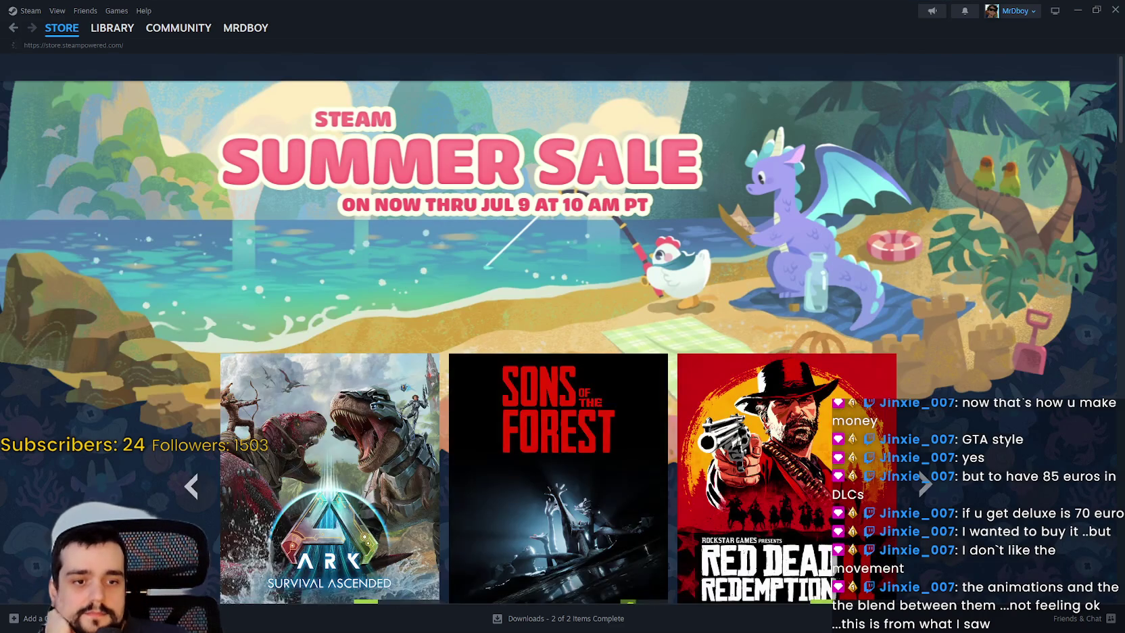
{"action": "key", "text": "alt+Tab"}
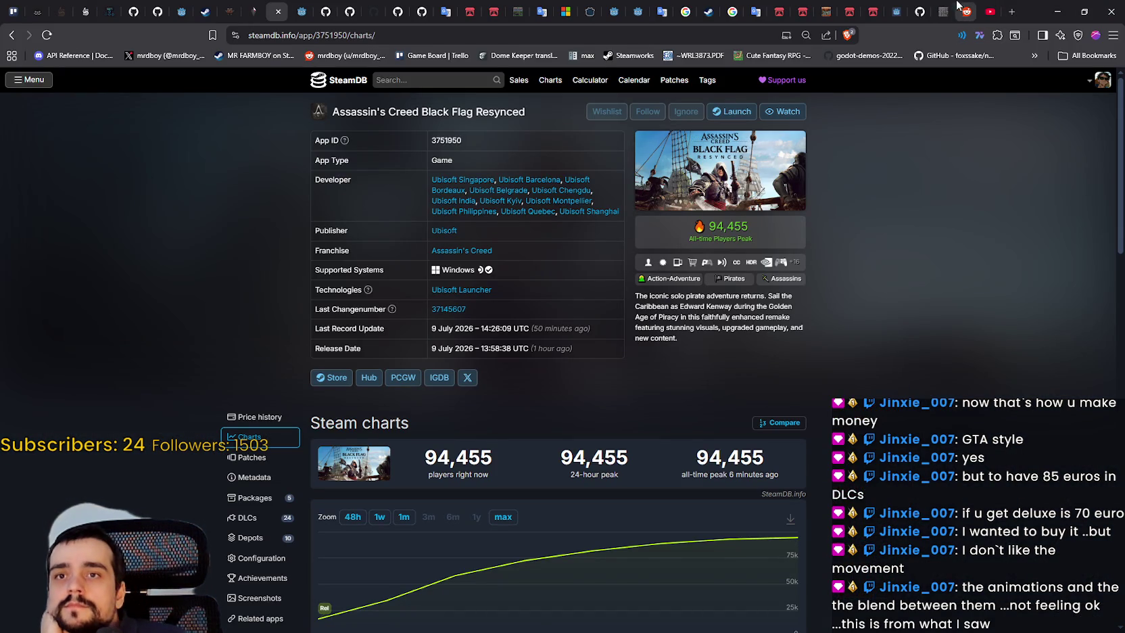
Step: Show the Ubisoft stock's 1D chart and reload the page for the latest price
{"action": "left_click", "coordinate": [685, 12]}
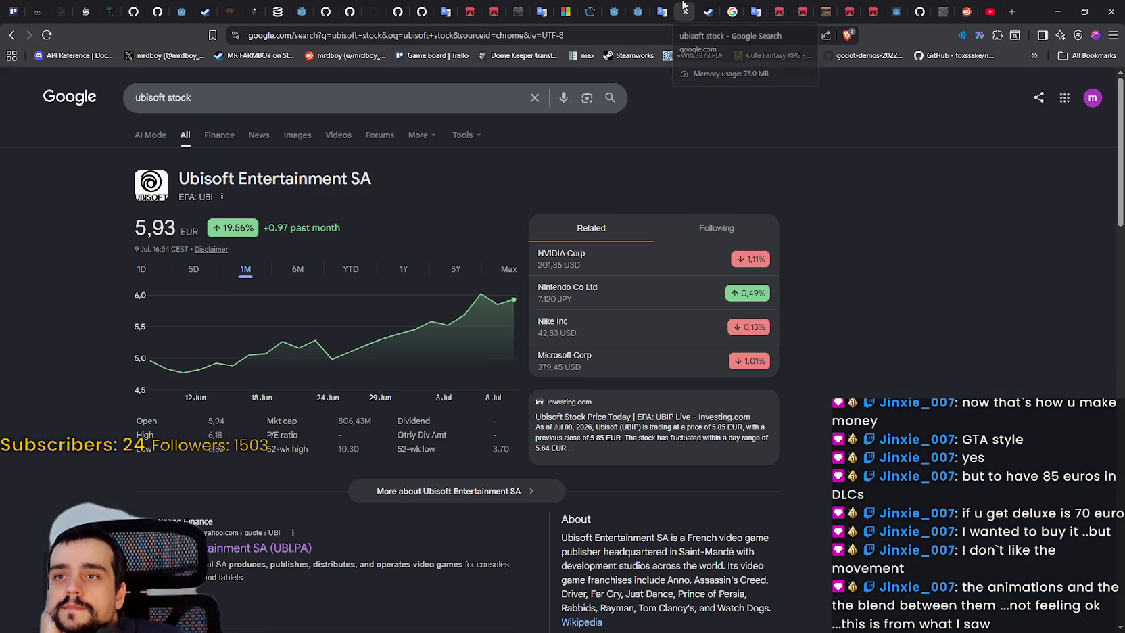
{"action": "left_click", "coordinate": [141, 271]}
{"action": "right_click", "coordinate": [74, 273]}
{"action": "left_click", "coordinate": [114, 318]}
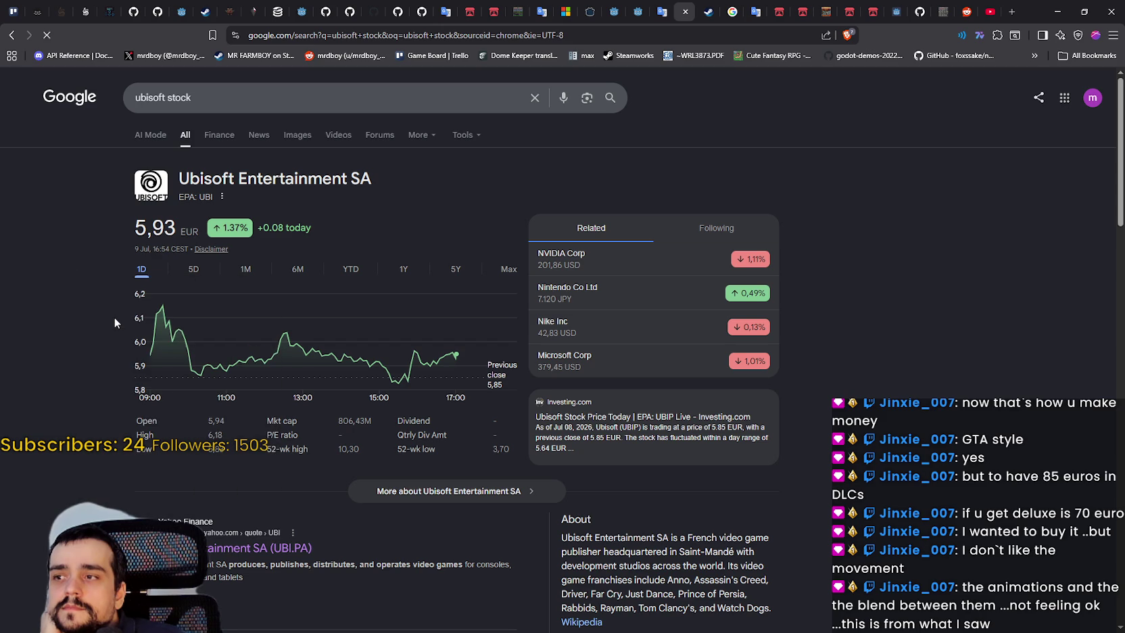
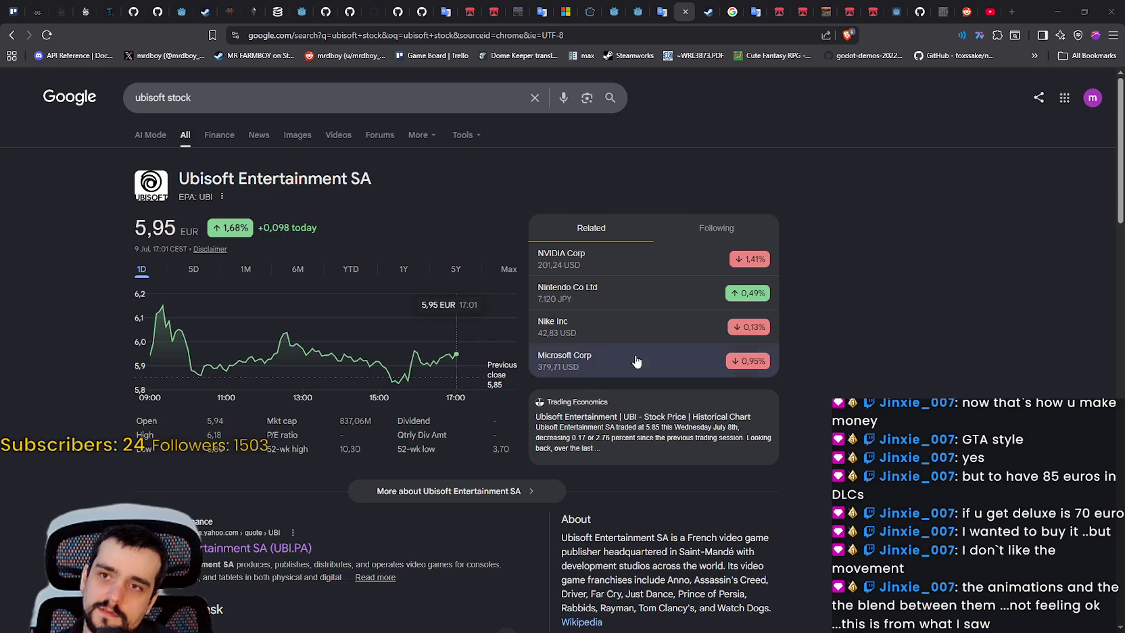
Step: Multiply 50,000,000 by 100 in Calculator to get 5,000,000,000, then return to the Google results
{"action": "left_click_drag", "start_coordinate": [725, 41], "coordinate": [507, 162]}
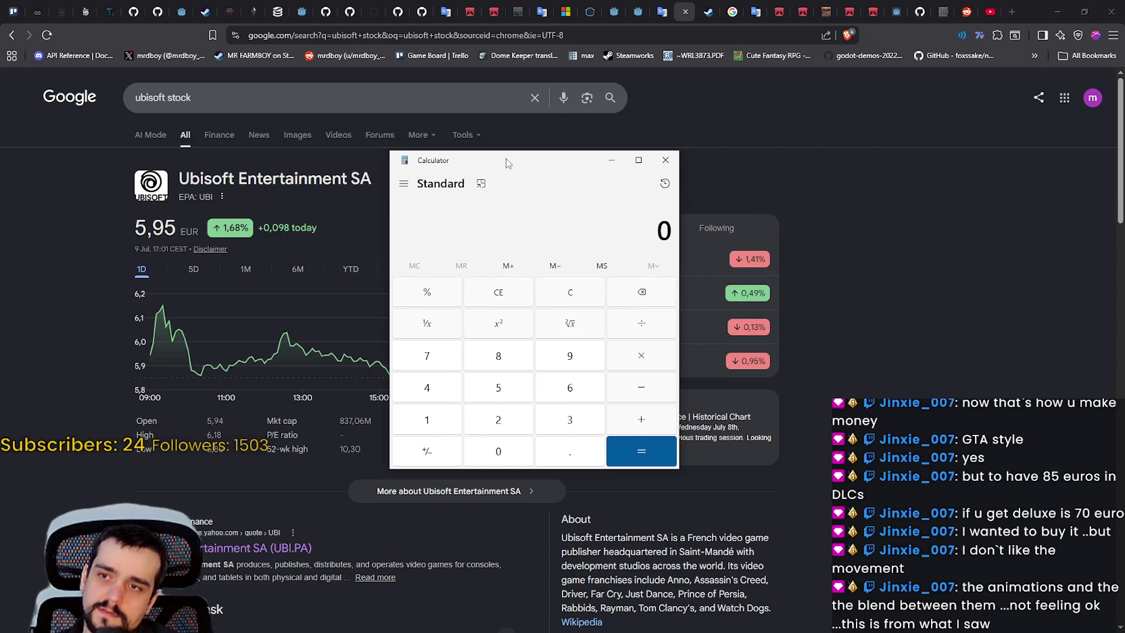
{"action": "type", "text": "50,000,"}
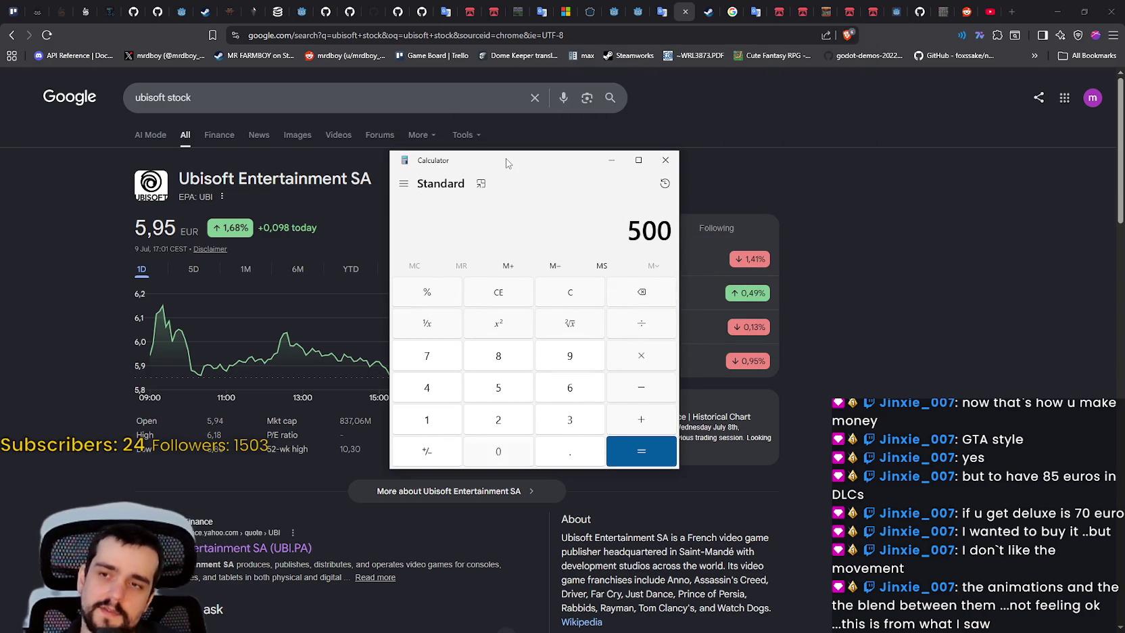
{"action": "type", "text": "000"}
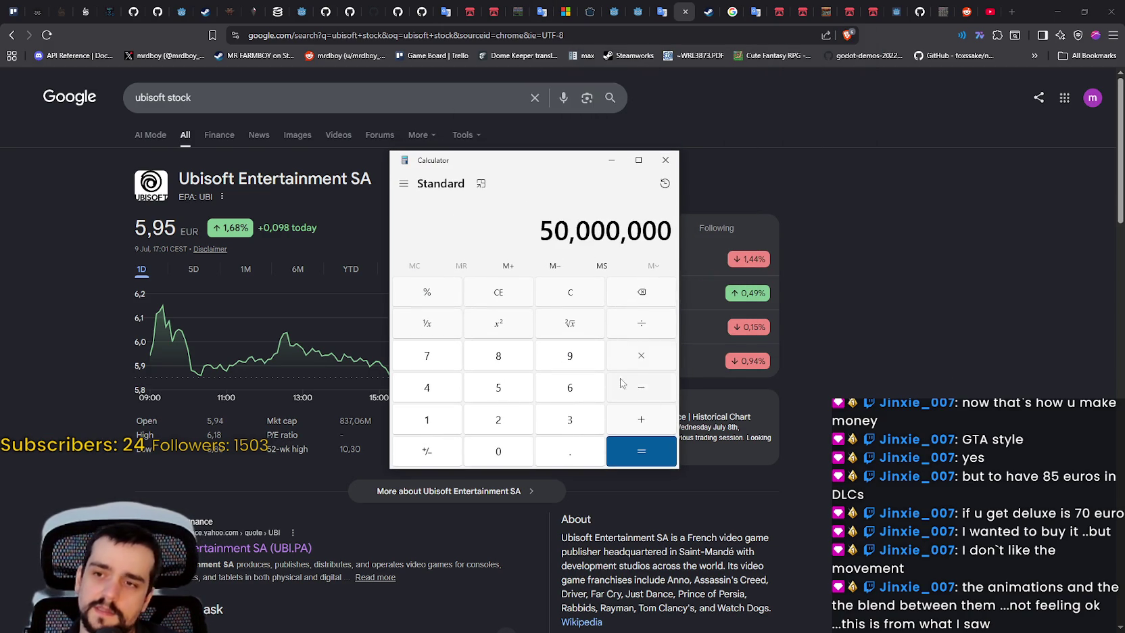
{"action": "left_click", "coordinate": [644, 365]}
{"action": "type", "text": "100"}
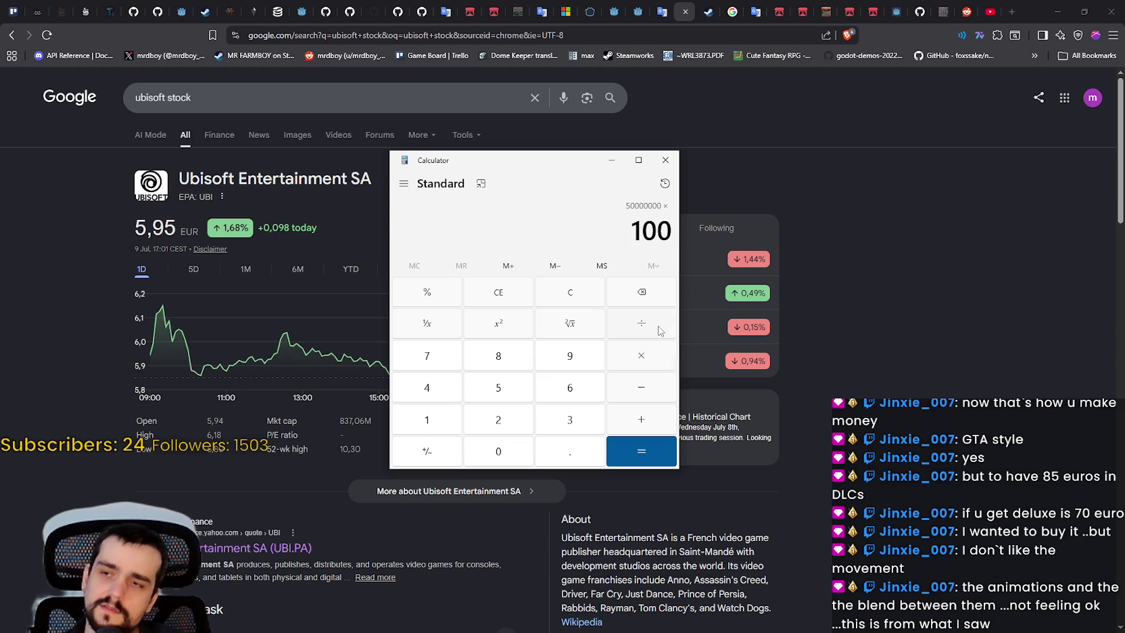
{"action": "key", "text": "Return"}
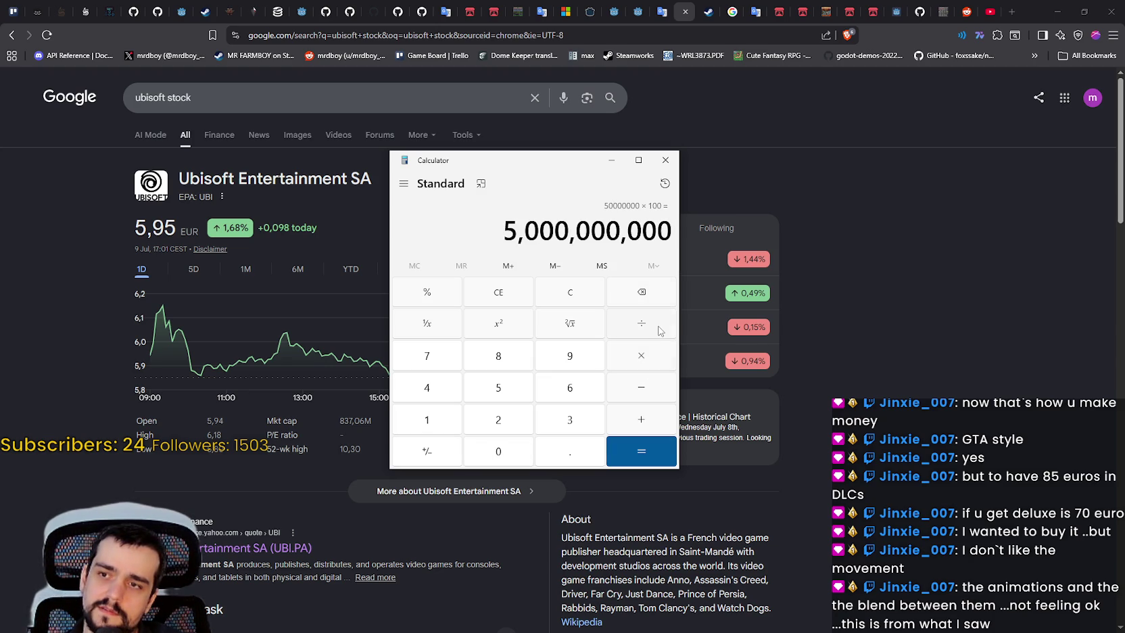
{"action": "left_click", "coordinate": [883, 345]}
{"action": "scroll", "coordinate": [871, 347], "scroll_direction": "down", "scroll_amount": 5}
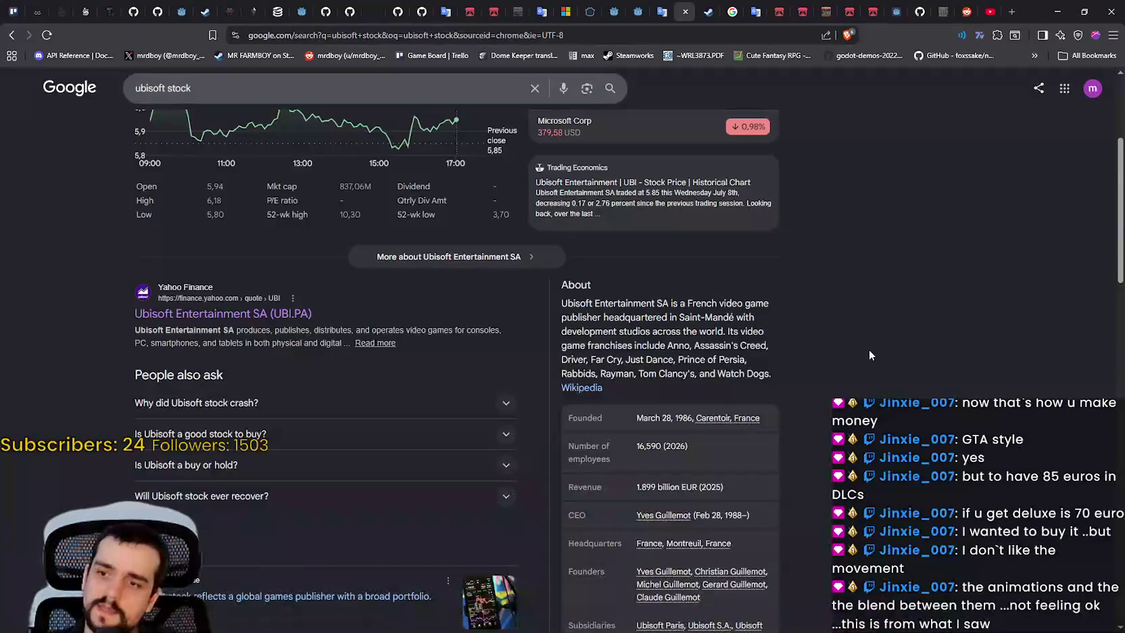
Step: Select Ubisoft's 1.899 billion EUR revenue in the company facts and bring Calculator back on top
{"action": "scroll", "coordinate": [860, 338], "scroll_direction": "down", "scroll_amount": 2}
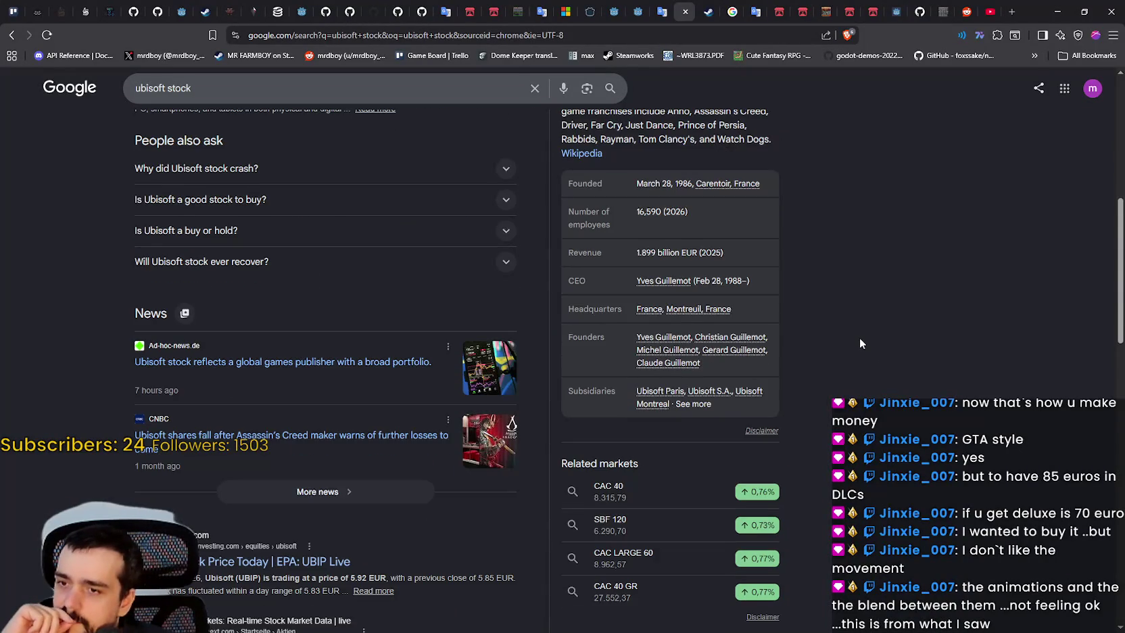
{"action": "scroll", "coordinate": [860, 338], "scroll_direction": "up", "scroll_amount": 3}
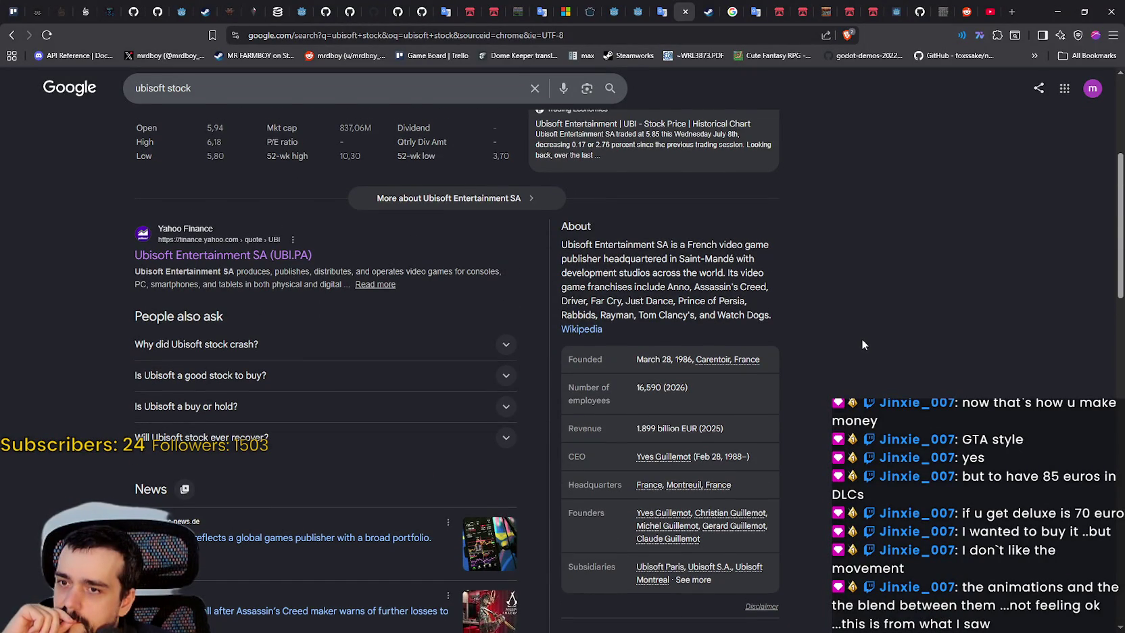
{"action": "double_click", "coordinate": [644, 428]}
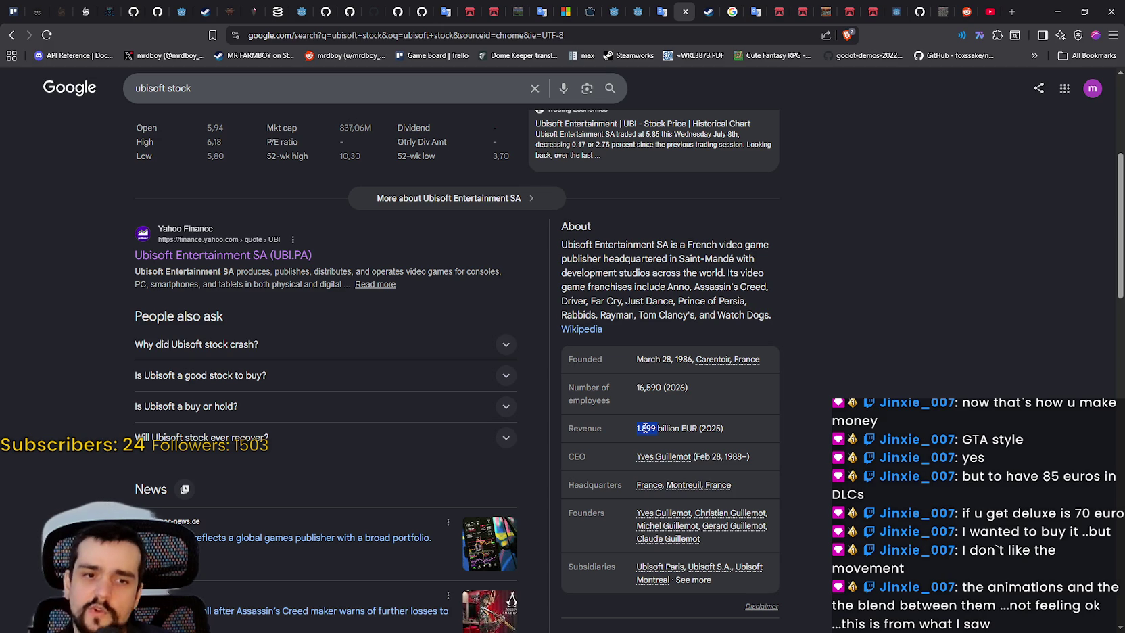
{"action": "key", "text": "XF86Calculator"}
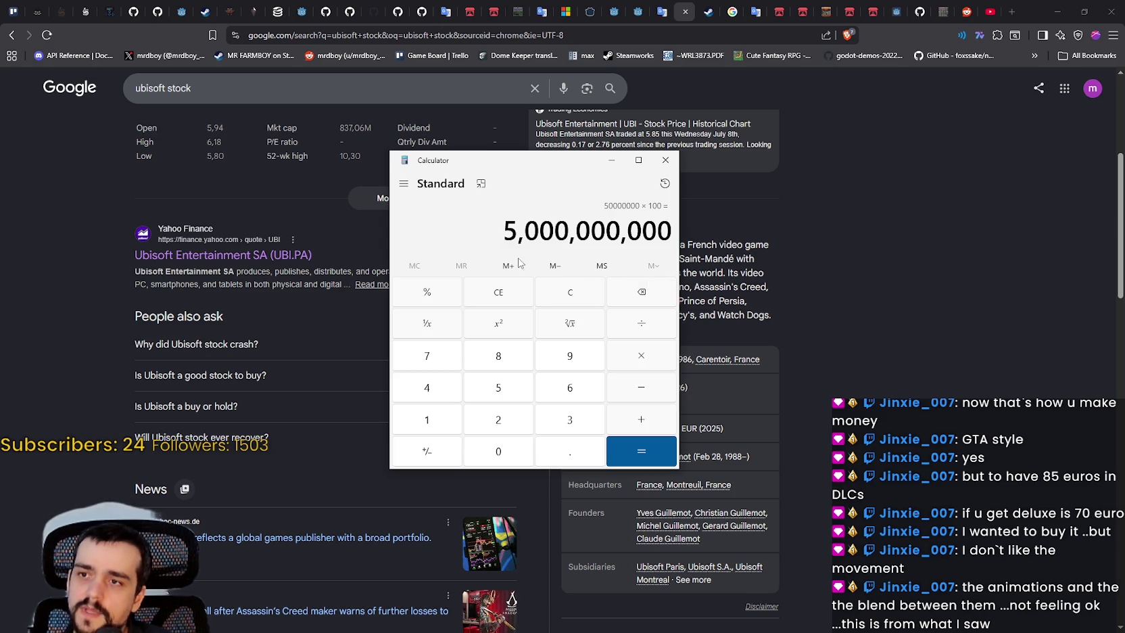
Step: Clear Calculator and divide 3,500,000,000 by 100 to get 35,000,000, then return to Google
{"action": "left_click", "coordinate": [570, 292]}
{"action": "type", "text": "5"}
{"action": "key", "text": "BackSpace"}
{"action": "type", "text": "3.500000"}
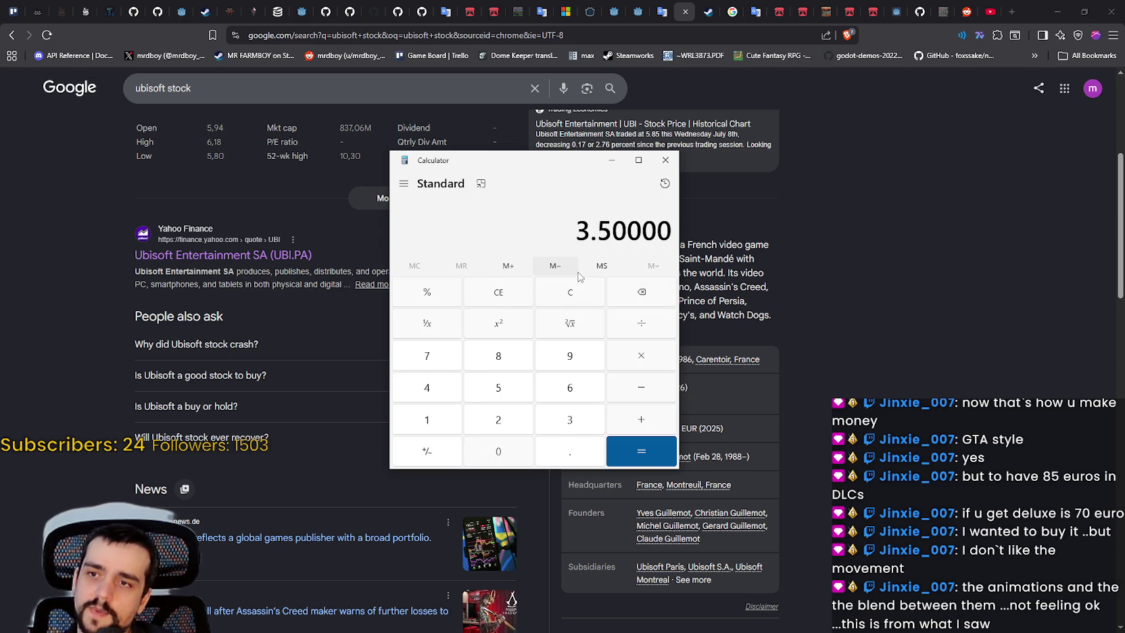
{"action": "key", "text": "BackSpace"}
{"action": "key", "text": "BackSpace"}
{"action": "key", "text": "BackSpace"}
{"action": "type", "text": "0"}
{"action": "key", "text": "BackSpace"}
{"action": "type", "text": "500,000,00"}
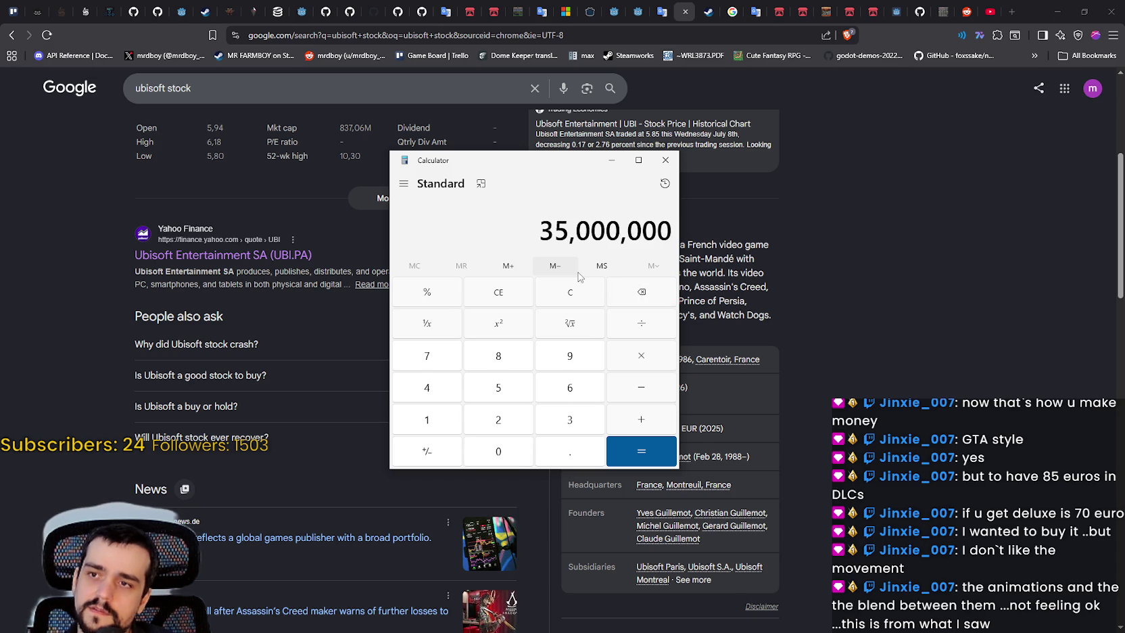
{"action": "type", "text": "0"}
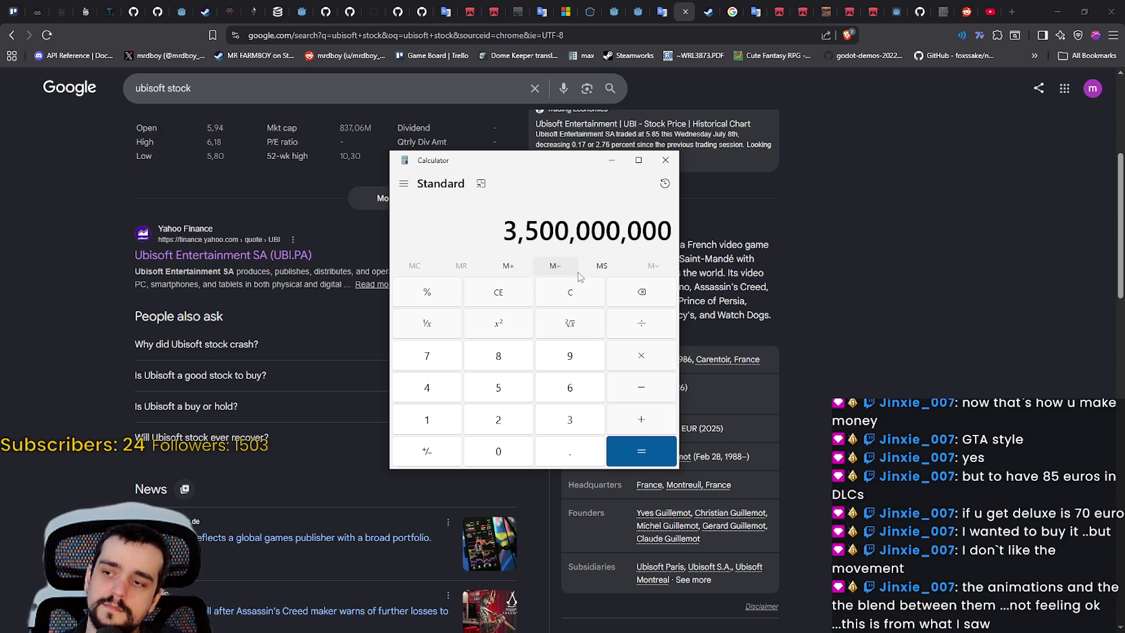
{"action": "key", "text": "slash"}
{"action": "type", "text": "100"}
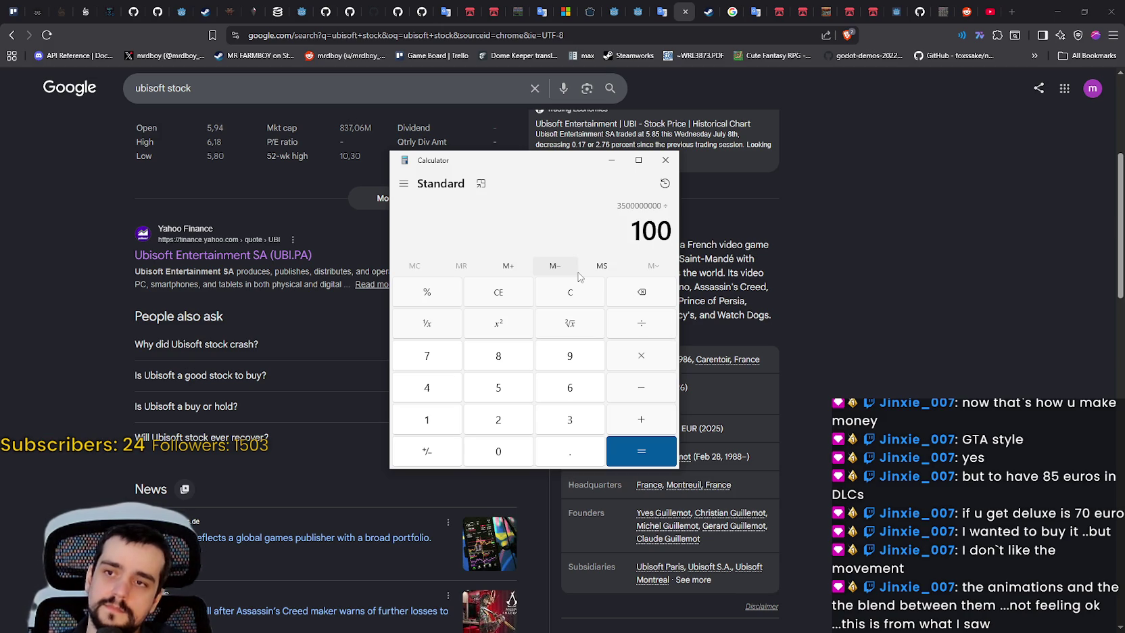
{"action": "key", "text": "Return"}
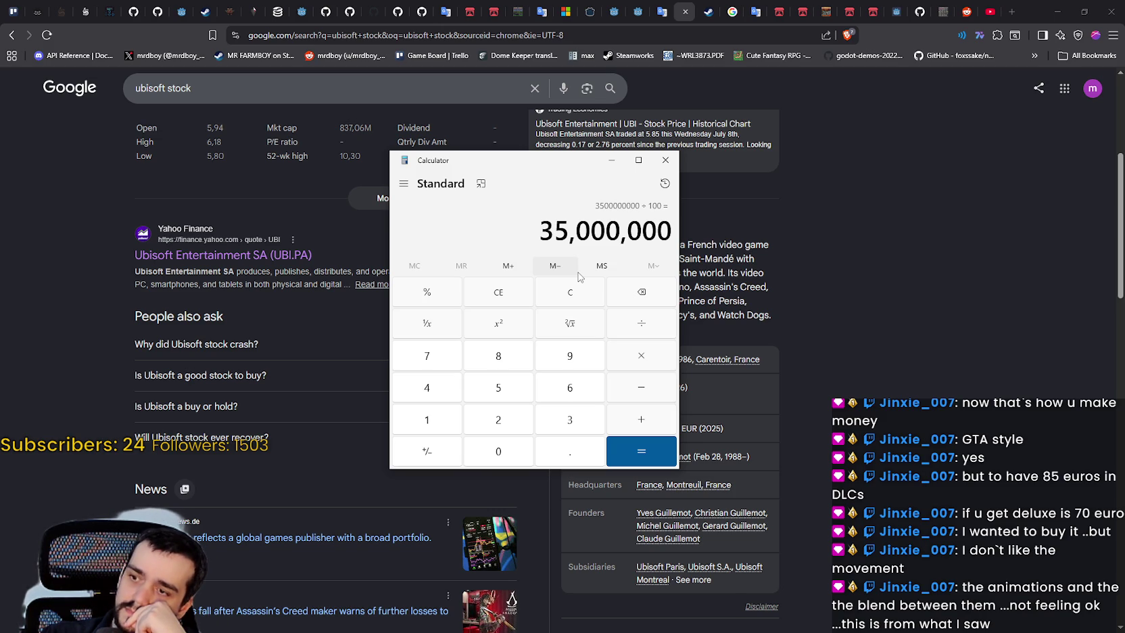
{"action": "left_click", "coordinate": [60, 396]}
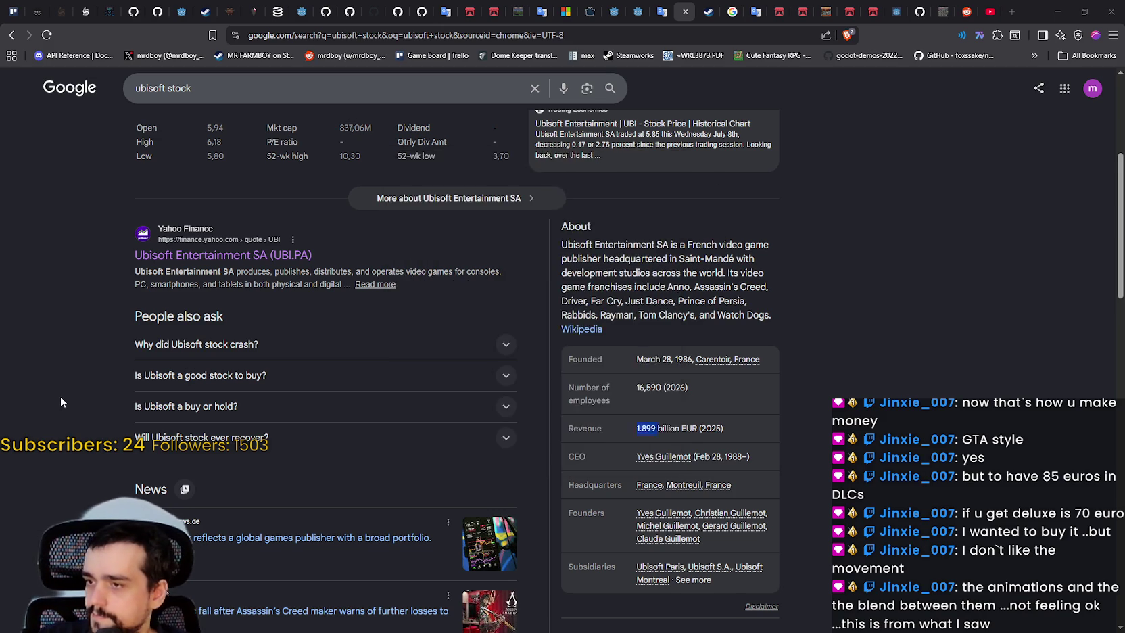
{"action": "scroll", "coordinate": [64, 399], "scroll_direction": "down", "scroll_amount": 1}
{"action": "scroll", "coordinate": [67, 401], "scroll_direction": "down", "scroll_amount": 1}
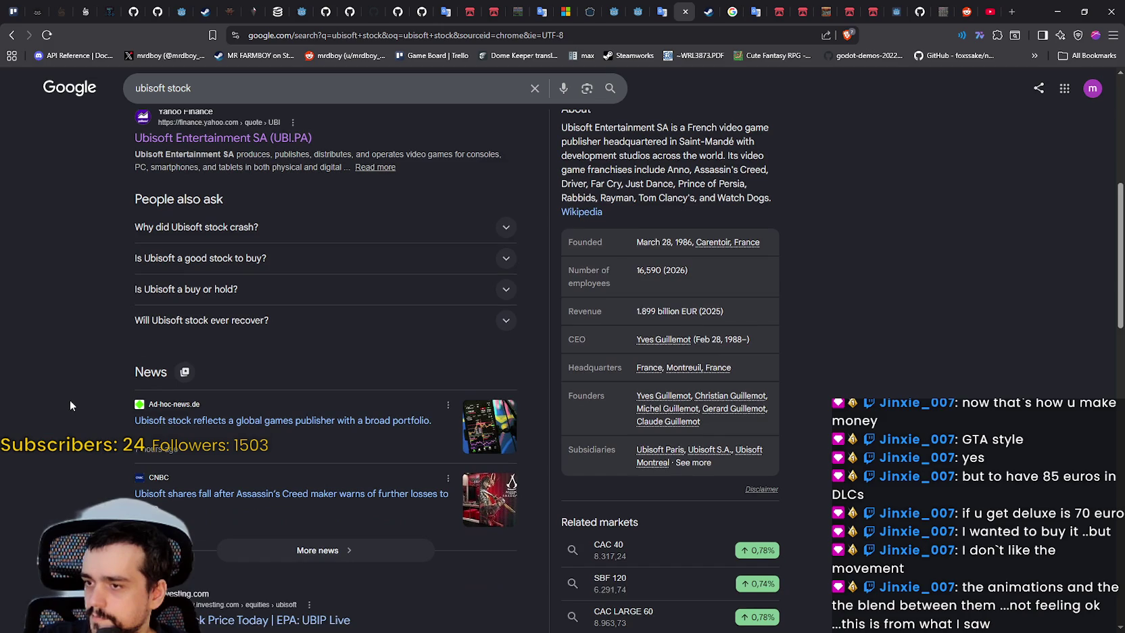
{"action": "right_click", "coordinate": [338, 427]}
{"action": "left_click", "coordinate": [369, 436]}
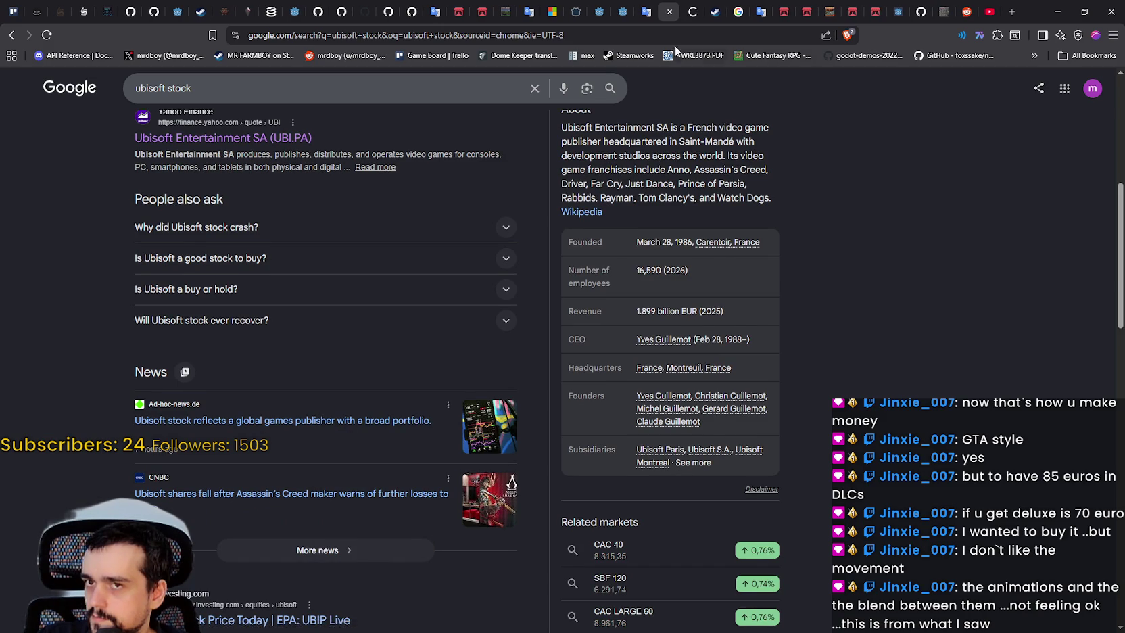
{"action": "scroll", "coordinate": [501, 308], "scroll_direction": "down", "scroll_amount": 2}
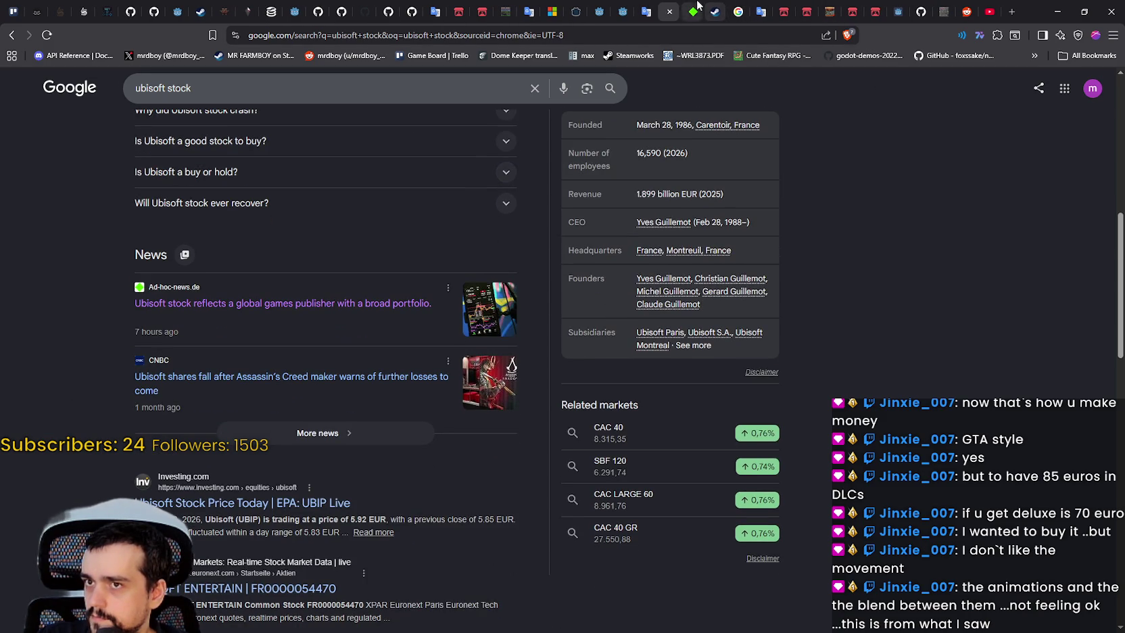
{"action": "left_click", "coordinate": [691, 21]}
{"action": "scroll", "coordinate": [477, 369], "scroll_direction": "down", "scroll_amount": 1}
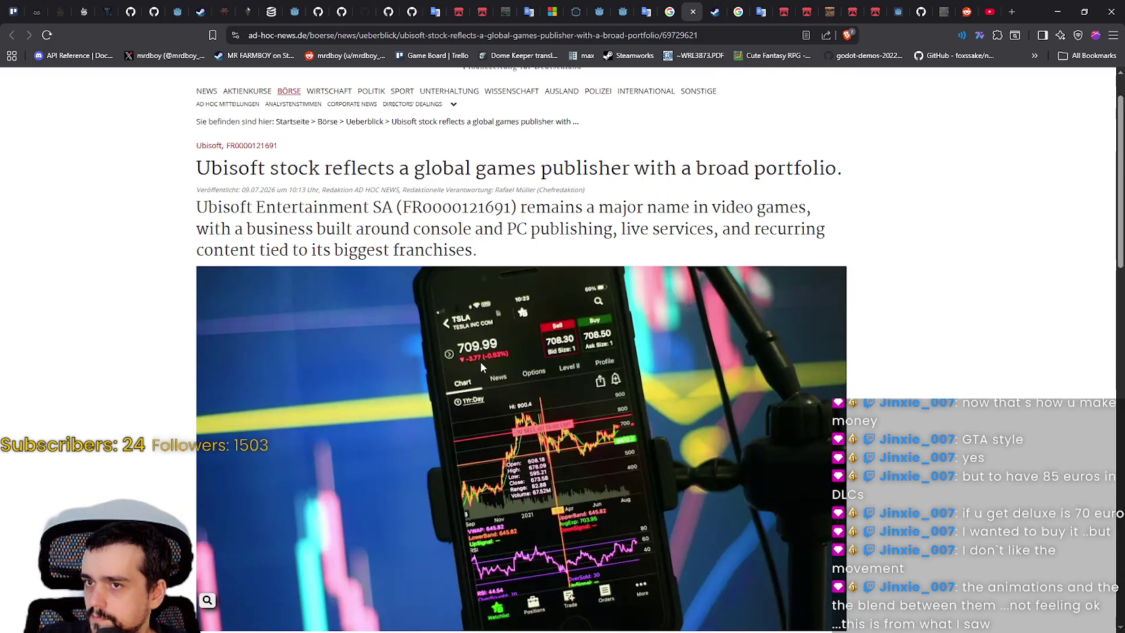
{"action": "scroll", "coordinate": [481, 358], "scroll_direction": "down", "scroll_amount": 4}
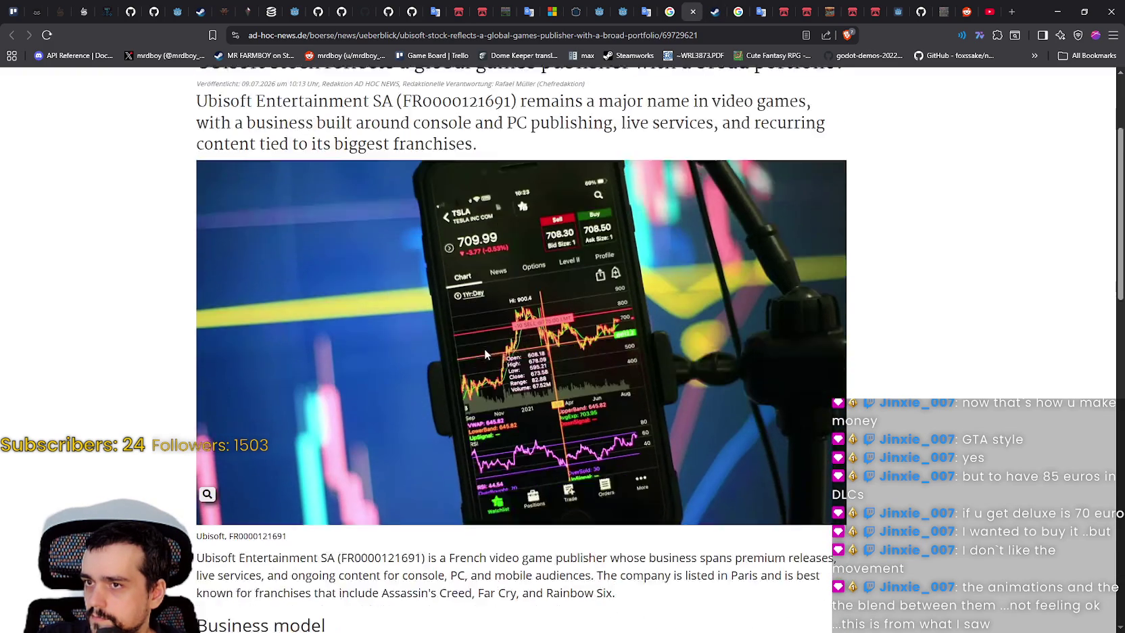
{"action": "scroll", "coordinate": [486, 353], "scroll_direction": "down", "scroll_amount": 2}
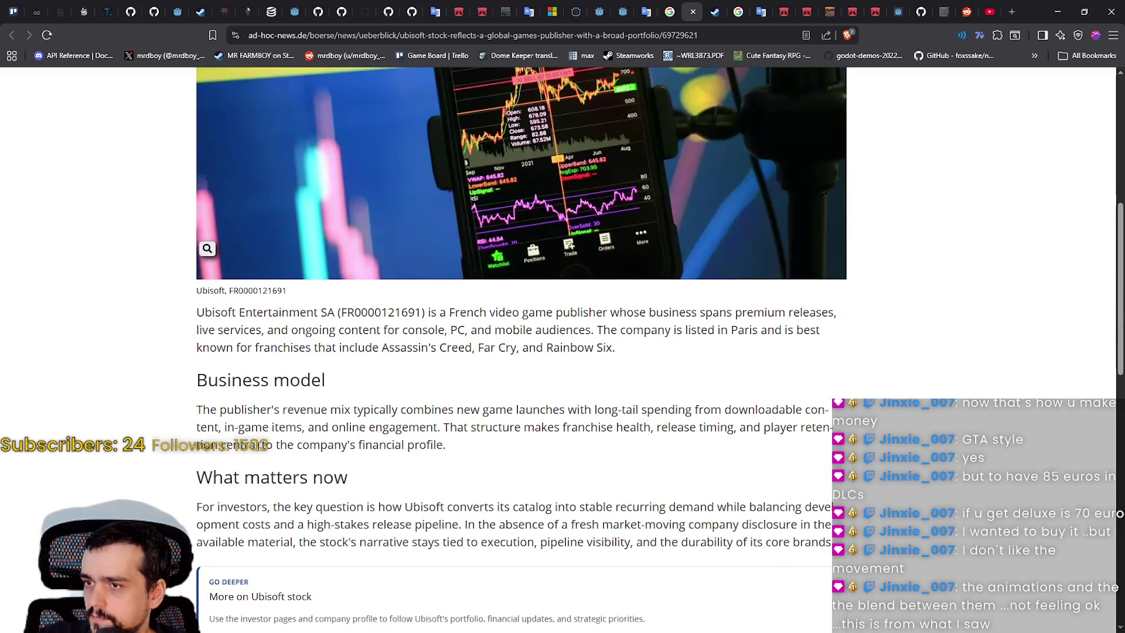
{"action": "scroll", "coordinate": [215, 347], "scroll_direction": "down", "scroll_amount": 3}
{"action": "scroll", "coordinate": [215, 347], "scroll_direction": "down", "scroll_amount": 3}
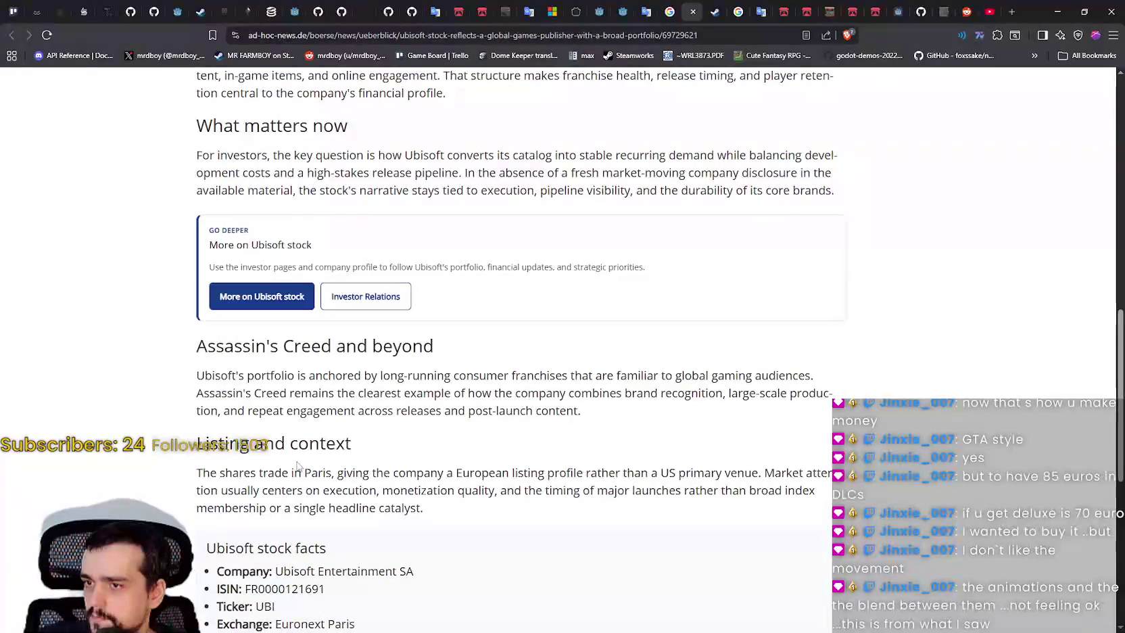
{"action": "scroll", "coordinate": [301, 463], "scroll_direction": "down", "scroll_amount": 1}
{"action": "scroll", "coordinate": [291, 495], "scroll_direction": "down", "scroll_amount": 2}
{"action": "scroll", "coordinate": [291, 495], "scroll_direction": "up", "scroll_amount": 5}
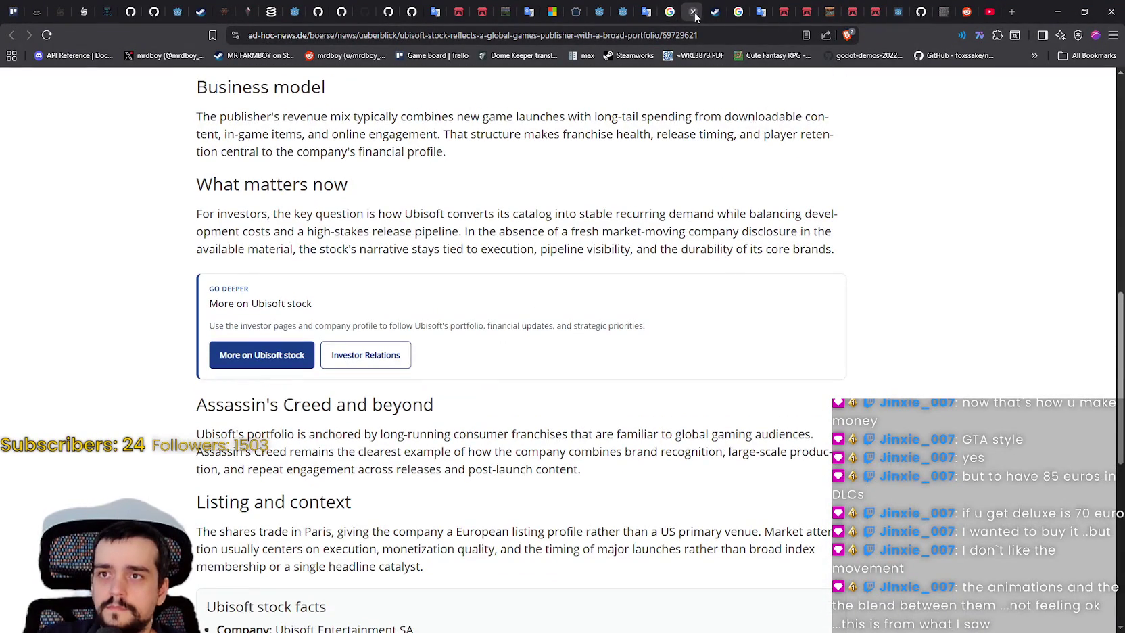
{"action": "left_click", "coordinate": [692, 12]}
{"action": "scroll", "coordinate": [663, 389], "scroll_direction": "down", "scroll_amount": 2}
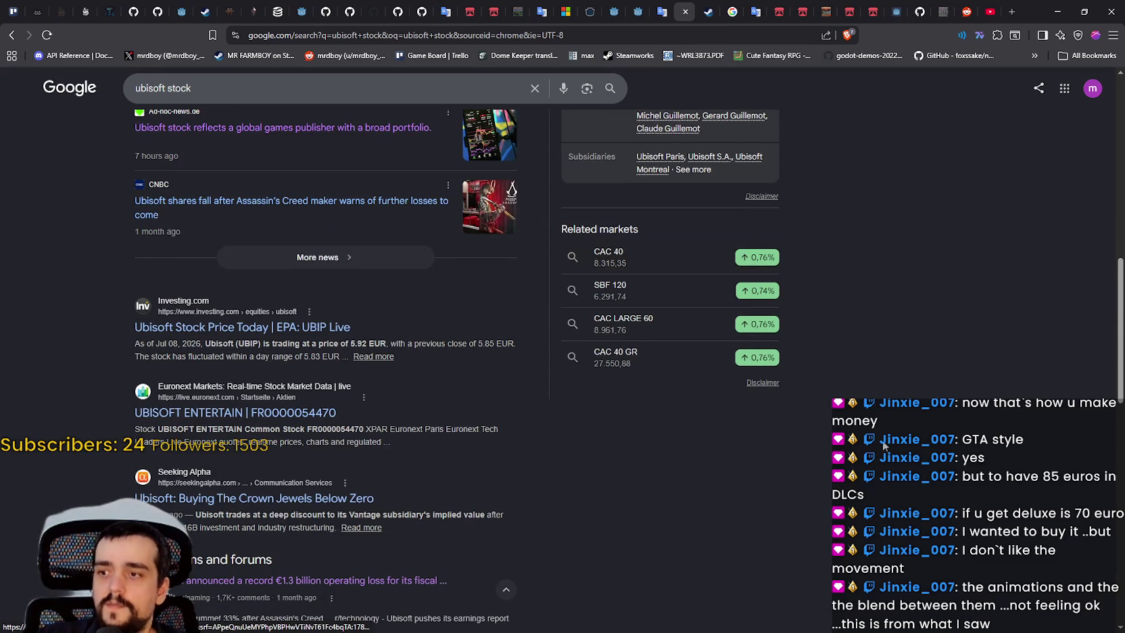
Step: Reload the SteamDB Black Flag Resynced page to update the player count to 95,851
{"action": "scroll", "coordinate": [881, 436], "scroll_direction": "up", "scroll_amount": 8}
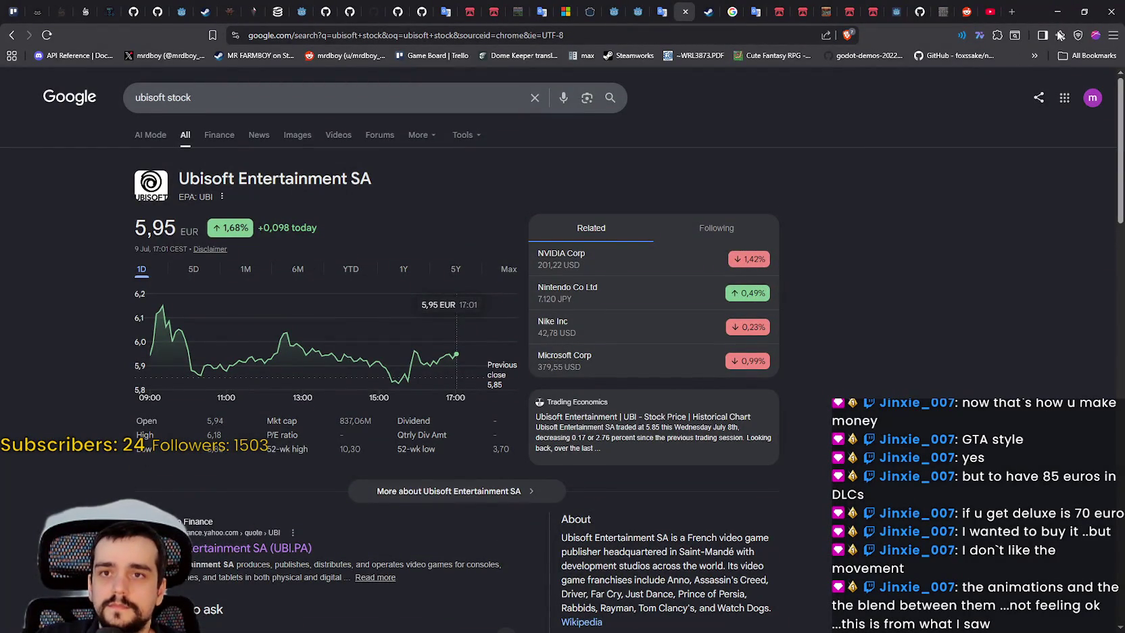
{"action": "left_click", "coordinate": [276, 11]}
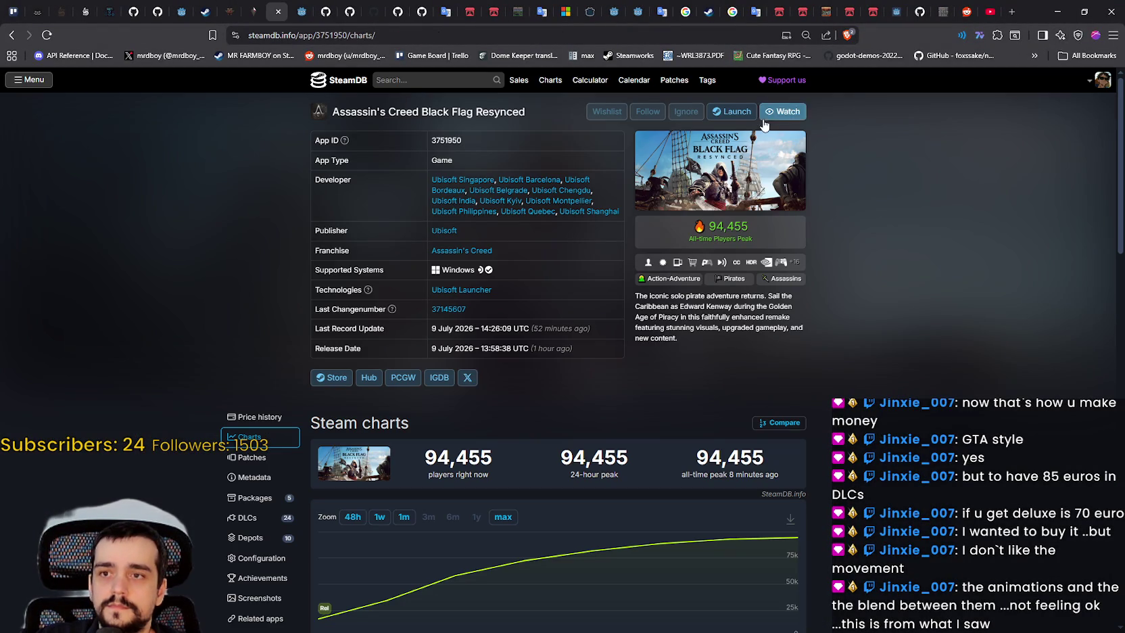
{"action": "right_click", "coordinate": [905, 374]}
{"action": "left_click", "coordinate": [913, 416]}
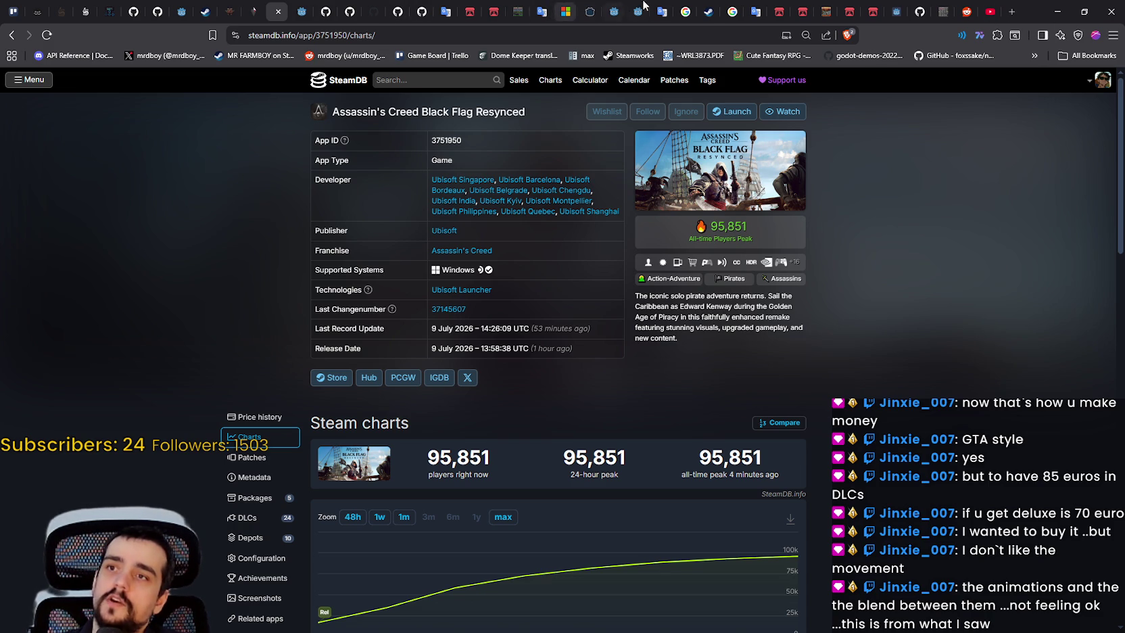
Step: Minimise and restore the browser, then enter 'assasin creed black flag sales numbers' in a new tab
{"action": "left_click", "coordinate": [1058, 9]}
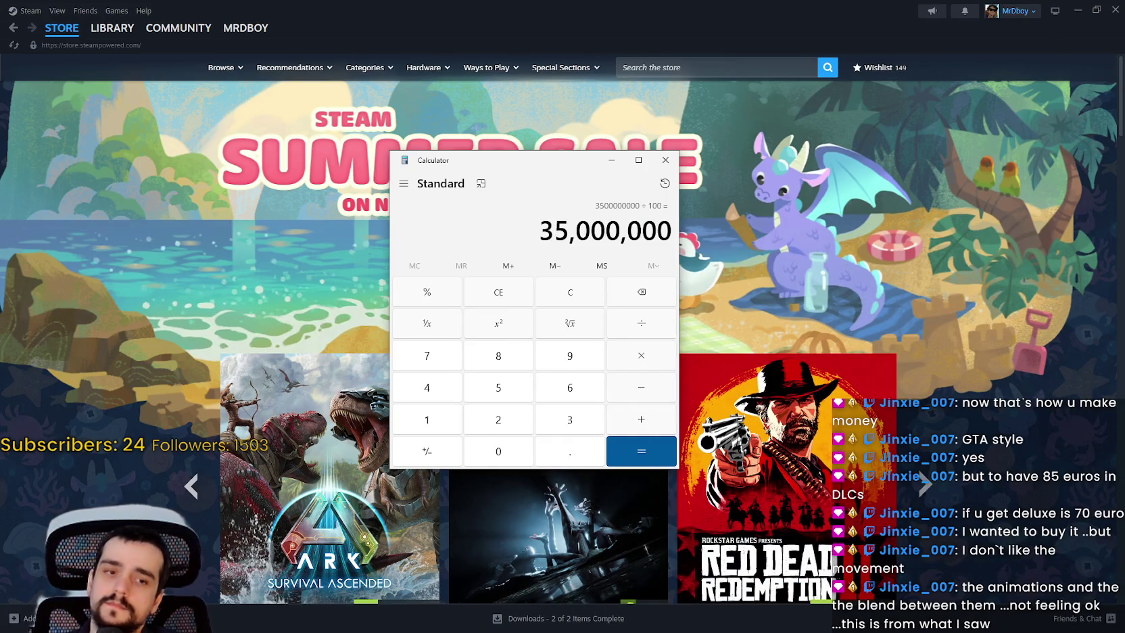
{"action": "key", "text": "alt+Tab"}
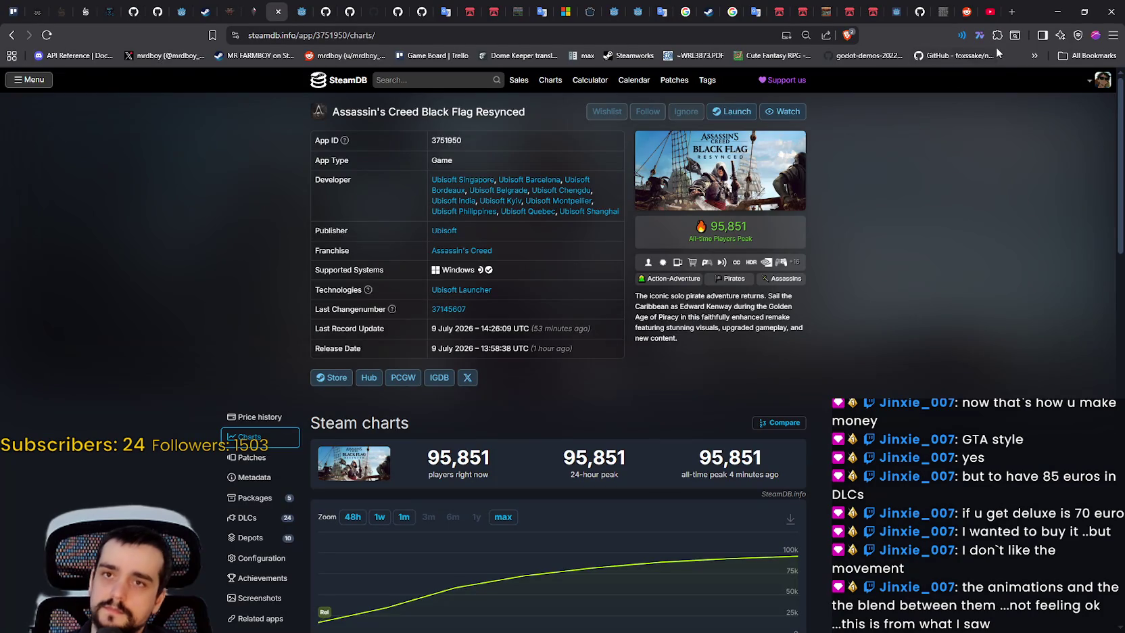
{"action": "left_click", "coordinate": [1012, 12]}
{"action": "type", "text": "assasin c"}
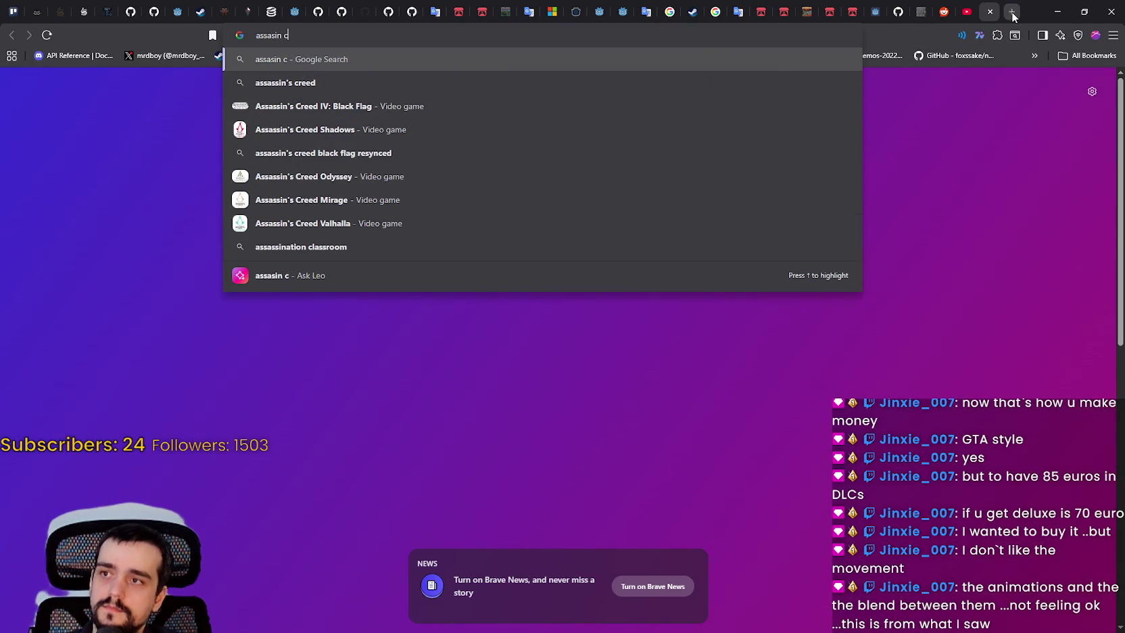
{"action": "type", "text": "reed black fl"}
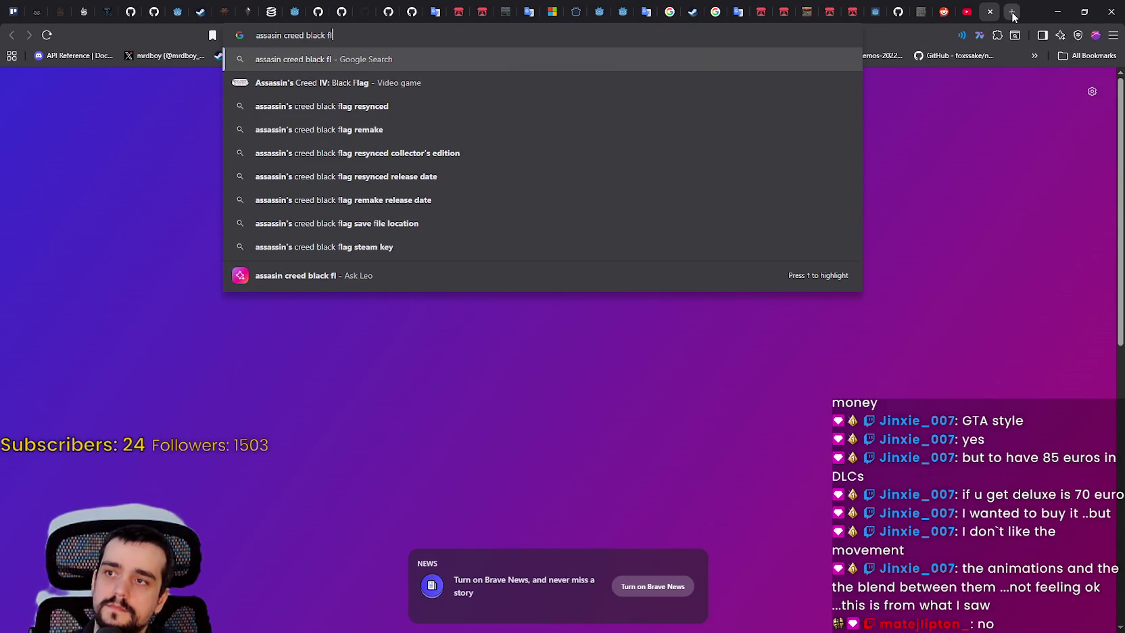
{"action": "type", "text": "ag sales numbers"}
Step: Find Black Flag's 11 million copies sold, check Assassin's Creed Shadows copies sold, then return to SteamDB
{"action": "key", "text": "Return"}
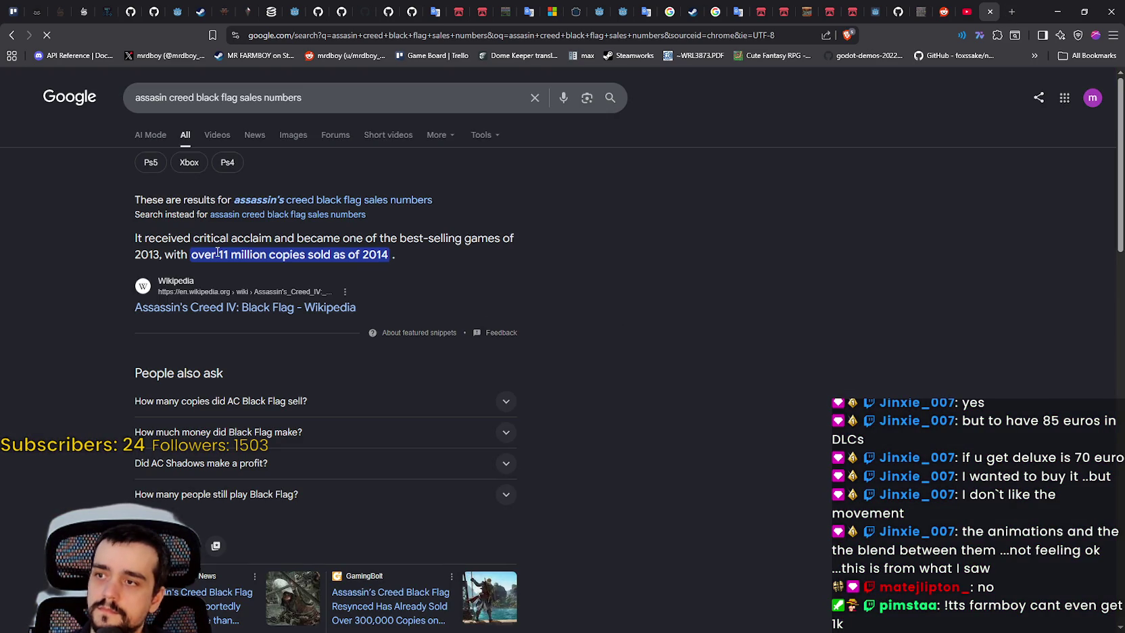
{"action": "left_click_drag", "start_coordinate": [217, 253], "coordinate": [366, 254]}
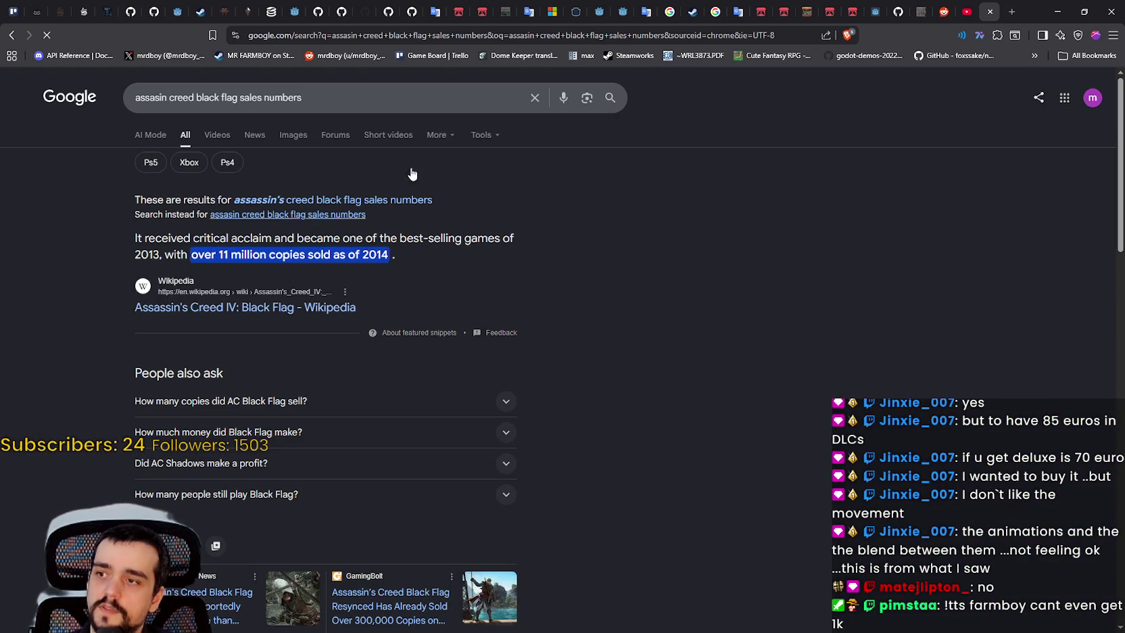
{"action": "left_click", "coordinate": [1012, 13]}
{"action": "type", "text": "assasin creed"}
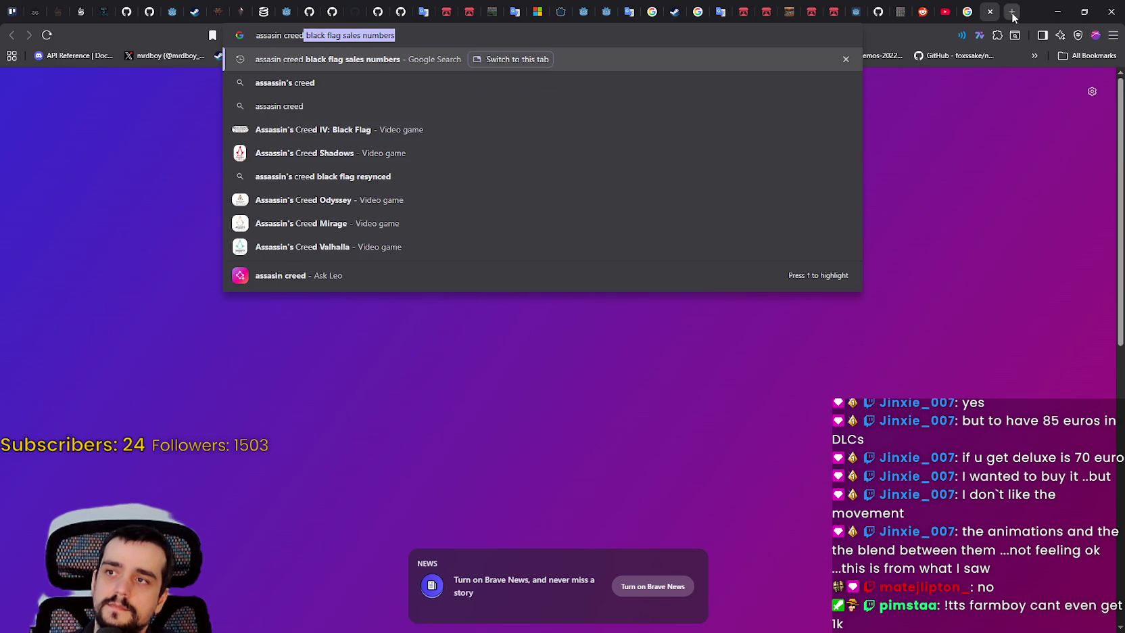
{"action": "type", "text": " shadows copies sold"}
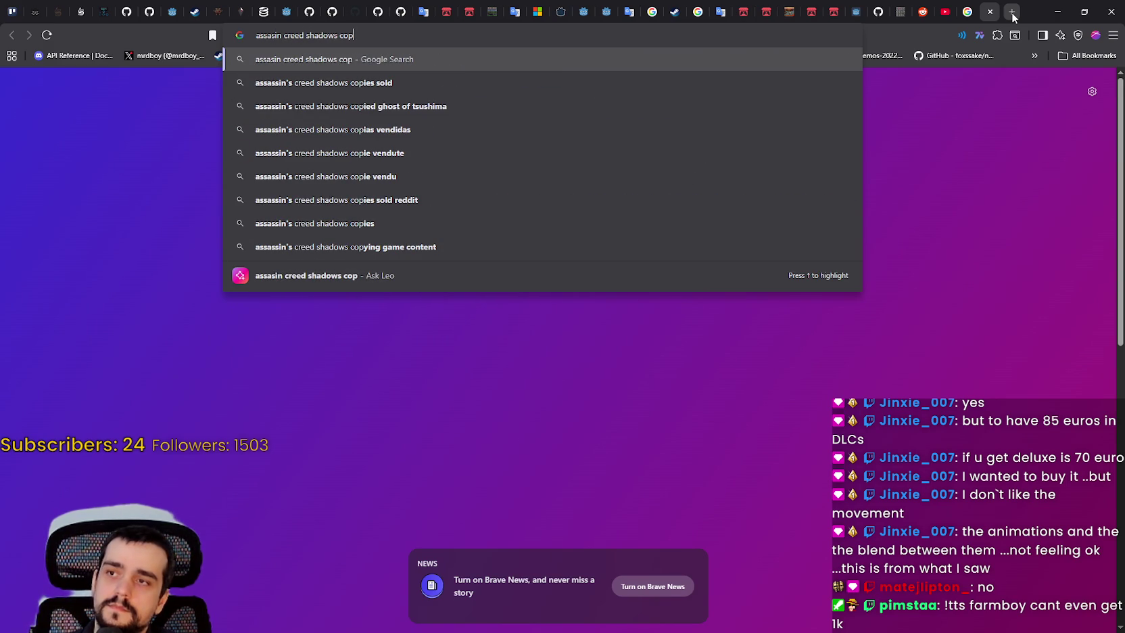
{"action": "key", "text": "Return"}
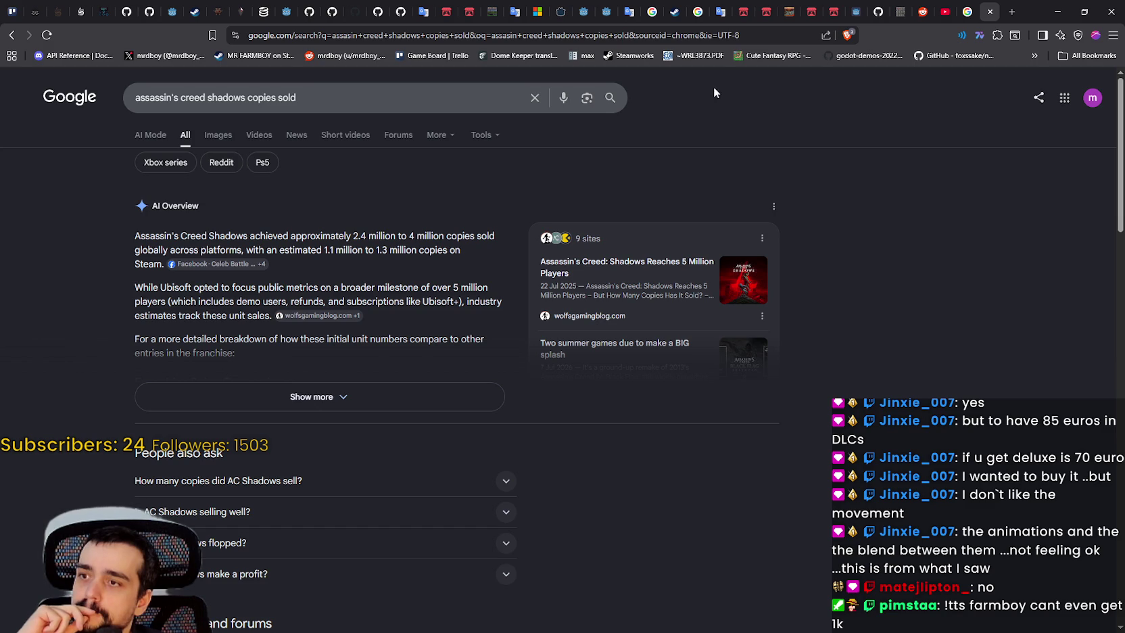
{"action": "left_click", "coordinate": [991, 12]}
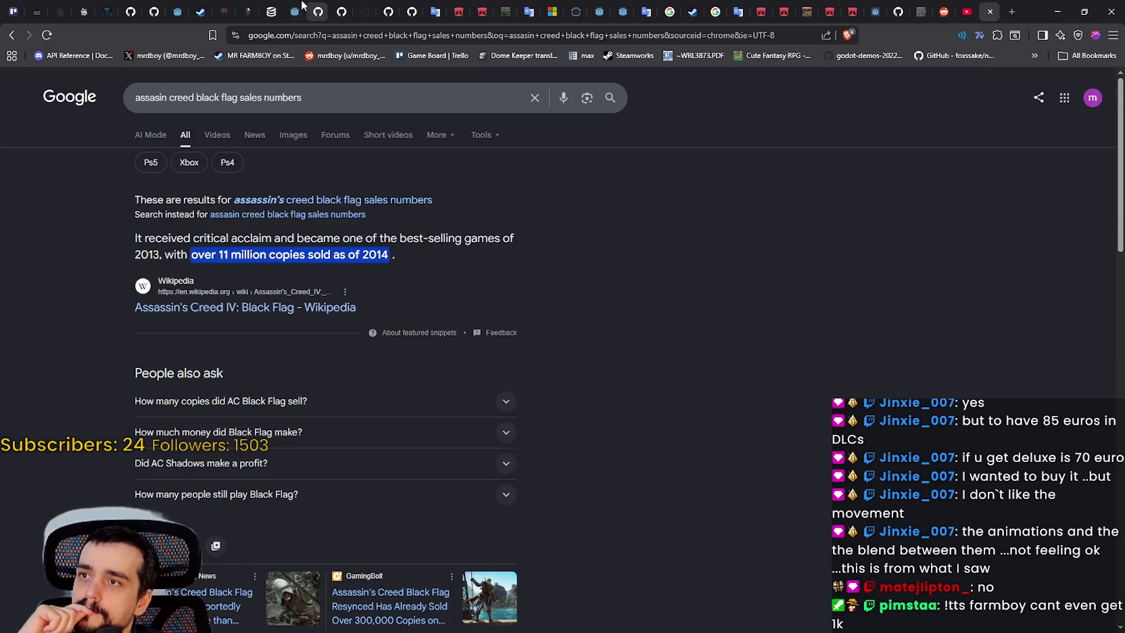
{"action": "left_click", "coordinate": [269, 7]}
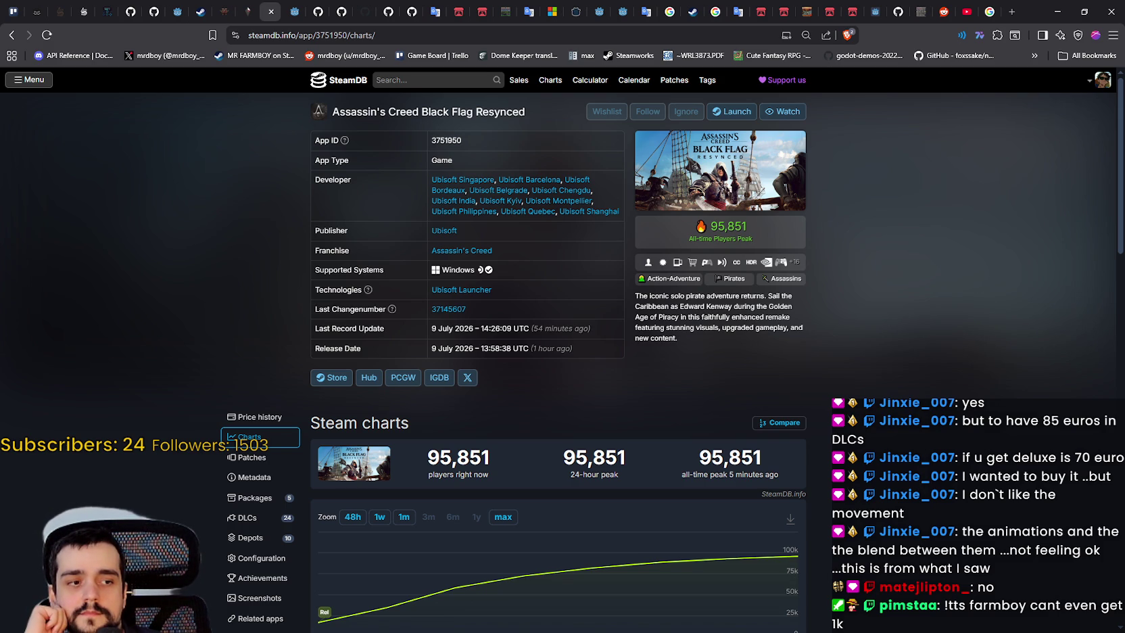
{"action": "key", "text": "alt+Tab"}
{"action": "left_click_drag", "start_coordinate": [531, 169], "coordinate": [555, 124]}
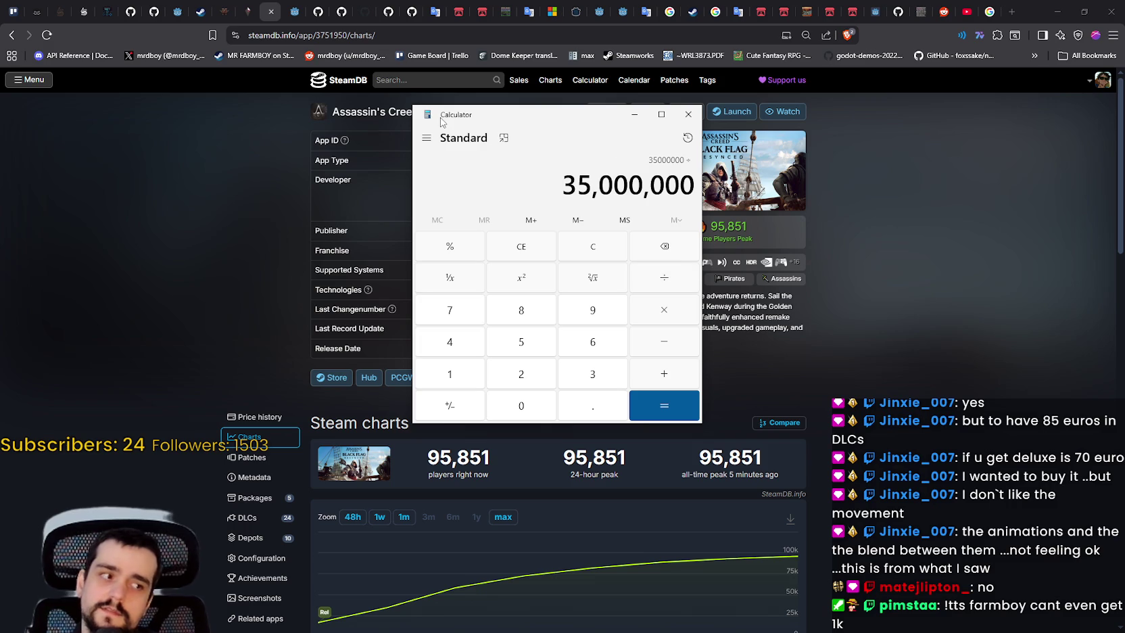
{"action": "key", "text": "Return"}
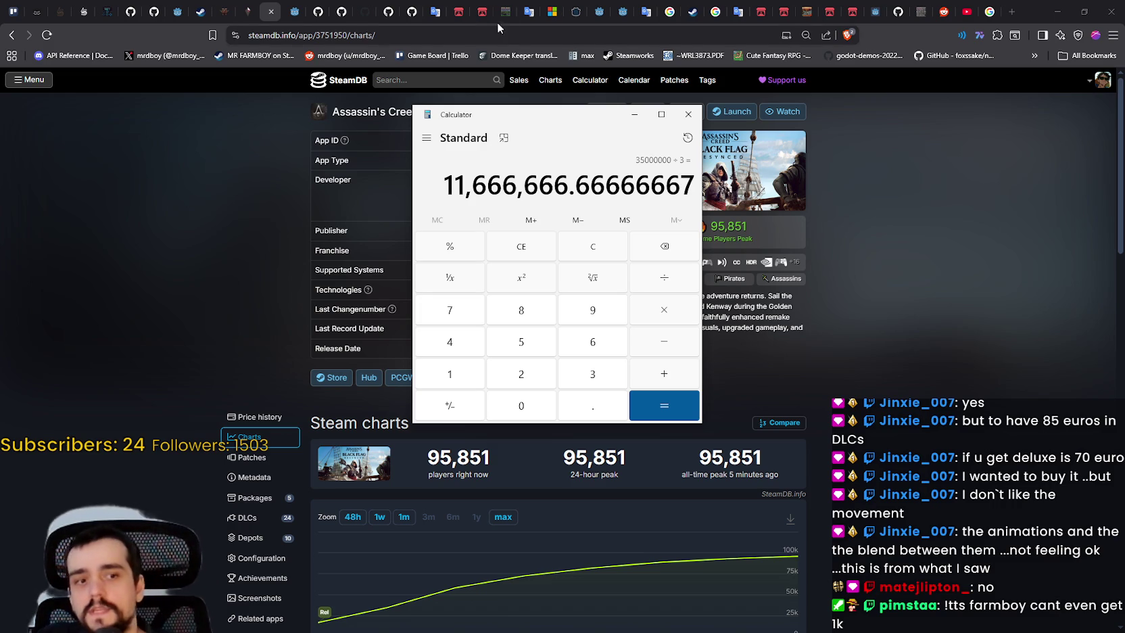
{"action": "left_click", "coordinate": [686, 119]}
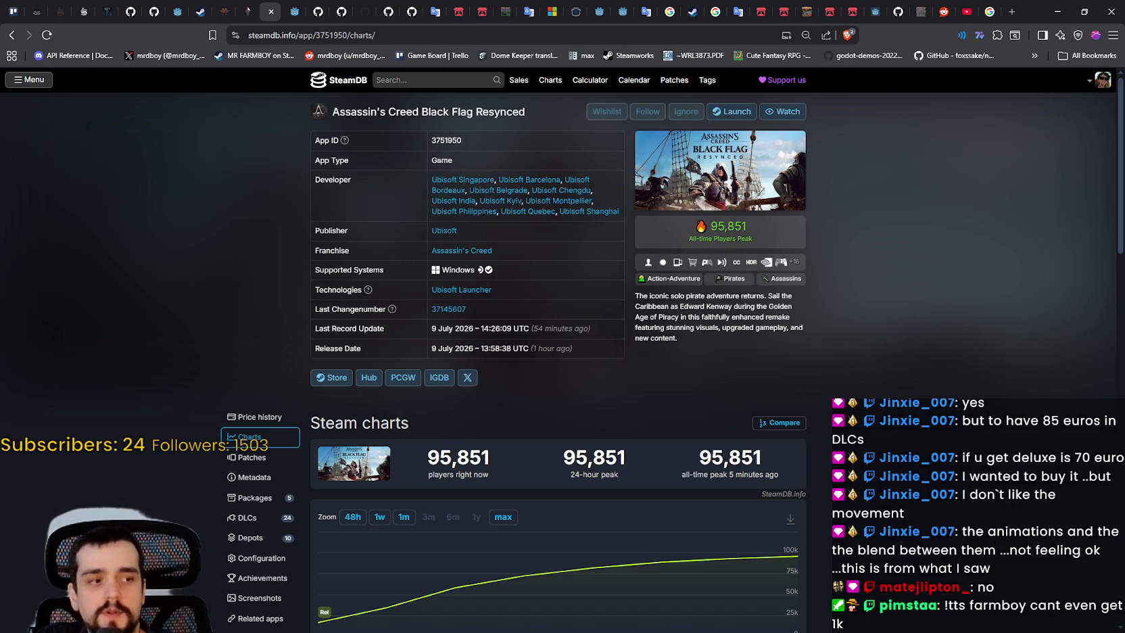
{"action": "key", "text": "alt+Tab"}
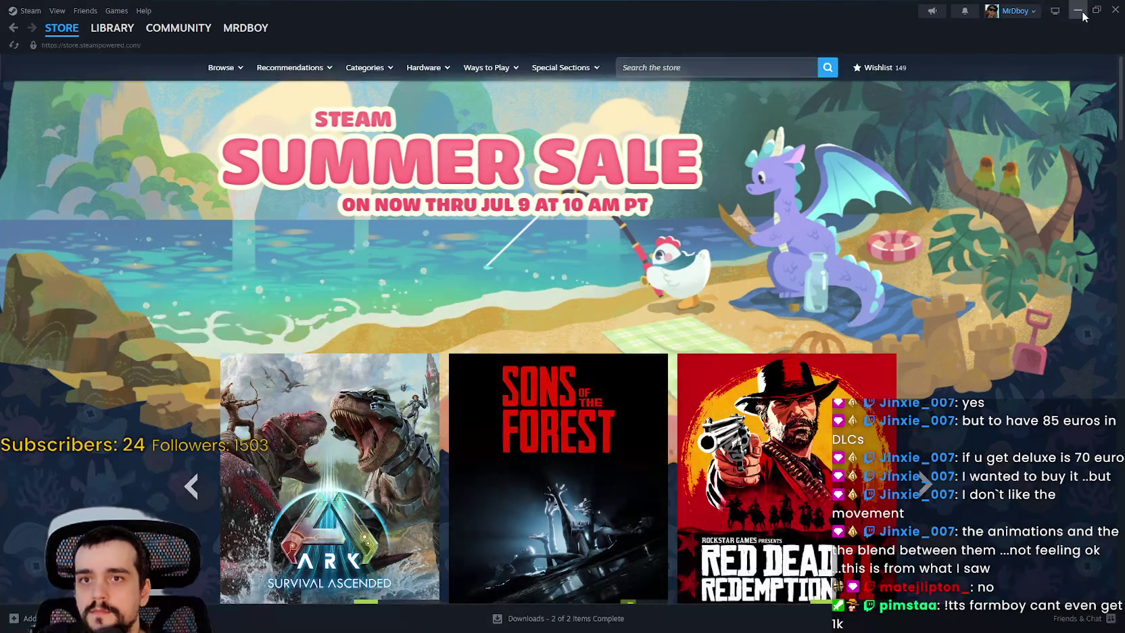
{"action": "key", "text": "alt+Tab"}
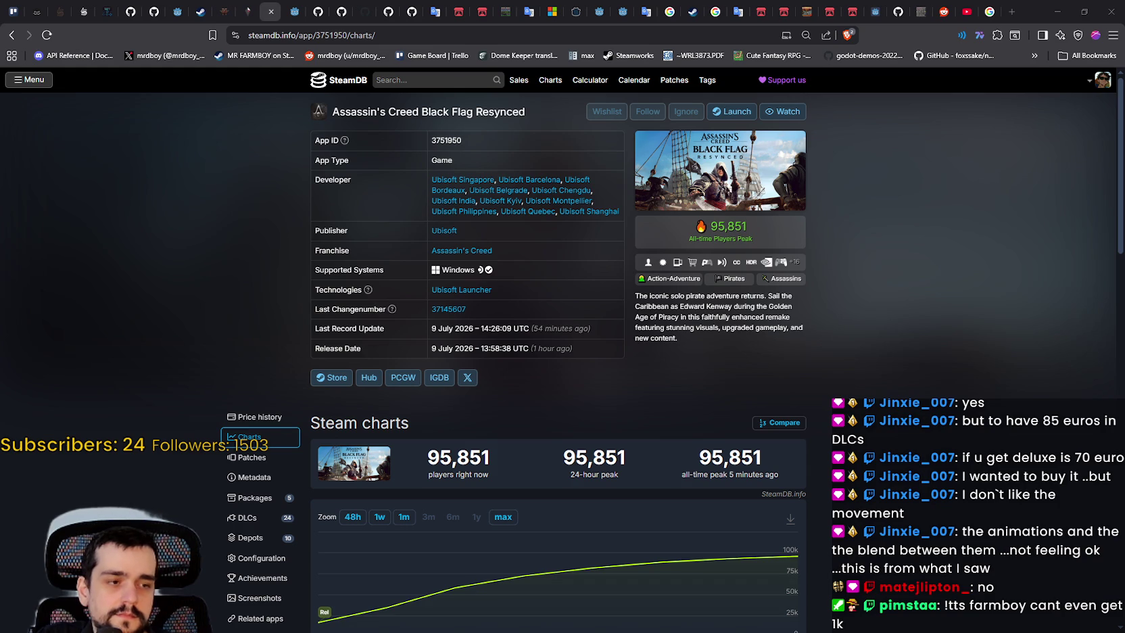
Step: Walk the Harvest Mage character down and right near the blue flowers, then switch to Steam
{"action": "key", "text": "alt+Tab"}
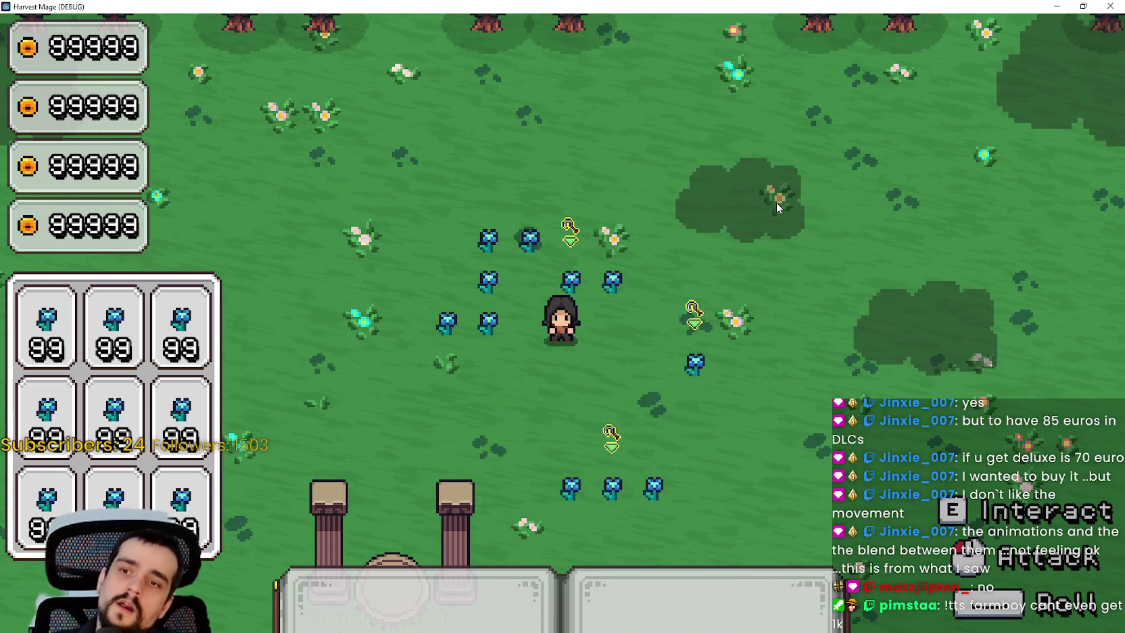
{"action": "key", "text": "s"}
{"action": "key", "text": "d"}
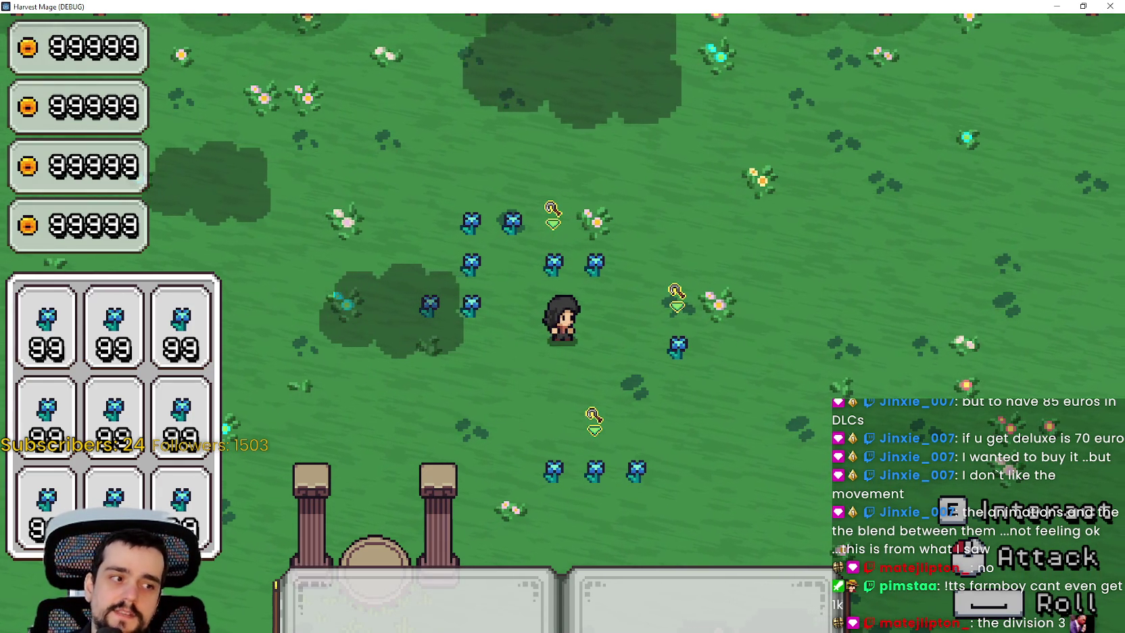
{"action": "key", "text": "alt+Tab"}
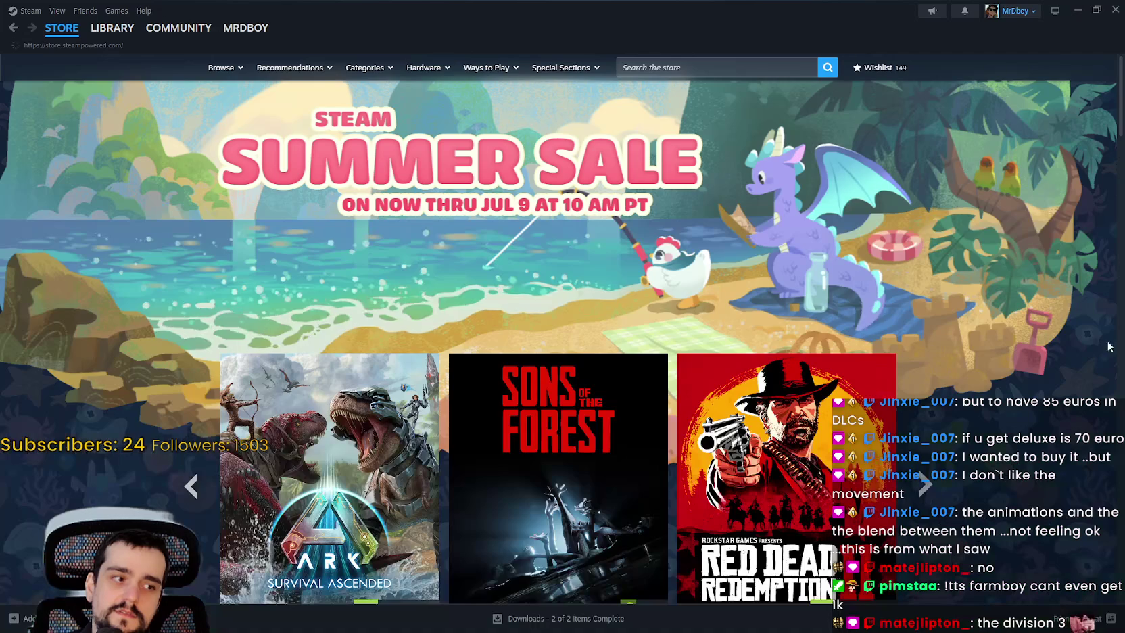
Step: Search the Steam store for 'the divison 3' and dismiss the suggestions
{"action": "left_click", "coordinate": [727, 70]}
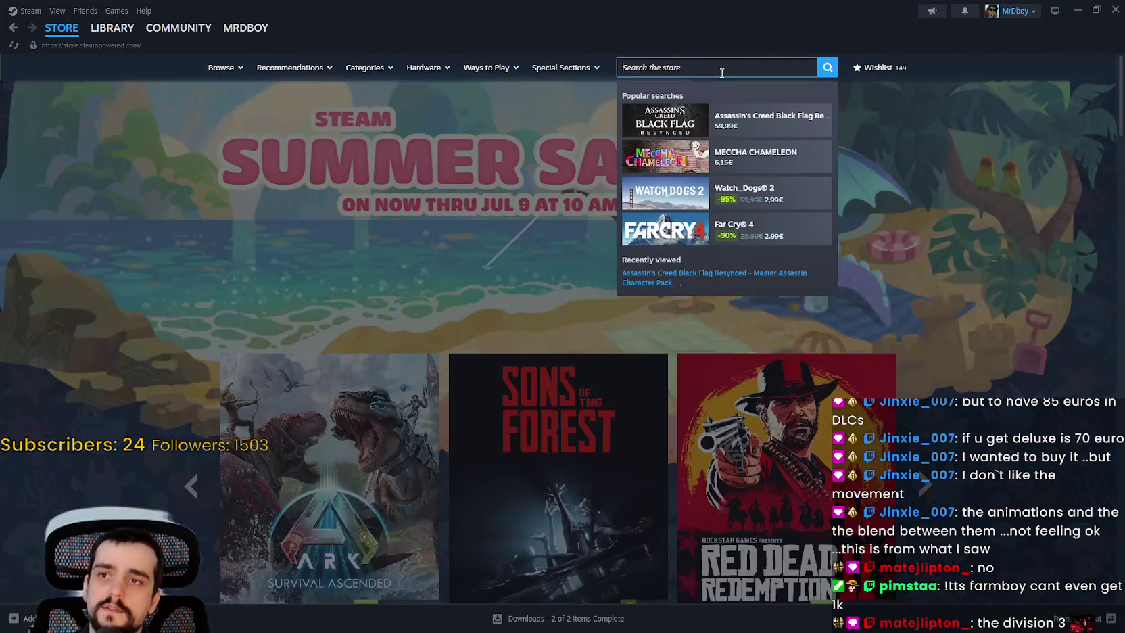
{"action": "type", "text": "the divison"}
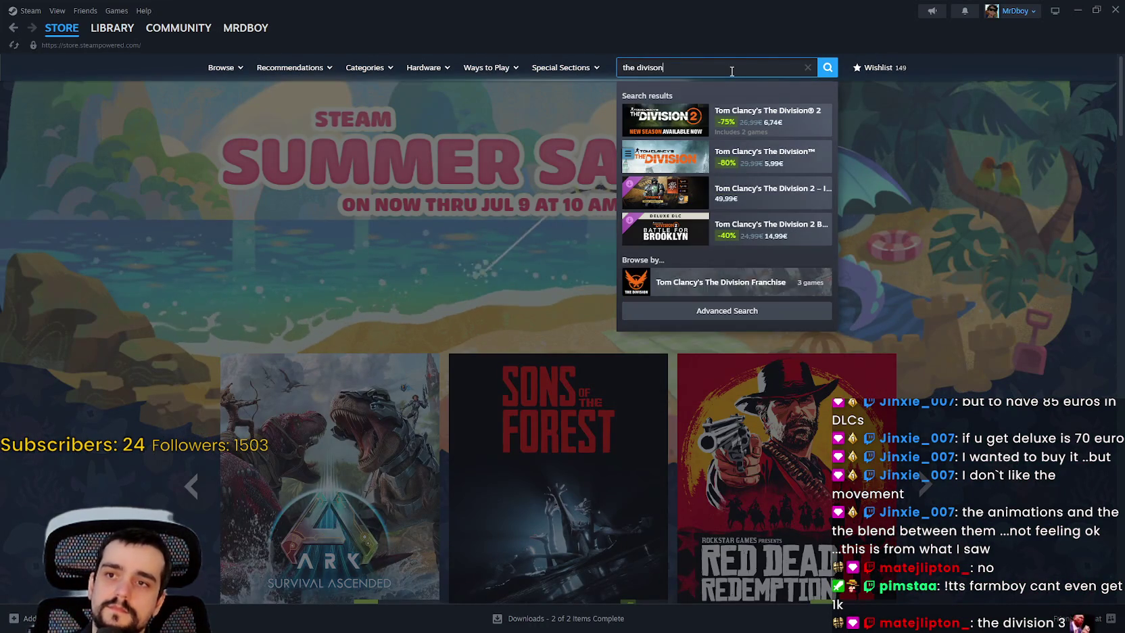
{"action": "type", "text": " 3"}
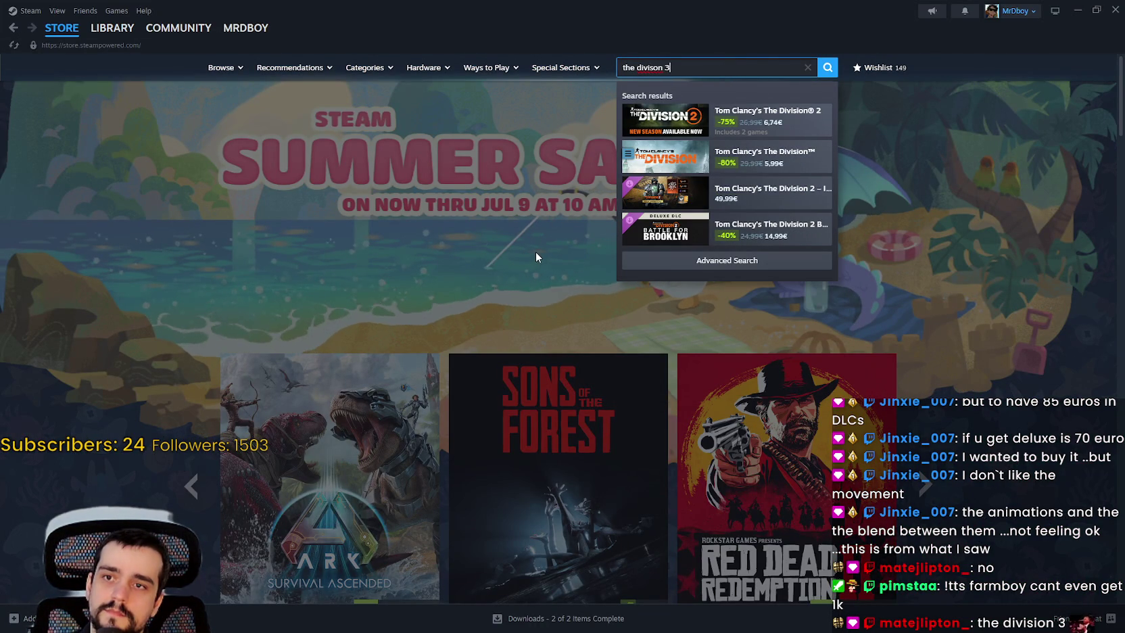
{"action": "left_click", "coordinate": [539, 239]}
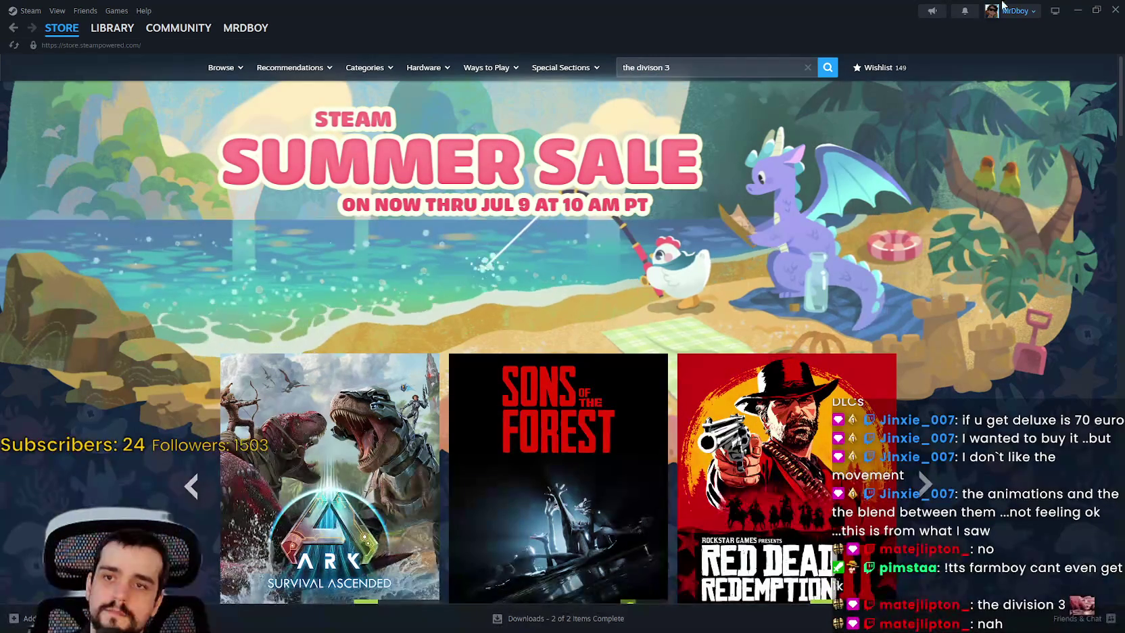
{"action": "left_click", "coordinate": [62, 28]}
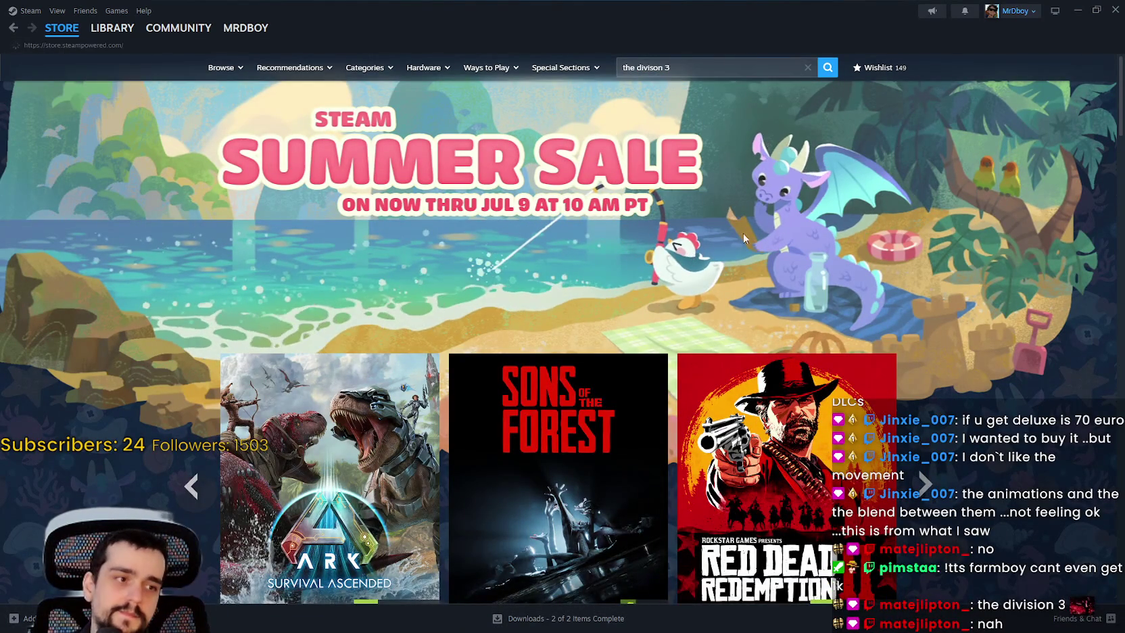
Step: Cast the harvesting circle in Harvest Mage, walk left and right, then close the game
{"action": "left_click", "coordinate": [1079, 10]}
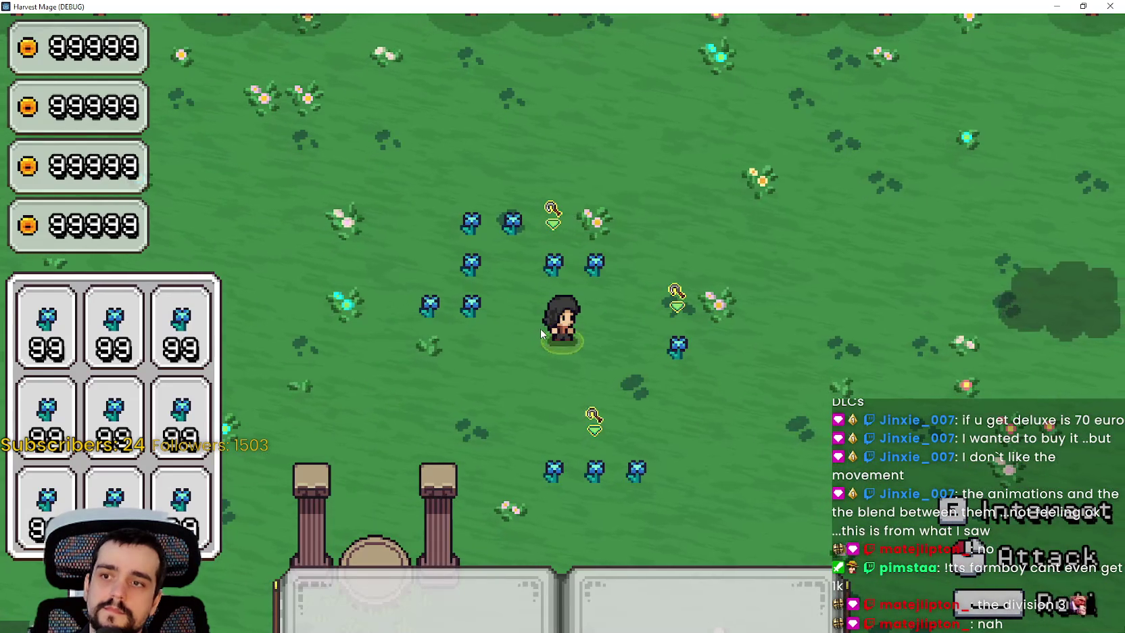
{"action": "left_click", "coordinate": [541, 332]}
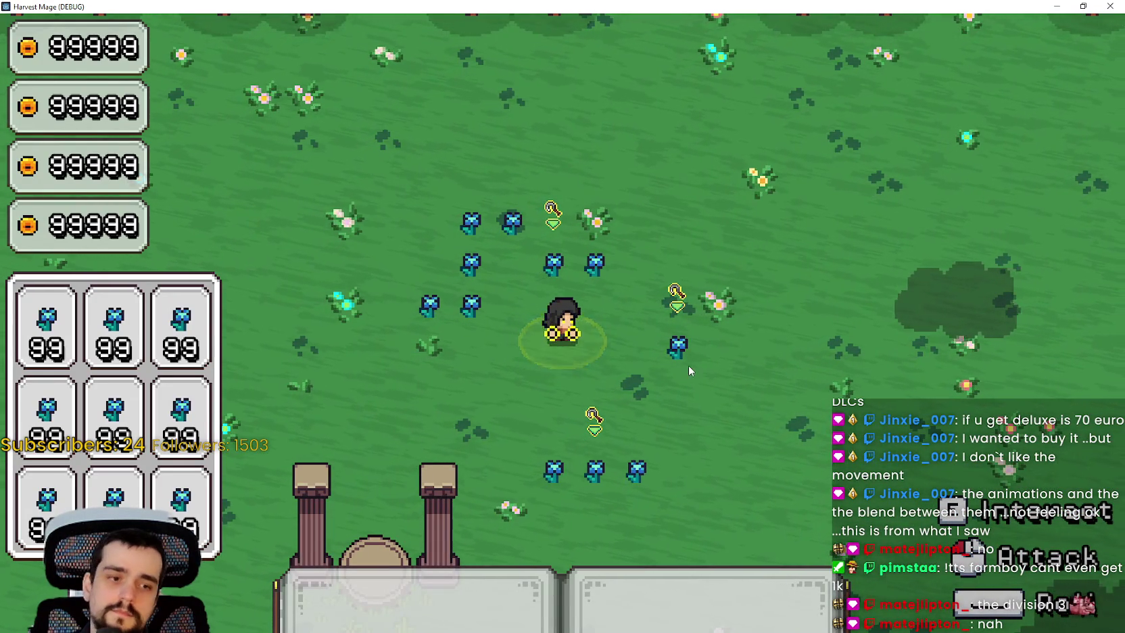
{"action": "key", "text": "a"}
{"action": "key", "text": "d"}
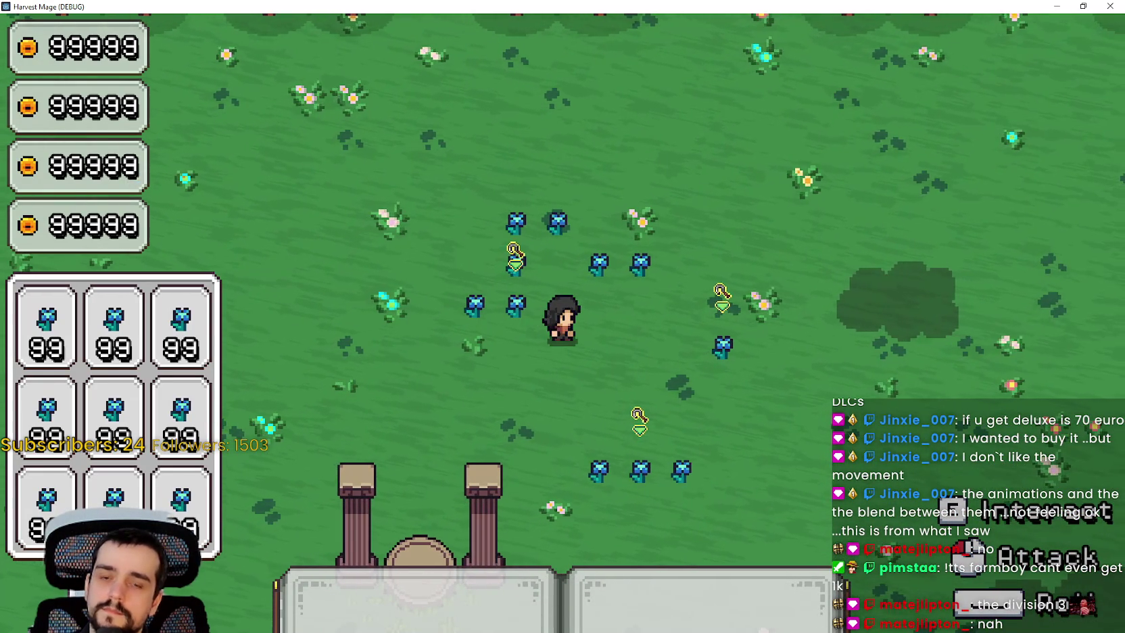
{"action": "left_click", "coordinate": [1083, 6]}
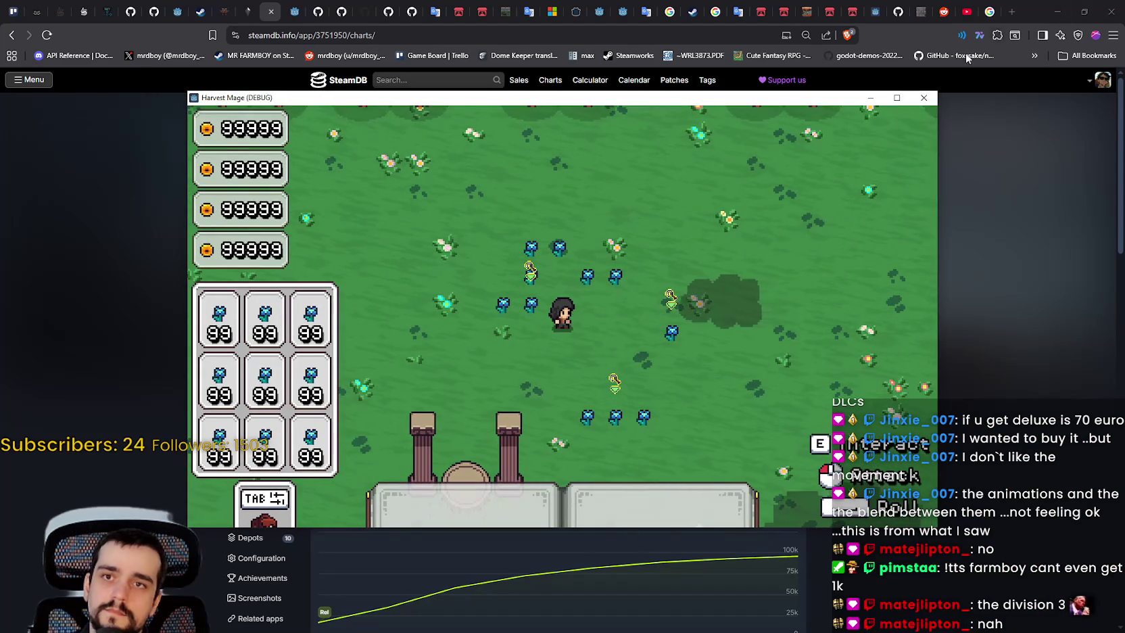
{"action": "left_click", "coordinate": [925, 98]}
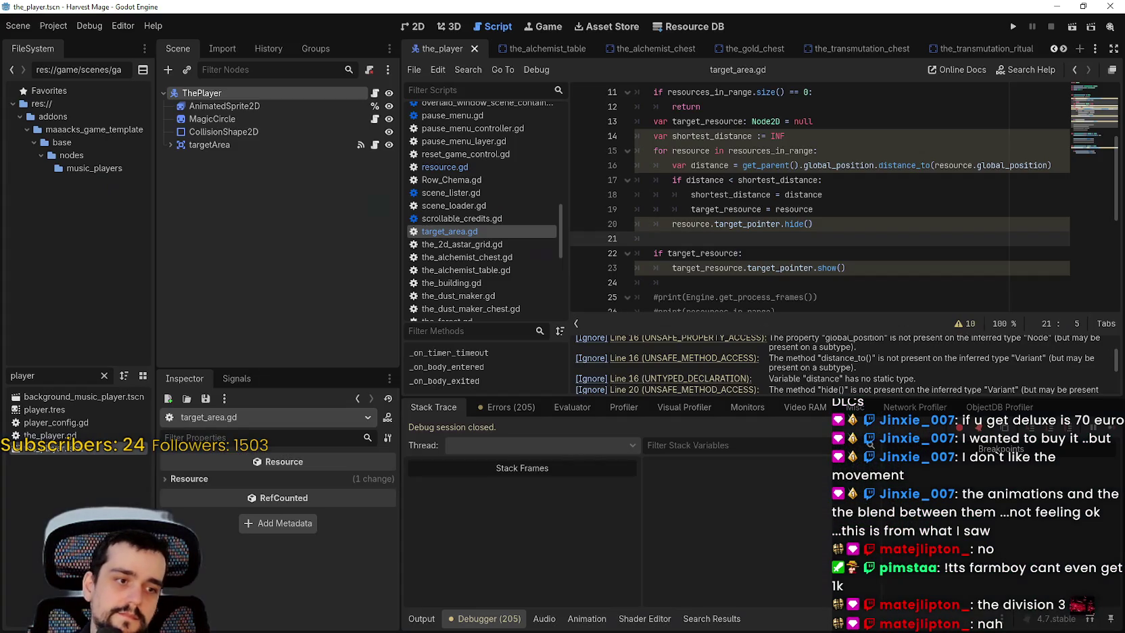
Step: Lower the targetArea Timer's wait_time to about 0.2 s, save the_player scene, and run the project
{"action": "left_click", "coordinate": [744, 282]}
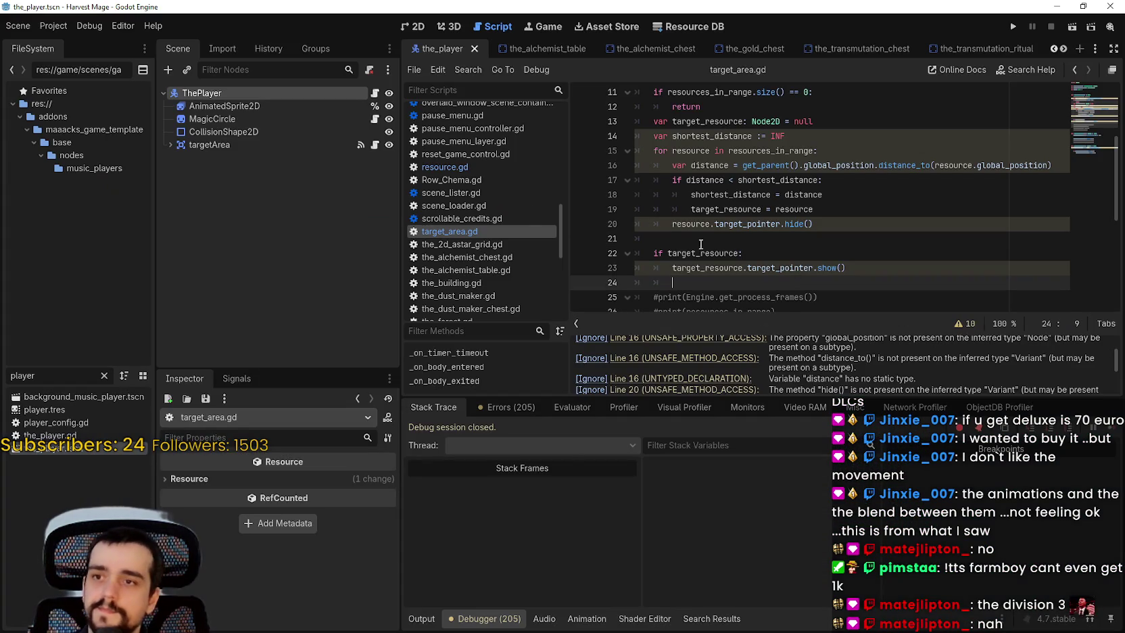
{"action": "left_click", "coordinate": [170, 145]}
{"action": "left_click", "coordinate": [174, 157]}
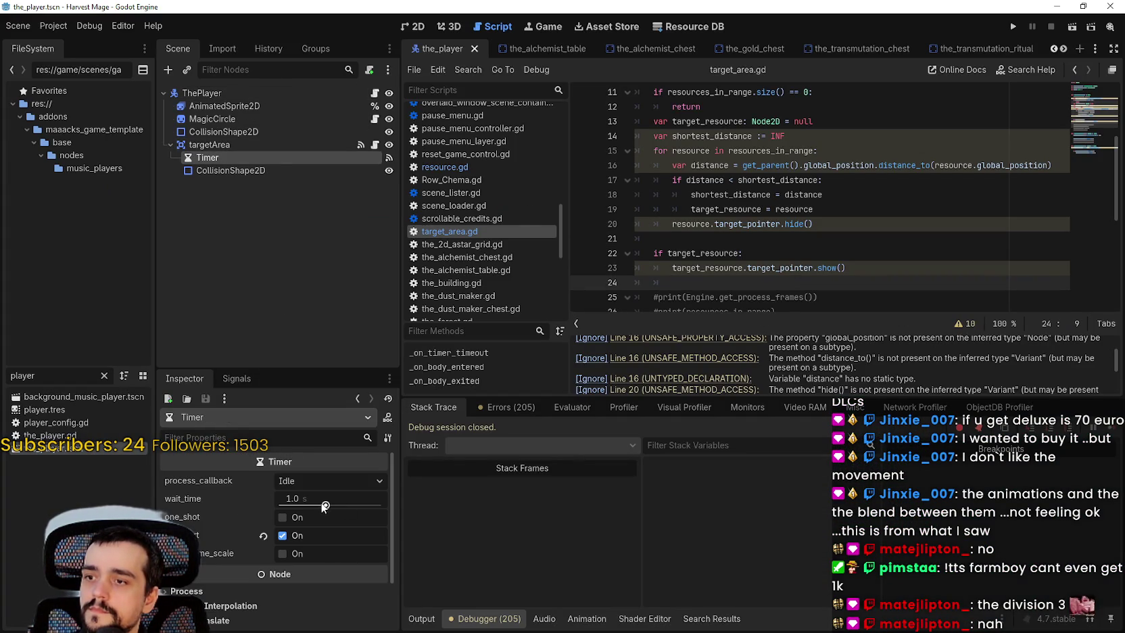
{"action": "left_click_drag", "start_coordinate": [325, 506], "coordinate": [320, 508]}
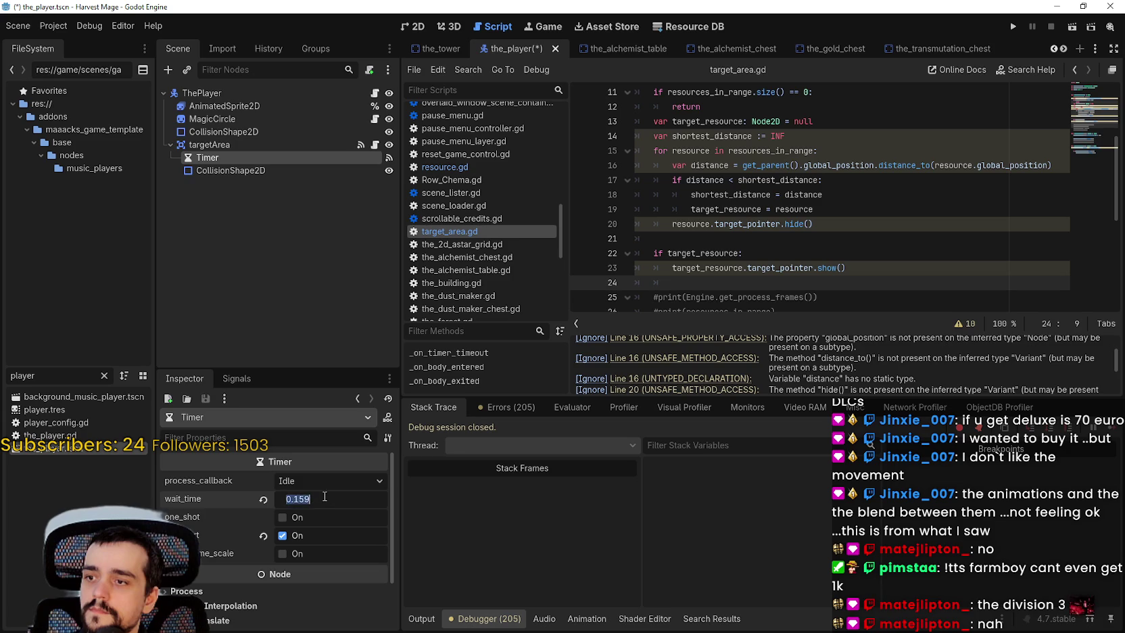
{"action": "key", "text": "ctrl+s"}
{"action": "left_click", "coordinate": [1008, 29]}
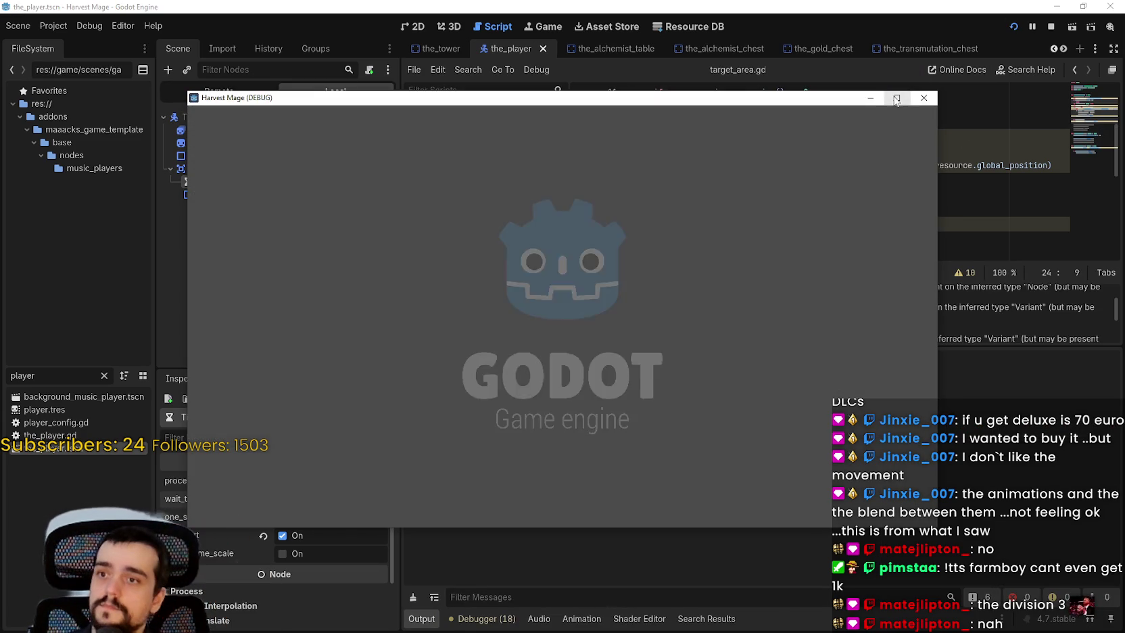
Step: Enter the level in fullscreen and walk the character around the resources to test the pointer
{"action": "key", "text": "Down"}
{"action": "key", "text": "Return"}
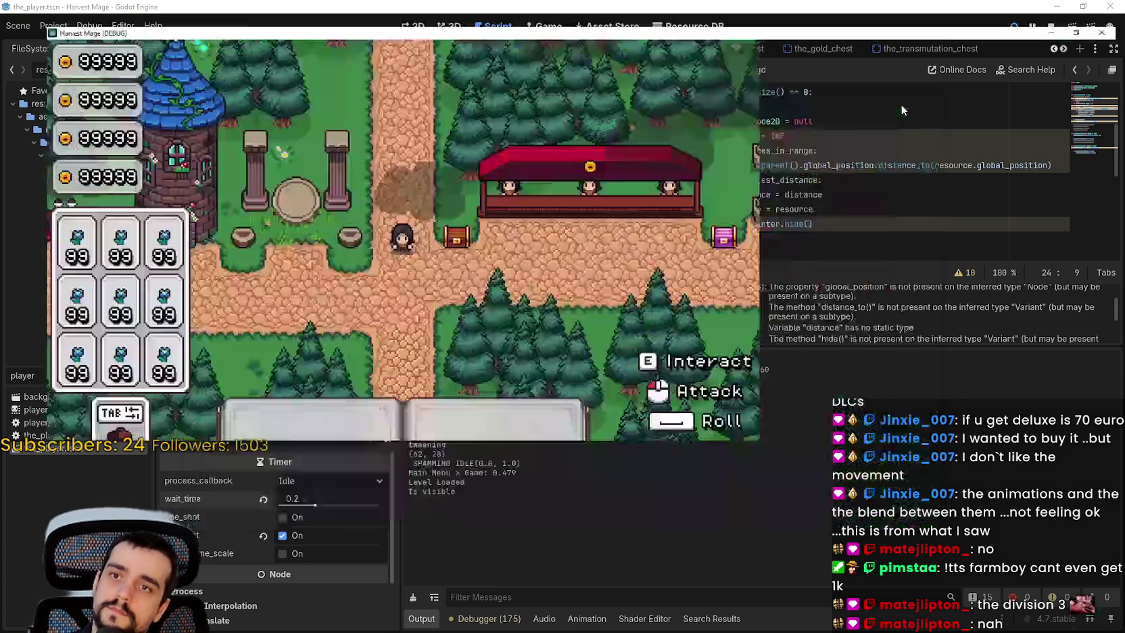
{"action": "left_click", "coordinate": [897, 98]}
{"action": "key", "text": "w"}
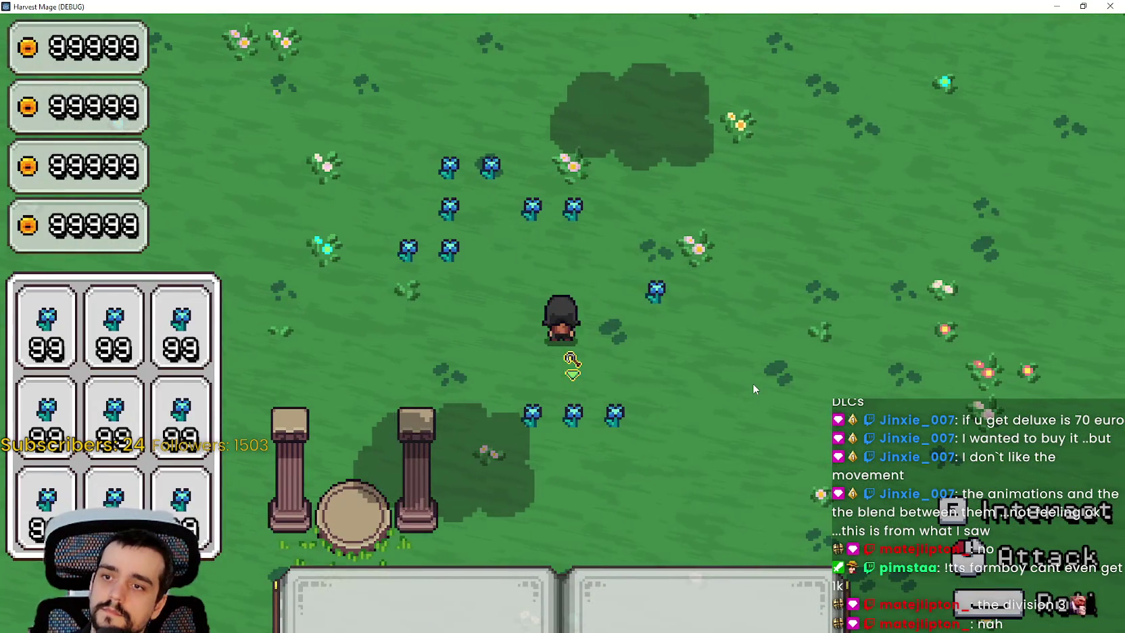
{"action": "key", "text": "w"}
{"action": "key", "text": "a"}
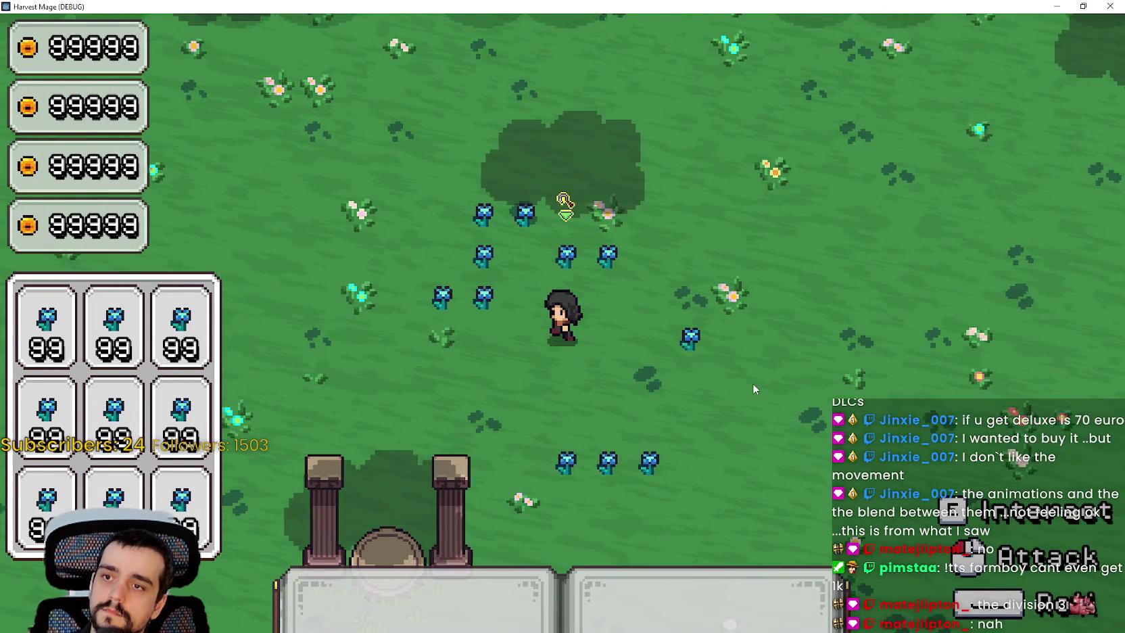
{"action": "key", "text": "d"}
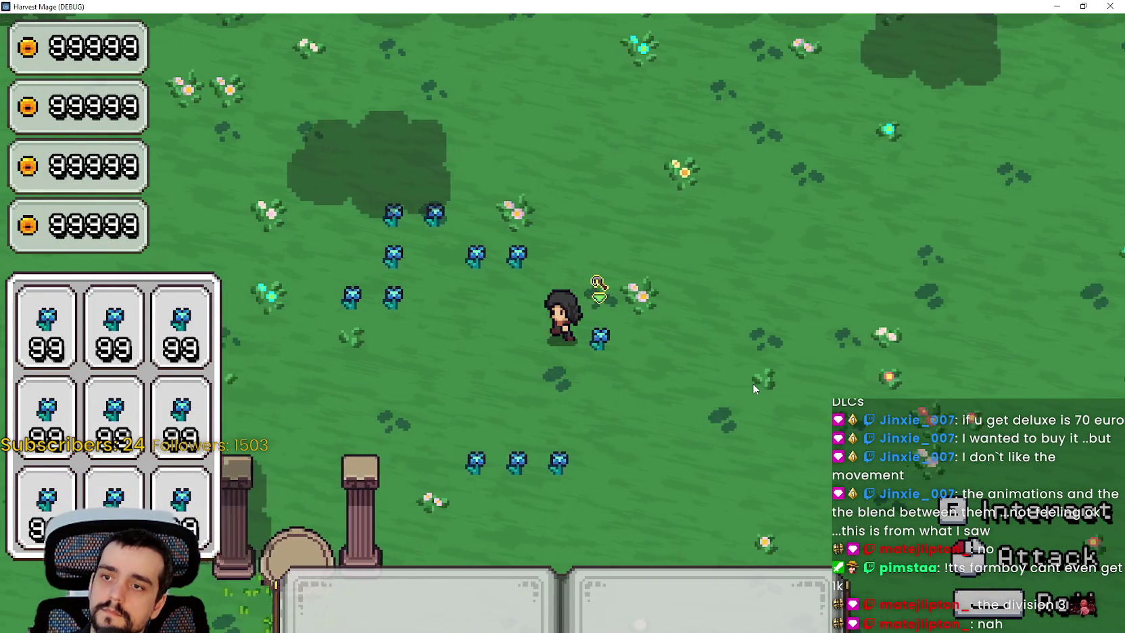
{"action": "key", "text": "a"}
{"action": "key", "text": "d"}
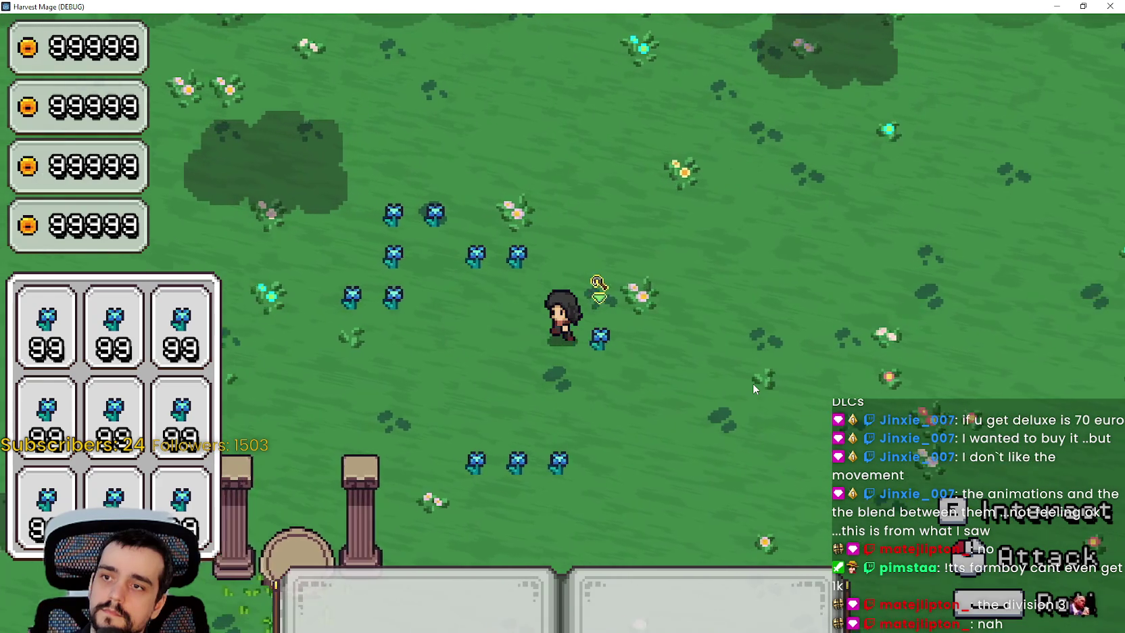
{"action": "key", "text": "a"}
Step: Set V-Sync to Enabled in the game's Video options and resume play
{"action": "key", "text": "Escape"}
{"action": "key", "text": "Down"}
{"action": "key", "text": "Return"}
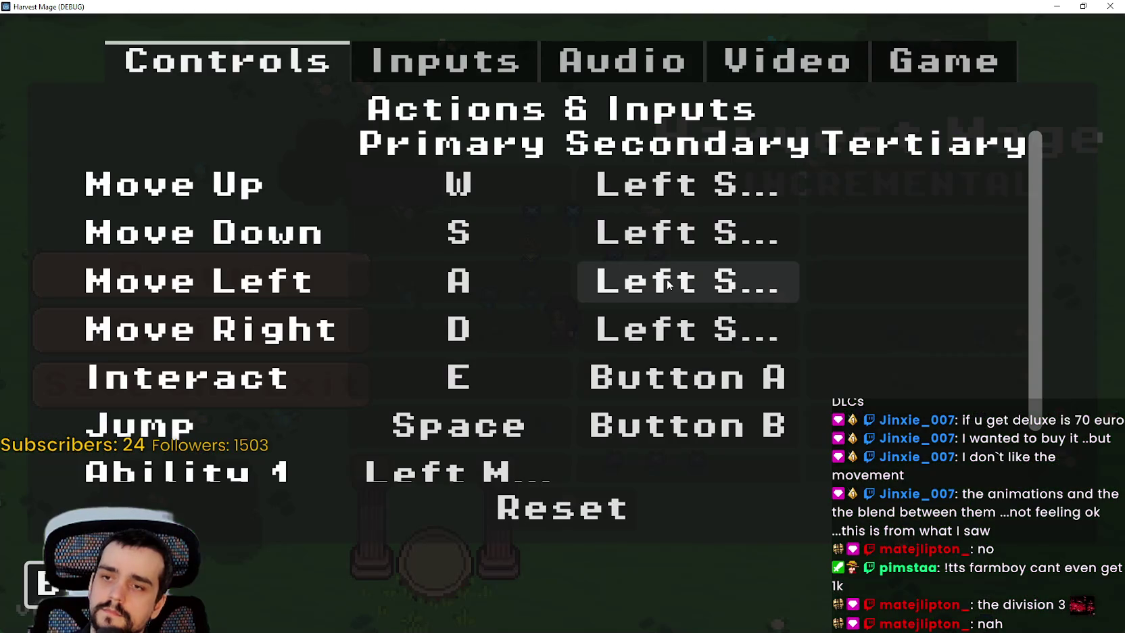
{"action": "left_click", "coordinate": [850, 43]}
{"action": "left_click", "coordinate": [840, 323]}
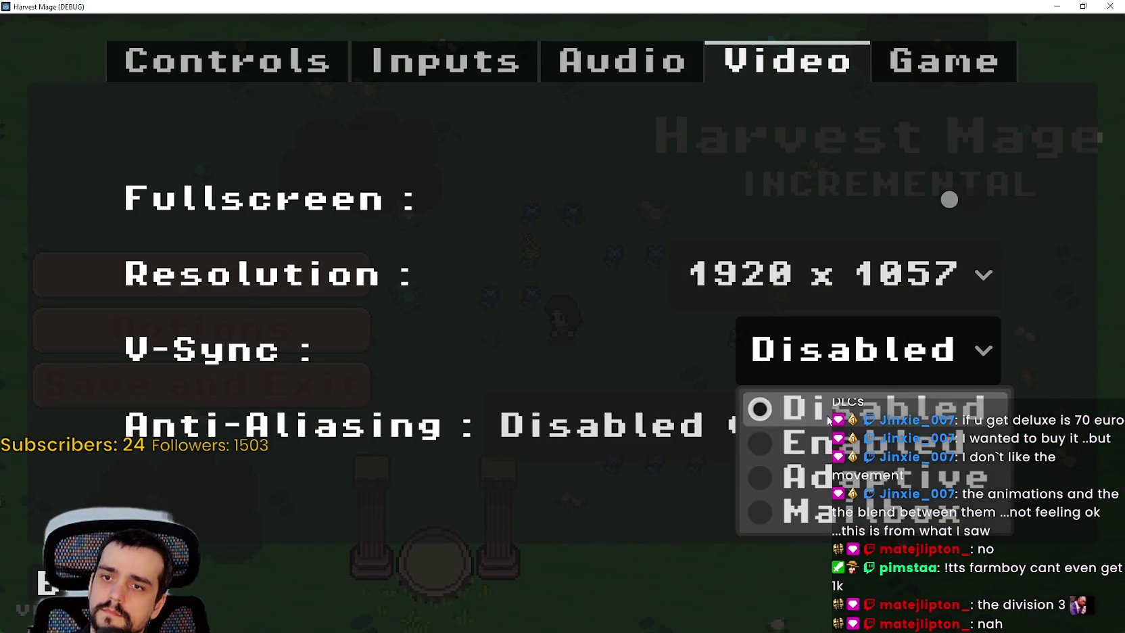
{"action": "key", "text": "Return"}
{"action": "key", "text": "Escape"}
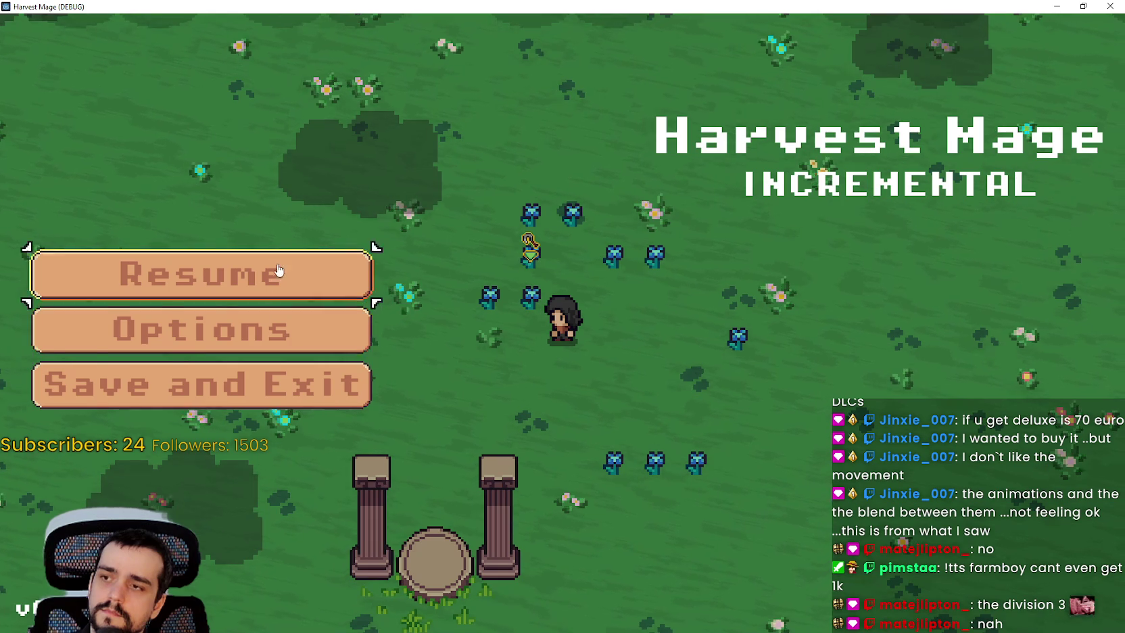
{"action": "key", "text": "Escape"}
Step: Walk the character among the flowers and trees, checking the resource pointers
{"action": "key", "text": "d"}
{"action": "key", "text": "a"}
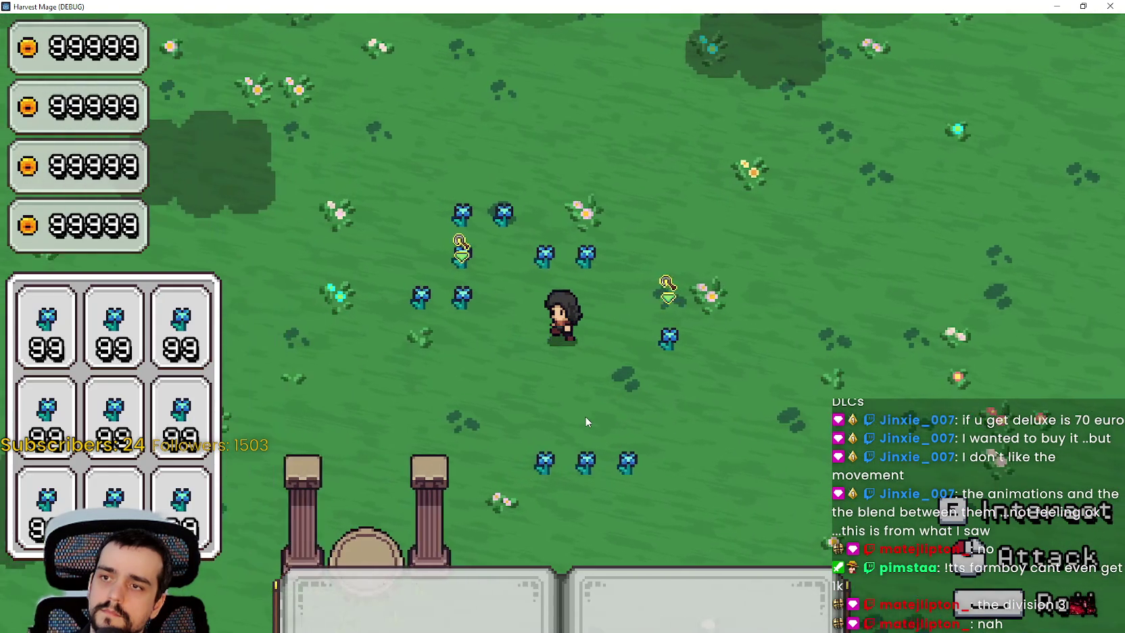
{"action": "key", "text": "d"}
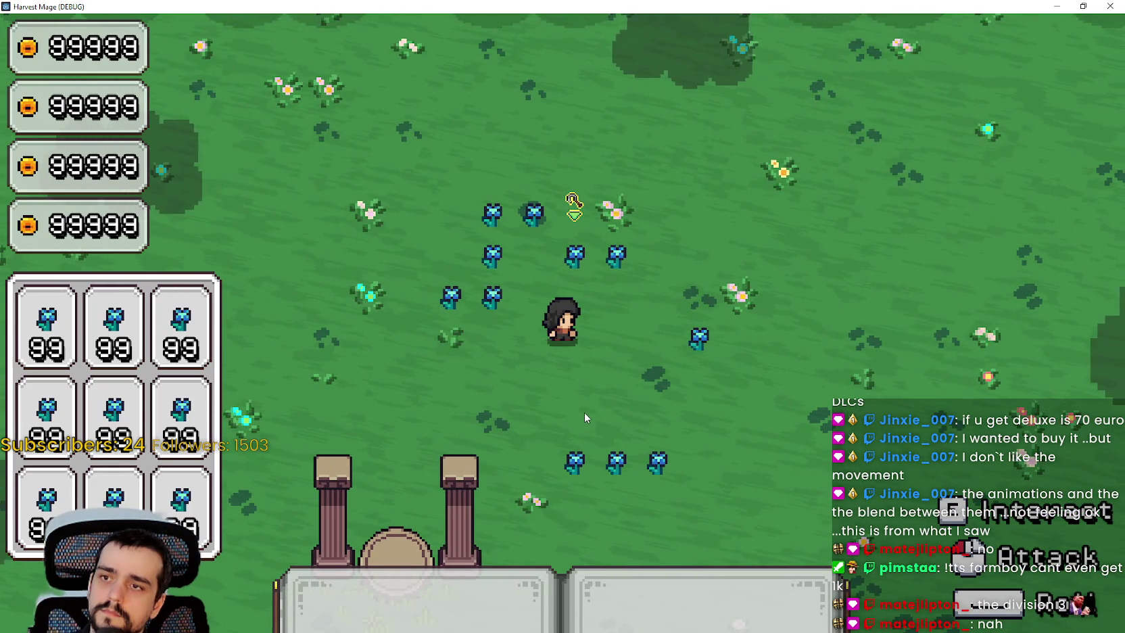
{"action": "key", "text": "s"}
{"action": "key", "text": "w"}
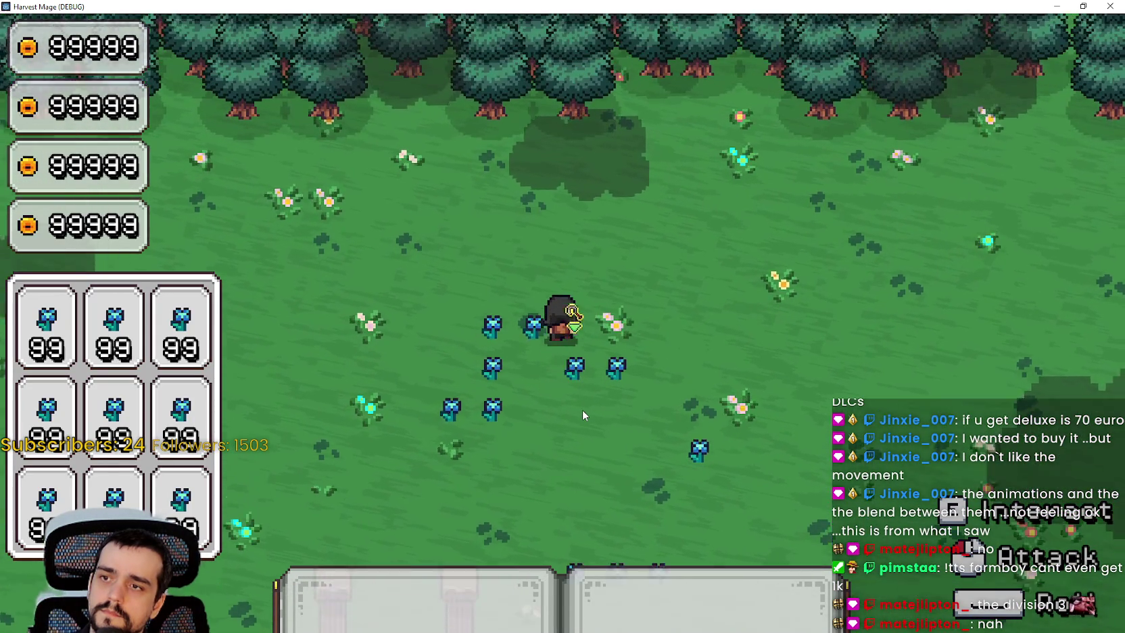
{"action": "key", "text": "s"}
{"action": "key", "text": "super+Down"}
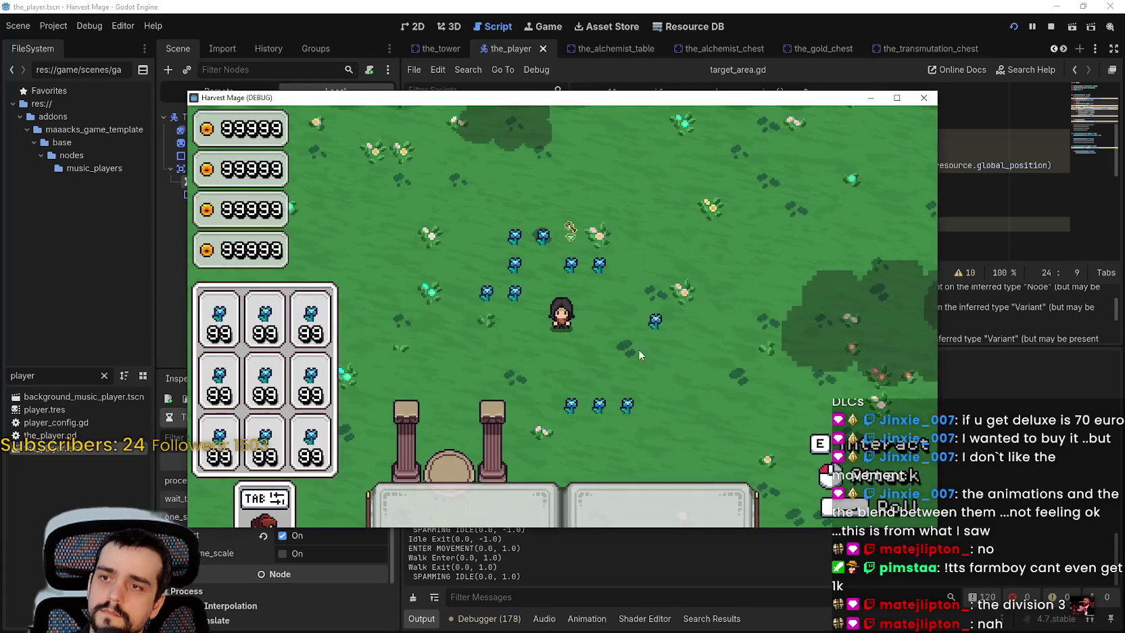
{"action": "key", "text": "a"}
{"action": "key", "text": "w"}
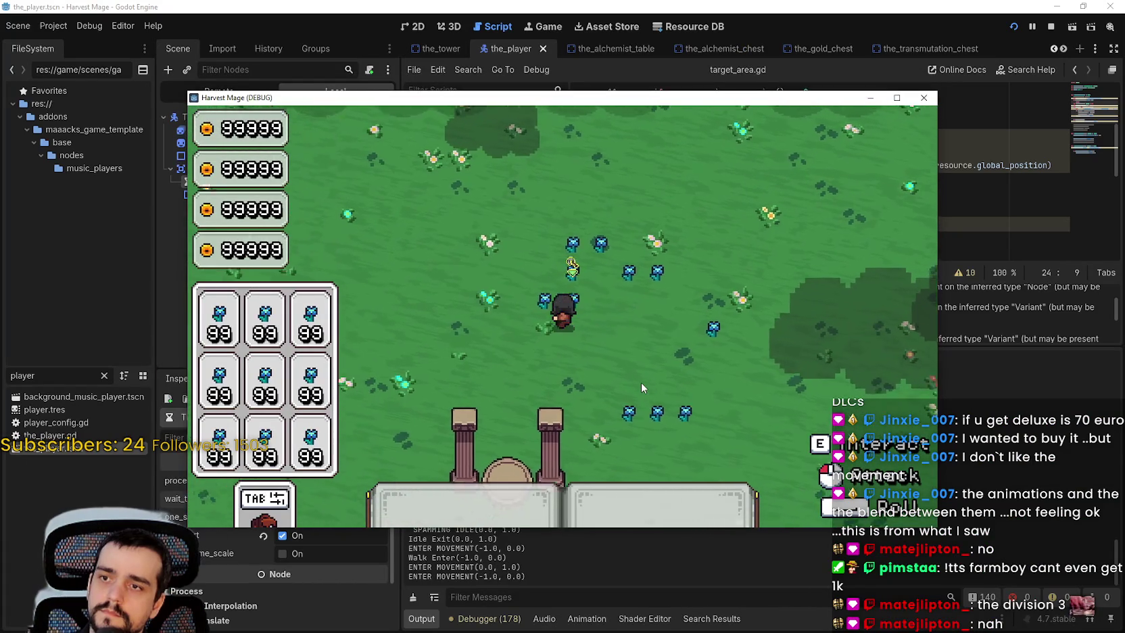
{"action": "key", "text": "s"}
{"action": "key", "text": "a"}
{"action": "key", "text": "w"}
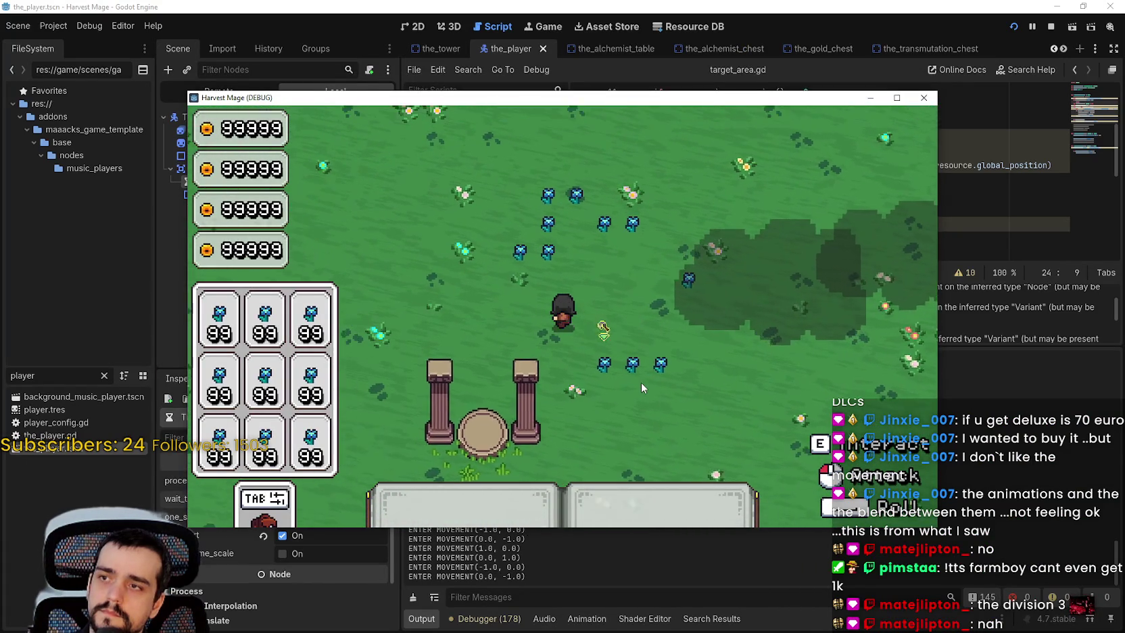
{"action": "key", "text": "d"}
Step: Keep 1280 x 720 resolution, set V-Sync to Disabled in Video options, and resume the game
{"action": "key", "text": "Escape"}
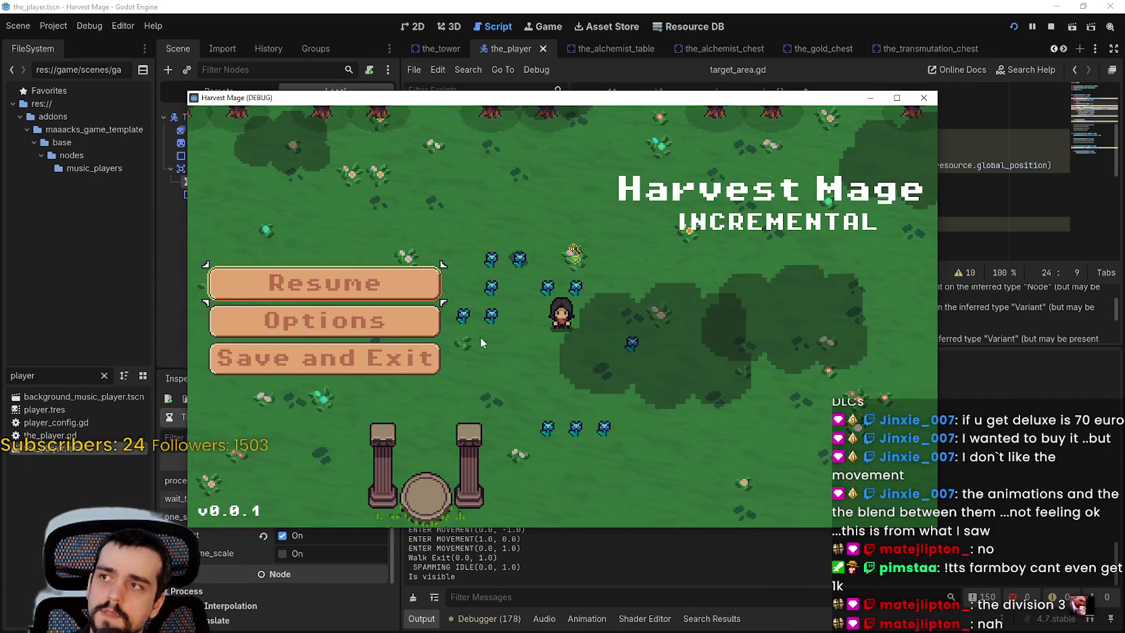
{"action": "left_click", "coordinate": [340, 325]}
{"action": "left_click", "coordinate": [767, 132]}
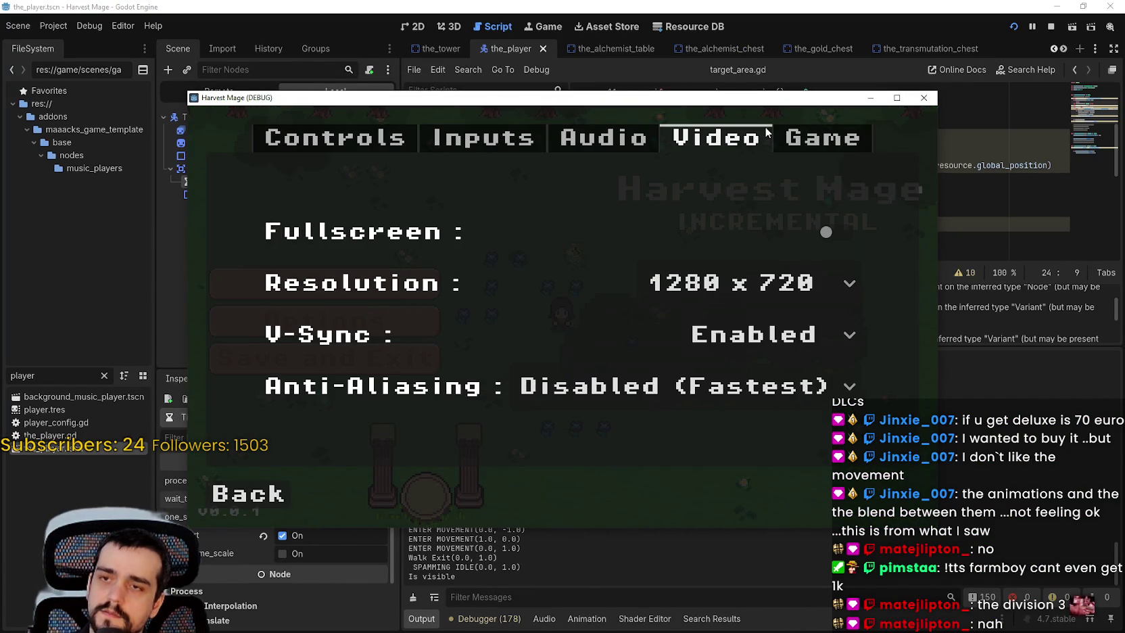
{"action": "left_click", "coordinate": [788, 277]}
{"action": "left_click", "coordinate": [750, 371]}
{"action": "left_click", "coordinate": [747, 334]}
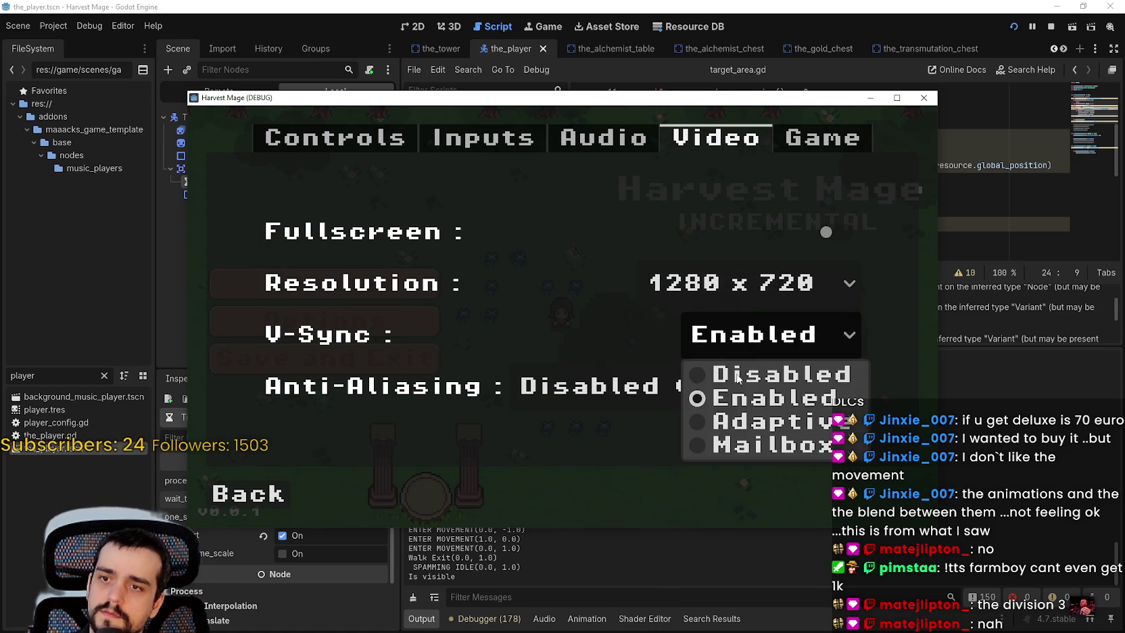
{"action": "left_click", "coordinate": [754, 374]}
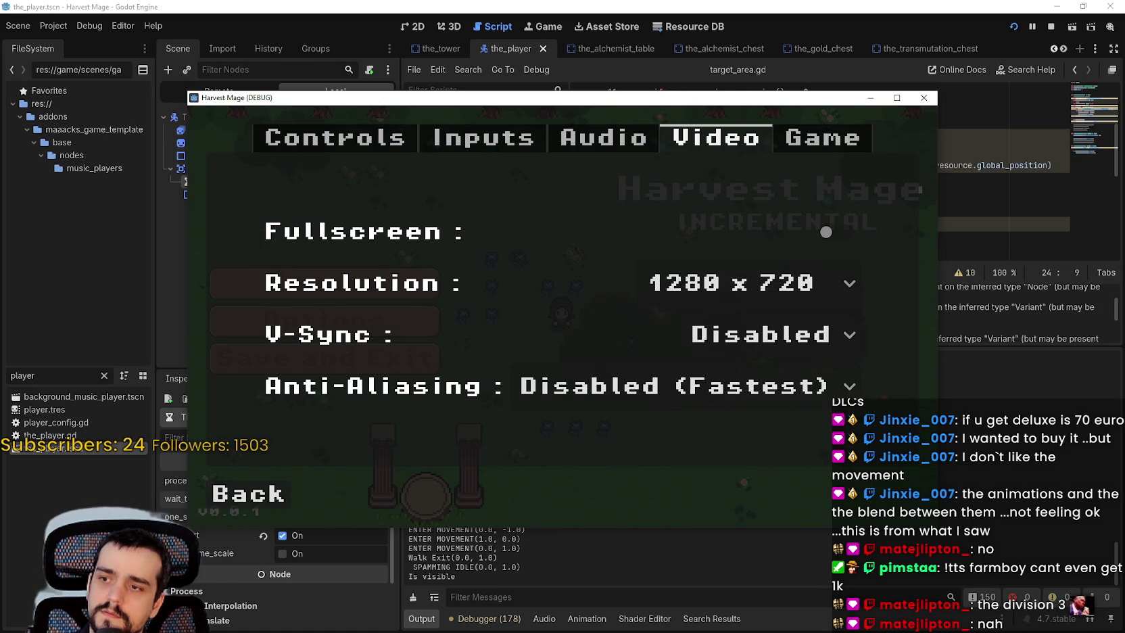
{"action": "left_click", "coordinate": [247, 504]}
{"action": "left_click", "coordinate": [327, 281]}
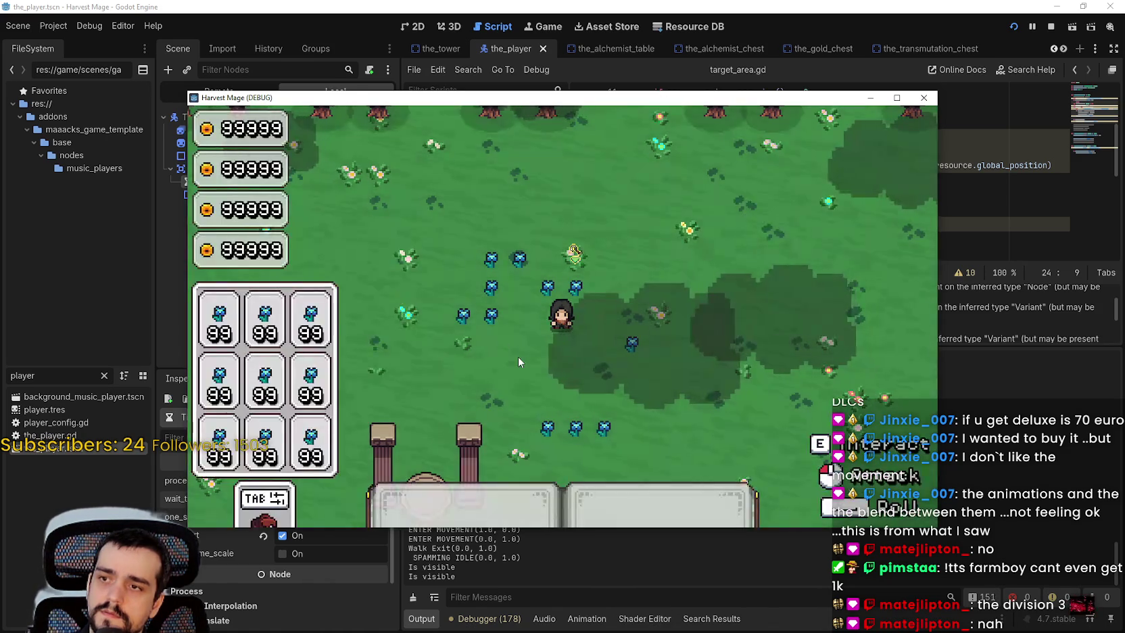
Step: Walk the character briefly, then return to the Godot editor
{"action": "key", "text": "Left"}
{"action": "key", "text": "Right"}
{"action": "key", "text": "Down"}
{"action": "left_click", "coordinate": [545, 582]}
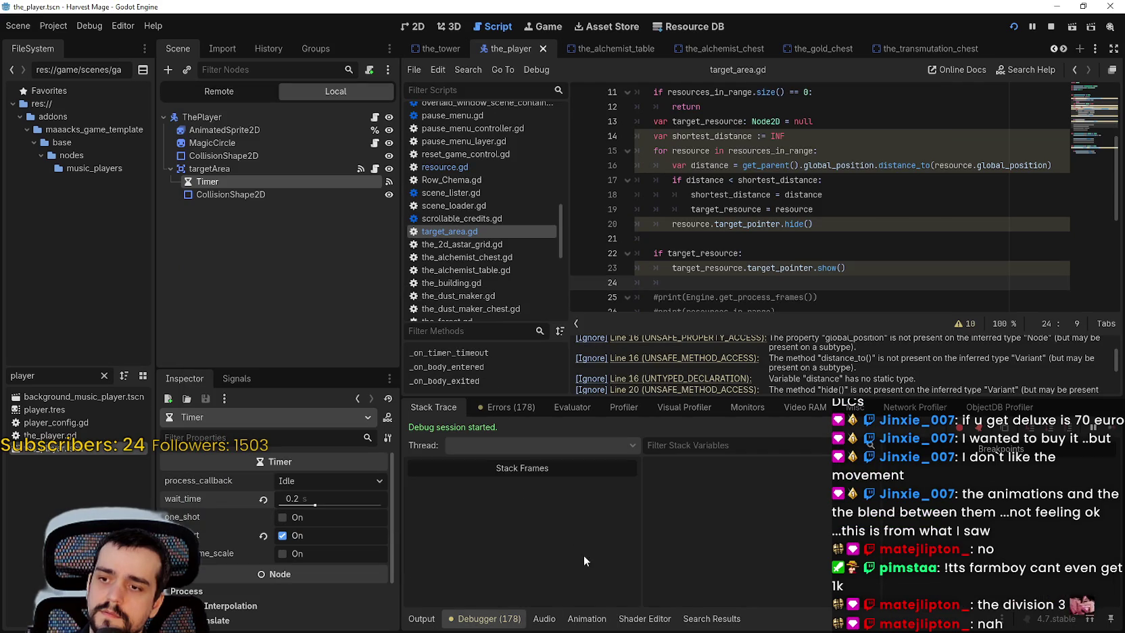
Step: Open the Debugger's Profiler and stop profiling to freeze the frame timings
{"action": "left_click", "coordinate": [738, 413]}
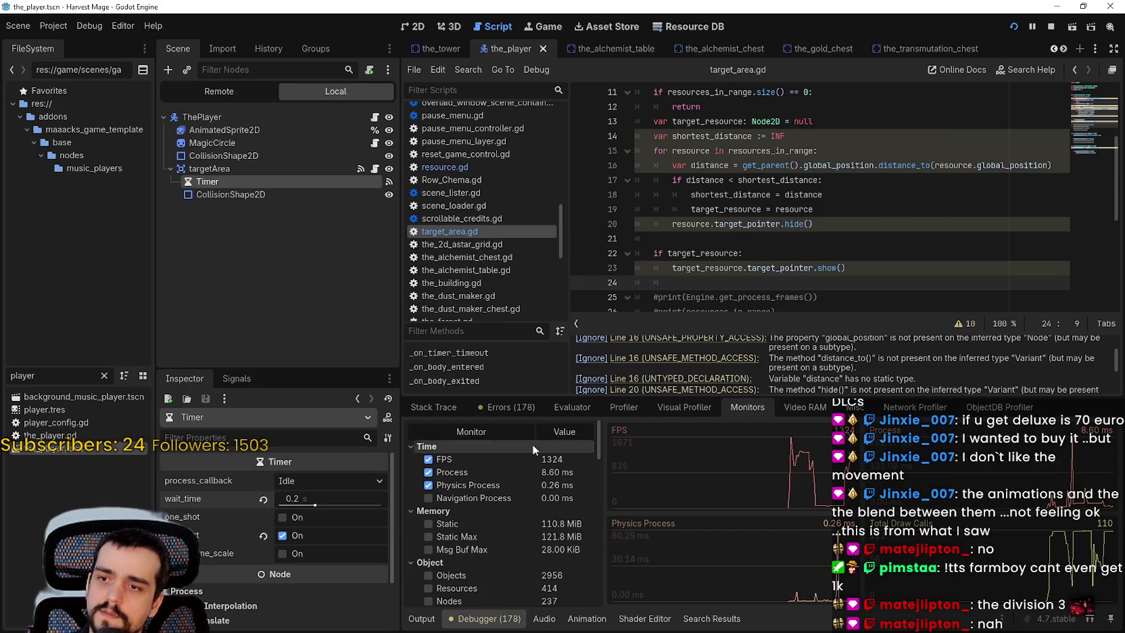
{"action": "left_click", "coordinate": [630, 405]}
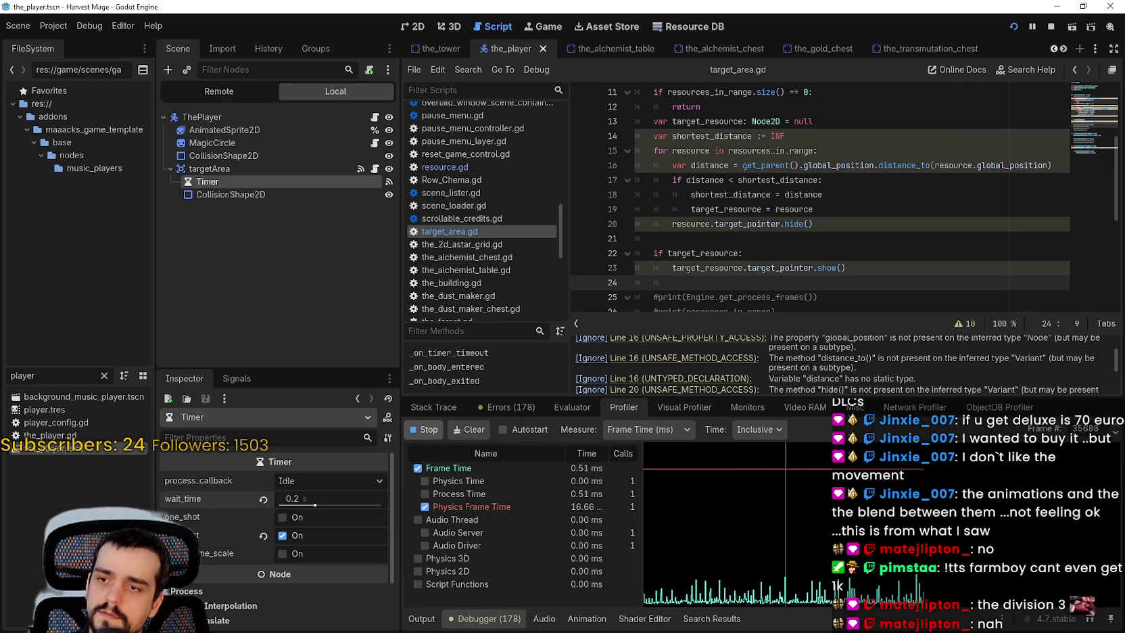
{"action": "left_click", "coordinate": [426, 430]}
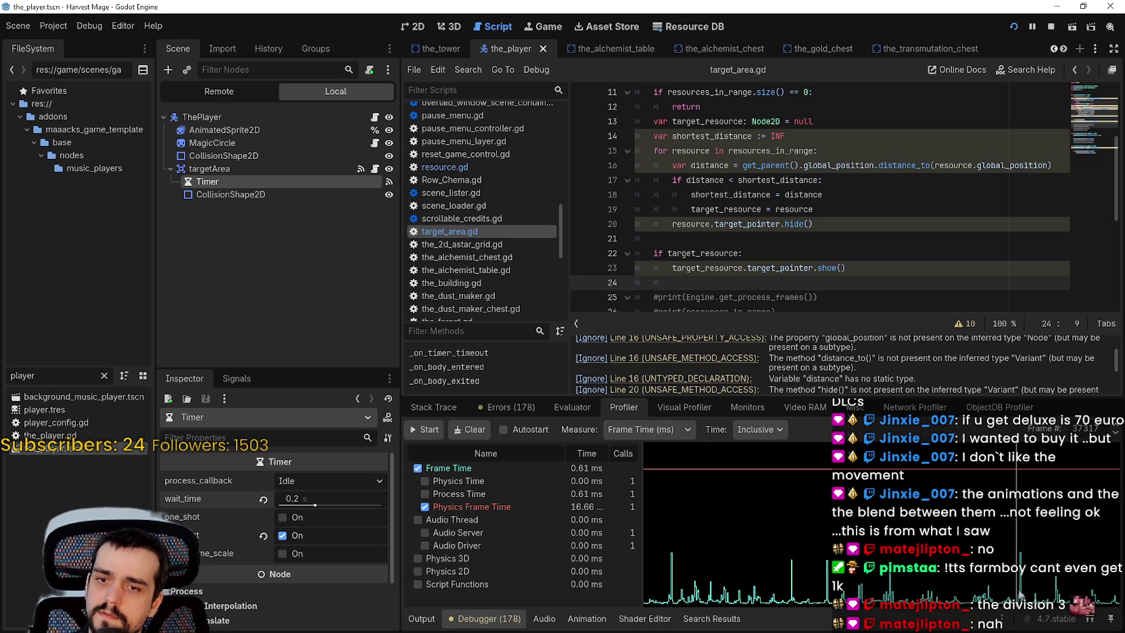
{"action": "scroll", "coordinate": [497, 512], "scroll_direction": "down", "scroll_amount": 5}
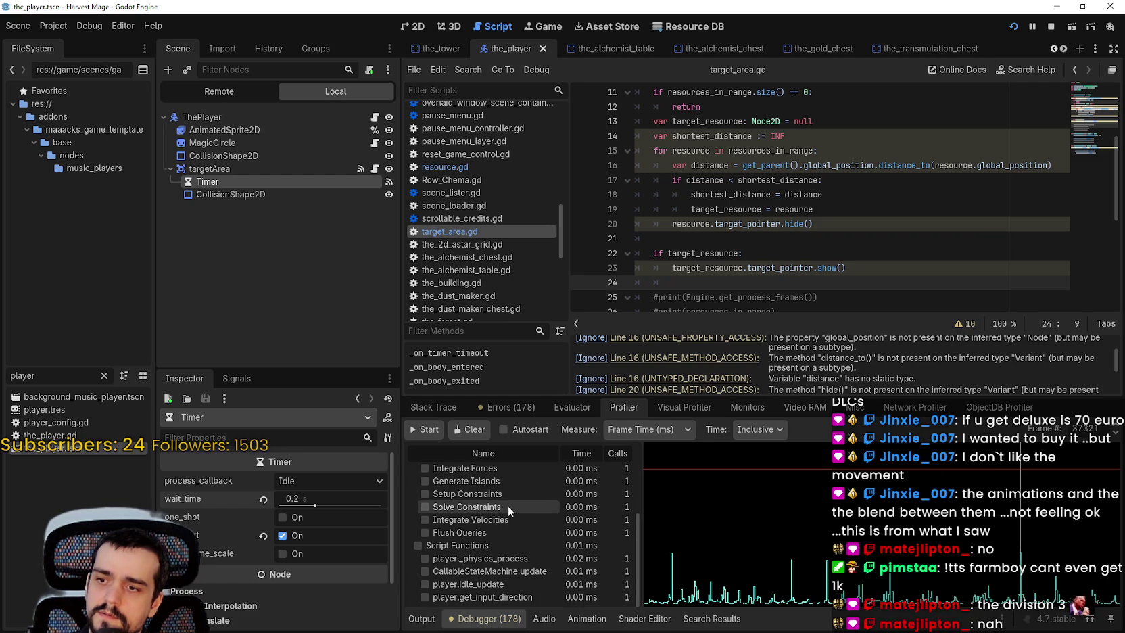
Step: Inspect two profiled frames, widen the time columns, and return to the FPS monitors
{"action": "left_click", "coordinate": [819, 582]}
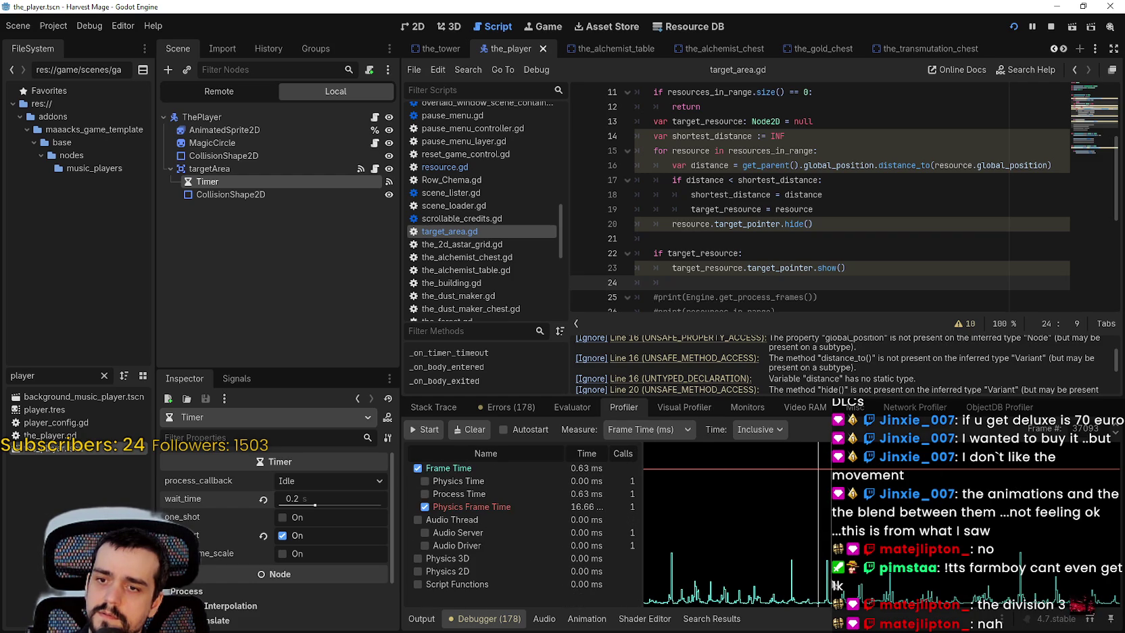
{"action": "scroll", "coordinate": [597, 547], "scroll_direction": "down", "scroll_amount": 5}
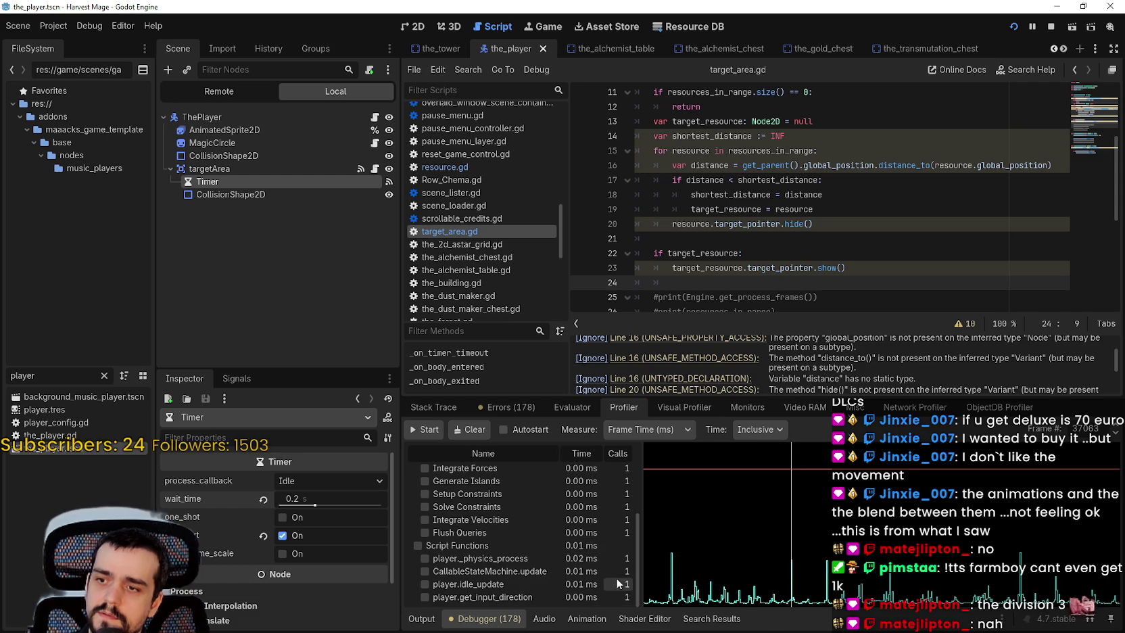
{"action": "left_click", "coordinate": [746, 593]}
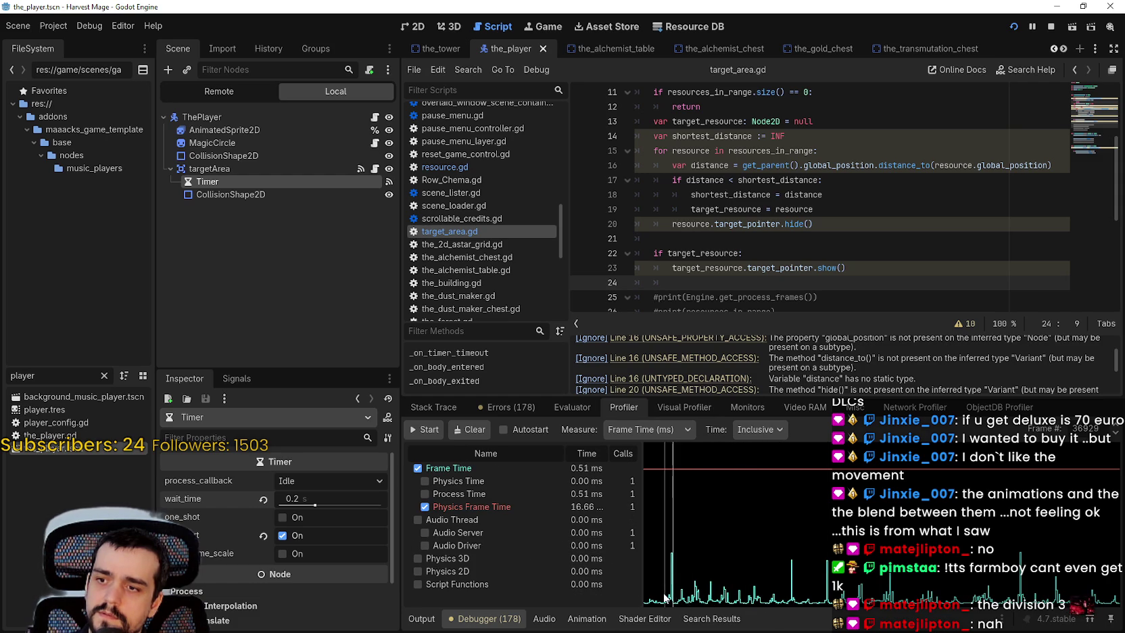
{"action": "left_click_drag", "start_coordinate": [653, 593], "coordinate": [680, 588]}
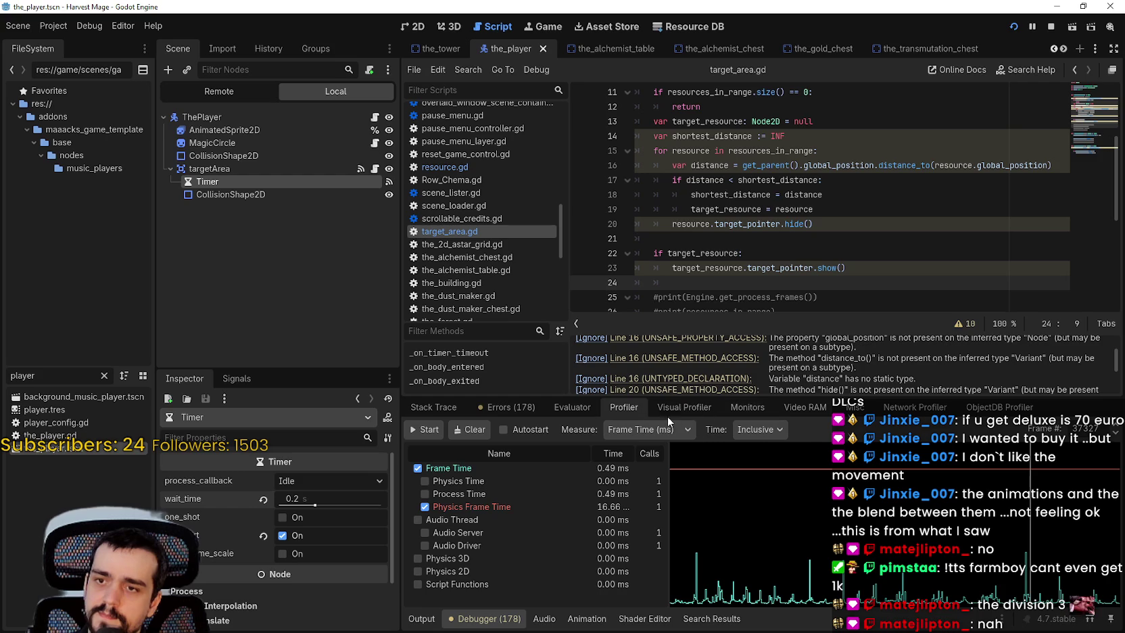
{"action": "left_click", "coordinate": [738, 408]}
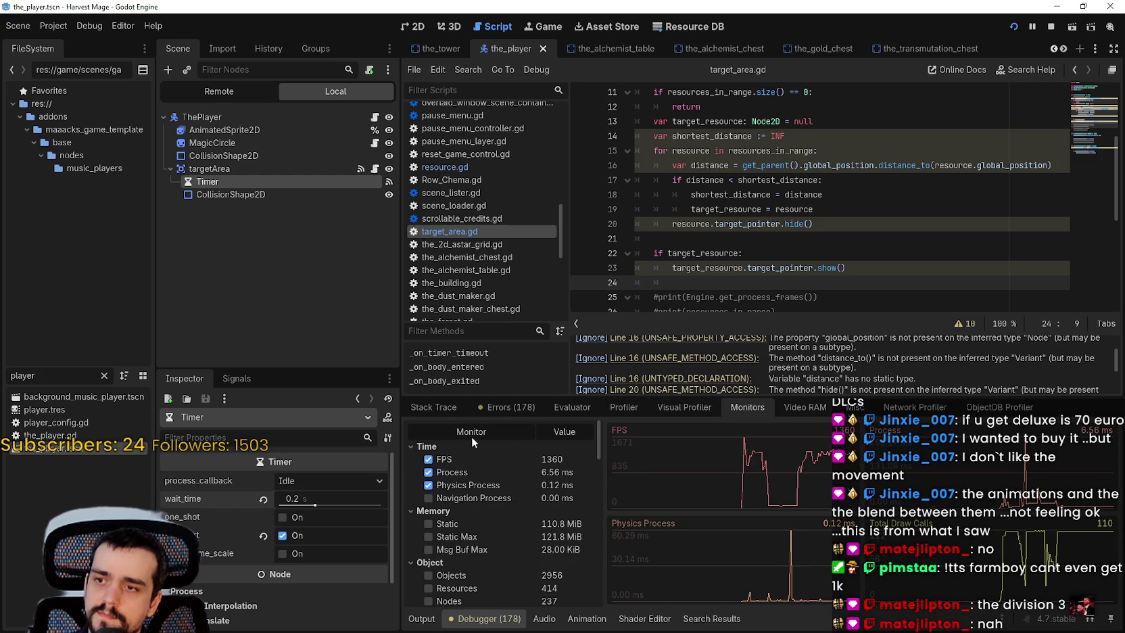
{"action": "key", "text": "alt+Tab"}
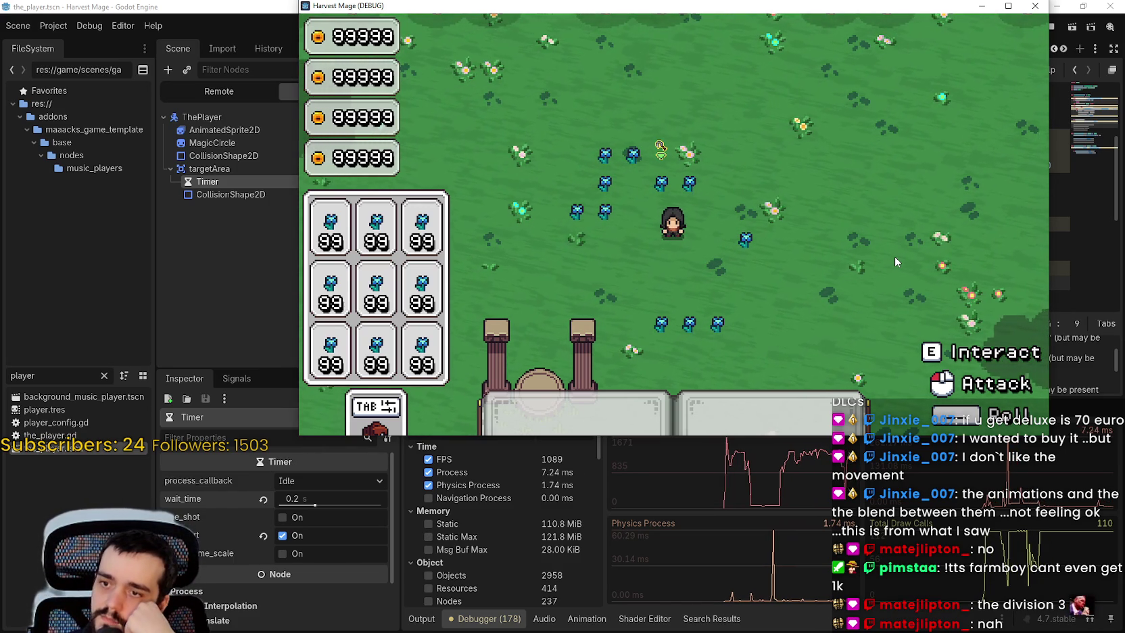
Step: Walk the character left, right, up and down around the blue flowers, watching the target pointers
{"action": "key", "text": "a"}
{"action": "key", "text": "d"}
{"action": "key", "text": "s"}
{"action": "key", "text": "a"}
{"action": "key", "text": "w"}
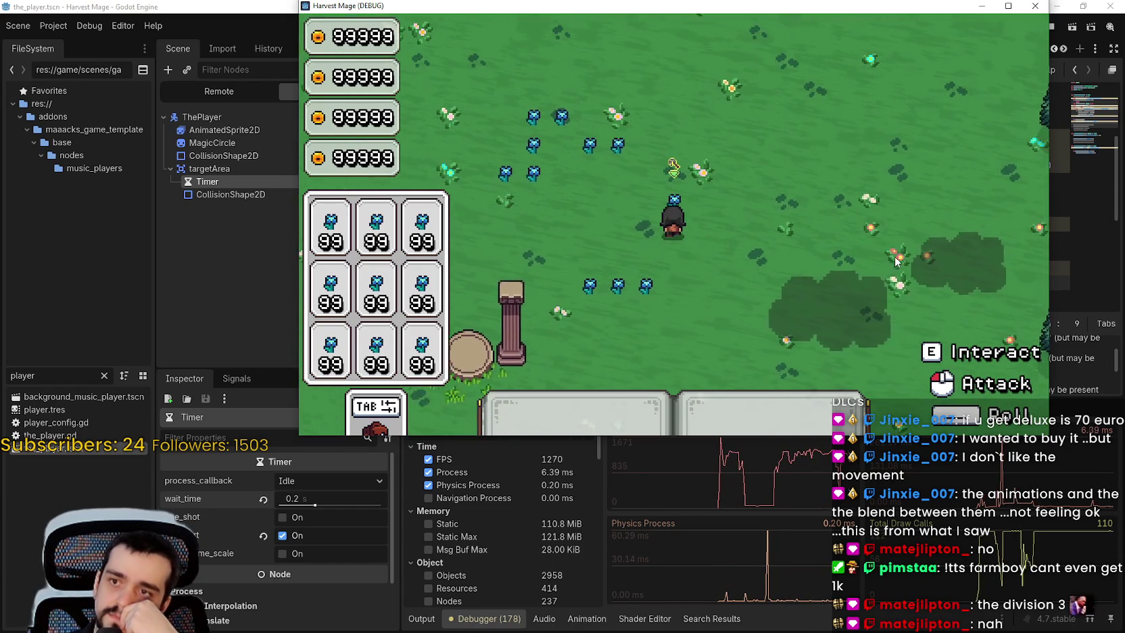
{"action": "key", "text": "w"}
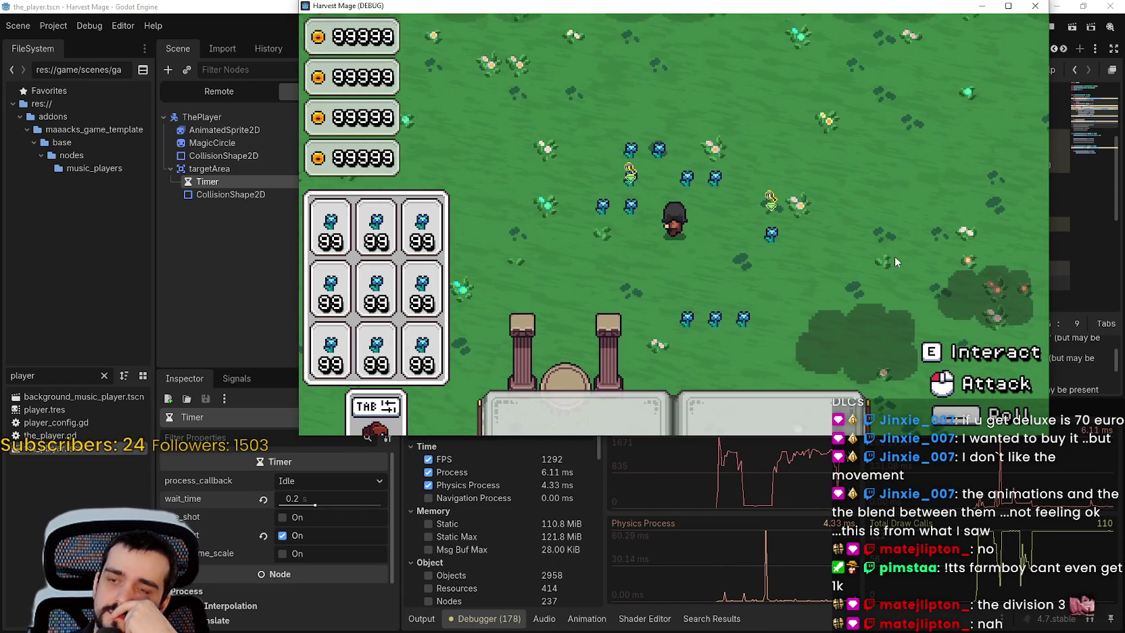
{"action": "key", "text": "a"}
{"action": "key", "text": "s"}
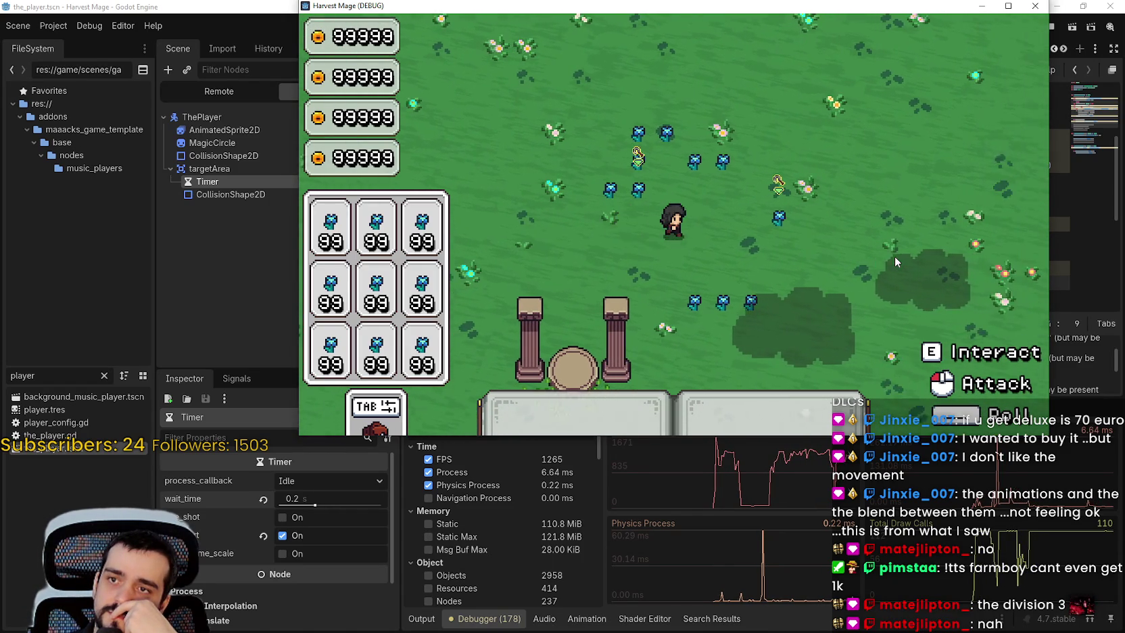
{"action": "key", "text": "d"}
{"action": "key", "text": "w"}
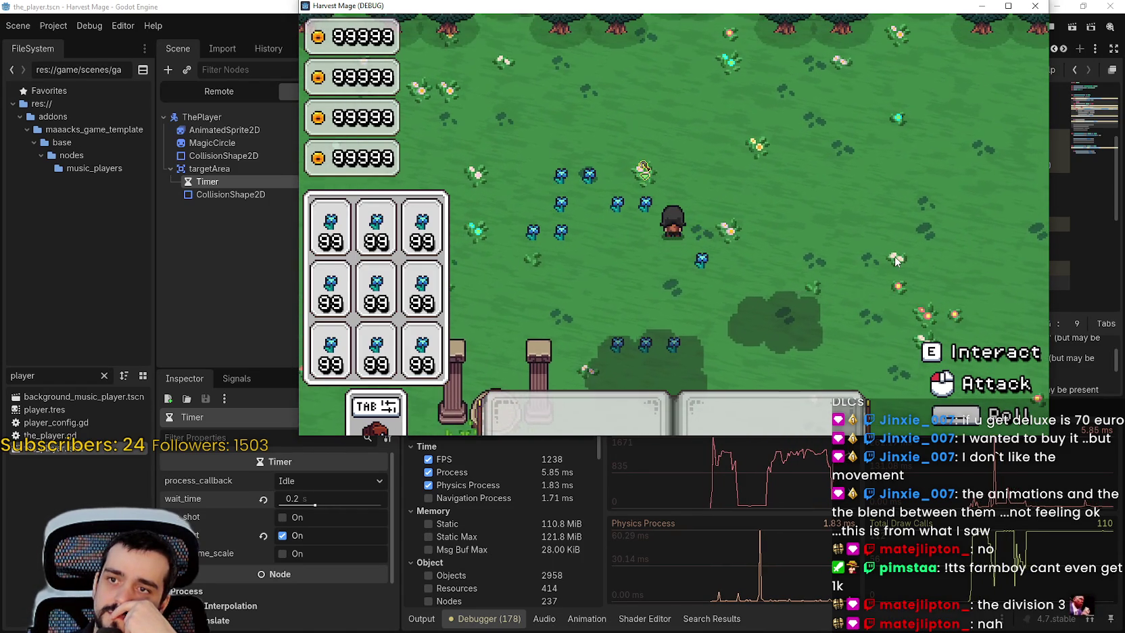
{"action": "key", "text": "w"}
{"action": "key", "text": "a"}
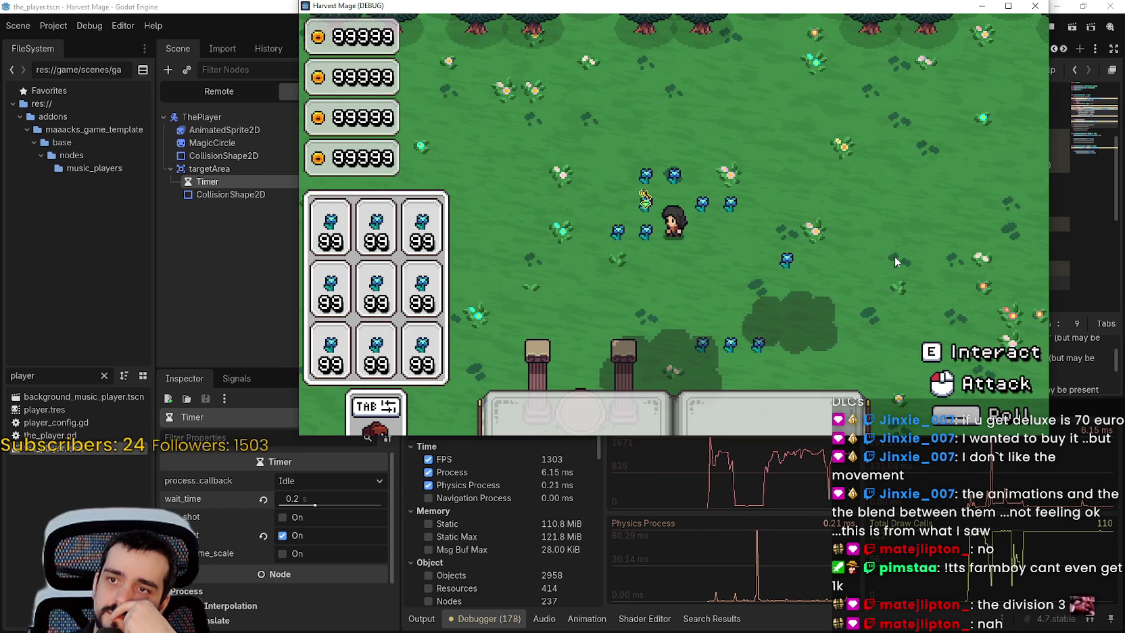
Step: Keep walking diagonally through the flower patches, then maximize the game window
{"action": "key", "text": "s"}
{"action": "key", "text": "d"}
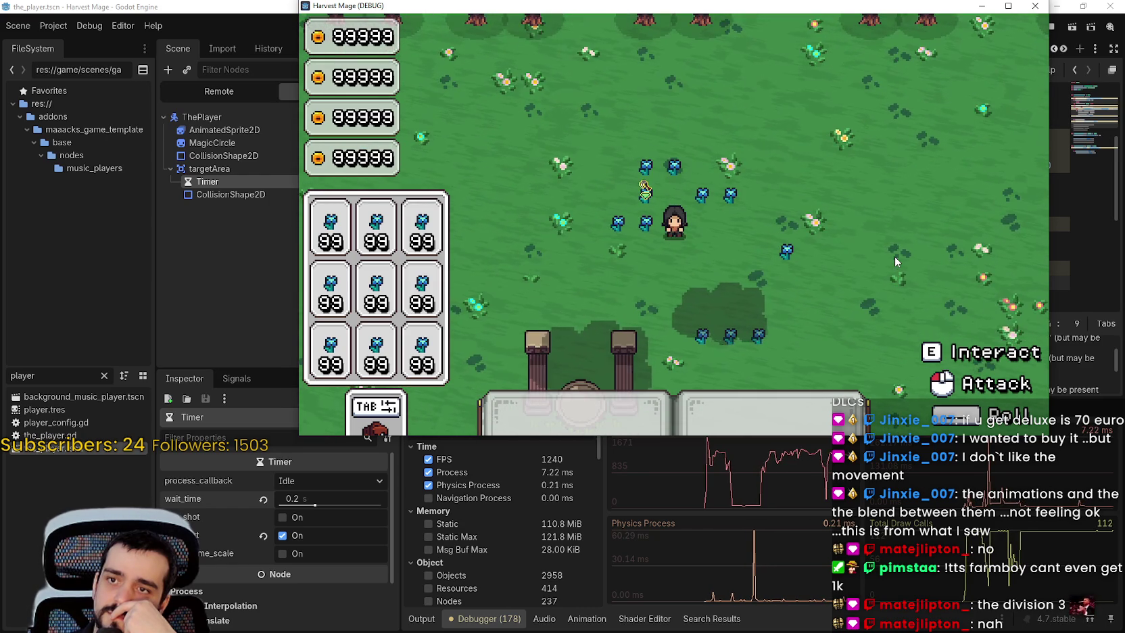
{"action": "key", "text": "d"}
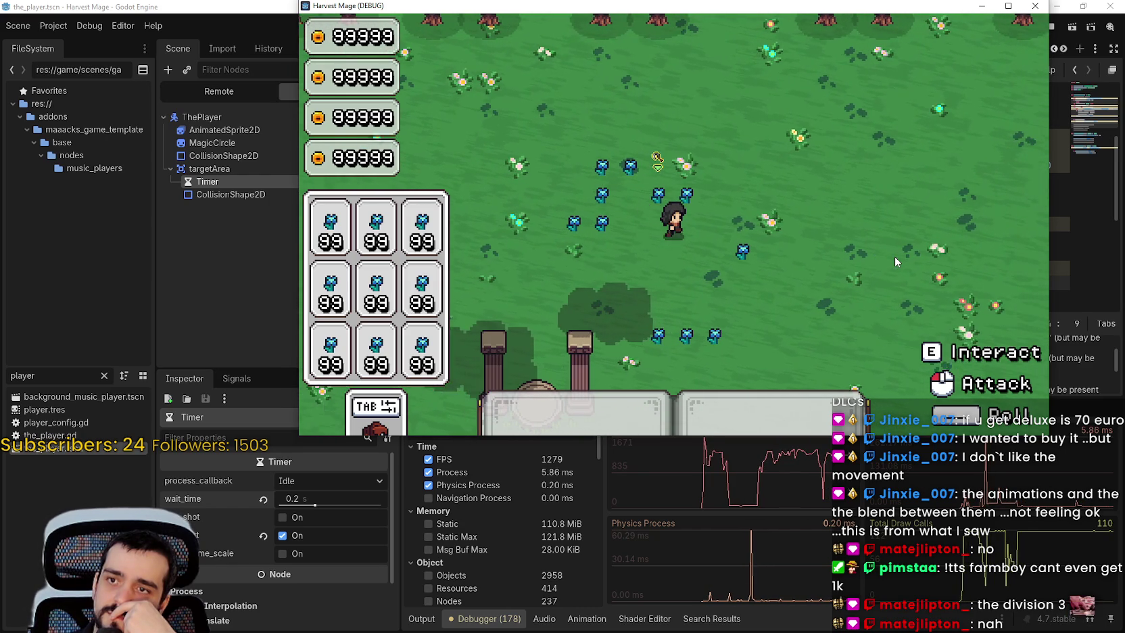
{"action": "key", "text": "w"}
{"action": "key", "text": "a"}
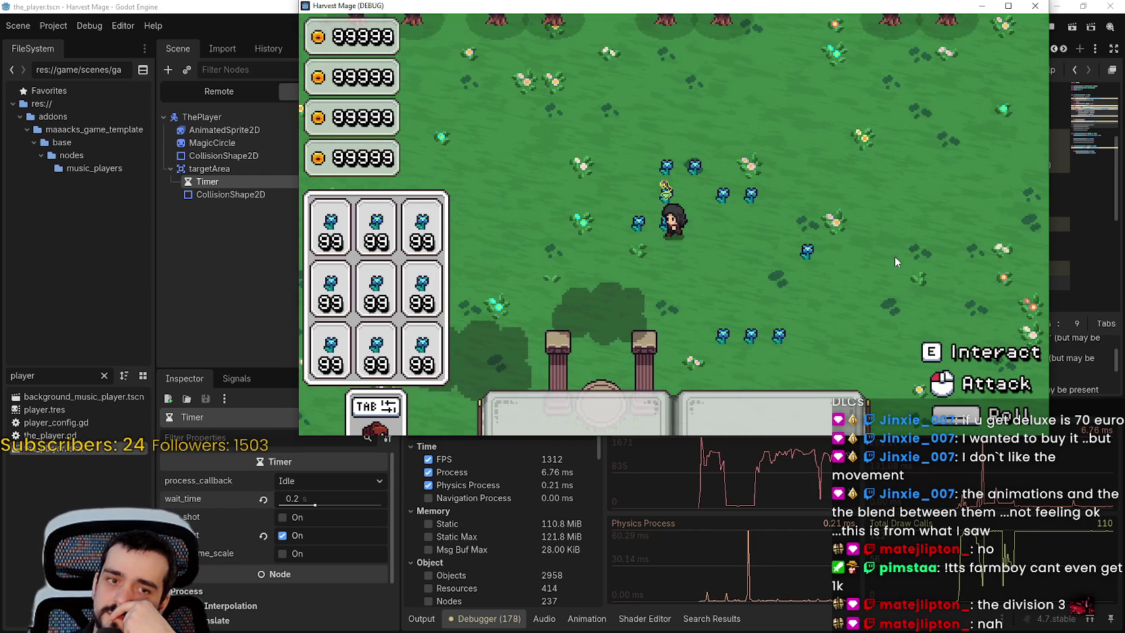
{"action": "key", "text": "w"}
{"action": "key", "text": "d"}
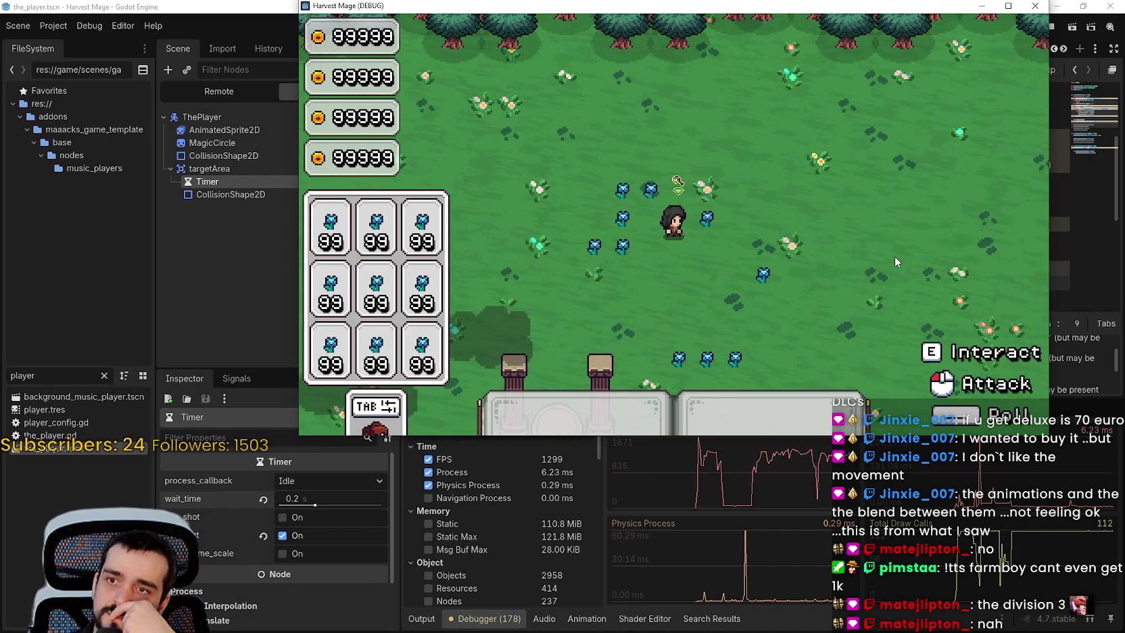
{"action": "key", "text": "d"}
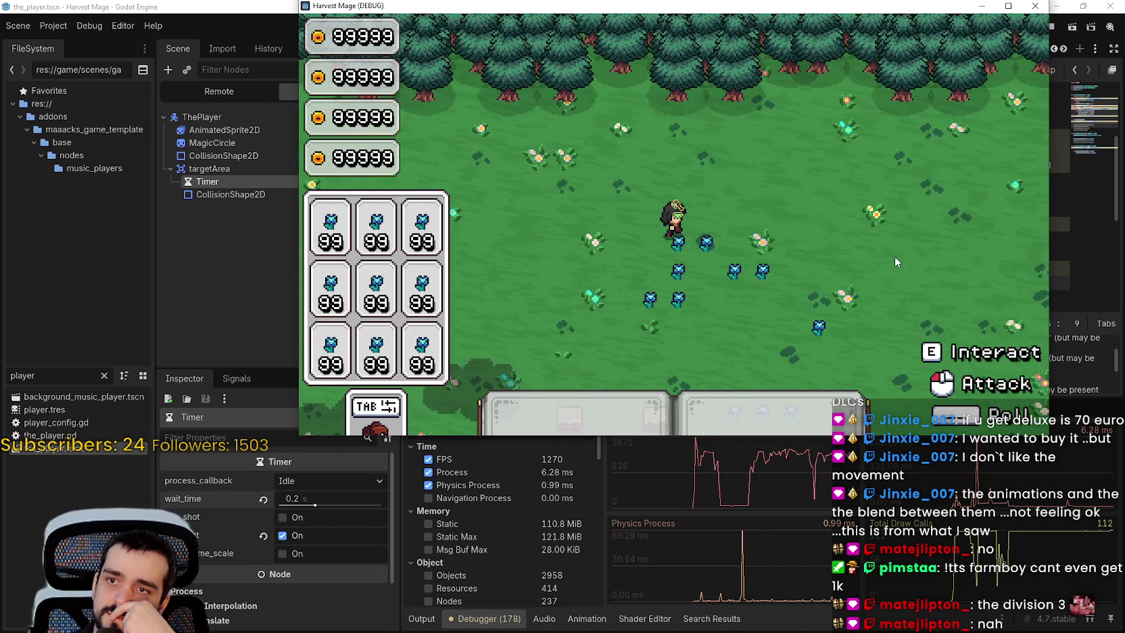
{"action": "key", "text": "a"}
{"action": "key", "text": "w"}
{"action": "key", "text": "d"}
{"action": "key", "text": "s"}
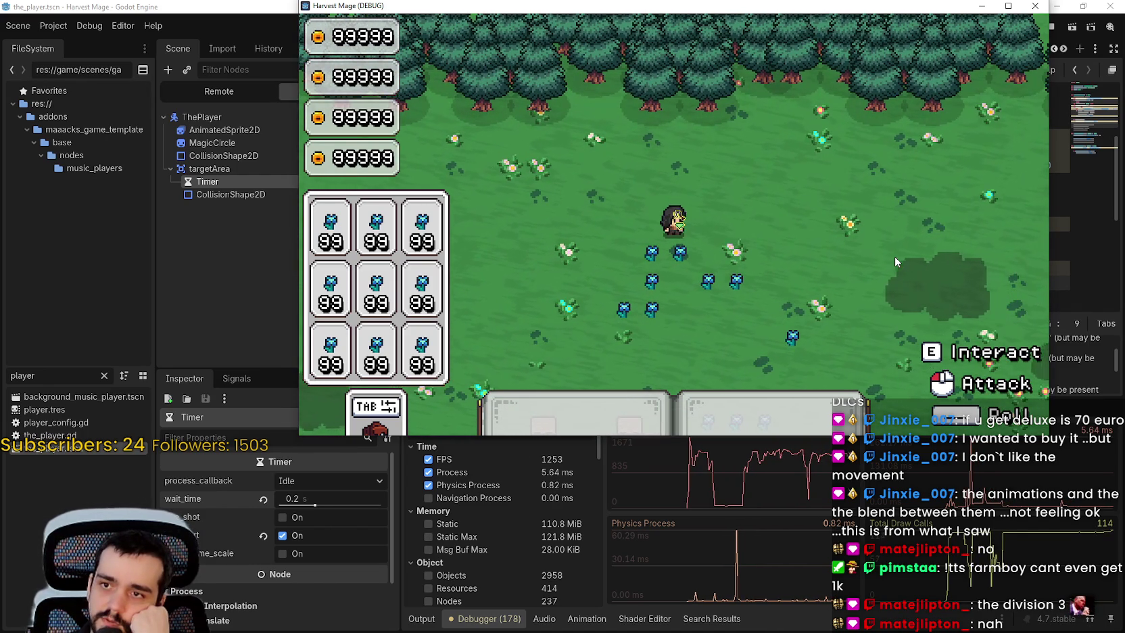
{"action": "key", "text": "s"}
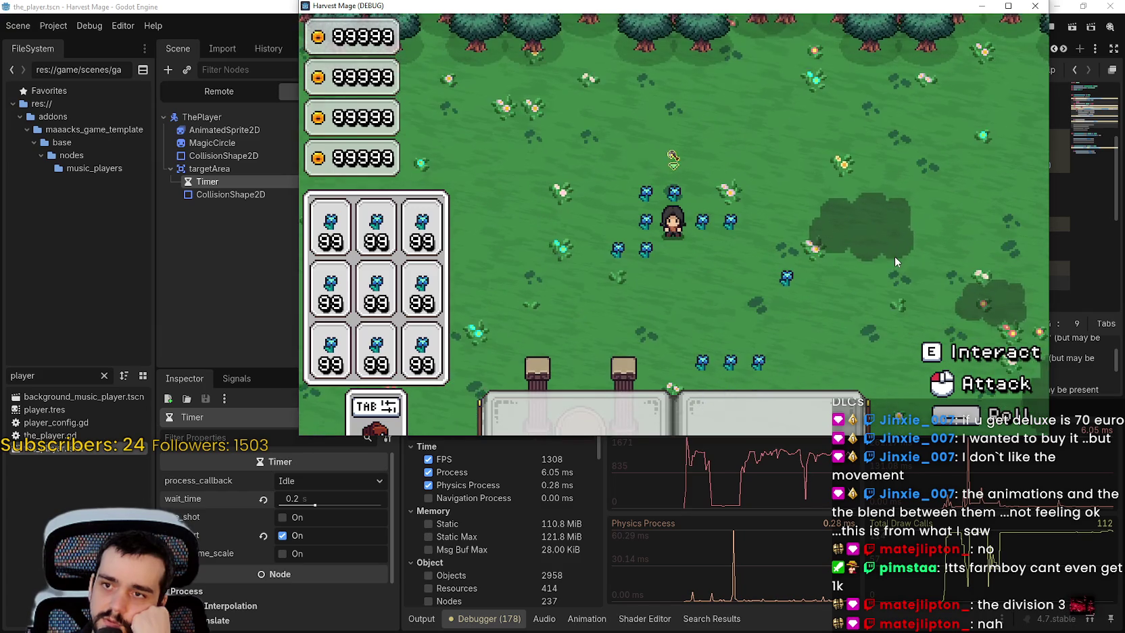
{"action": "key", "text": "s"}
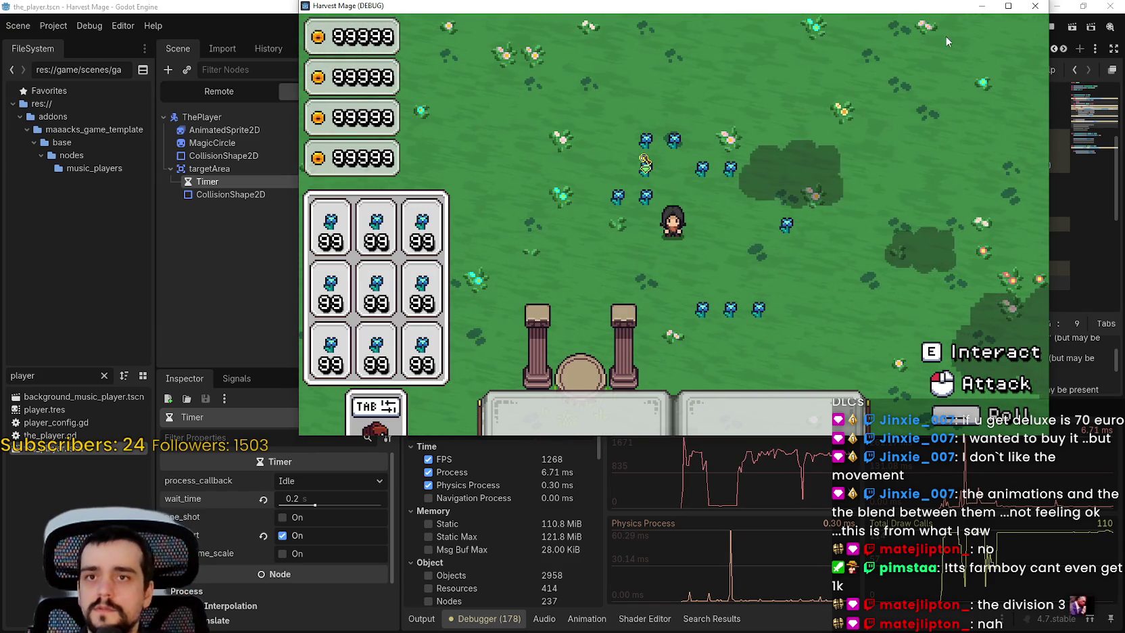
{"action": "left_click", "coordinate": [1009, 5]}
Step: In the game's Options > Video, turn Fullscreen on and set V-Sync to Enabled, then resume
{"action": "key", "text": "Down"}
{"action": "key", "text": "Return"}
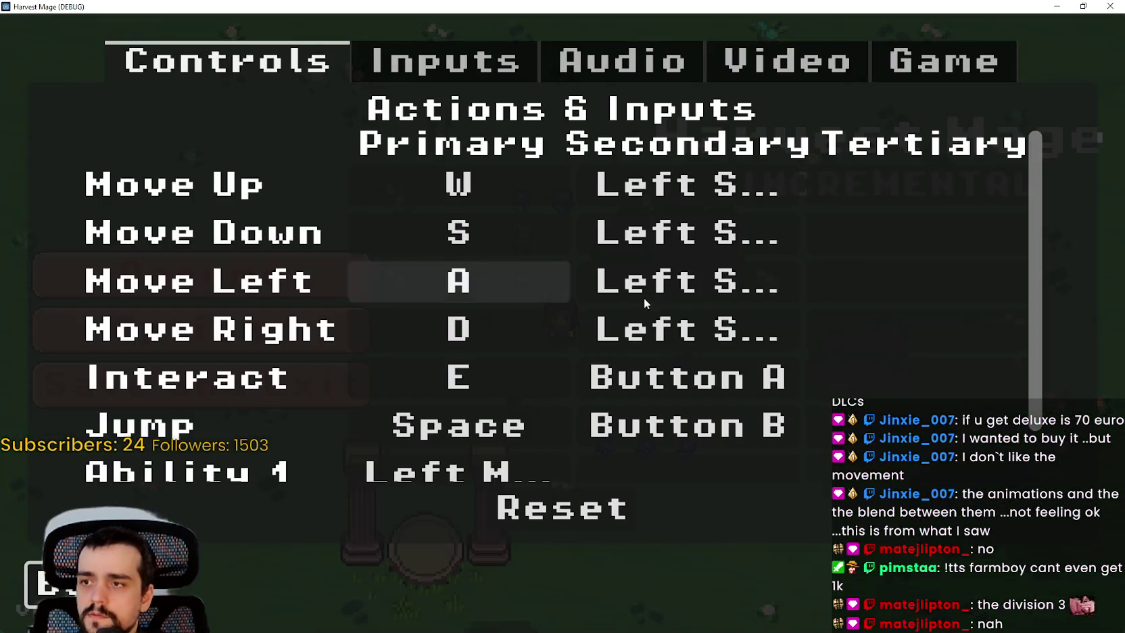
{"action": "left_click", "coordinate": [871, 66]}
{"action": "left_click", "coordinate": [878, 281]}
{"action": "left_click", "coordinate": [946, 212]}
{"action": "left_click", "coordinate": [946, 201]}
{"action": "key", "text": "Down"}
{"action": "key", "text": "Return"}
{"action": "left_click", "coordinate": [798, 440]}
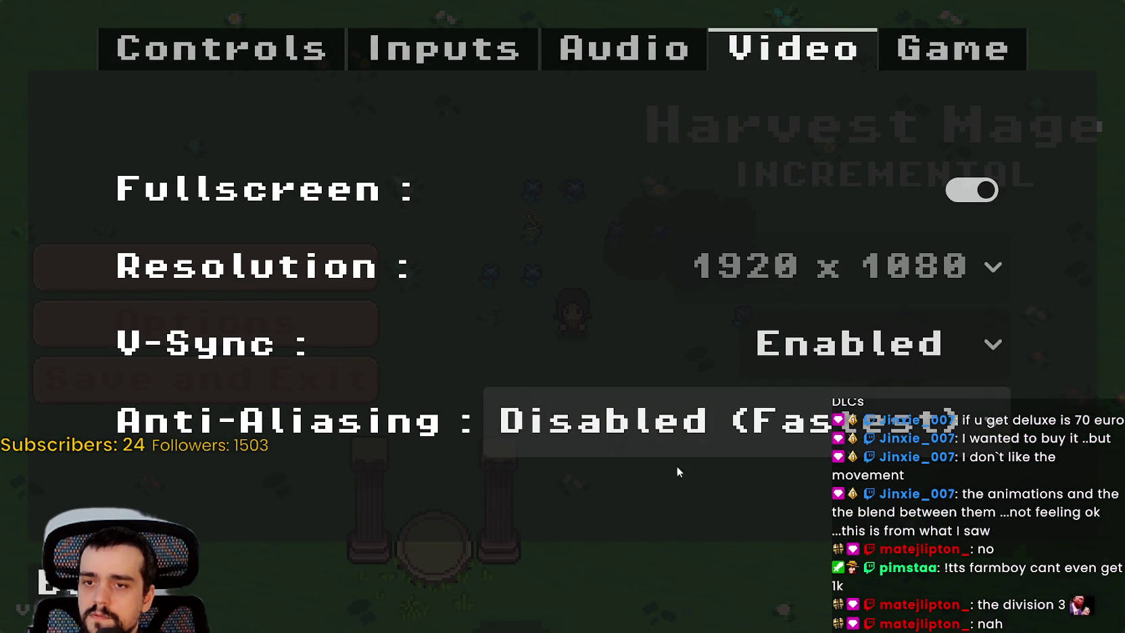
{"action": "key", "text": "Escape"}
{"action": "key", "text": "Escape"}
Step: Walk around the flower patch in fullscreen to check the pointers, then Alt+Tab back to the editor
{"action": "key", "text": "d"}
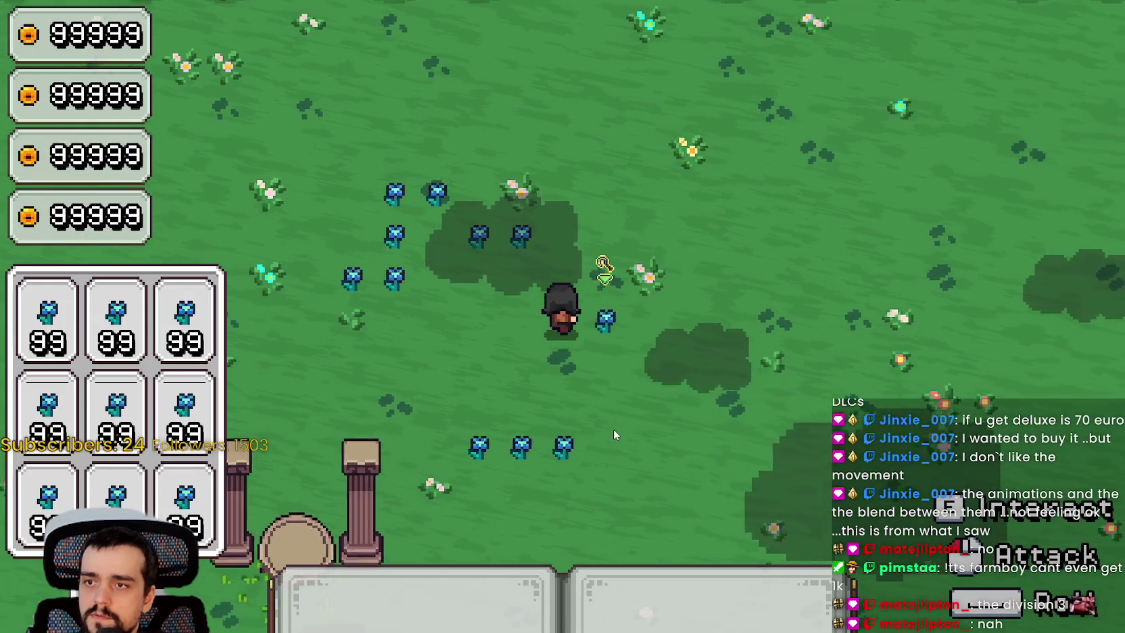
{"action": "key", "text": "w"}
{"action": "key", "text": "a"}
{"action": "key", "text": "s"}
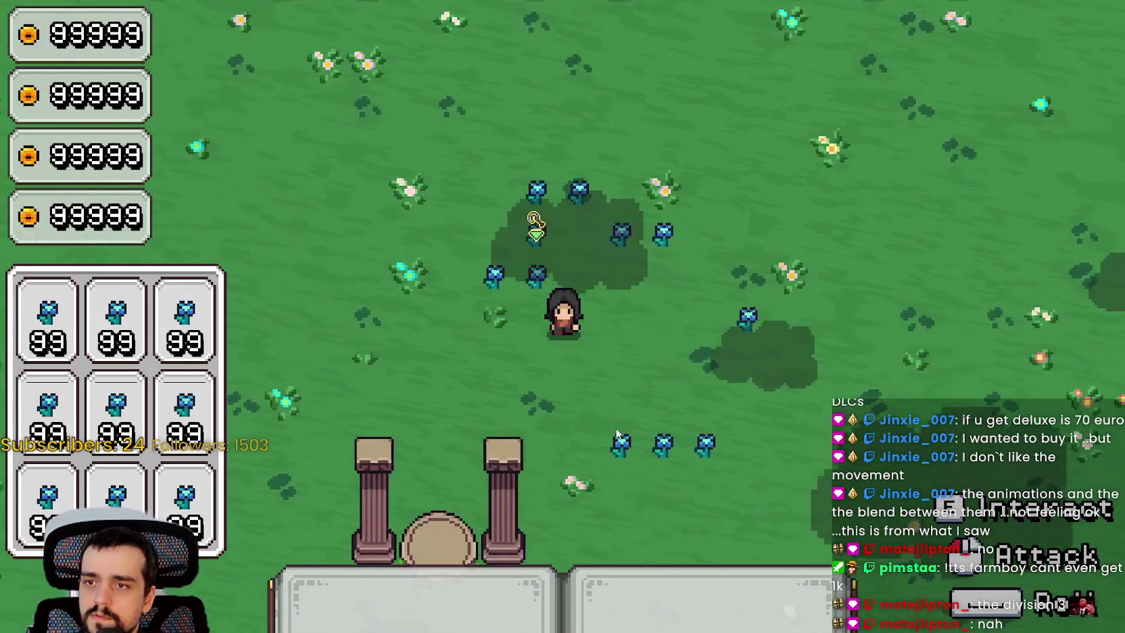
{"action": "key", "text": "s"}
{"action": "key", "text": "d"}
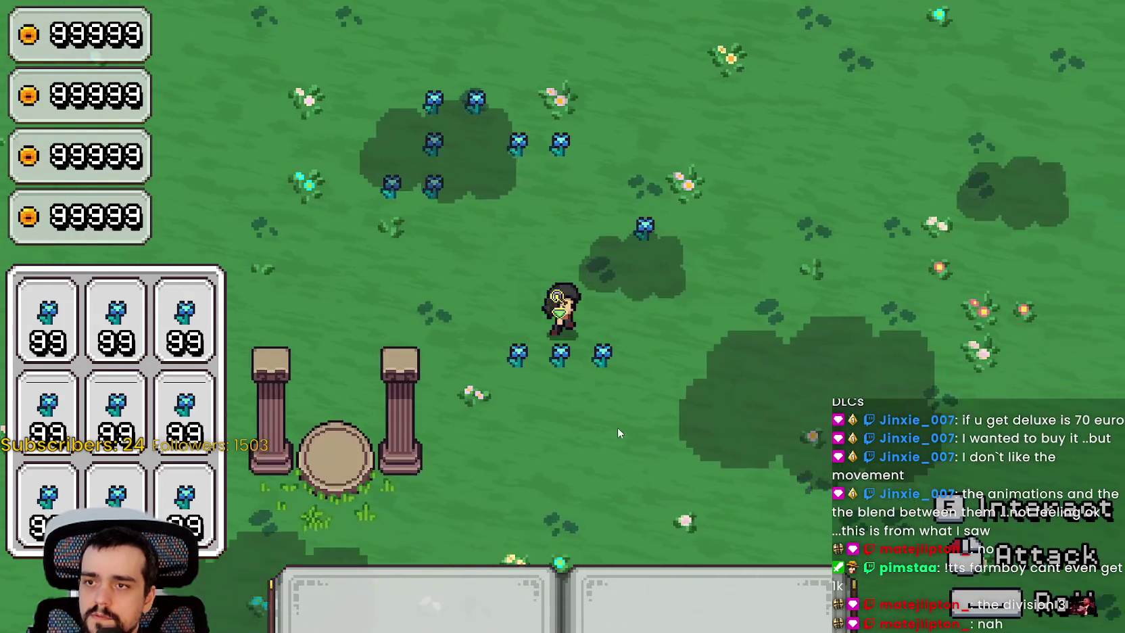
{"action": "key", "text": "w"}
{"action": "key", "text": "a"}
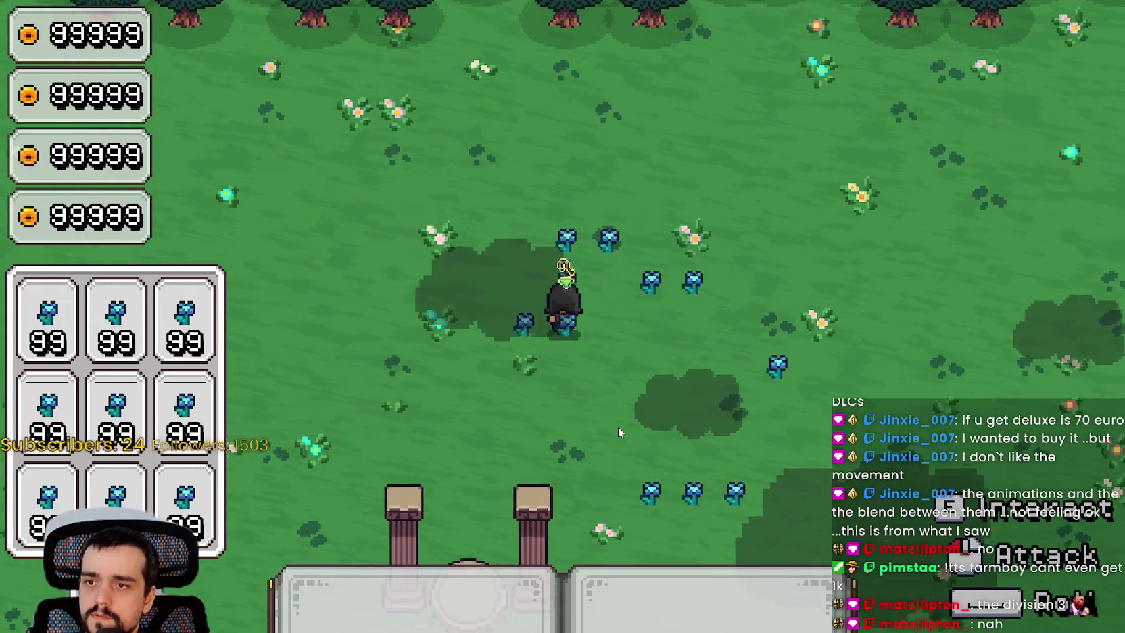
{"action": "key", "text": "w"}
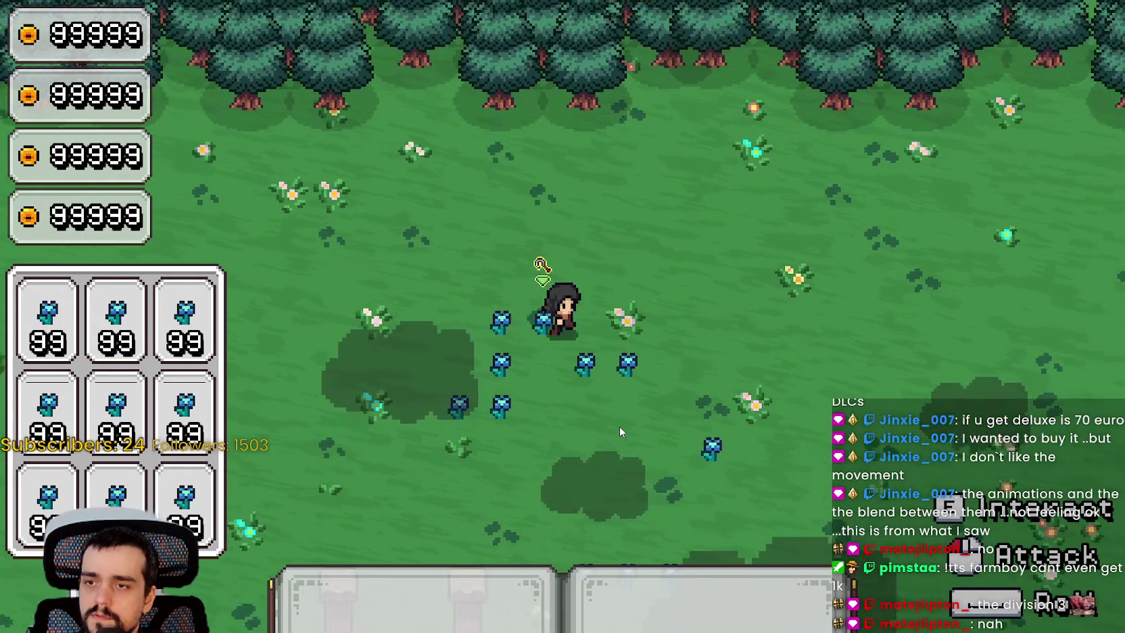
{"action": "key", "text": "a"}
{"action": "key", "text": "s"}
{"action": "key", "text": "d"}
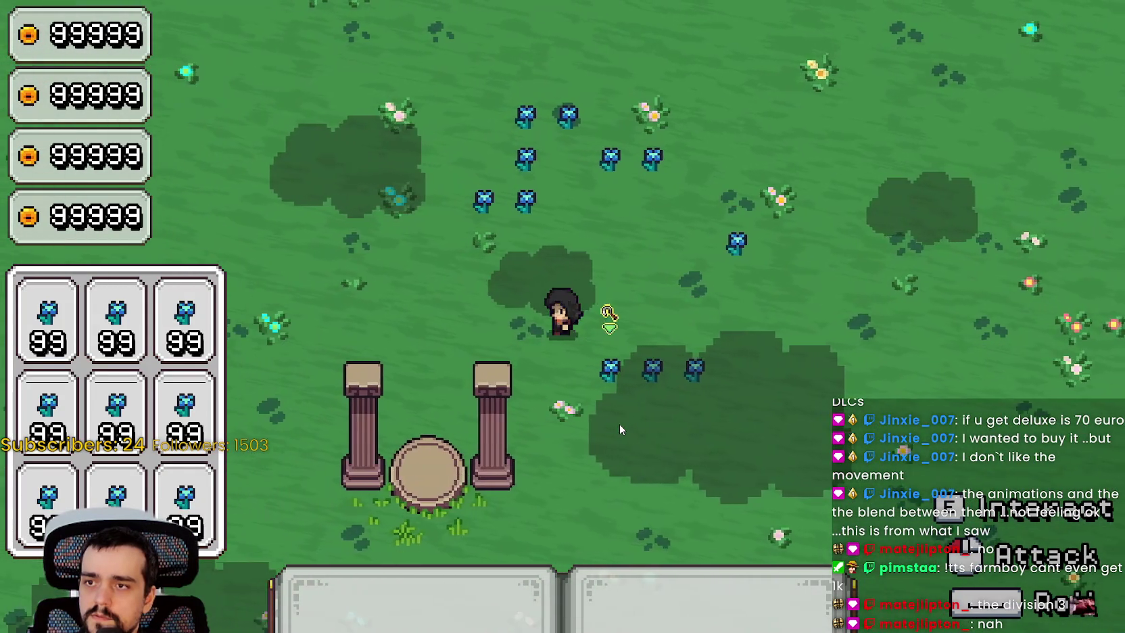
{"action": "key", "text": "w"}
{"action": "key", "text": "a"}
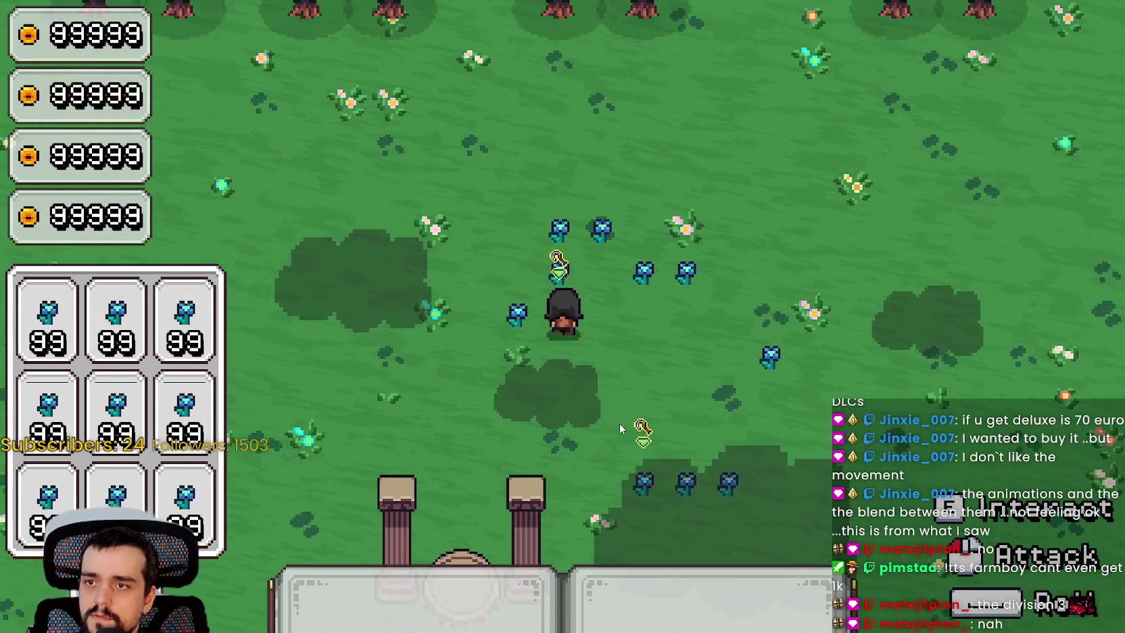
{"action": "key", "text": "d"}
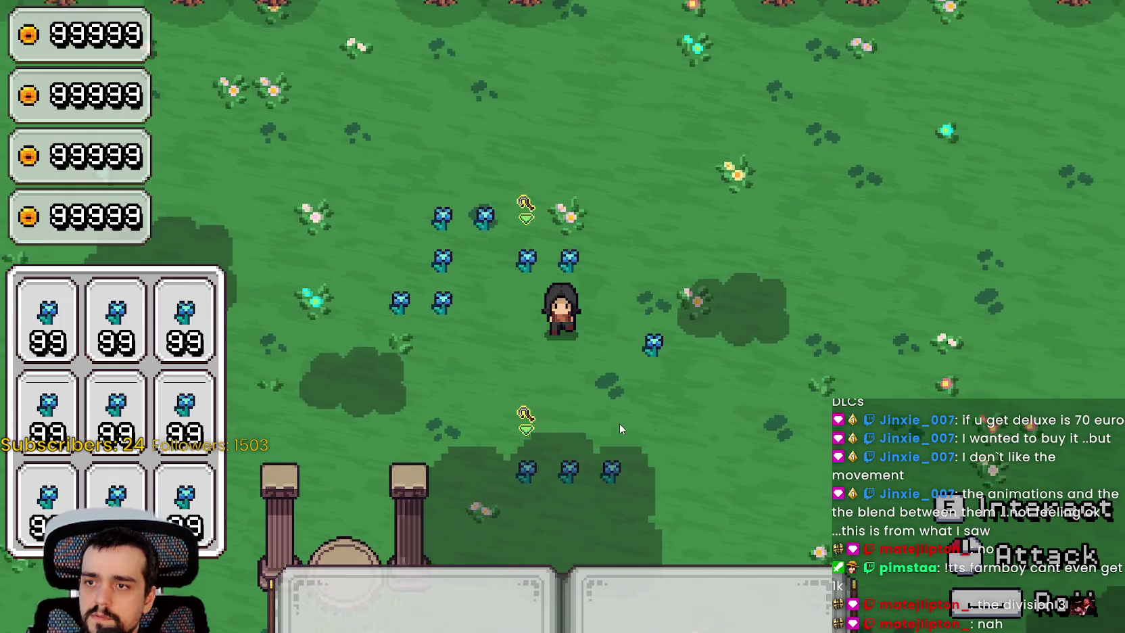
{"action": "key", "text": "s"}
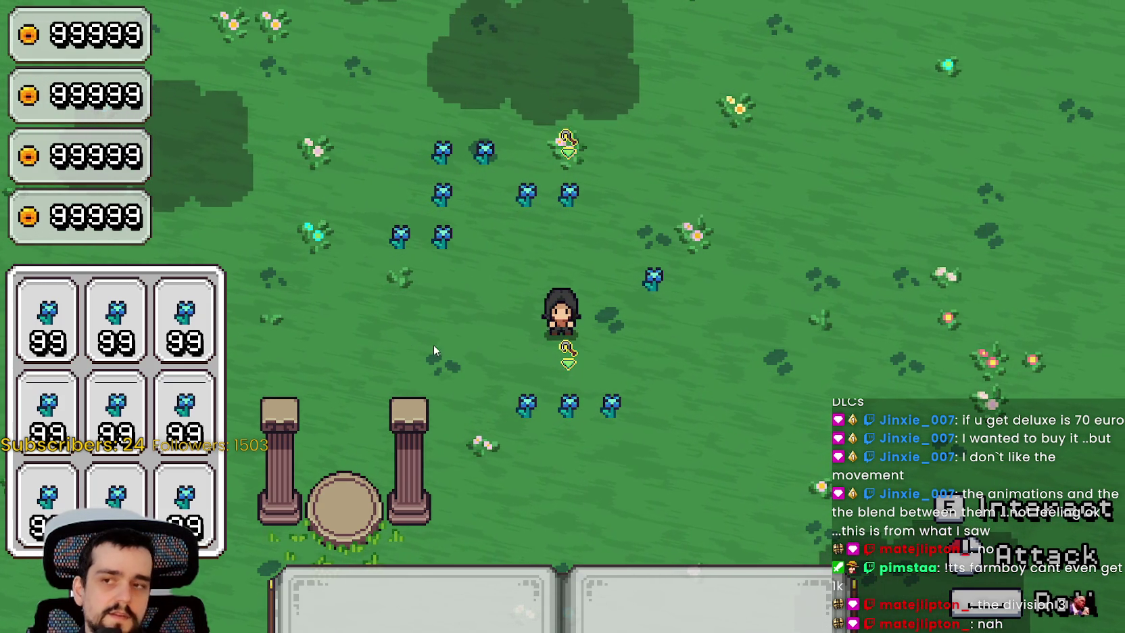
{"action": "key", "text": "alt+Tab"}
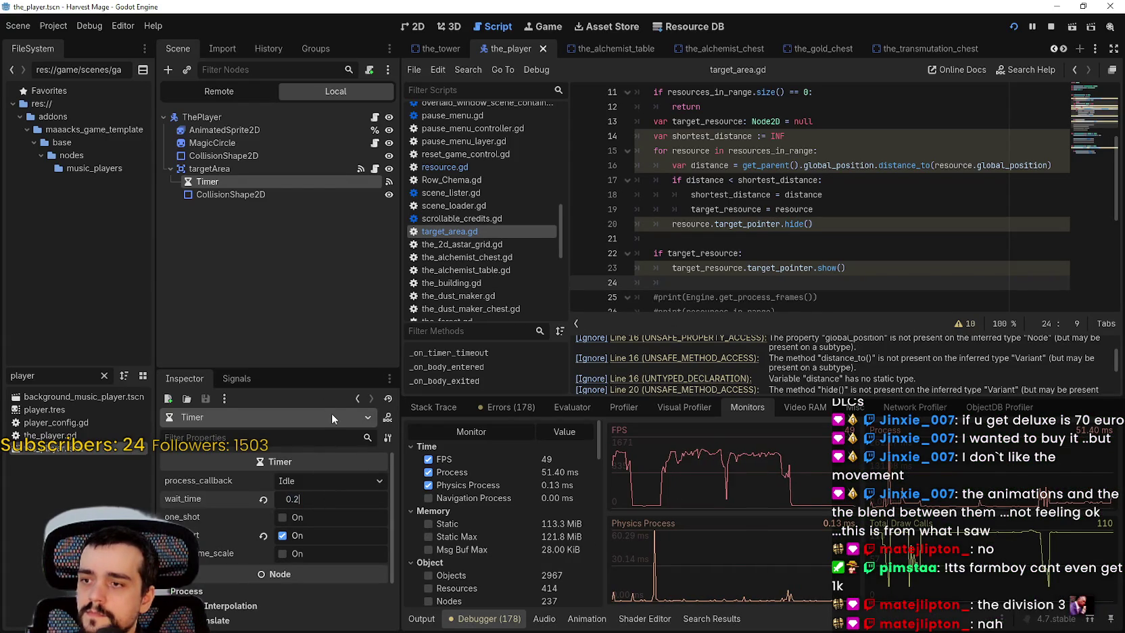
Step: Set the targetArea Timer's wait_time to 0.3 s and restart the project
{"action": "key", "text": "BackSpace"}
{"action": "type", "text": "3"}
{"action": "key", "text": "Return"}
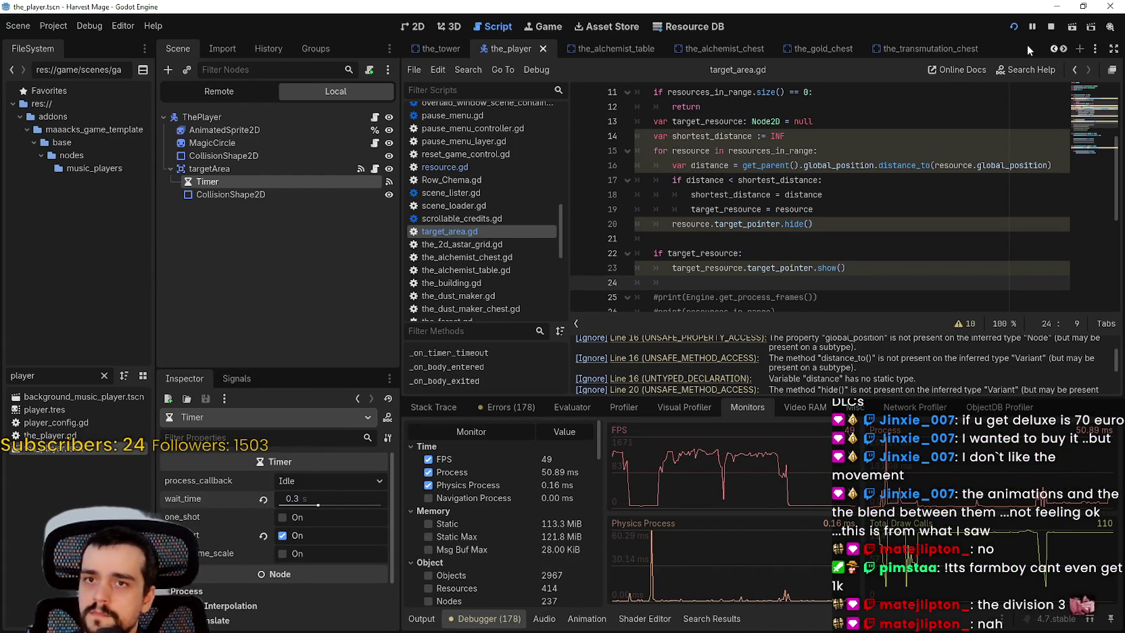
{"action": "left_click", "coordinate": [1048, 27]}
{"action": "left_click", "coordinate": [1013, 26]}
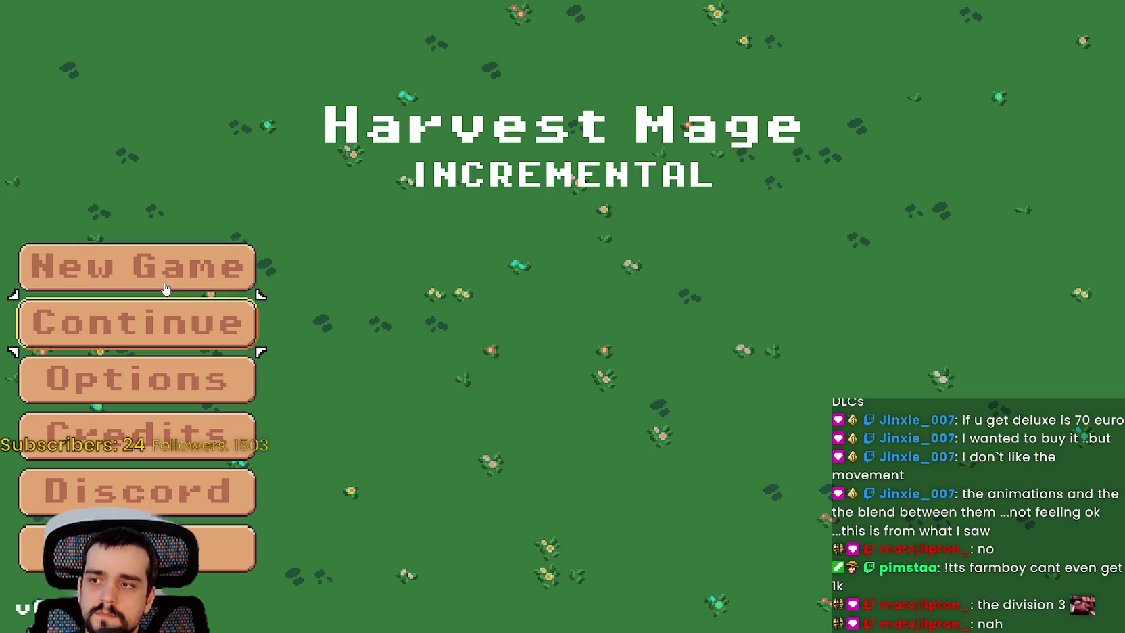
Step: Continue the saved game, walk around the grass field with WASD, and close the game with F8
{"action": "left_click", "coordinate": [168, 334]}
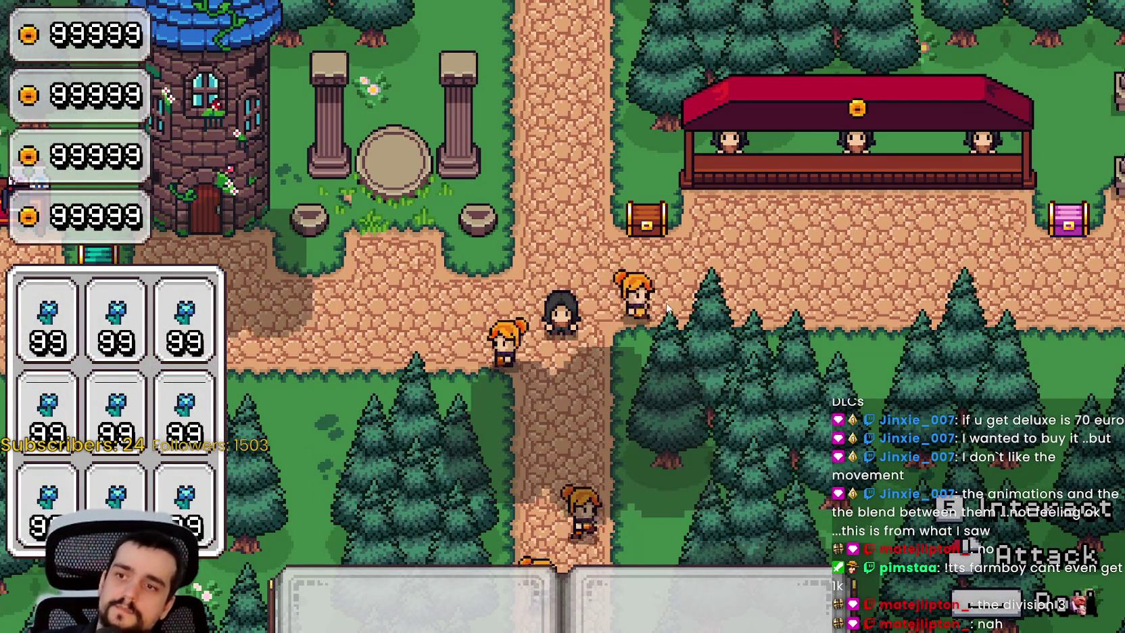
{"action": "key", "text": "a"}
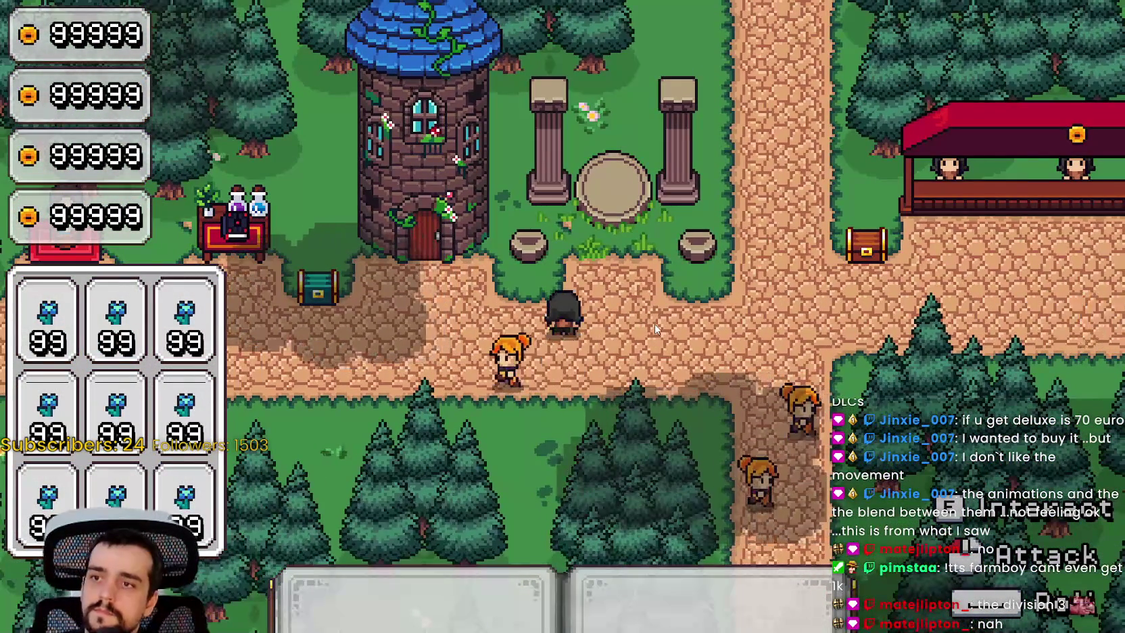
{"action": "key", "text": "w"}
{"action": "key", "text": "s"}
{"action": "key", "text": "d"}
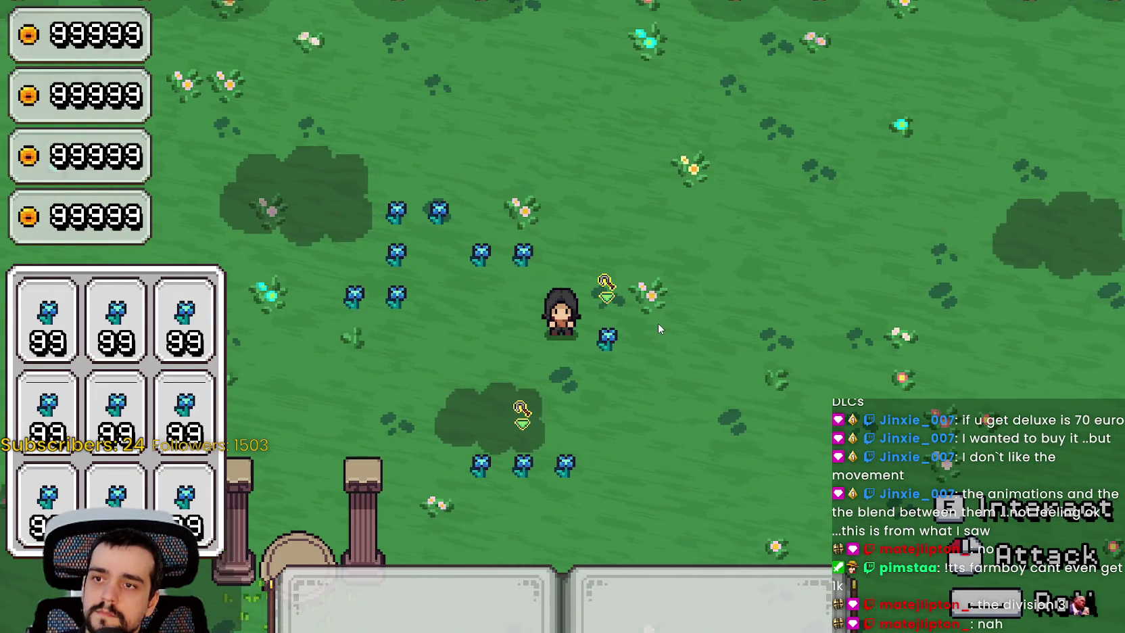
{"action": "key", "text": "a"}
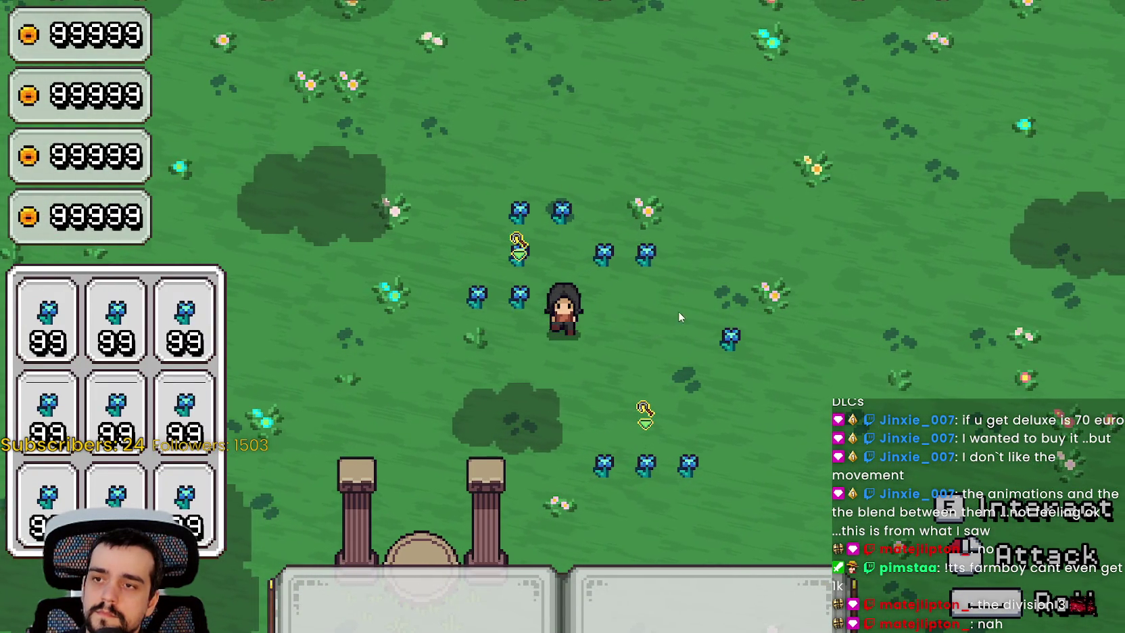
{"action": "key", "text": "s"}
{"action": "key", "text": "F8"}
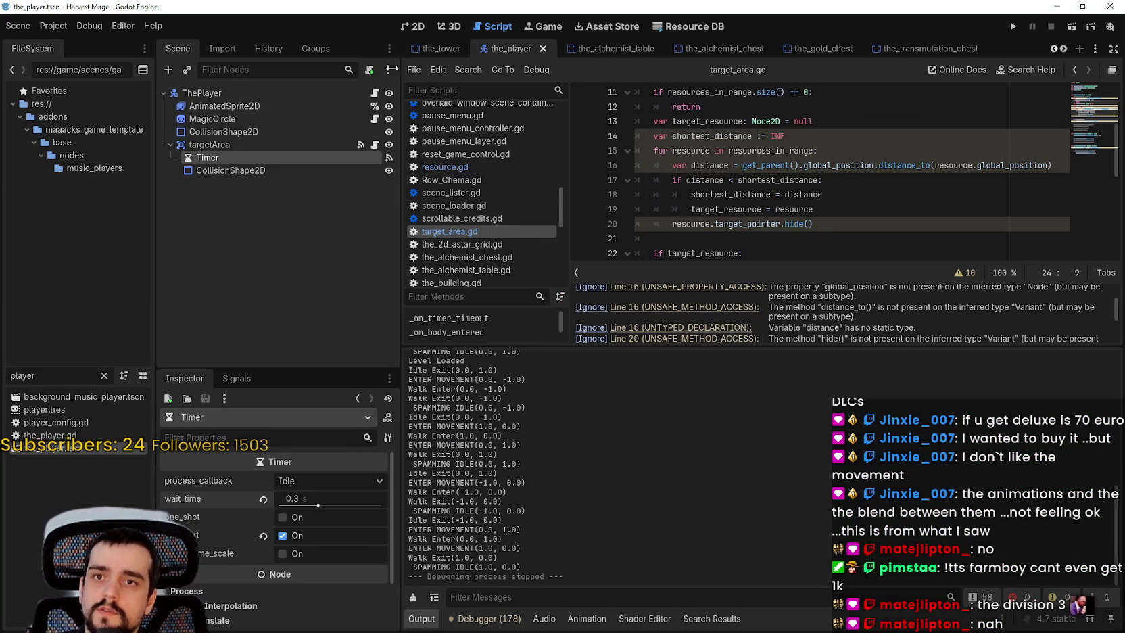
Step: In the 2D view, drag targetArea's CollisionShape2D radius out several times larger and run the project
{"action": "left_click", "coordinate": [414, 27]}
{"action": "scroll", "coordinate": [778, 244], "scroll_direction": "down", "scroll_amount": 15}
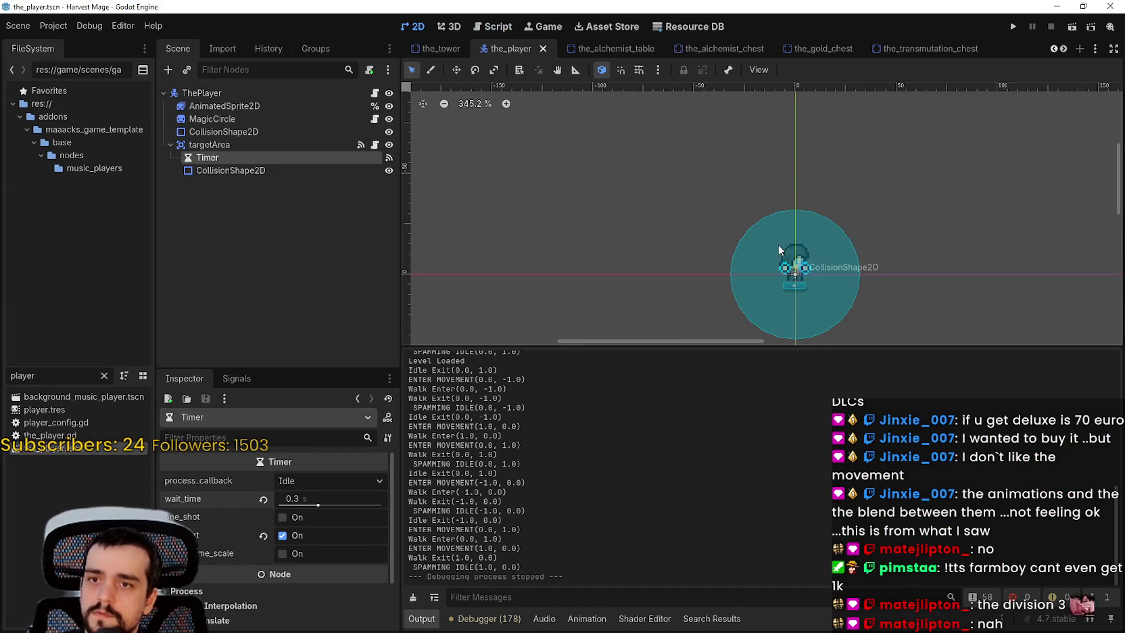
{"action": "left_click", "coordinate": [798, 262]}
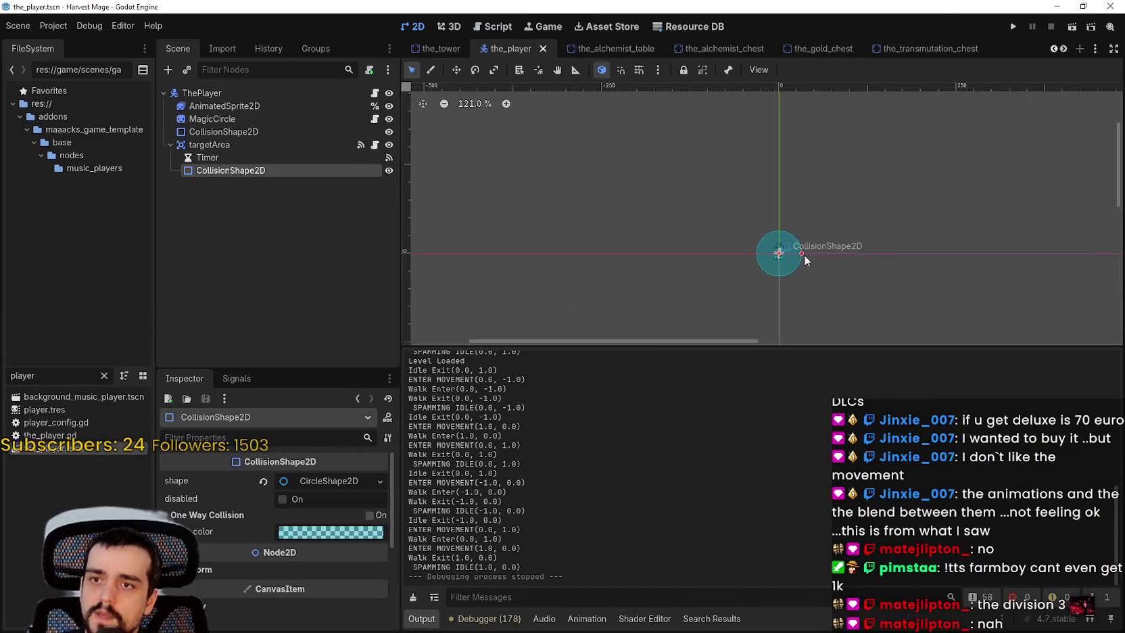
{"action": "scroll", "coordinate": [804, 254], "scroll_direction": "up", "scroll_amount": 4}
{"action": "left_click_drag", "start_coordinate": [799, 250], "coordinate": [973, 237]}
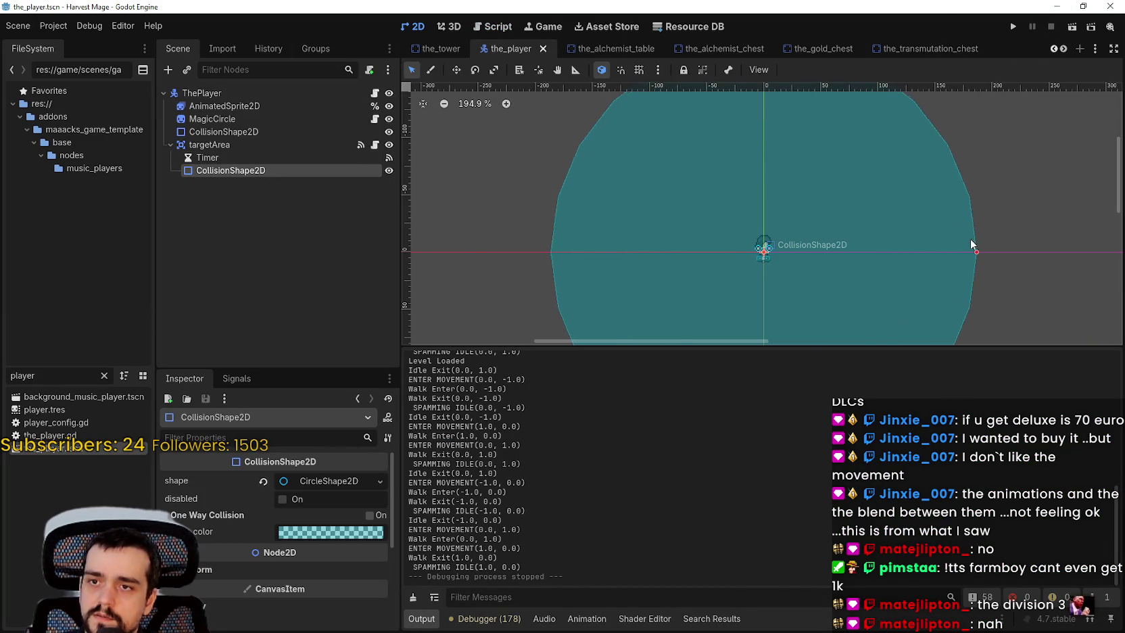
{"action": "scroll", "coordinate": [932, 236], "scroll_direction": "down", "scroll_amount": 3}
{"action": "left_click", "coordinate": [1014, 27]}
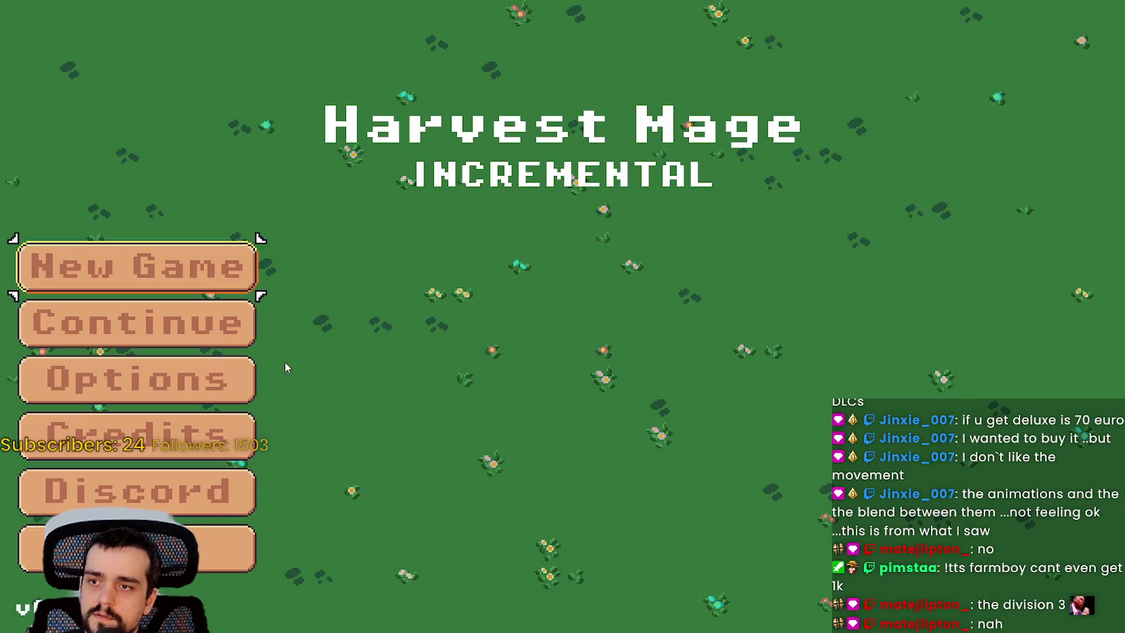
Step: Continue the saved game and walk north, south and left through the grass
{"action": "left_click", "coordinate": [237, 325]}
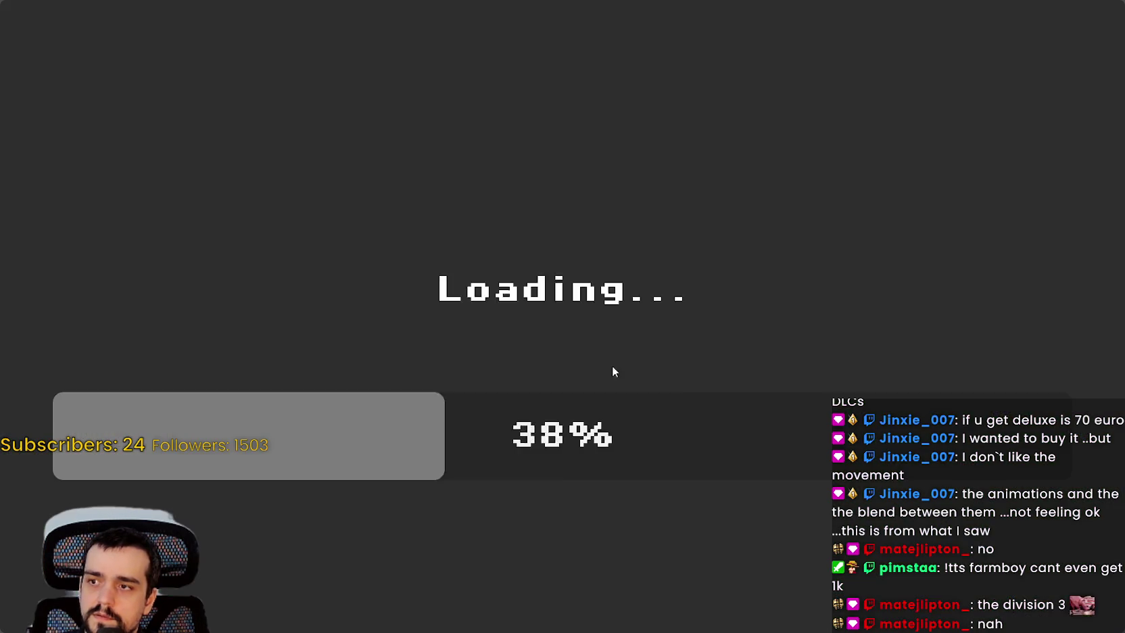
{"action": "key", "text": "w"}
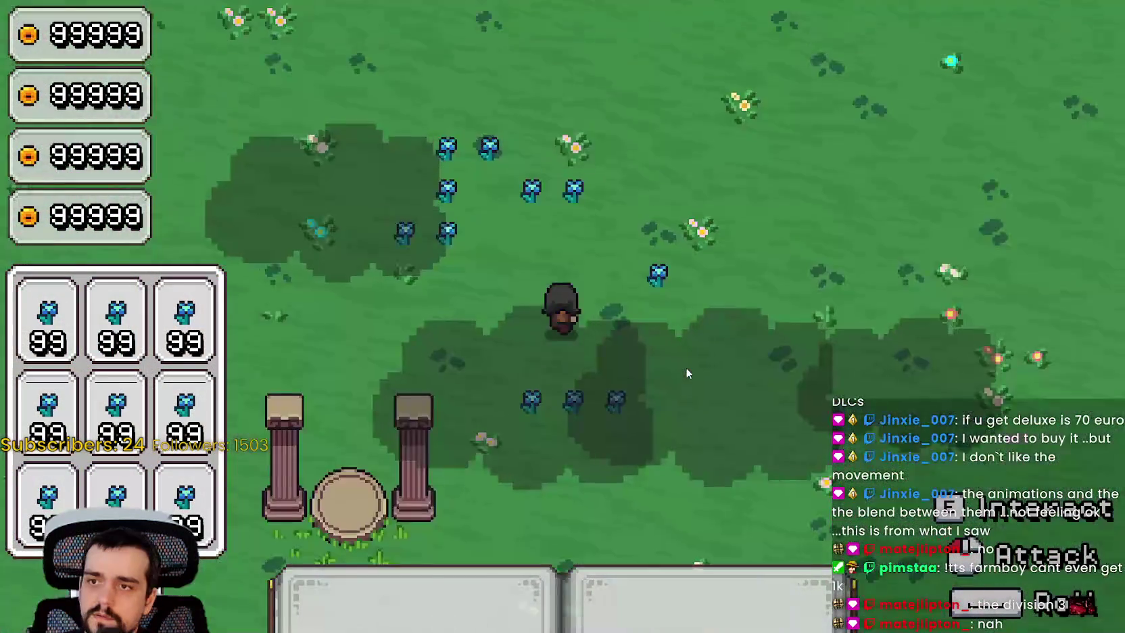
{"action": "key", "text": "s"}
{"action": "key", "text": "a"}
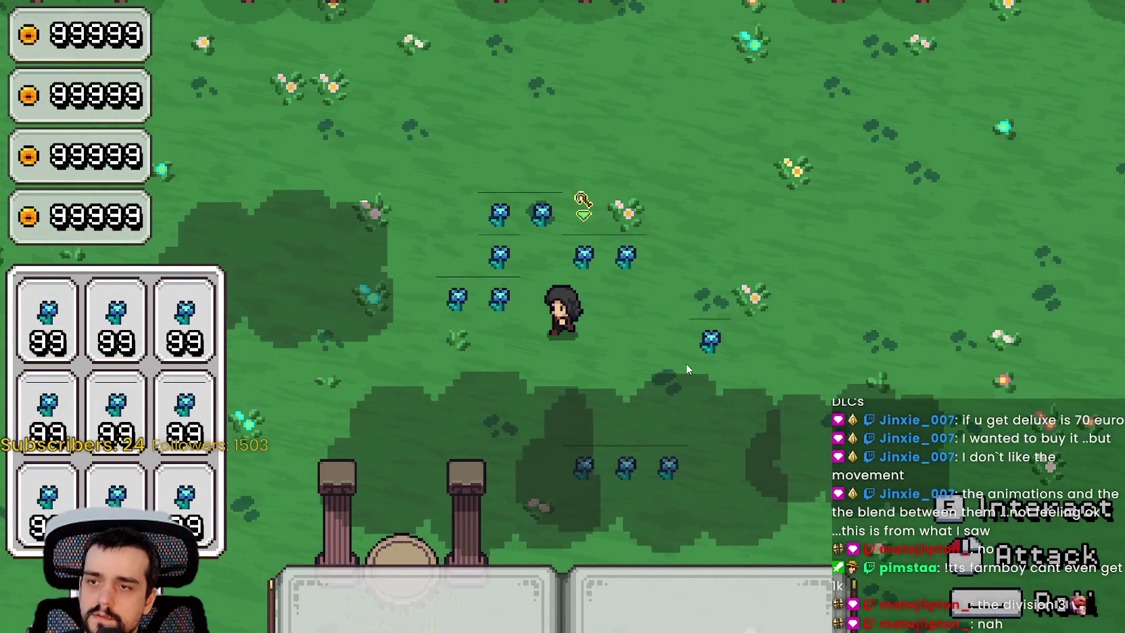
{"action": "key", "text": "w"}
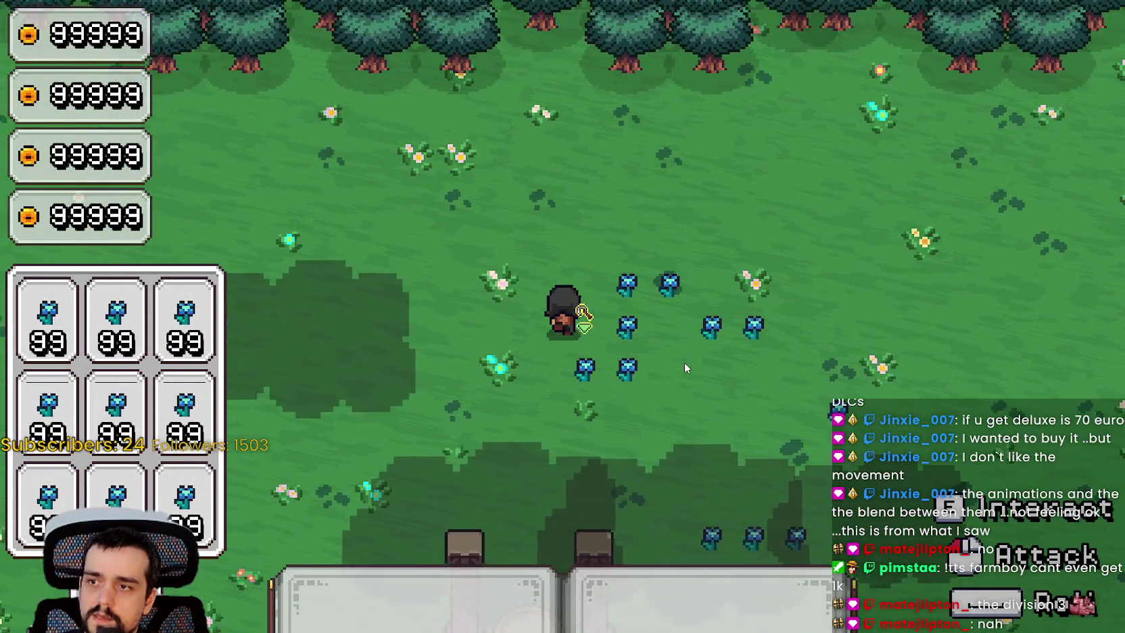
{"action": "key", "text": "s"}
Step: Pause and check the Video options, toggling fullscreen and viewing the V-Sync choices, then resume
{"action": "key", "text": "Escape"}
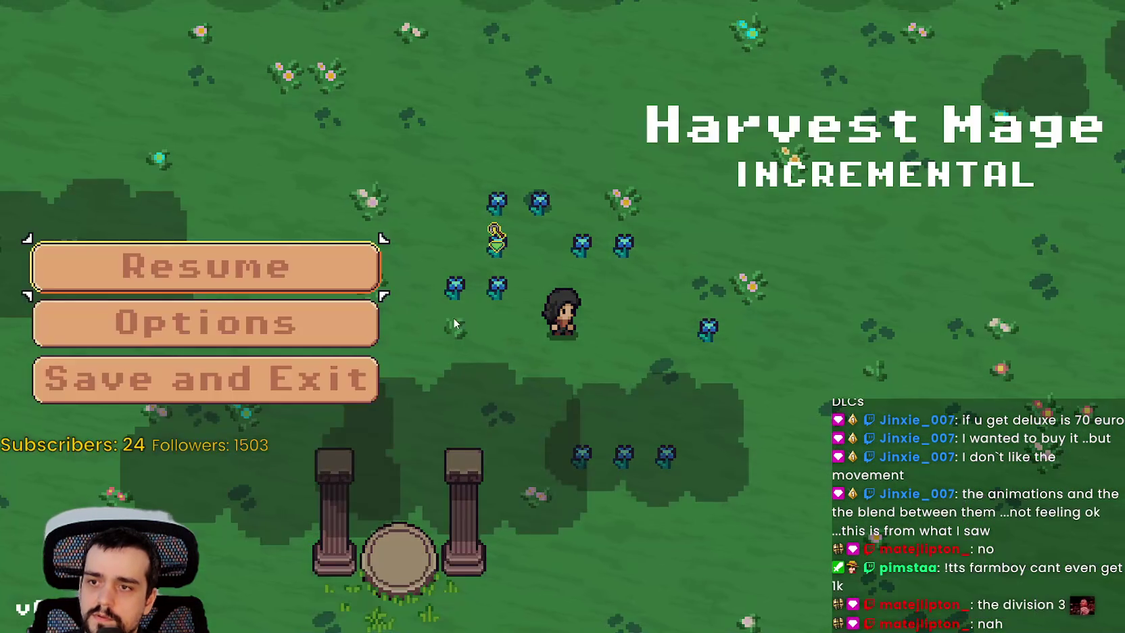
{"action": "left_click", "coordinate": [336, 316]}
{"action": "left_click", "coordinate": [805, 57]}
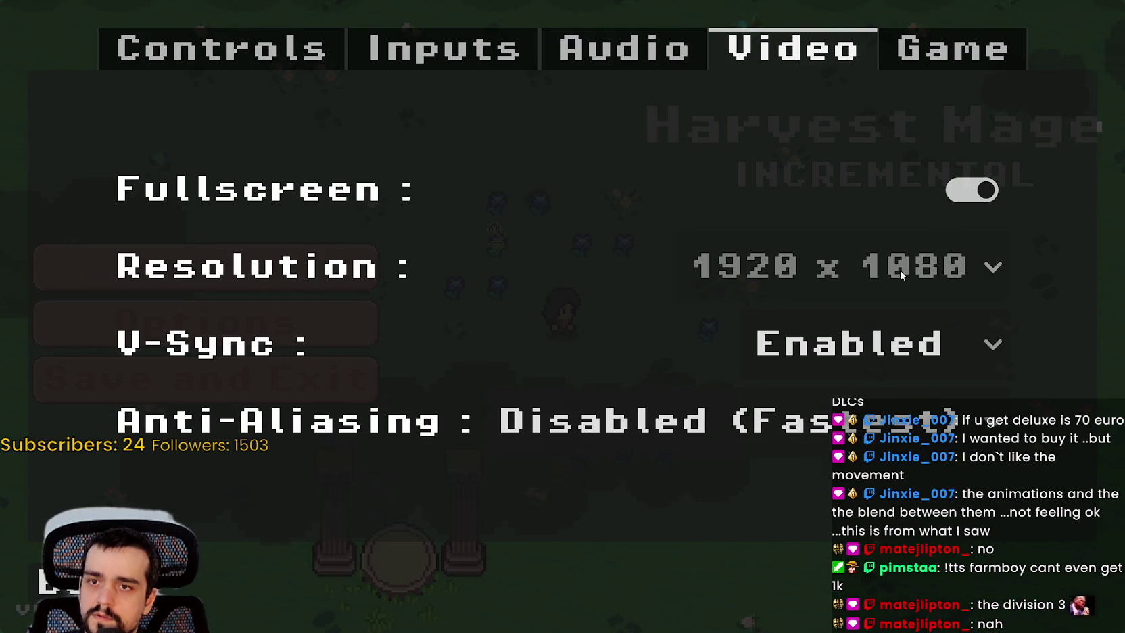
{"action": "left_click", "coordinate": [972, 196]}
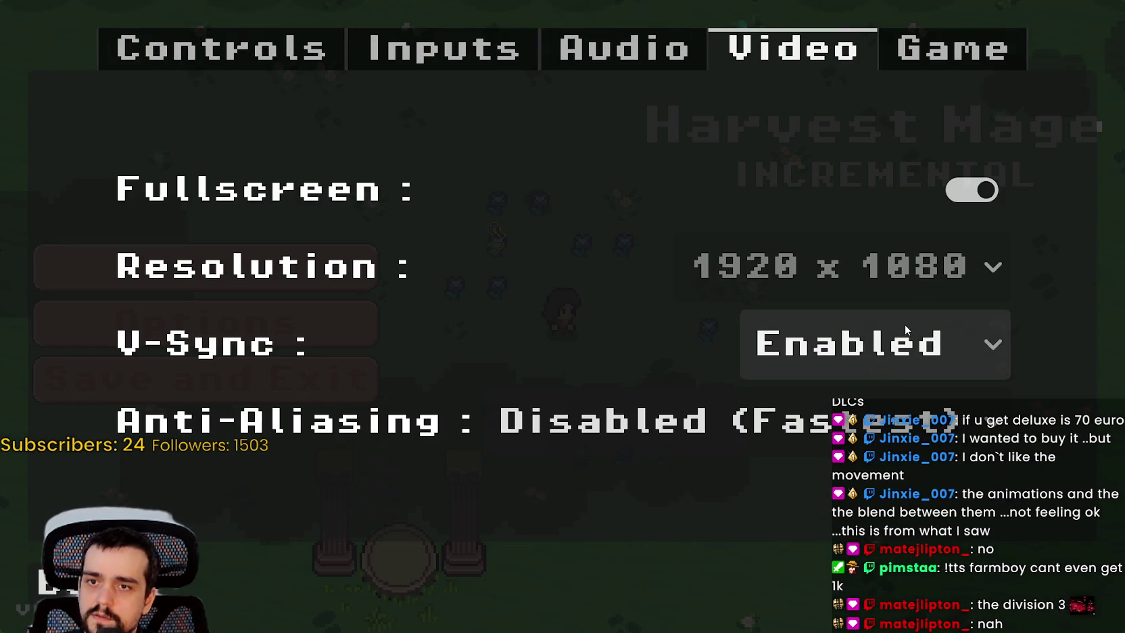
{"action": "left_click", "coordinate": [902, 332]}
{"action": "key", "text": "Escape"}
{"action": "key", "text": "Escape"}
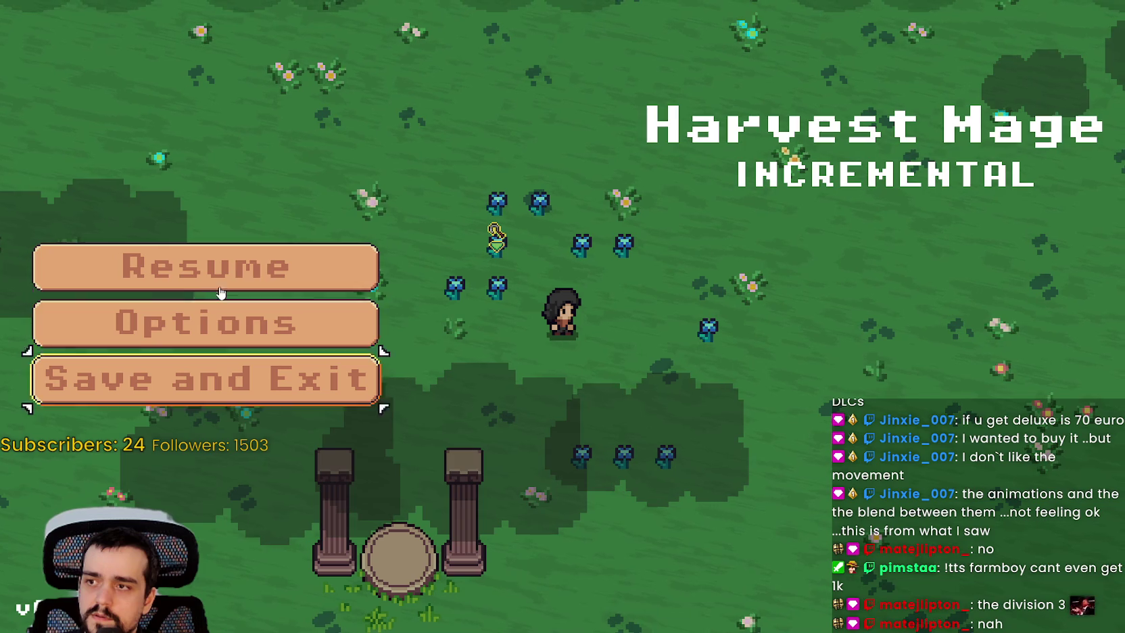
{"action": "left_click", "coordinate": [351, 275]}
Step: Walk up, down, left and right near the blue flowers, watching the pointer pick the nearest one
{"action": "key", "text": "w"}
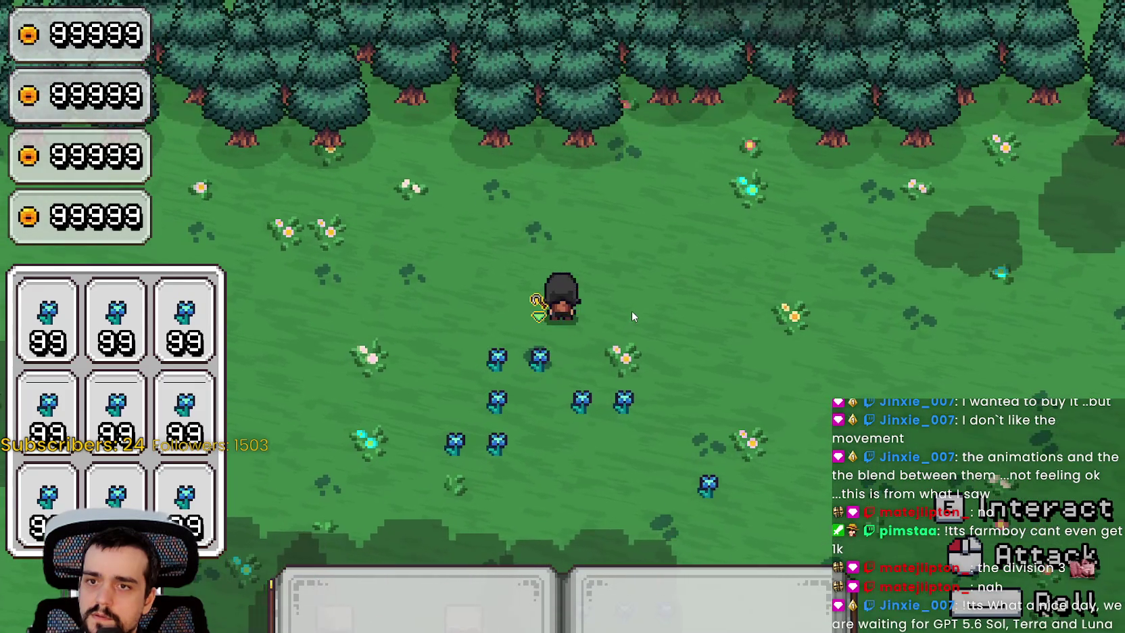
{"action": "key", "text": "s"}
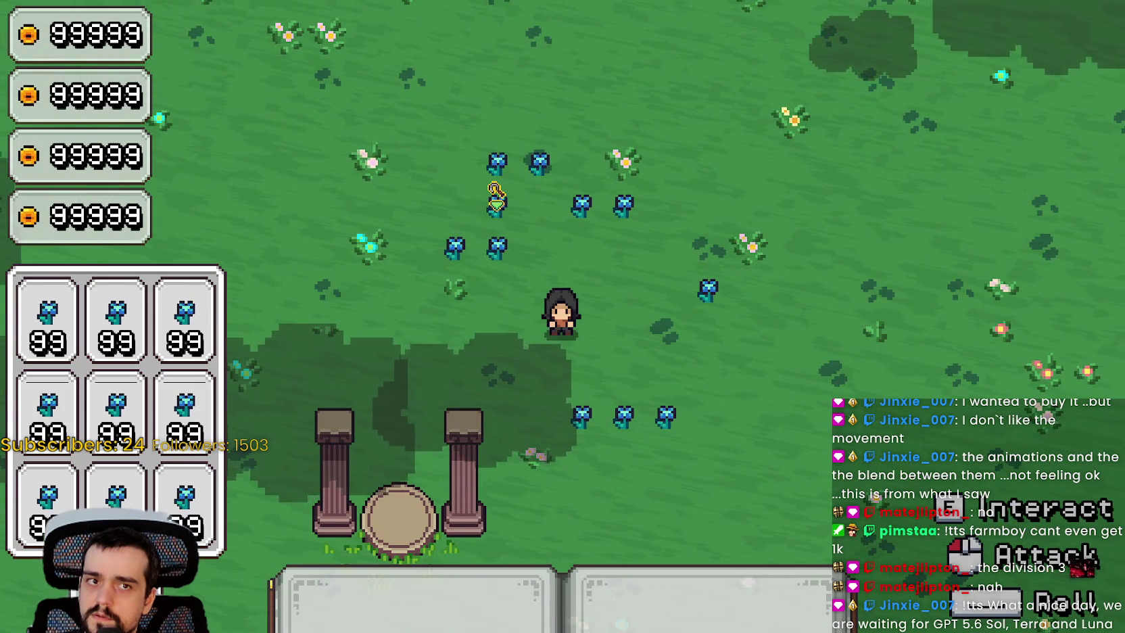
{"action": "key", "text": "a"}
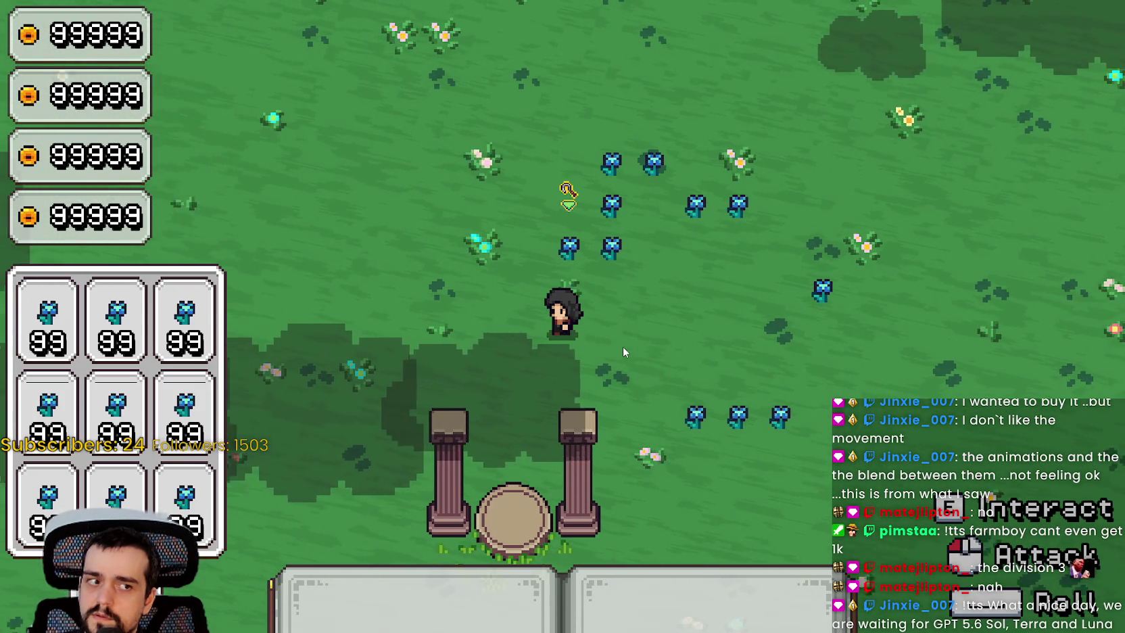
{"action": "key", "text": "d"}
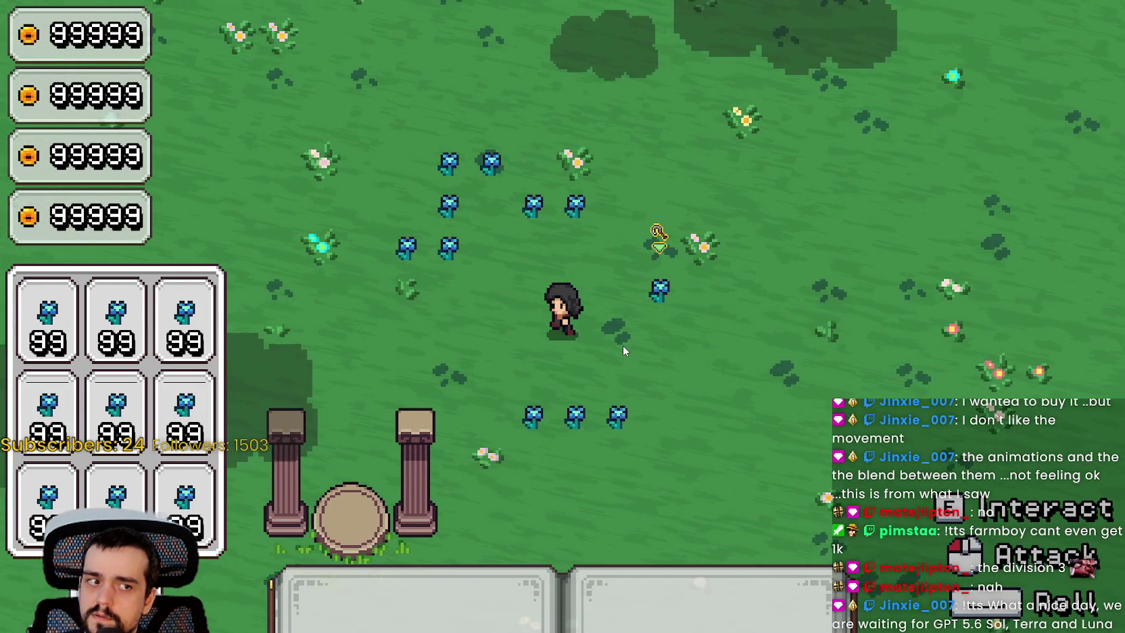
{"action": "key", "text": "a"}
{"action": "key", "text": "d"}
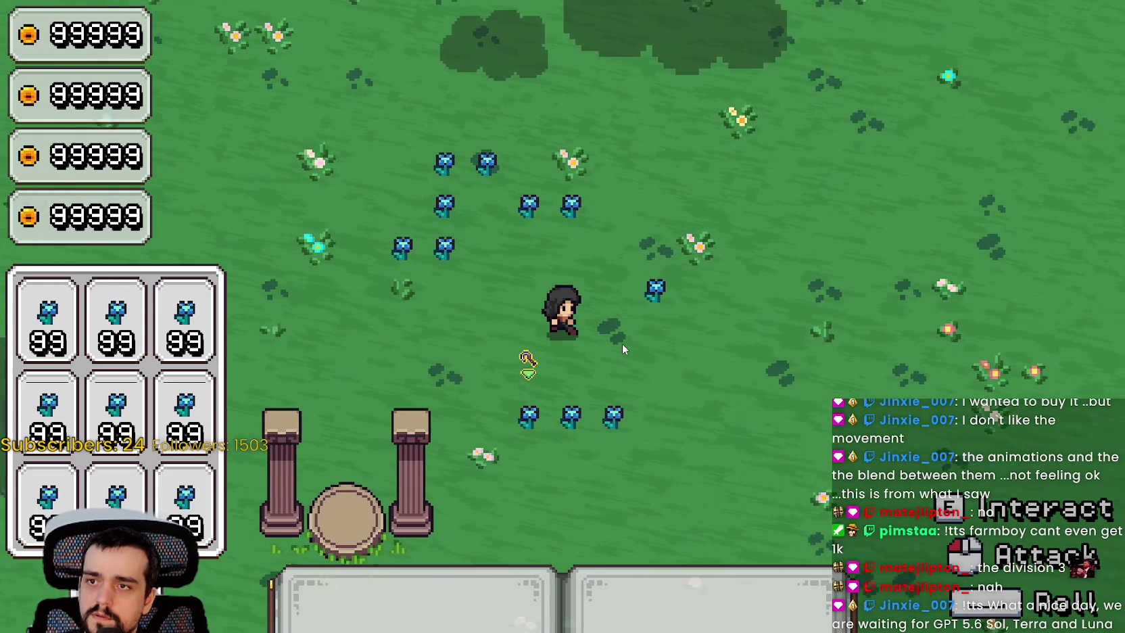
{"action": "key", "text": "a"}
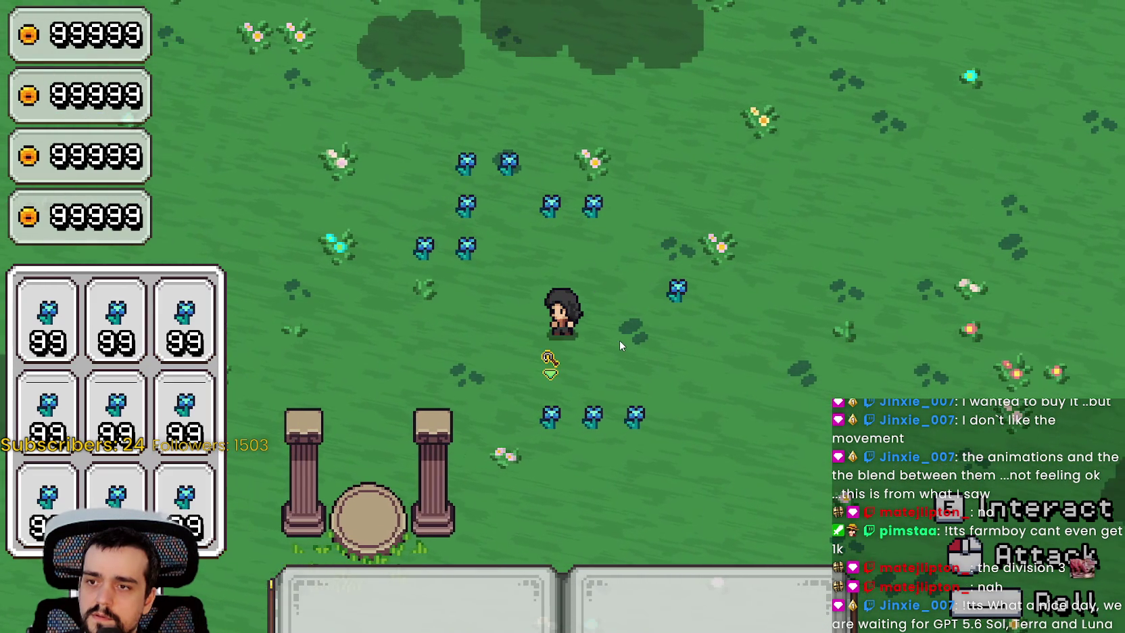
{"action": "key", "text": "s"}
{"action": "key", "text": "d"}
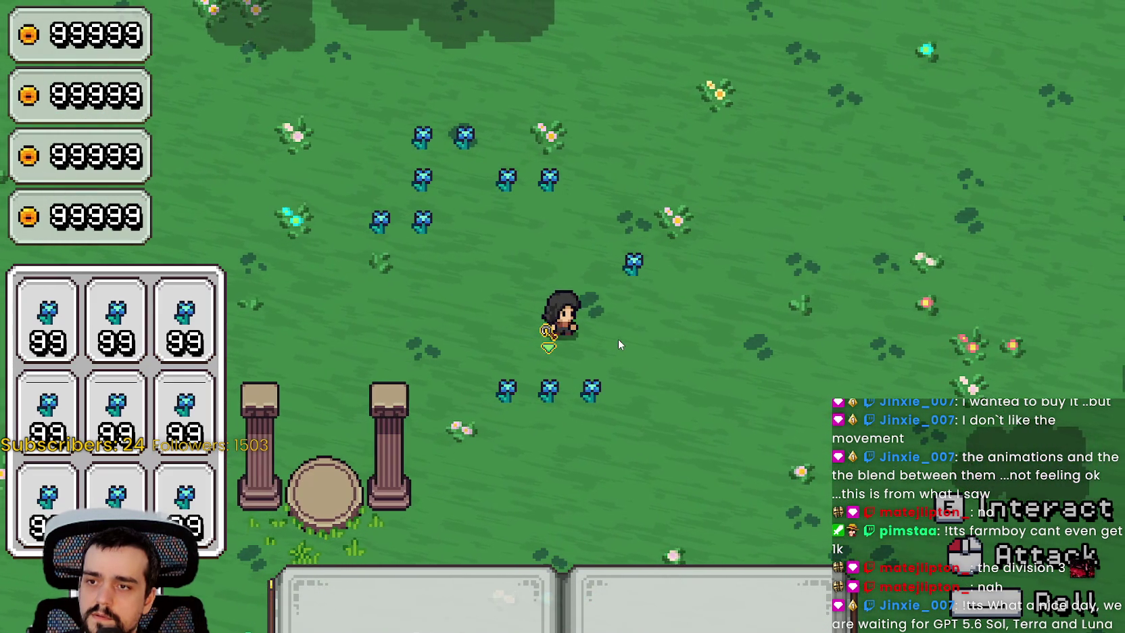
{"action": "key", "text": "d"}
{"action": "key", "text": "s"}
{"action": "key", "text": "w"}
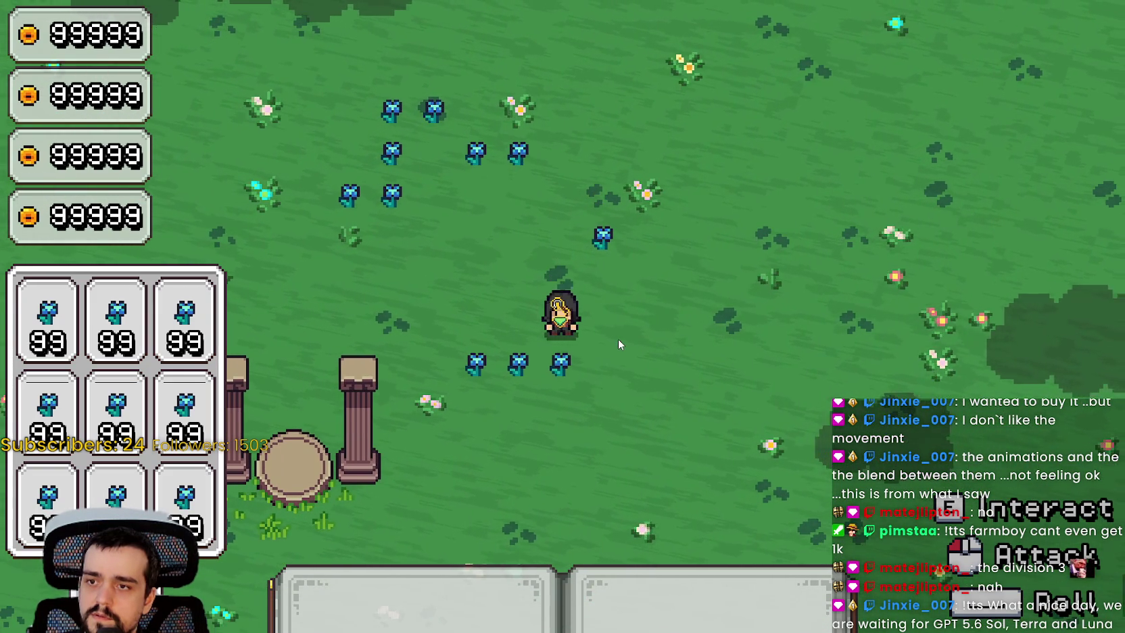
Step: Walk right away from the flower patch and back left past it, then stop the game with F8
{"action": "key", "text": "a"}
{"action": "key", "text": "w"}
{"action": "key", "text": "s"}
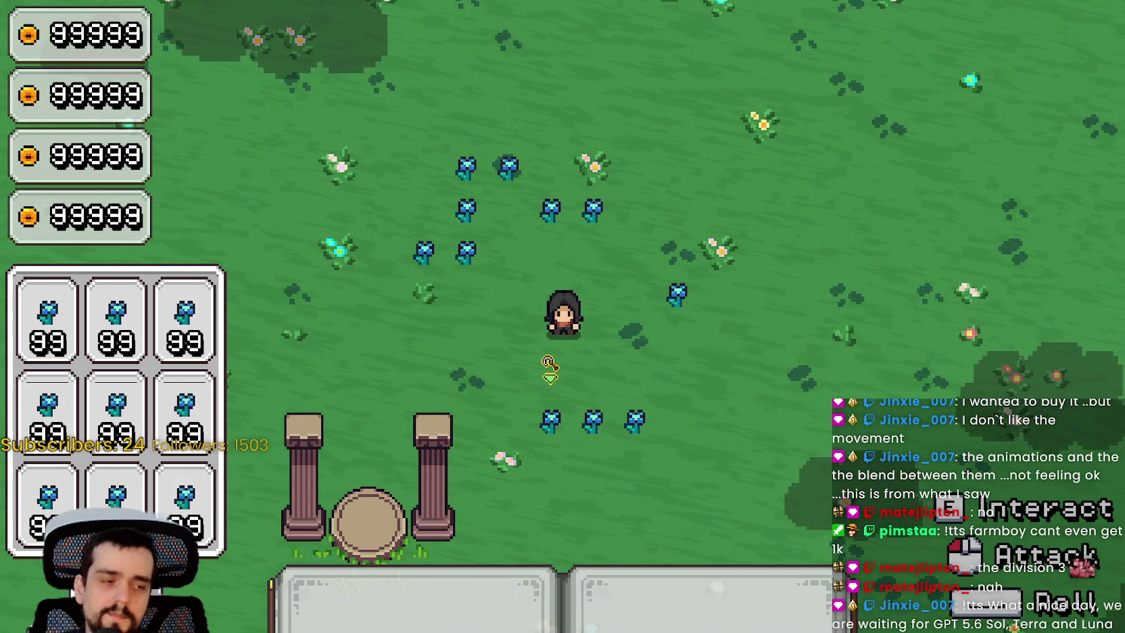
{"action": "key", "text": "d"}
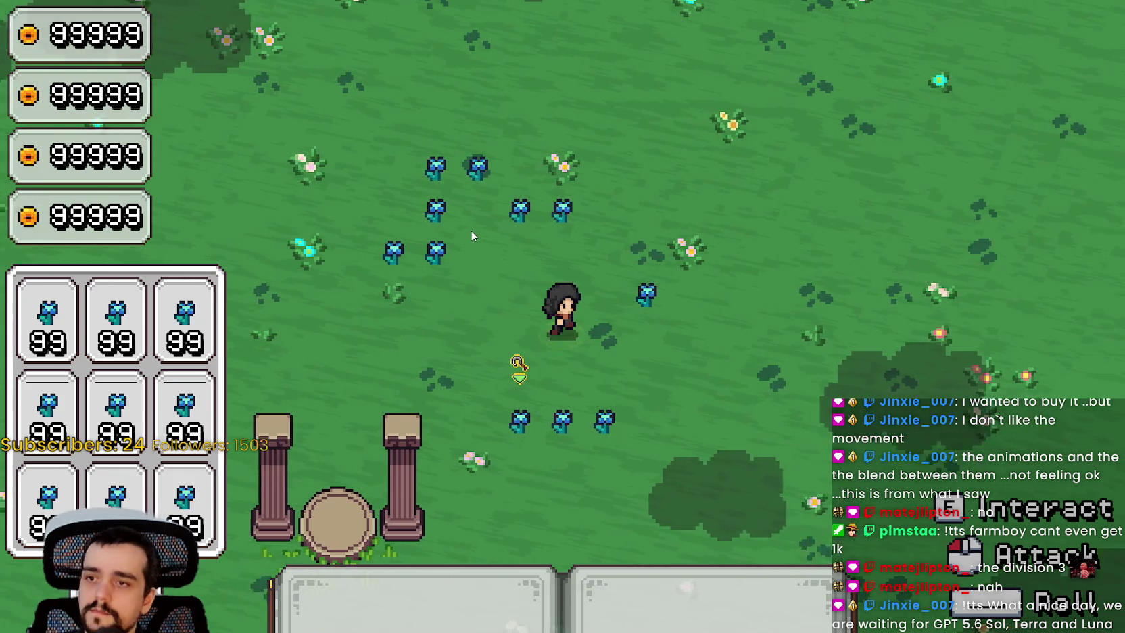
{"action": "key", "text": "d"}
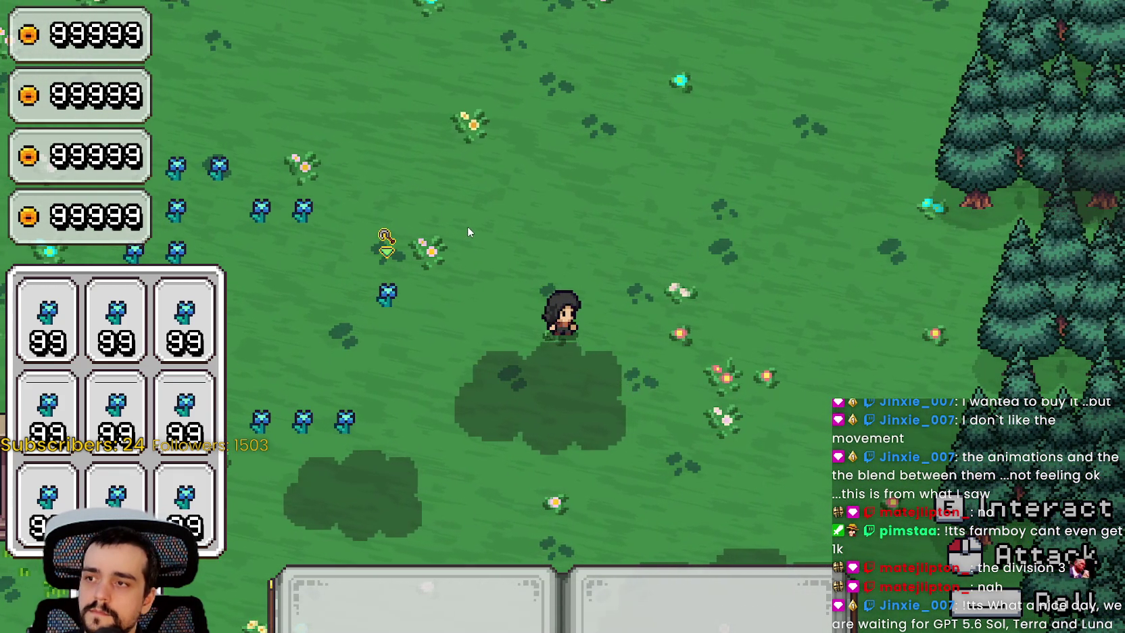
{"action": "key", "text": "a"}
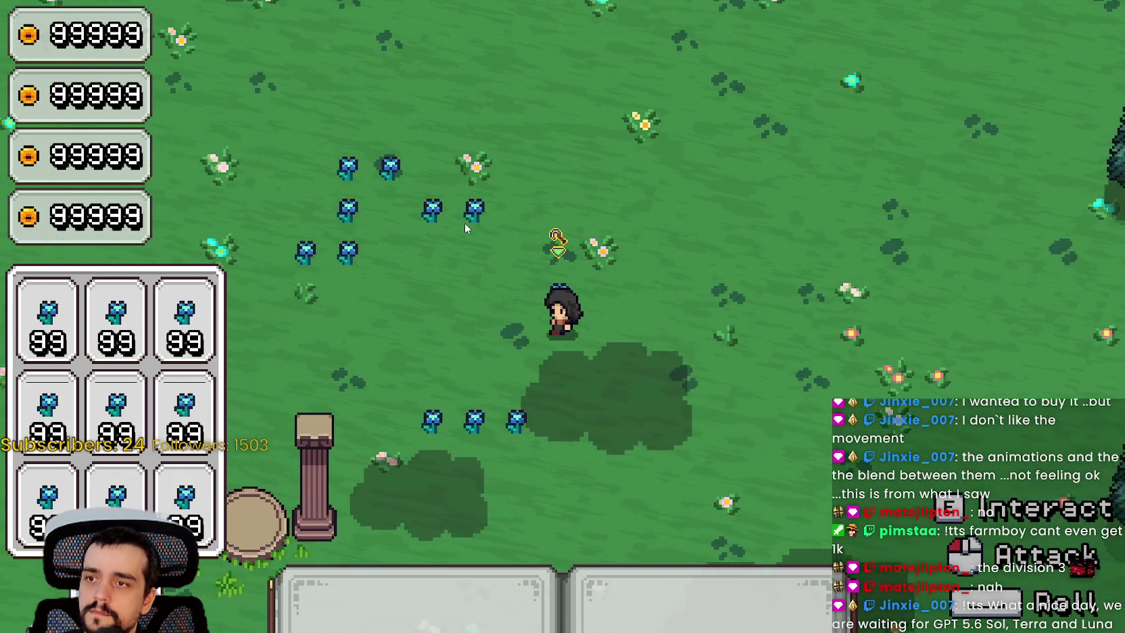
{"action": "key", "text": "a"}
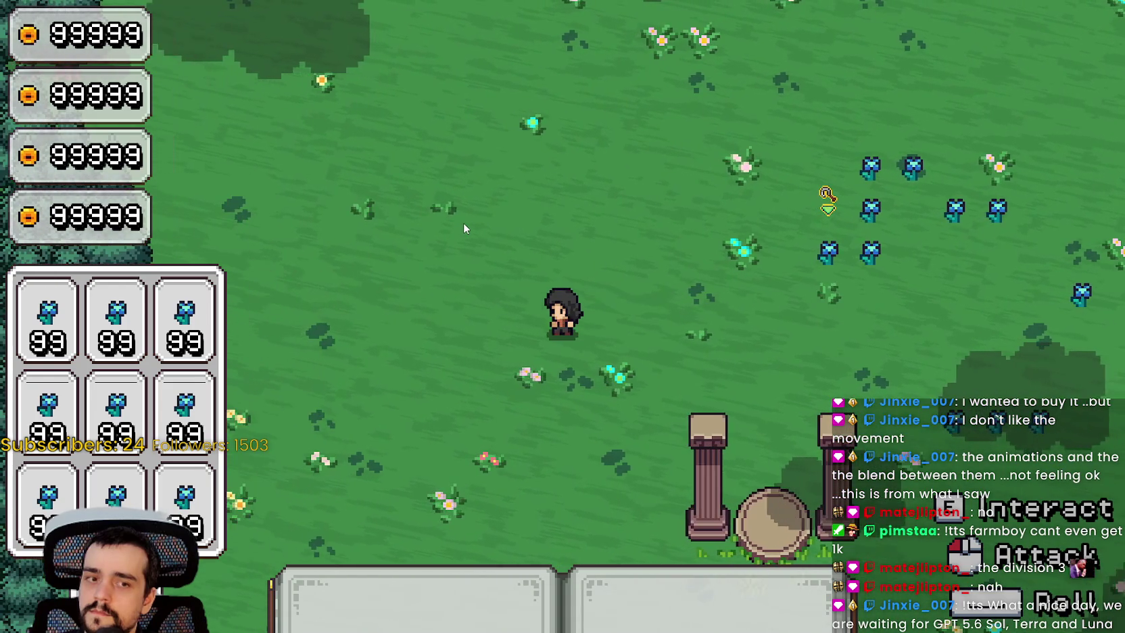
{"action": "key", "text": "w"}
{"action": "key", "text": "d"}
{"action": "key", "text": "a"}
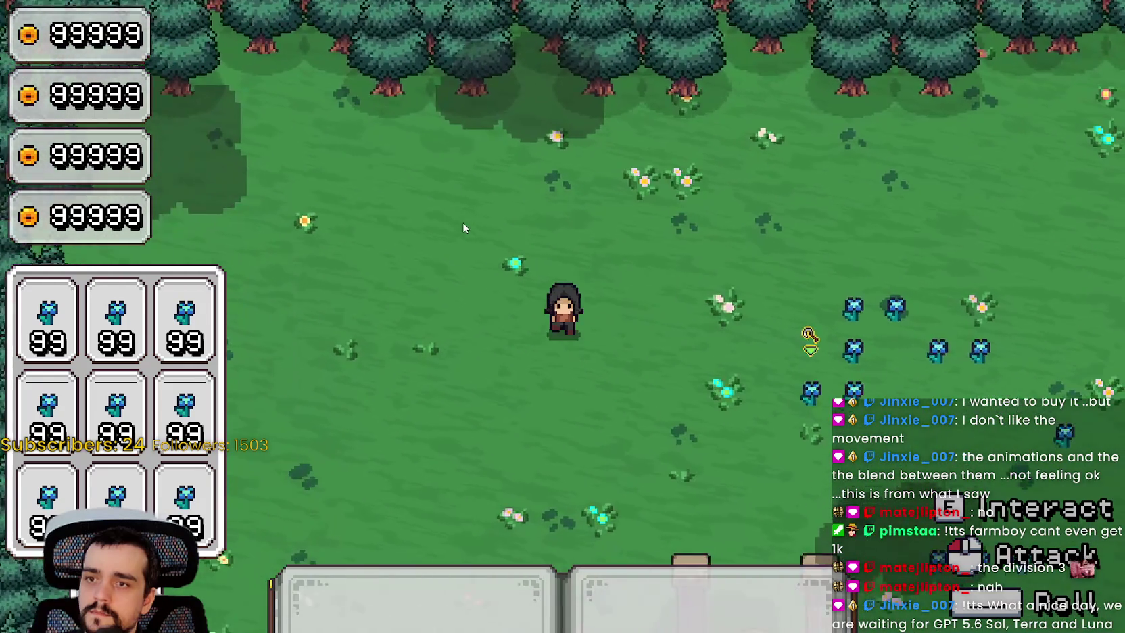
{"action": "key", "text": "s"}
{"action": "key", "text": "F8"}
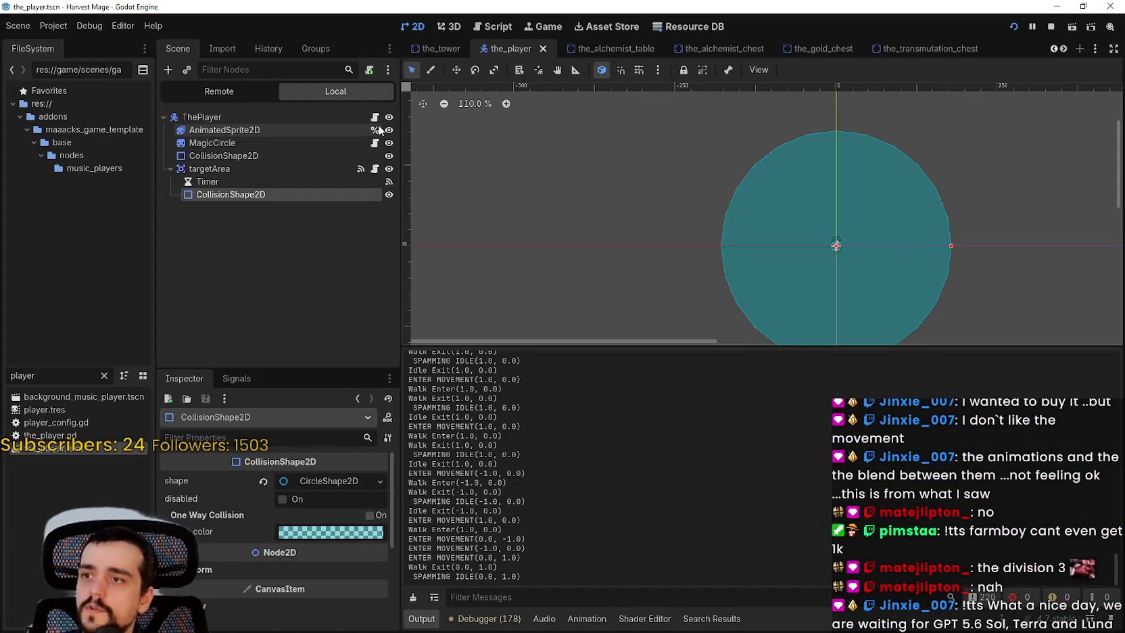
Step: Open target_area.gd, collapse the warnings list, and drag the output splitter down for a taller code area
{"action": "left_click", "coordinate": [374, 119]}
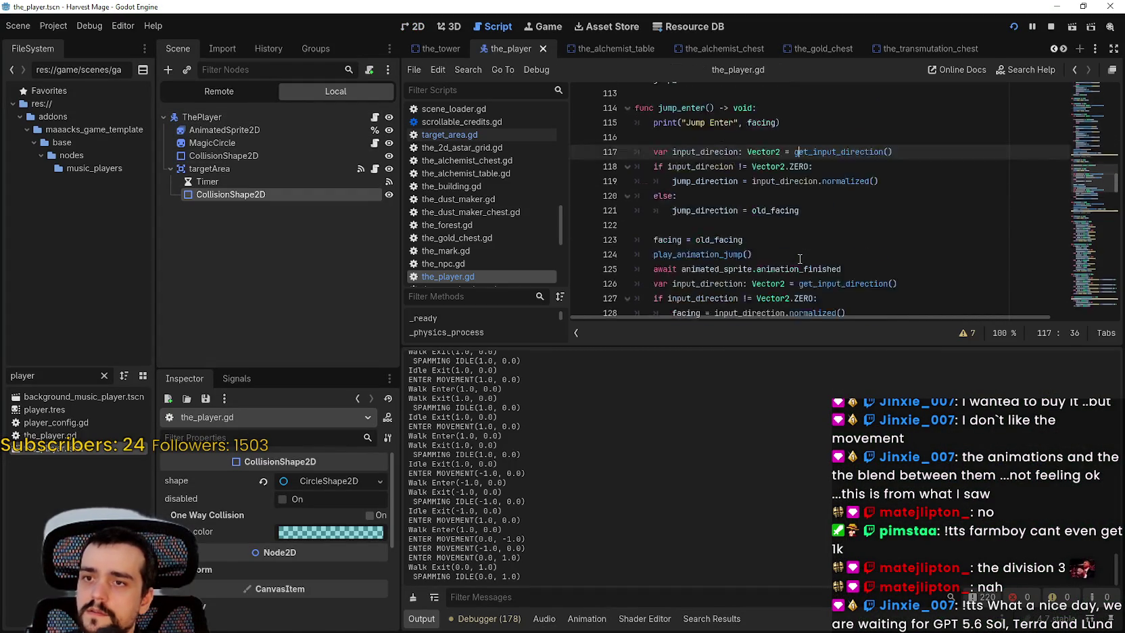
{"action": "left_click", "coordinate": [374, 169]}
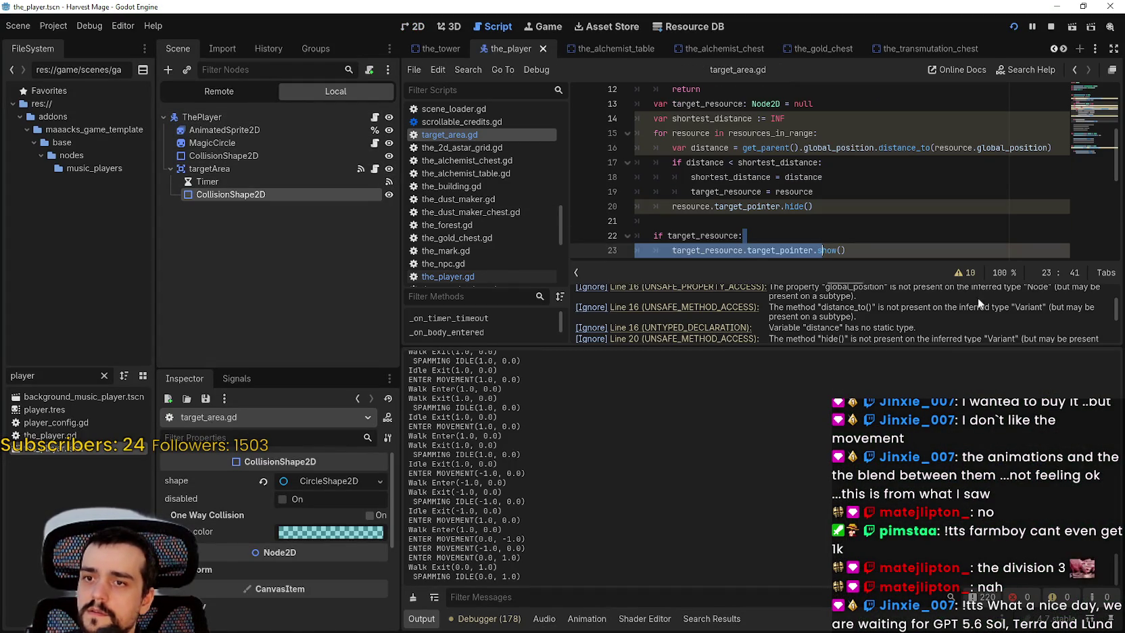
{"action": "left_click", "coordinate": [968, 272]}
{"action": "left_click", "coordinate": [829, 272]}
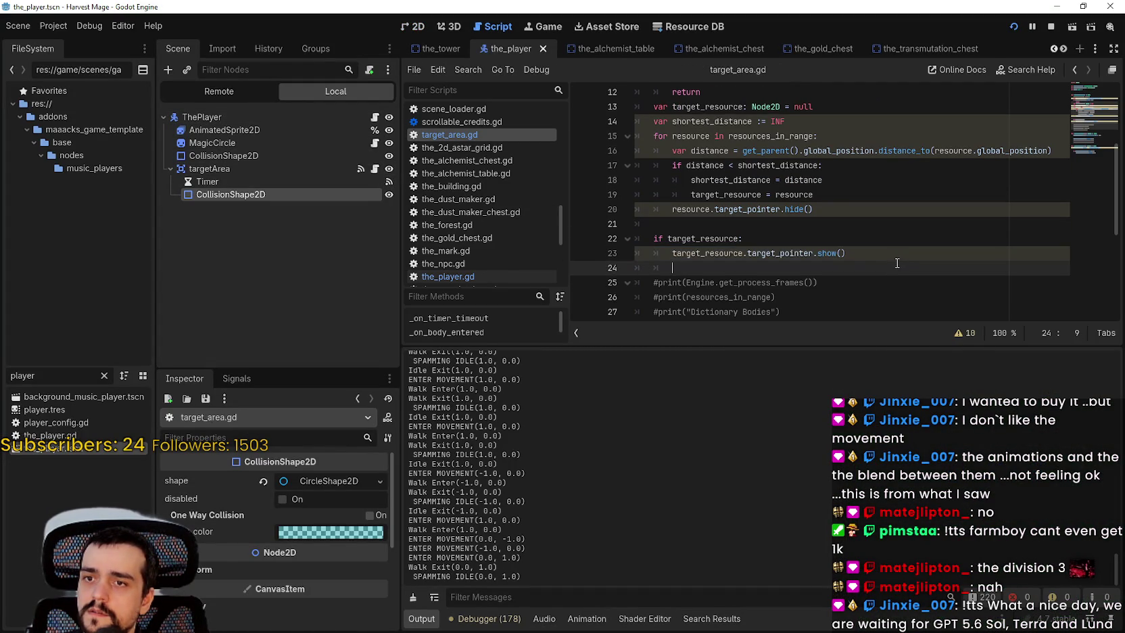
{"action": "left_click_drag", "start_coordinate": [767, 343], "coordinate": [771, 514]}
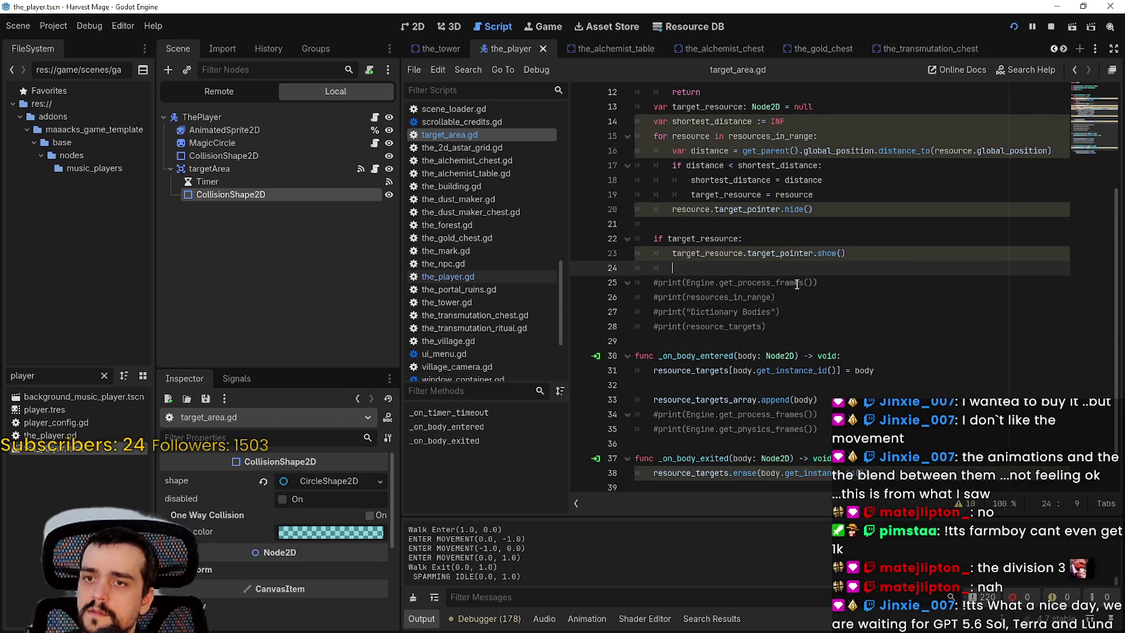
{"action": "scroll", "coordinate": [797, 276], "scroll_direction": "up", "scroll_amount": 2}
Step: Highlight shortest_distance and select the nearest-resource loop on lines 11–22 to review it
{"action": "left_click", "coordinate": [689, 282]}
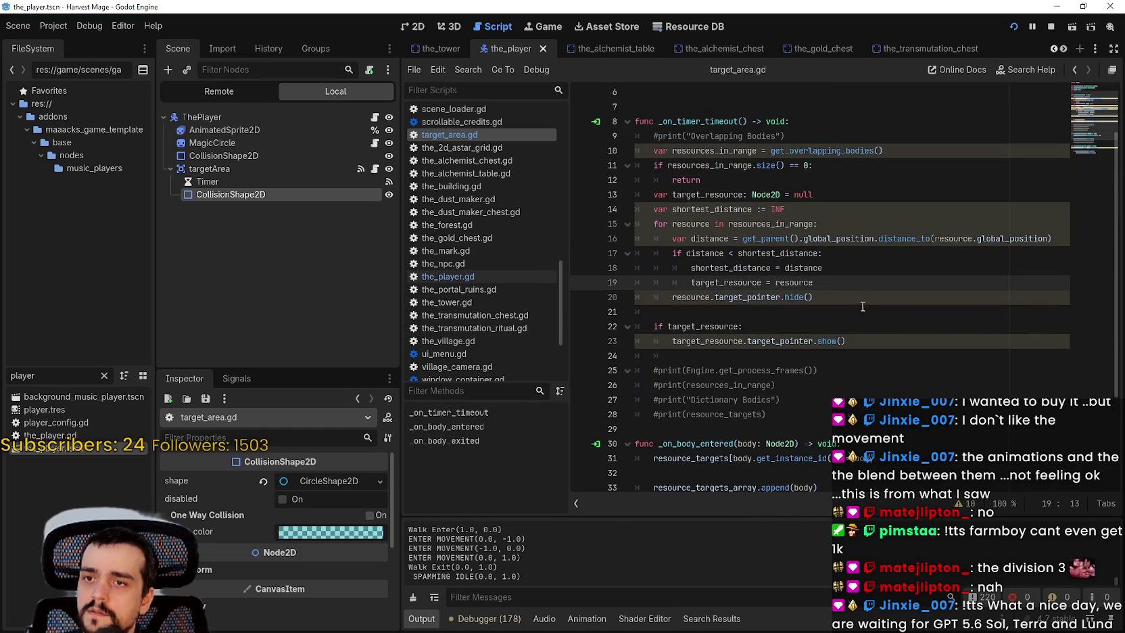
{"action": "double_click", "coordinate": [782, 254]}
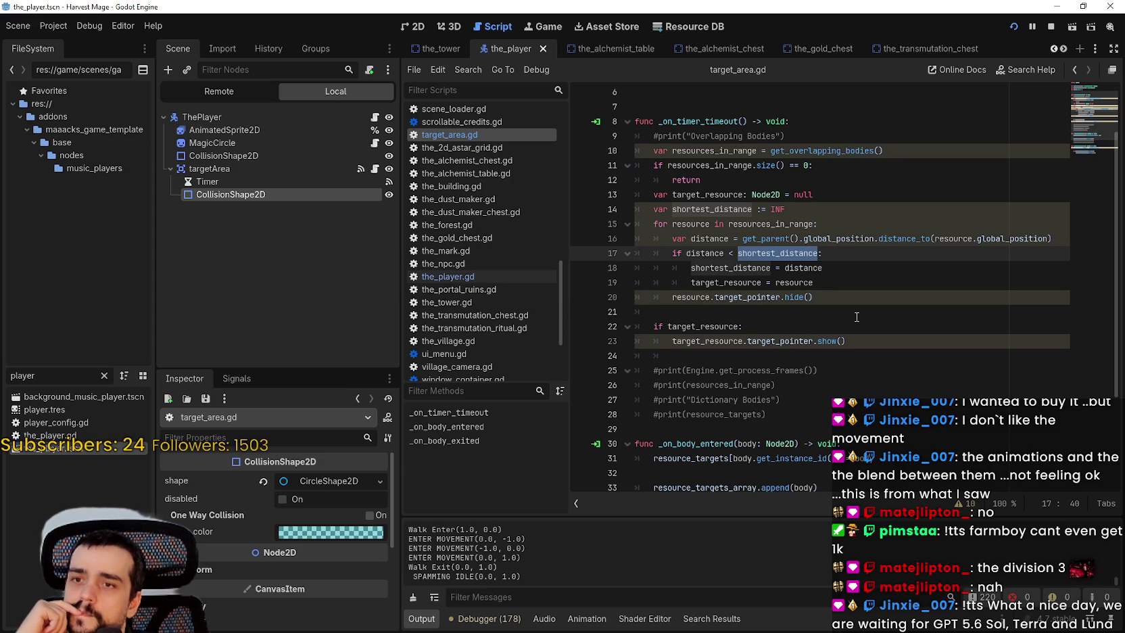
{"action": "left_click_drag", "start_coordinate": [765, 162], "coordinate": [839, 323]}
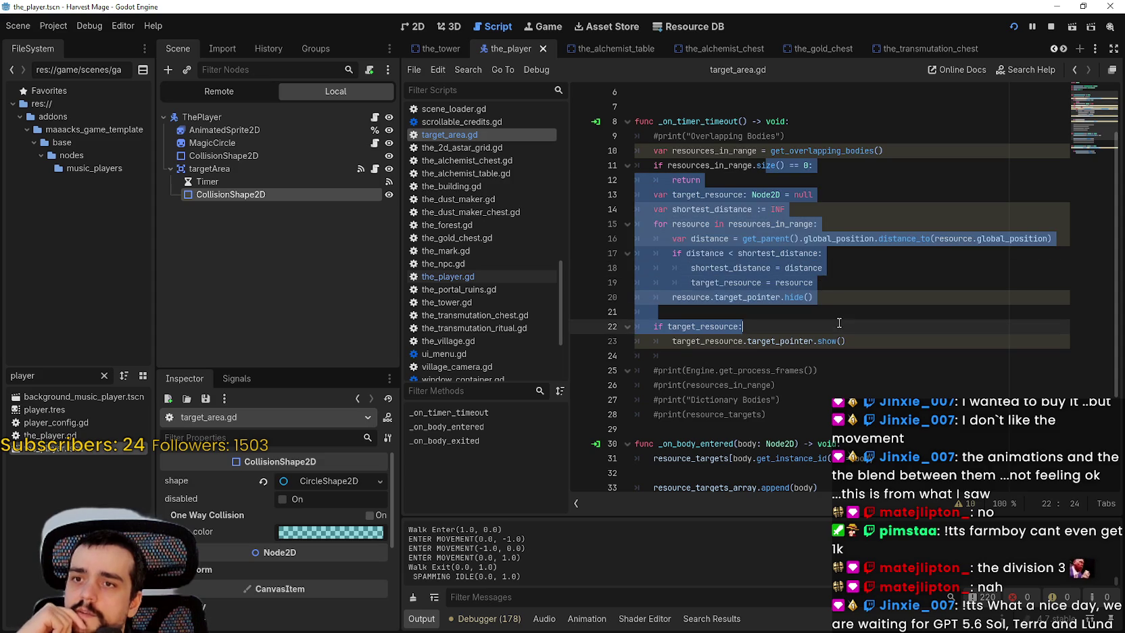
{"action": "left_click", "coordinate": [794, 282]}
{"action": "left_click", "coordinate": [868, 303]}
{"action": "left_click_drag", "start_coordinate": [857, 325], "coordinate": [691, 209]}
{"action": "left_click", "coordinate": [878, 381]}
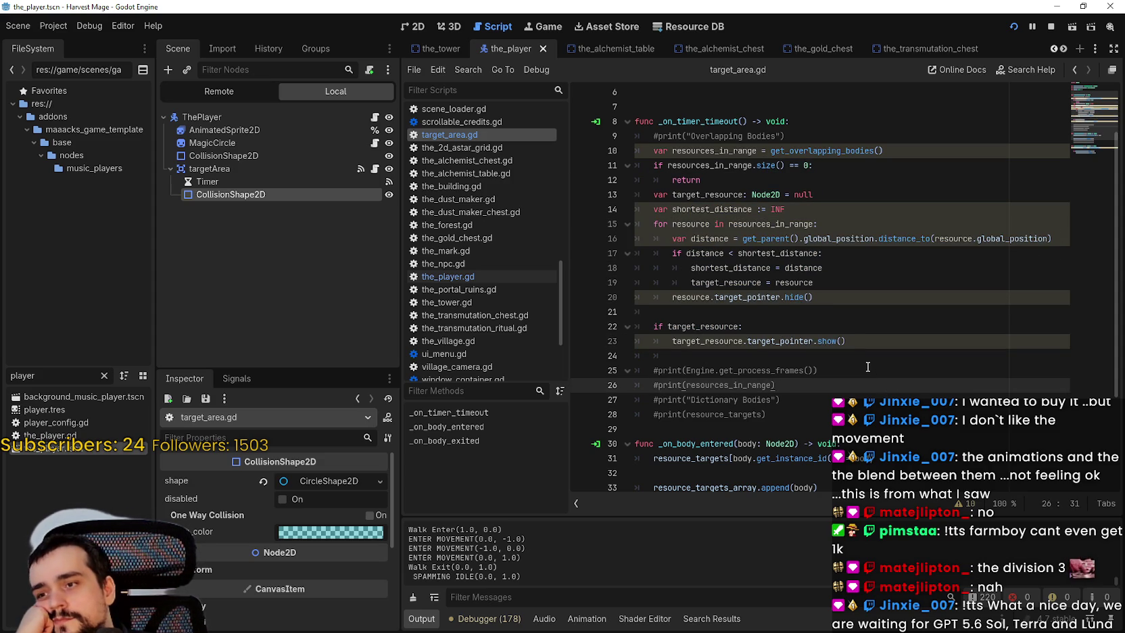
Step: Review the if target_resource block and the resource_targets and target_resource declarations
{"action": "left_click", "coordinate": [852, 314]}
{"action": "left_click_drag", "start_coordinate": [849, 341], "coordinate": [630, 318]}
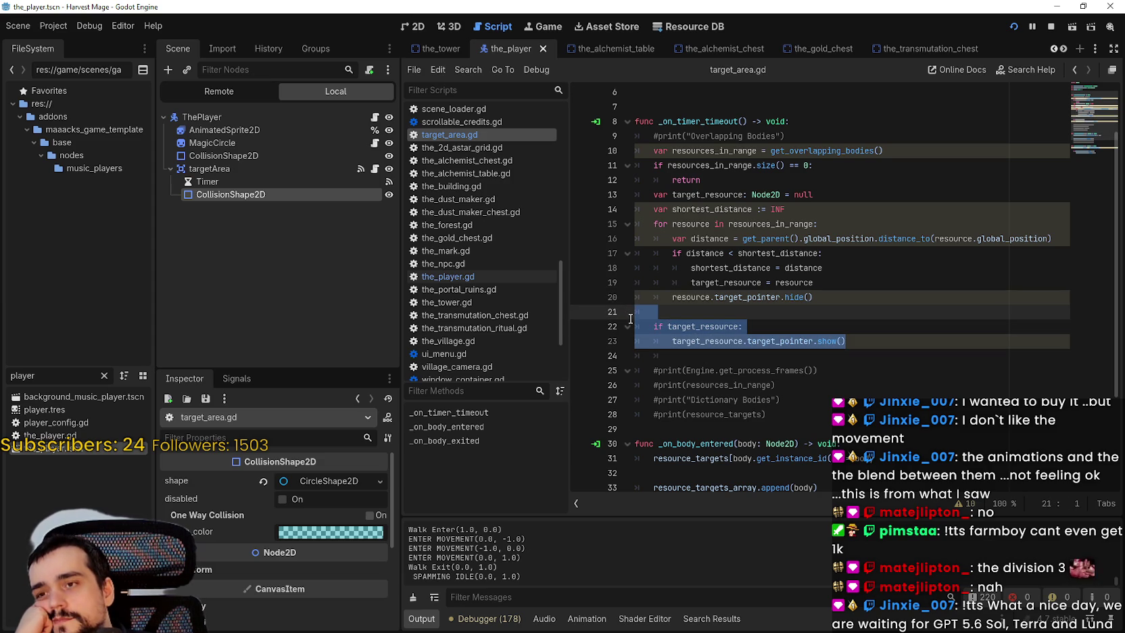
{"action": "left_click_drag", "start_coordinate": [630, 317], "coordinate": [633, 325]}
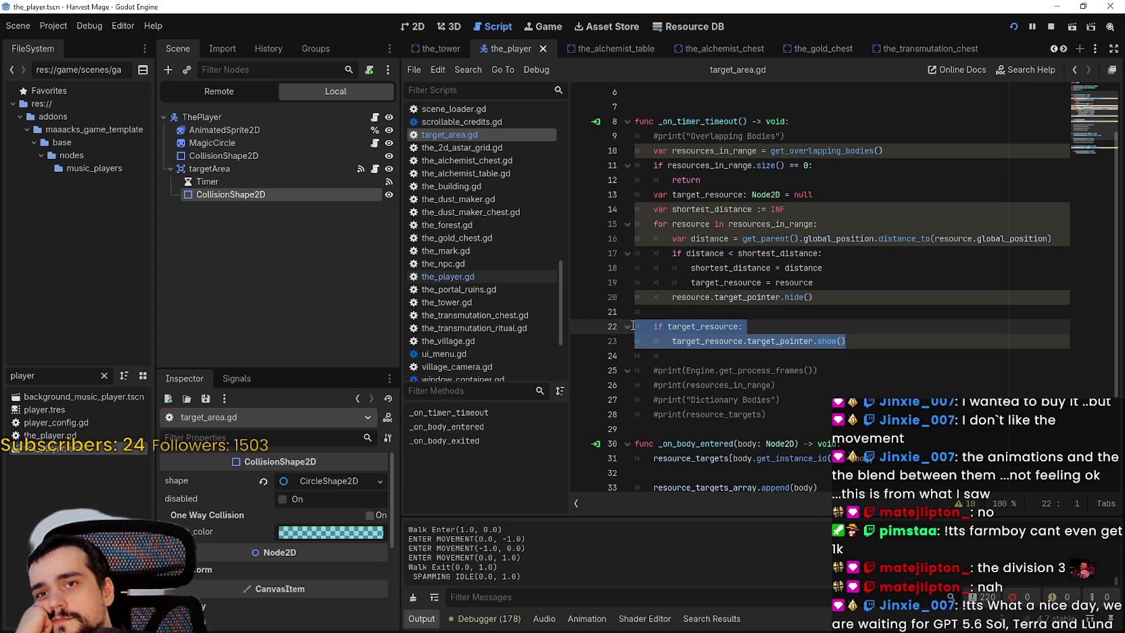
{"action": "scroll", "coordinate": [750, 298], "scroll_direction": "up", "scroll_amount": 2}
{"action": "left_click", "coordinate": [738, 152]}
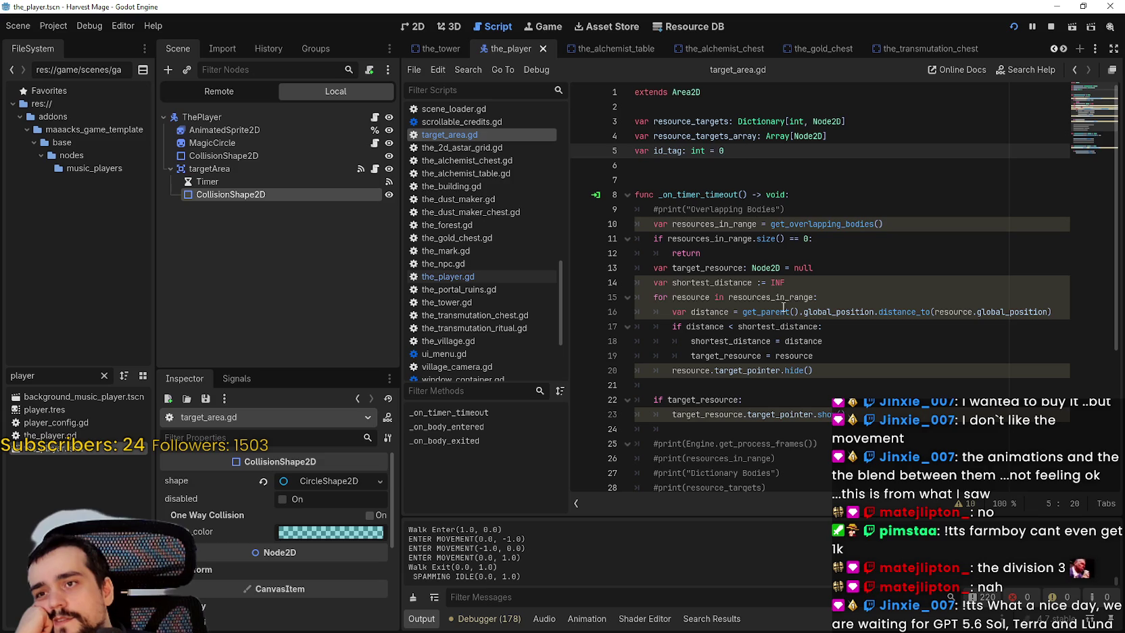
{"action": "left_click", "coordinate": [697, 122]}
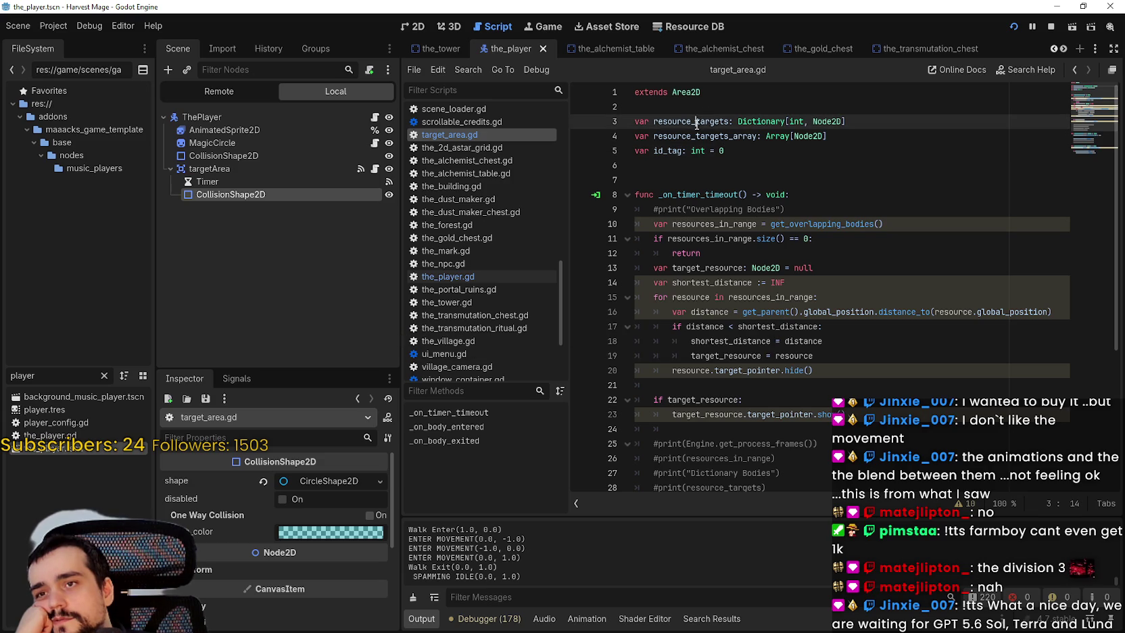
{"action": "scroll", "coordinate": [774, 353], "scroll_direction": "down", "scroll_amount": 3}
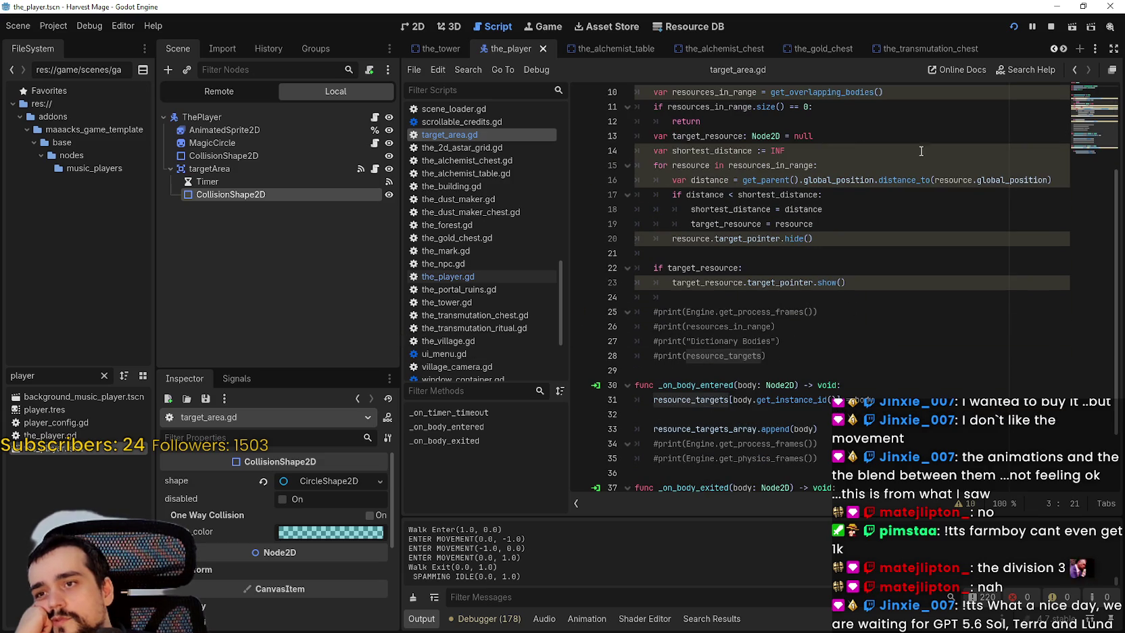
{"action": "left_click", "coordinate": [708, 137]}
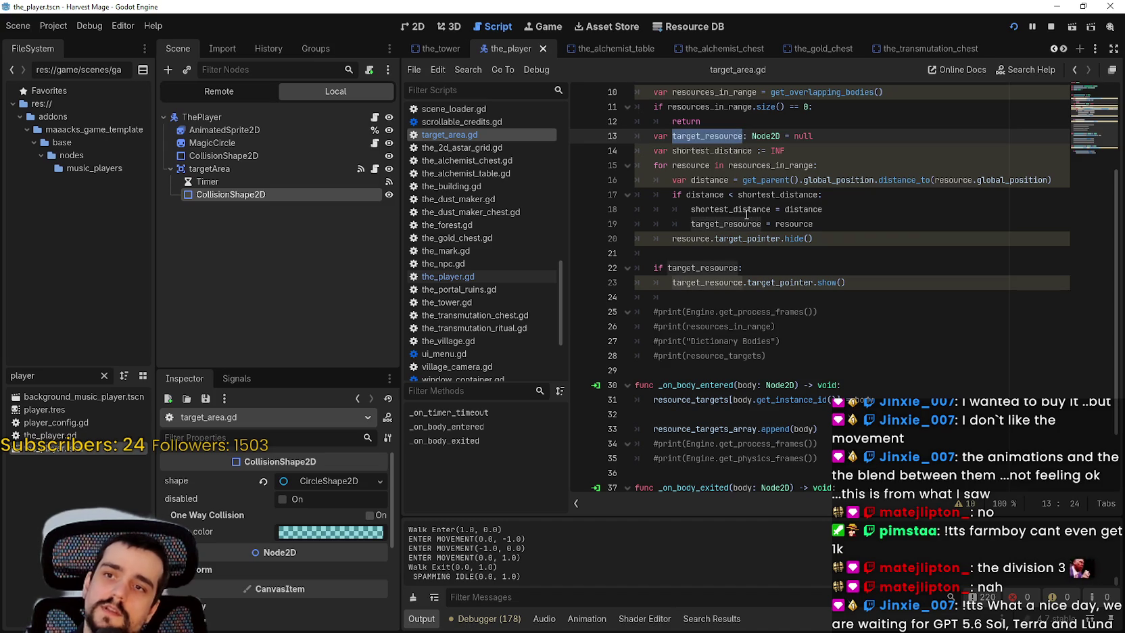
Step: Retype target_resources on line 13 as Array[Node2D]
{"action": "type", "text": "s"}
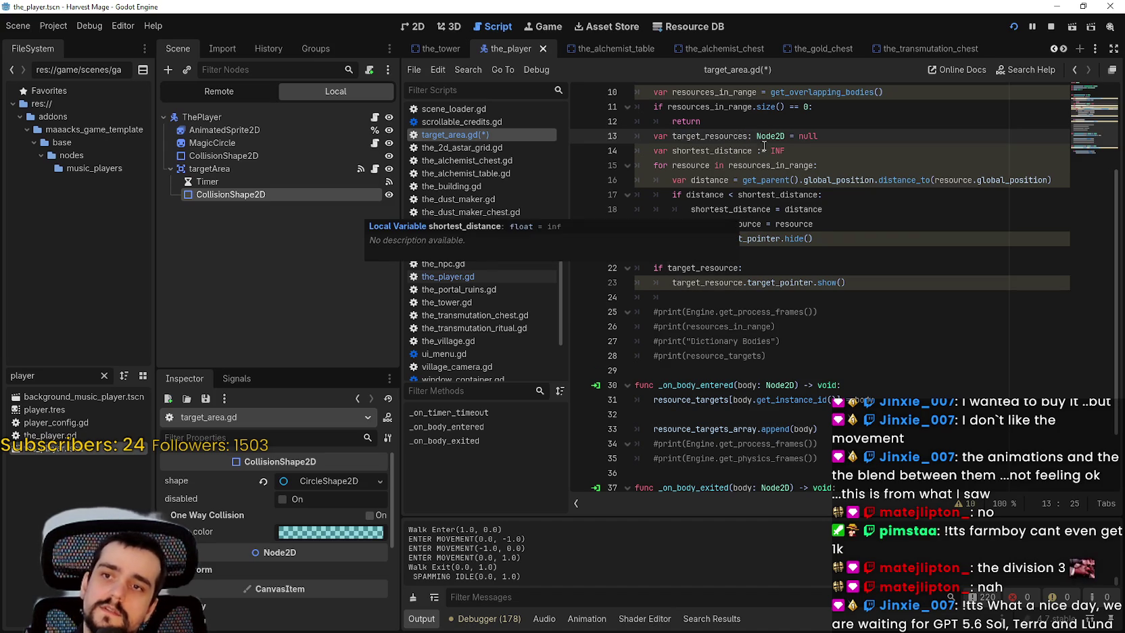
{"action": "double_click", "coordinate": [771, 136]}
{"action": "scroll", "coordinate": [800, 183], "scroll_direction": "up", "scroll_amount": 2}
{"action": "type", "text": "rray[N"}
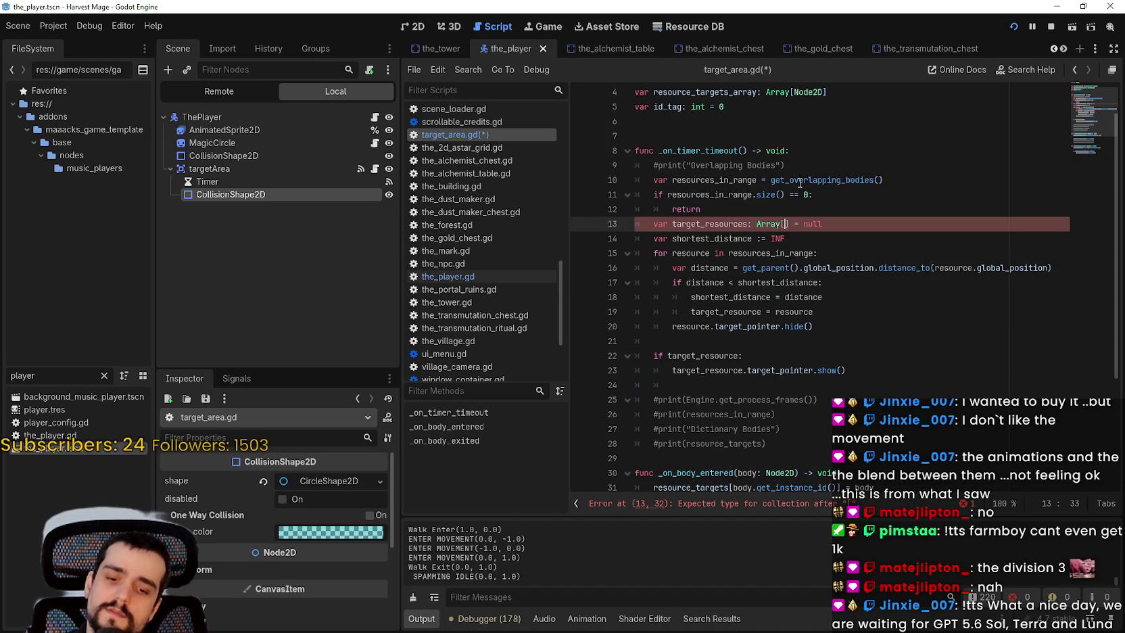
{"action": "type", "text": "od"}
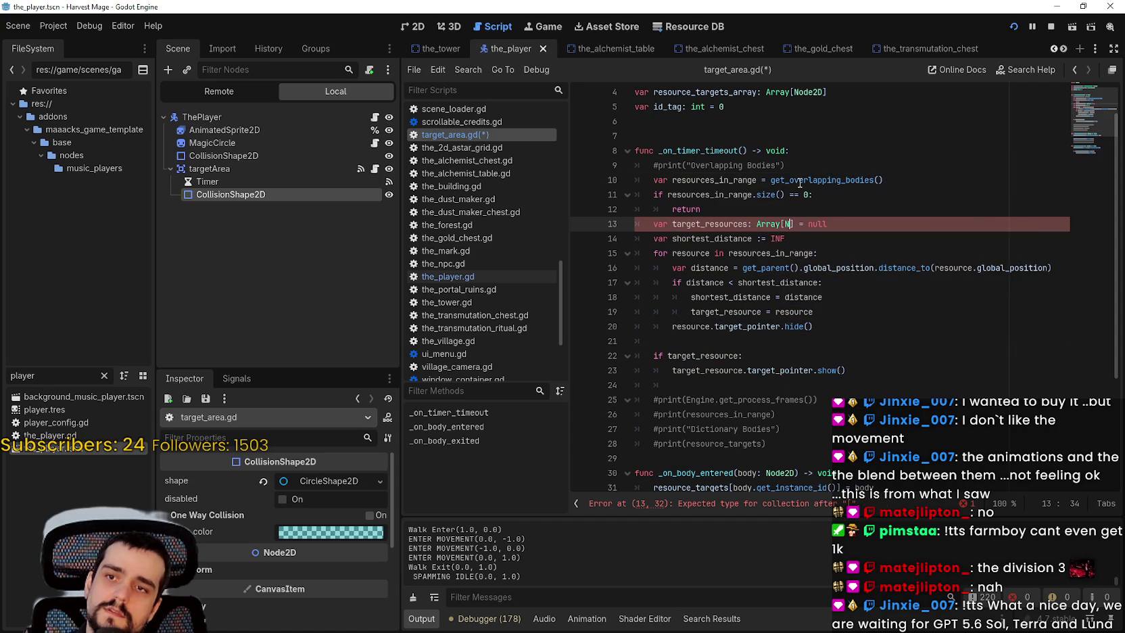
{"action": "type", "text": "e2D"}
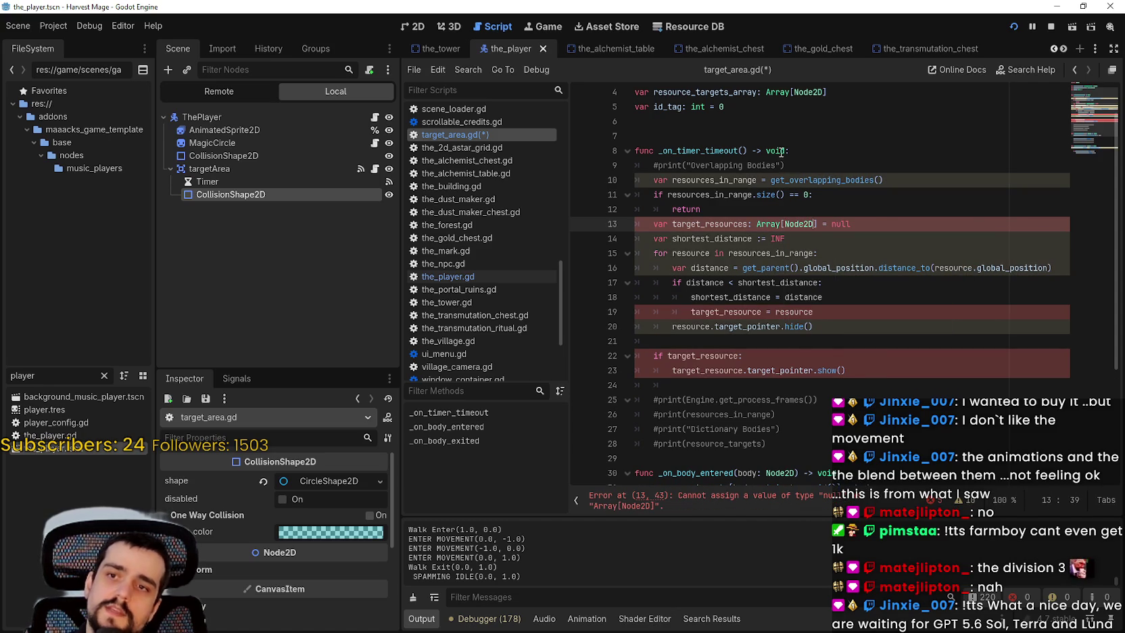
{"action": "left_click", "coordinate": [859, 223]}
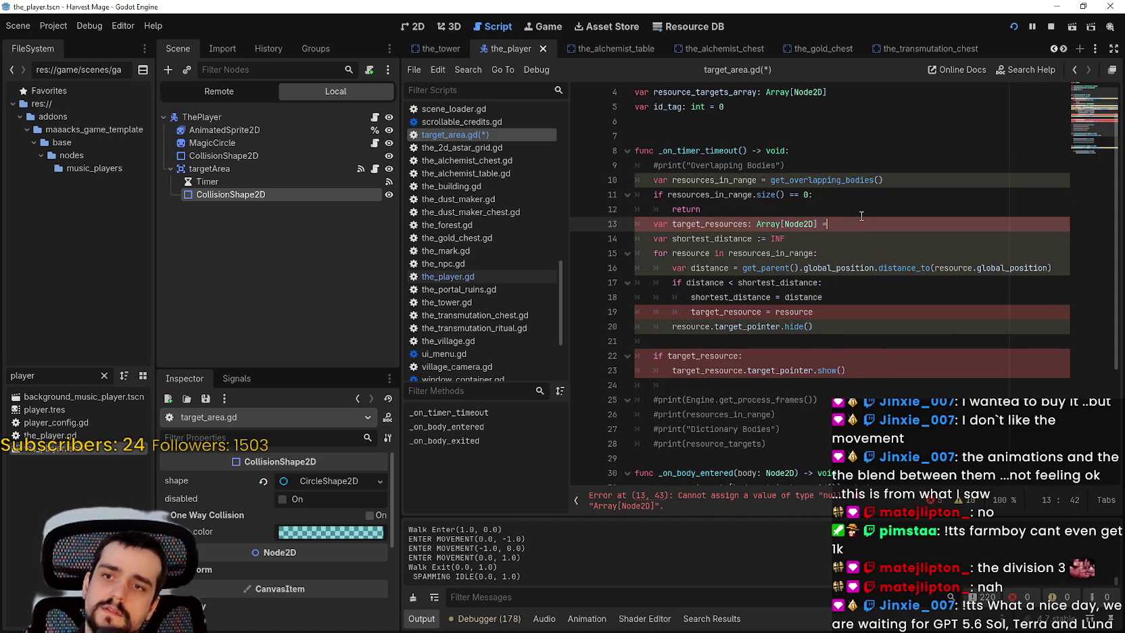
Step: Review where target_resources, shortest_distance and distance are used in the distance check
{"action": "double_click", "coordinate": [718, 231]}
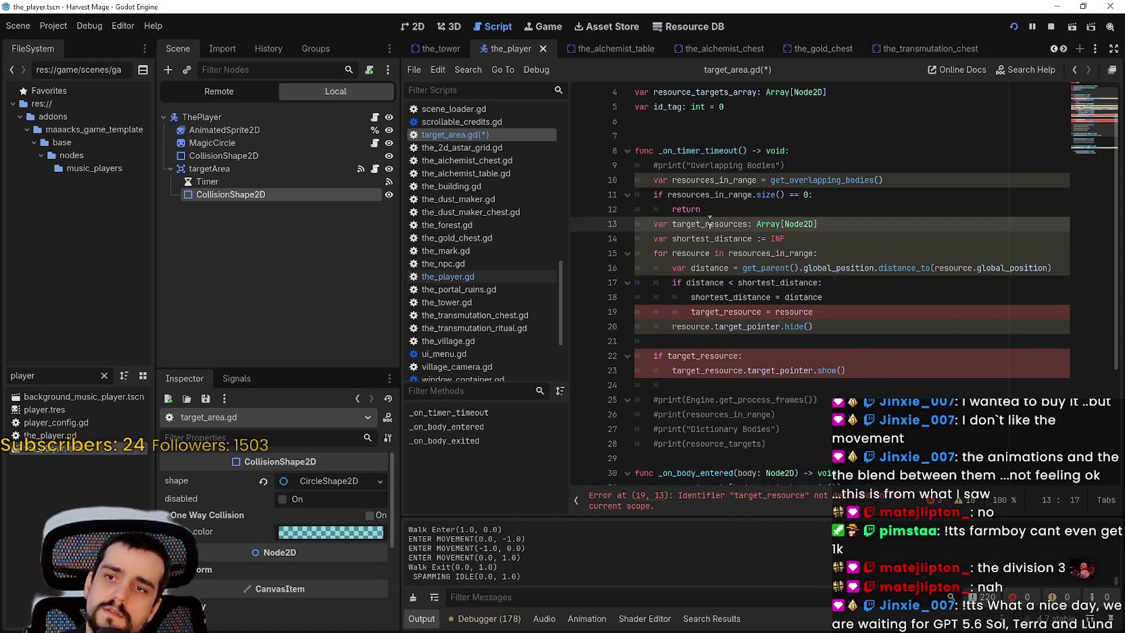
{"action": "scroll", "coordinate": [720, 249], "scroll_direction": "down", "scroll_amount": 1}
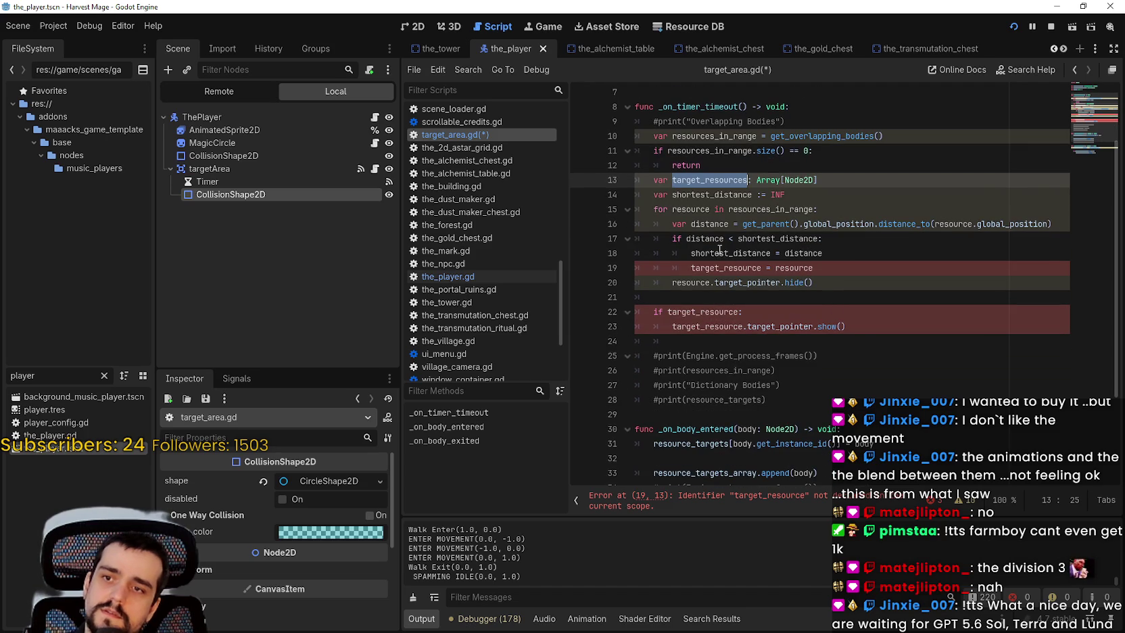
{"action": "double_click", "coordinate": [760, 236]}
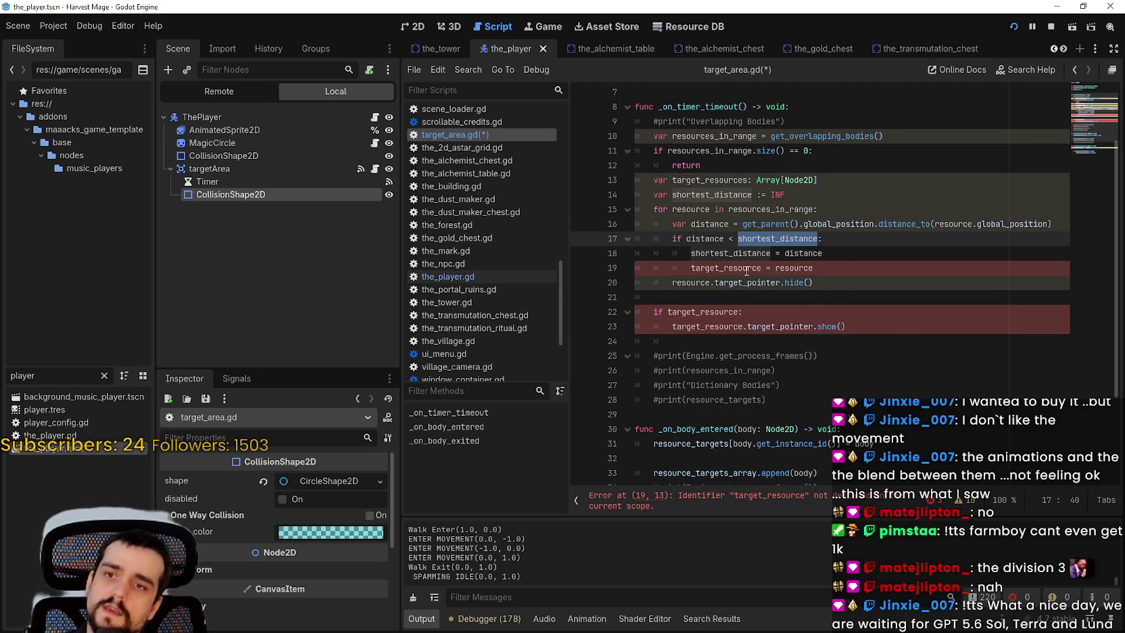
{"action": "left_click", "coordinate": [837, 253]}
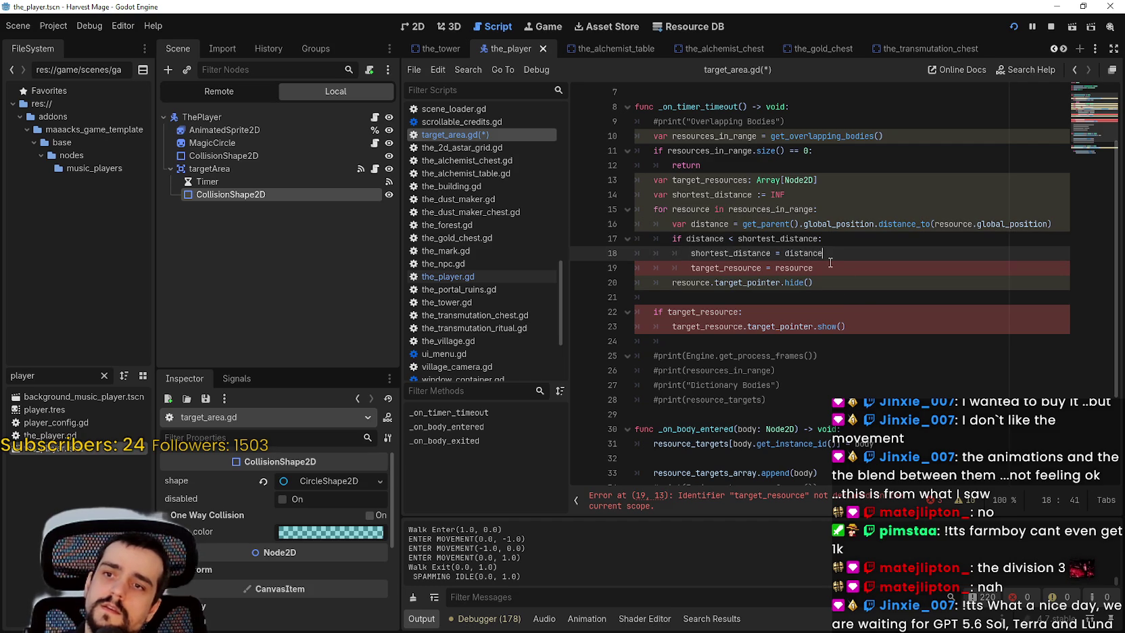
{"action": "double_click", "coordinate": [752, 252]}
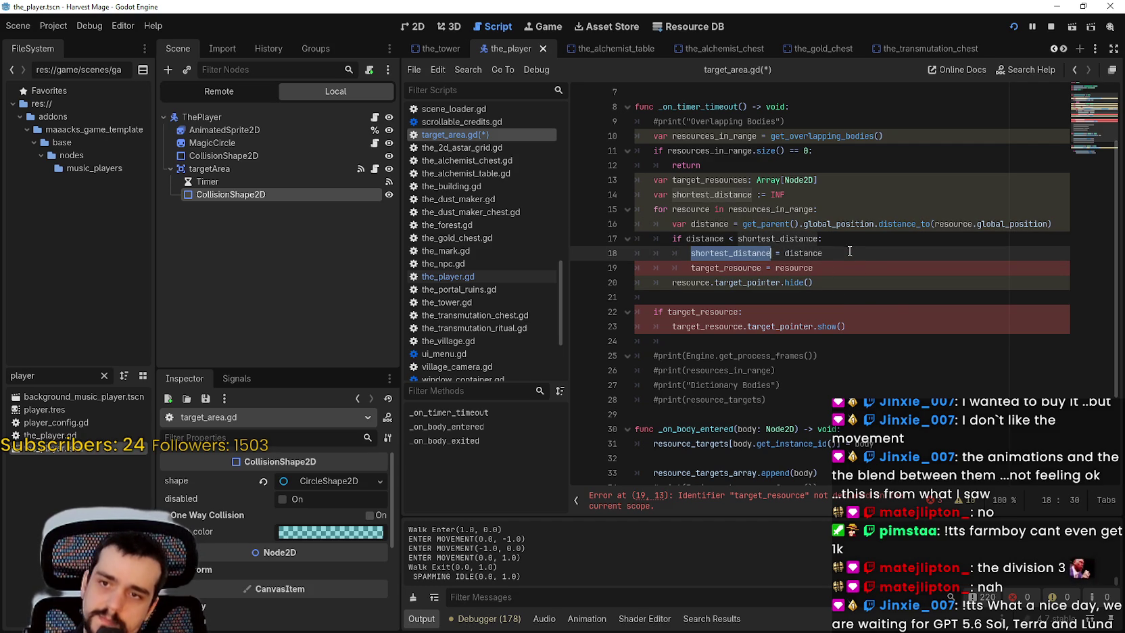
{"action": "left_click", "coordinate": [850, 253]}
{"action": "double_click", "coordinate": [700, 238]}
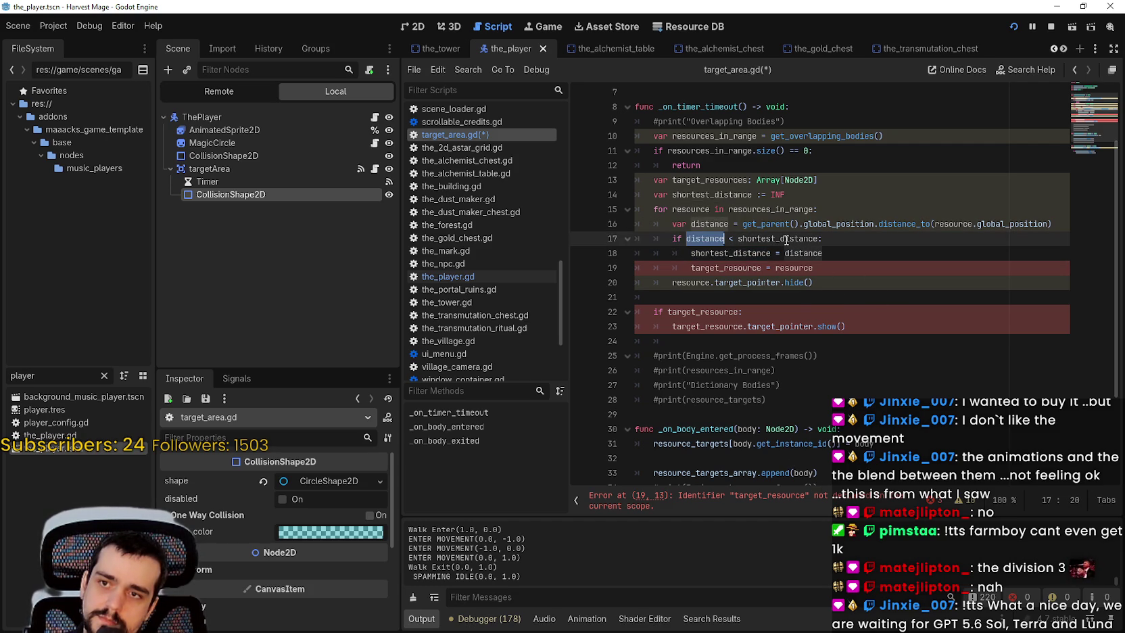
{"action": "mouse_move", "coordinate": [786, 240]}
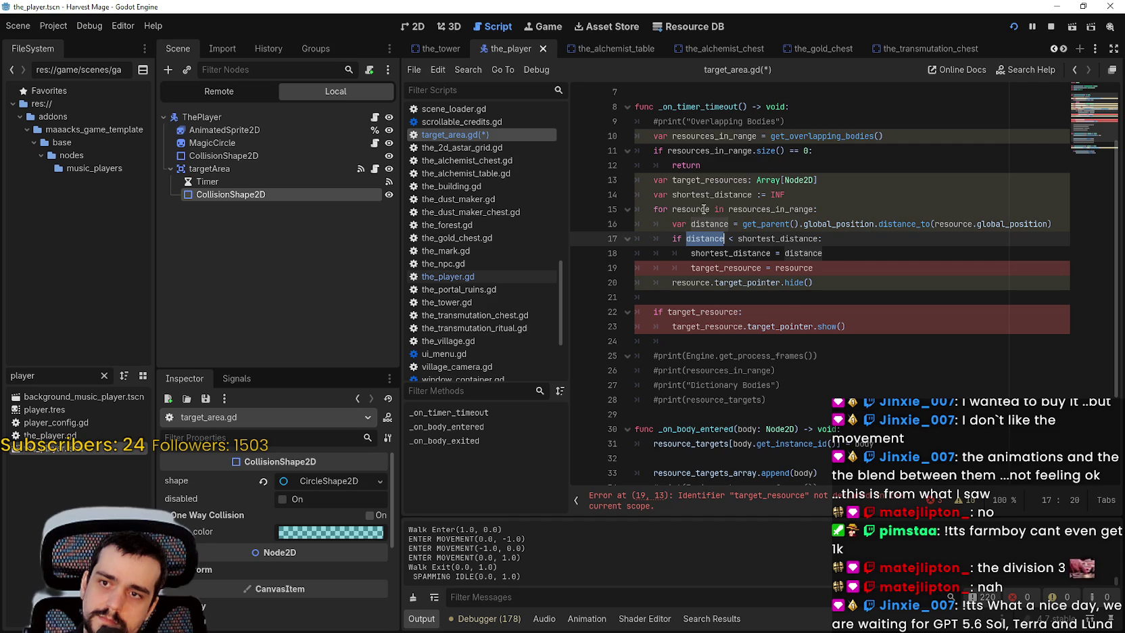
{"action": "left_click", "coordinate": [869, 241]}
Step: Add target_resources.append(resource) under the distance check and comment out line 20
{"action": "key", "text": "Return"}
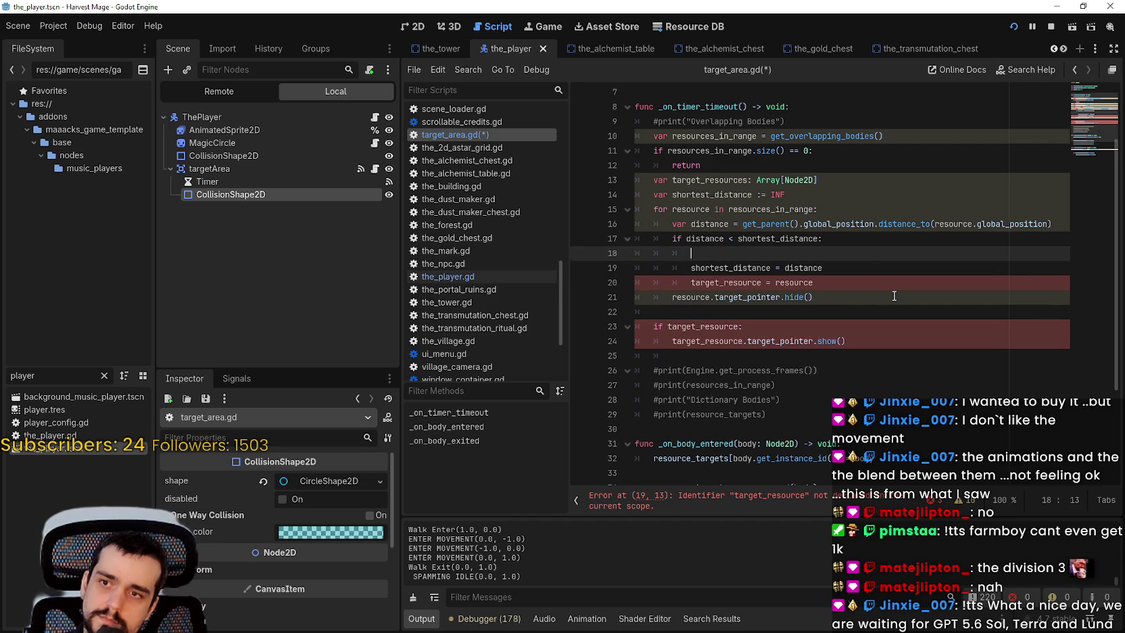
{"action": "key", "text": "BackSpace"}
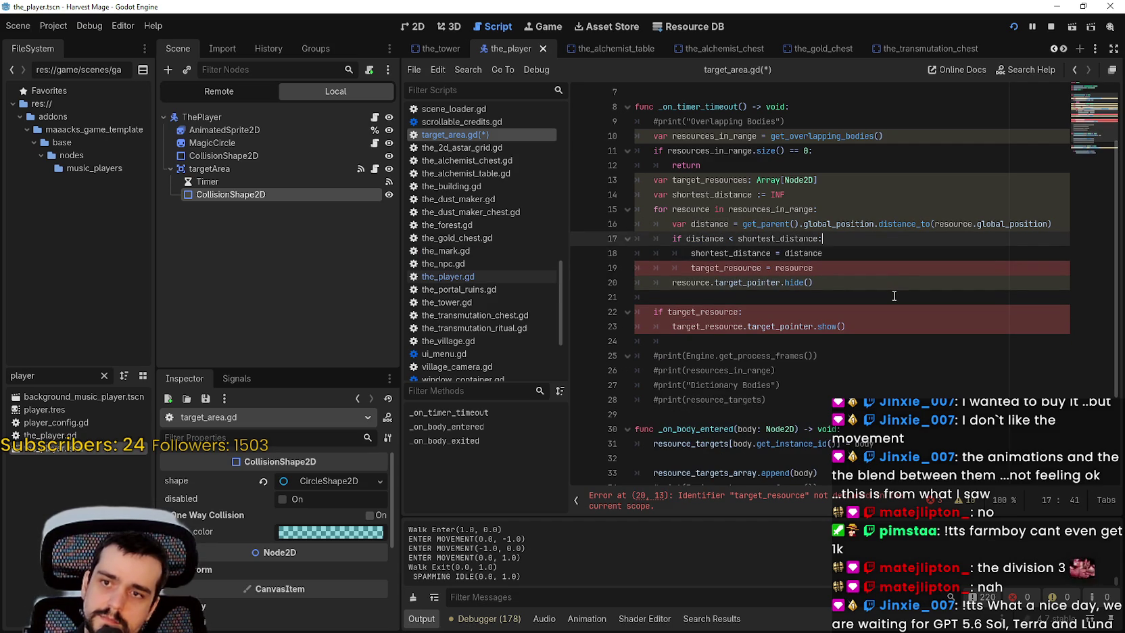
{"action": "key", "text": "Down"}
{"action": "key", "text": "Return"}
{"action": "type", "text": "target_resources"}
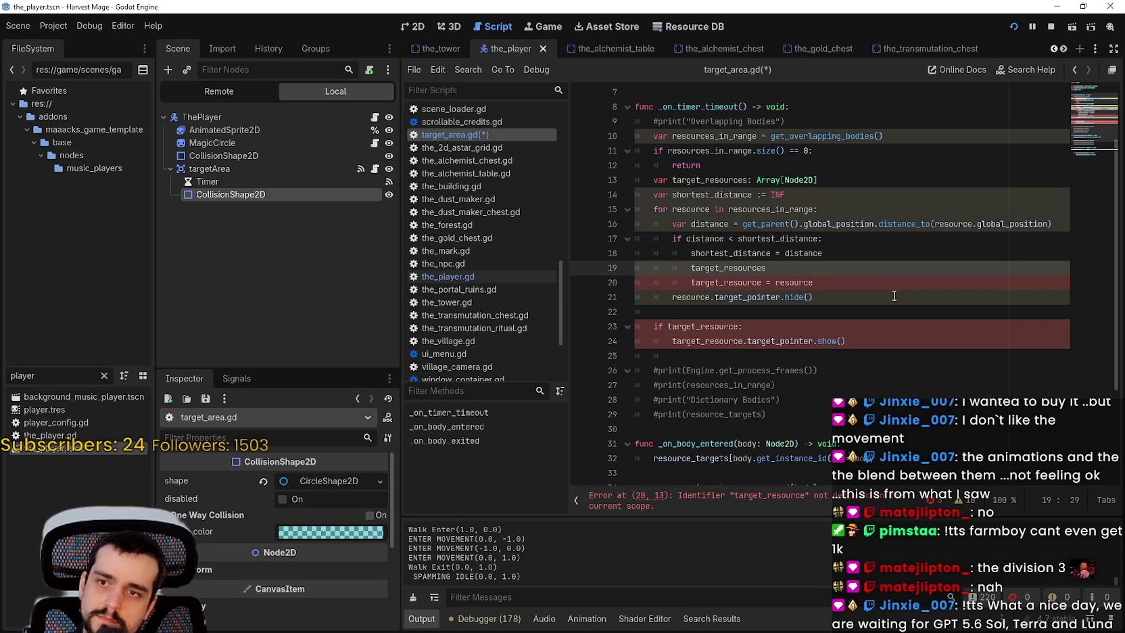
{"action": "type", "text": ".append("}
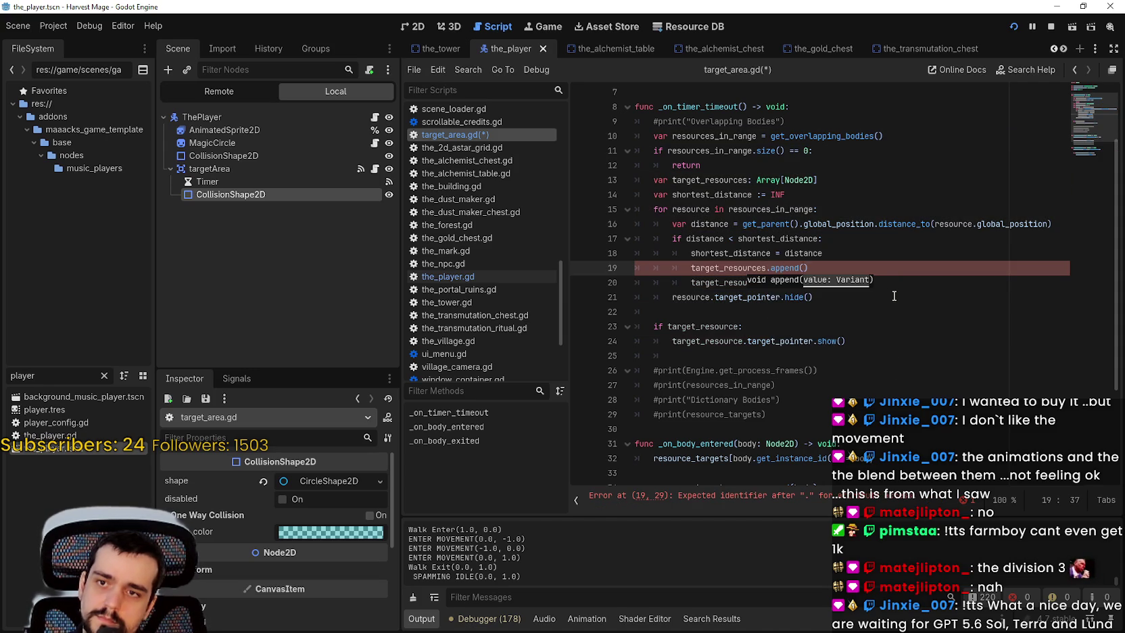
{"action": "key", "text": "Return"}
{"action": "key", "text": "BackSpace"}
{"action": "type", "text": "r"}
{"action": "key", "text": "Return"}
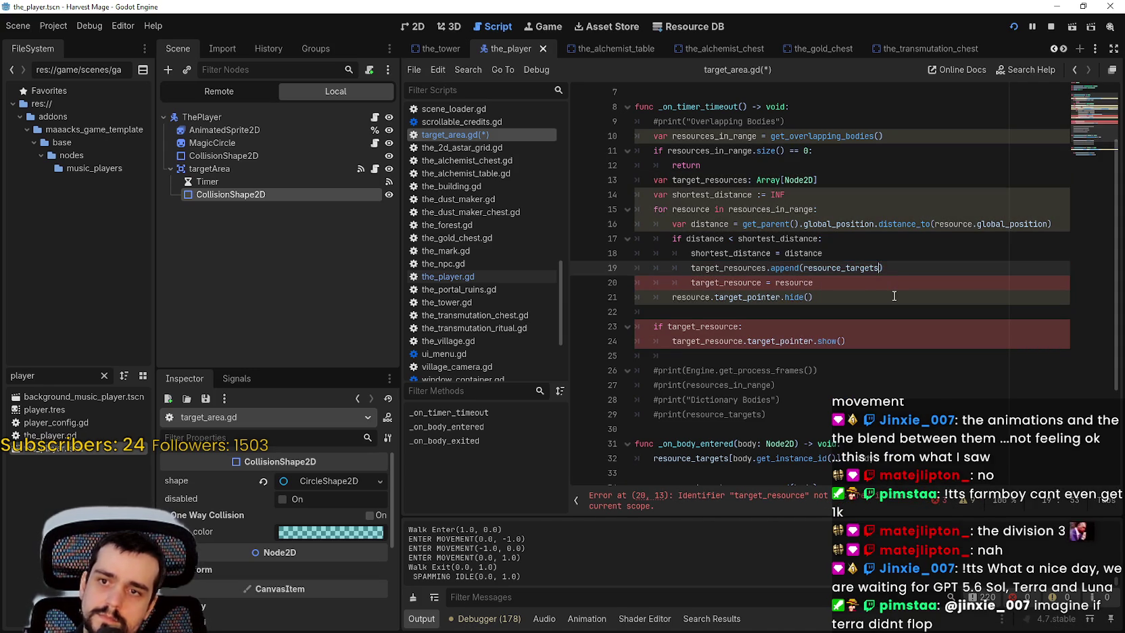
{"action": "key", "text": "ctrl+BackSpace"}
{"action": "type", "text": "resource_targets"}
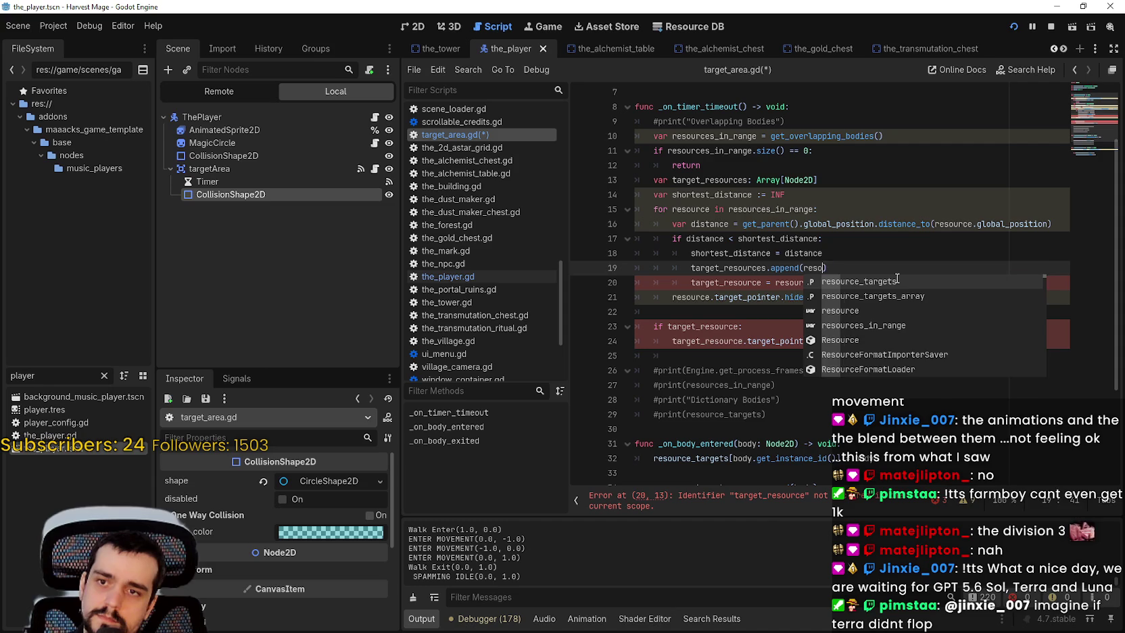
{"action": "key", "text": "BackSpace"}
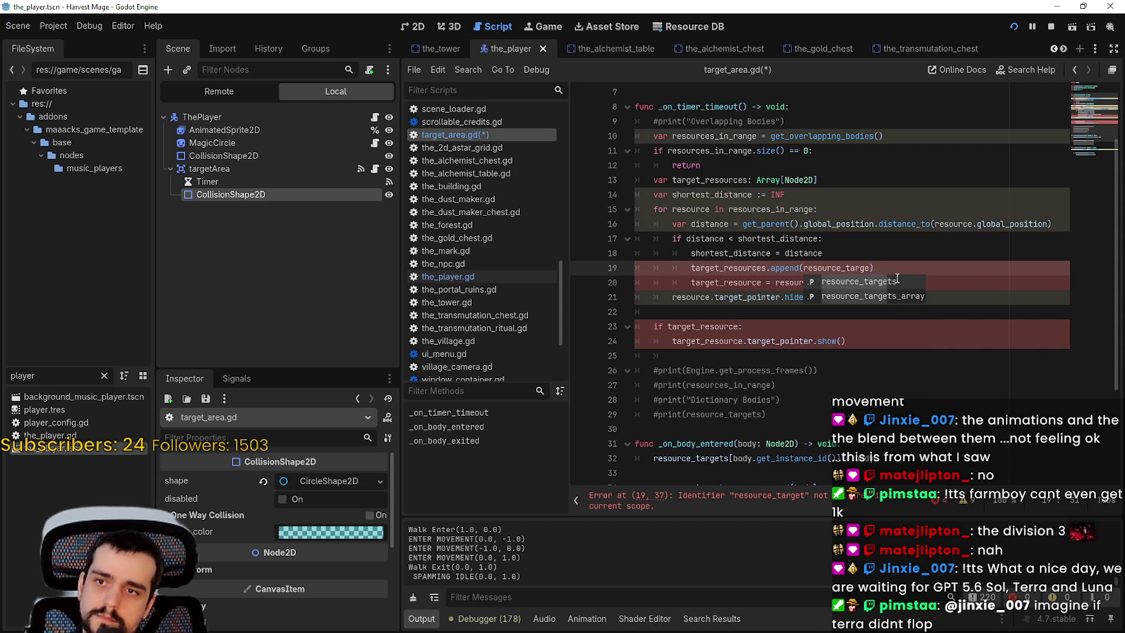
{"action": "key", "text": "BackSpace"}
{"action": "key", "text": "BackSpace"}
{"action": "key", "text": "BackSpace"}
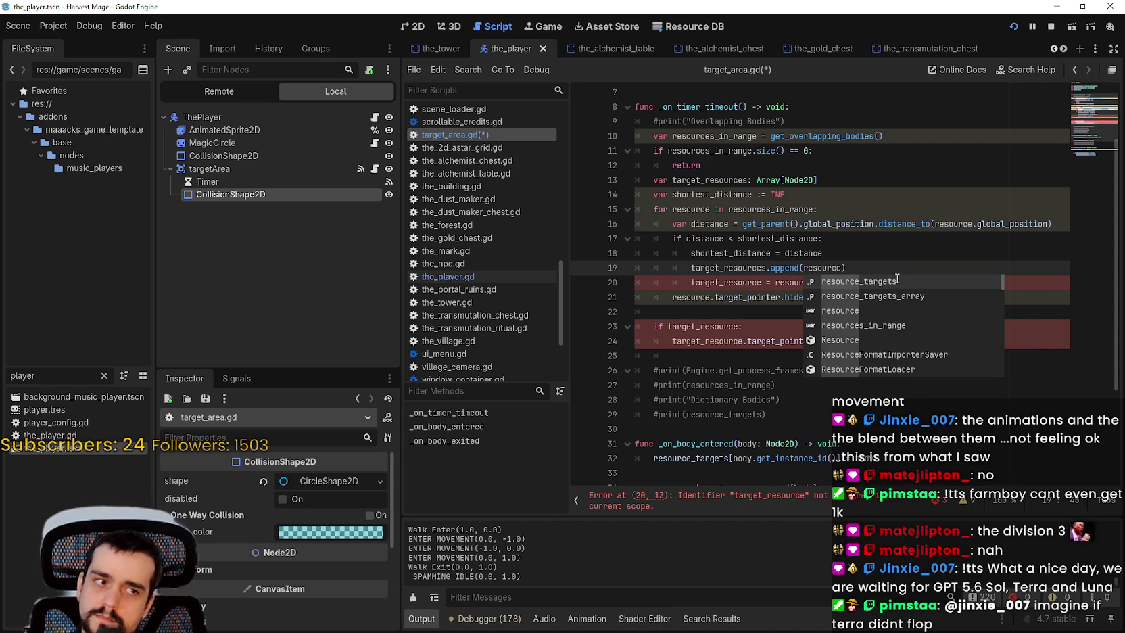
{"action": "left_click", "coordinate": [811, 283]}
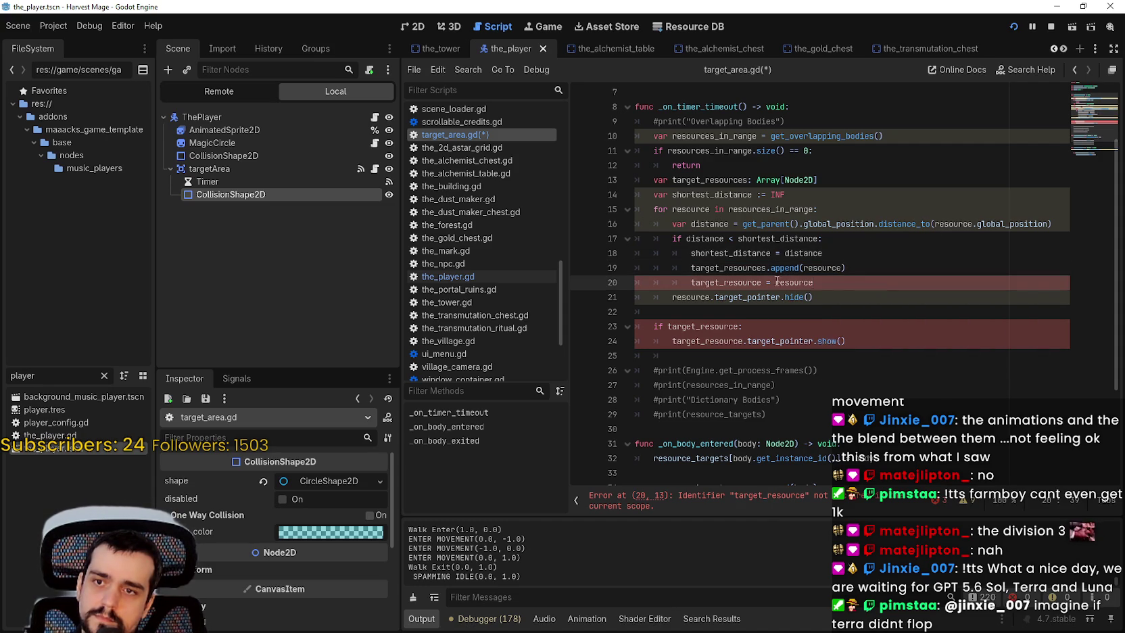
{"action": "type", "text": "#"}
Step: Make line 23 return early when target_resources.is_empty()
{"action": "double_click", "coordinate": [704, 327]}
{"action": "left_click", "coordinate": [693, 147]}
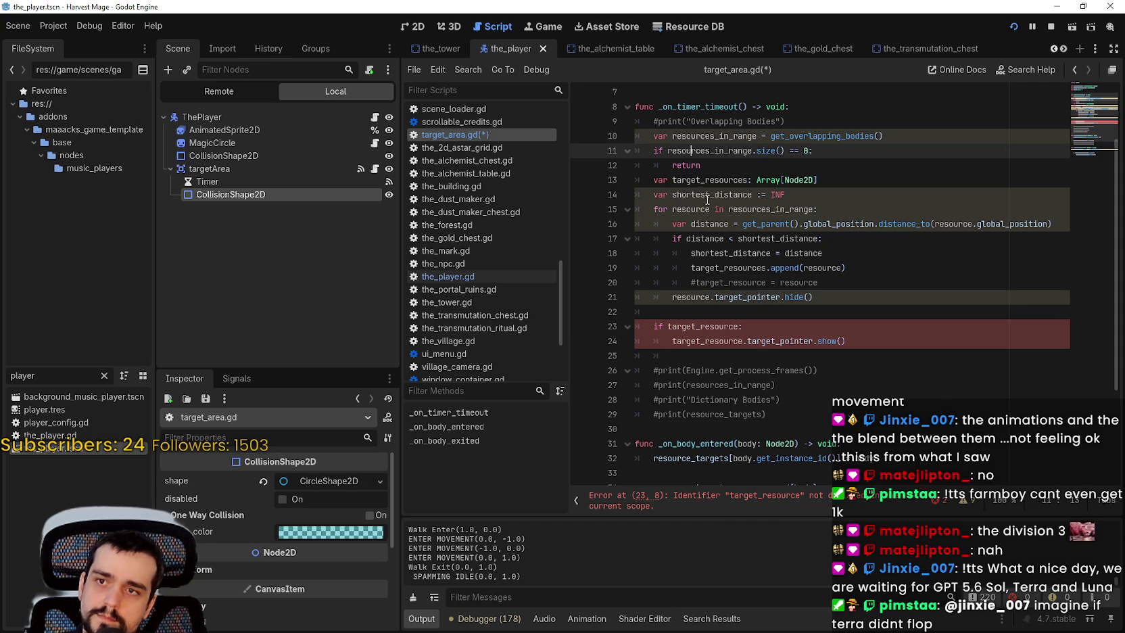
{"action": "double_click", "coordinate": [710, 180]}
{"action": "double_click", "coordinate": [707, 195]}
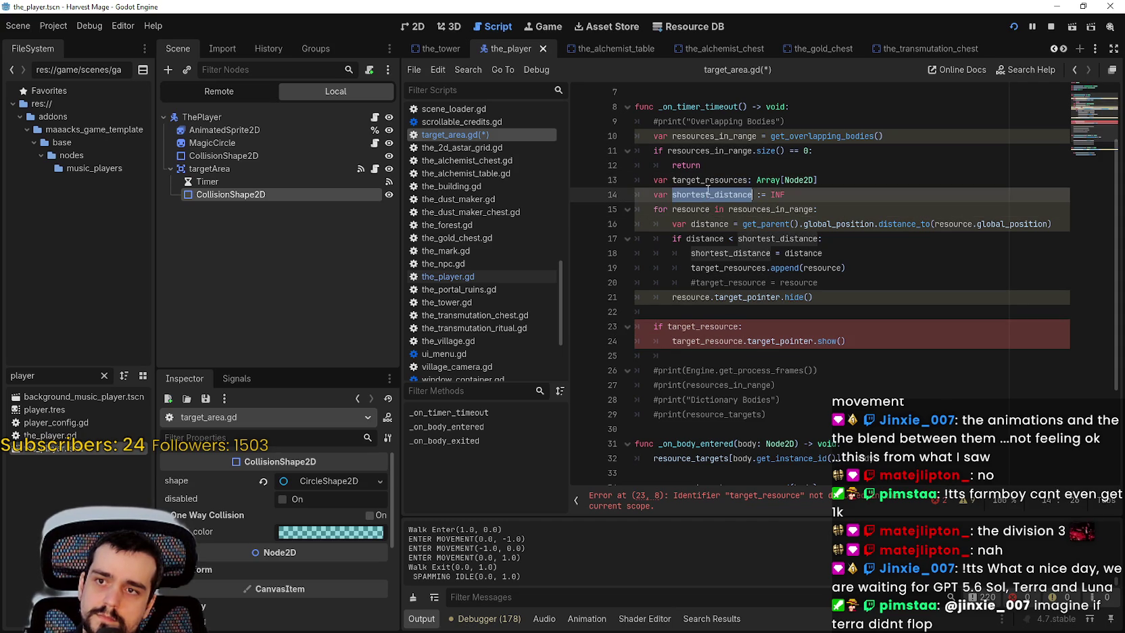
{"action": "double_click", "coordinate": [713, 179]}
{"action": "key", "text": "ctrl+c"}
{"action": "double_click", "coordinate": [703, 327]}
{"action": "key", "text": "ctrl+v"}
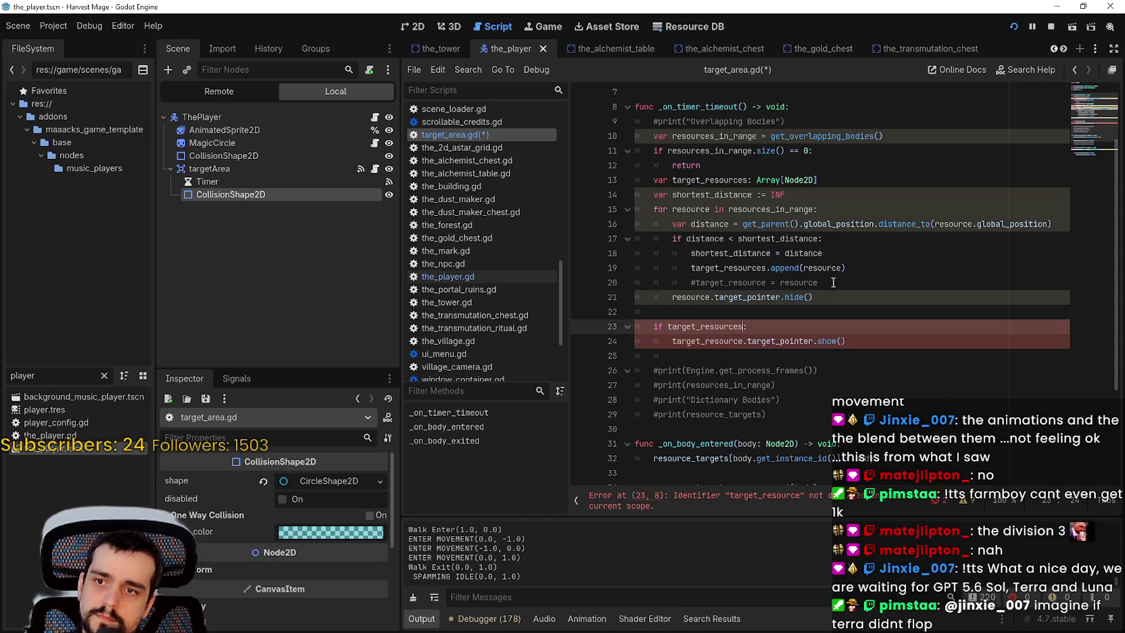
{"action": "type", "text": ".is_empty("}
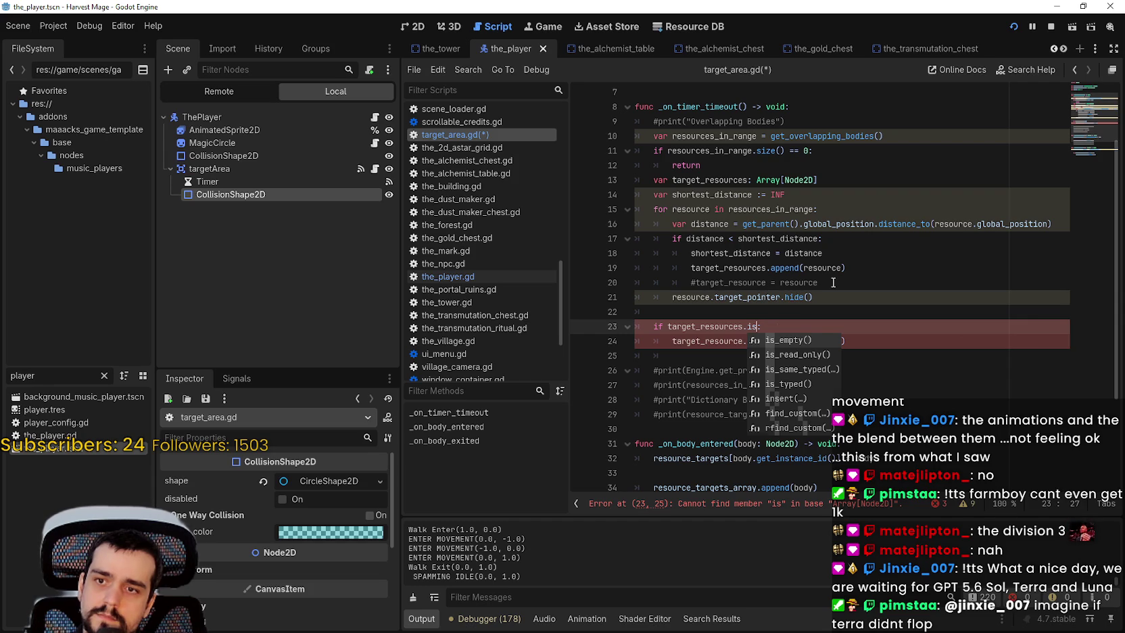
{"action": "key", "text": "Return"}
{"action": "type", "text": ":"}
{"action": "key", "text": "Return"}
{"action": "type", "text": "retur"}
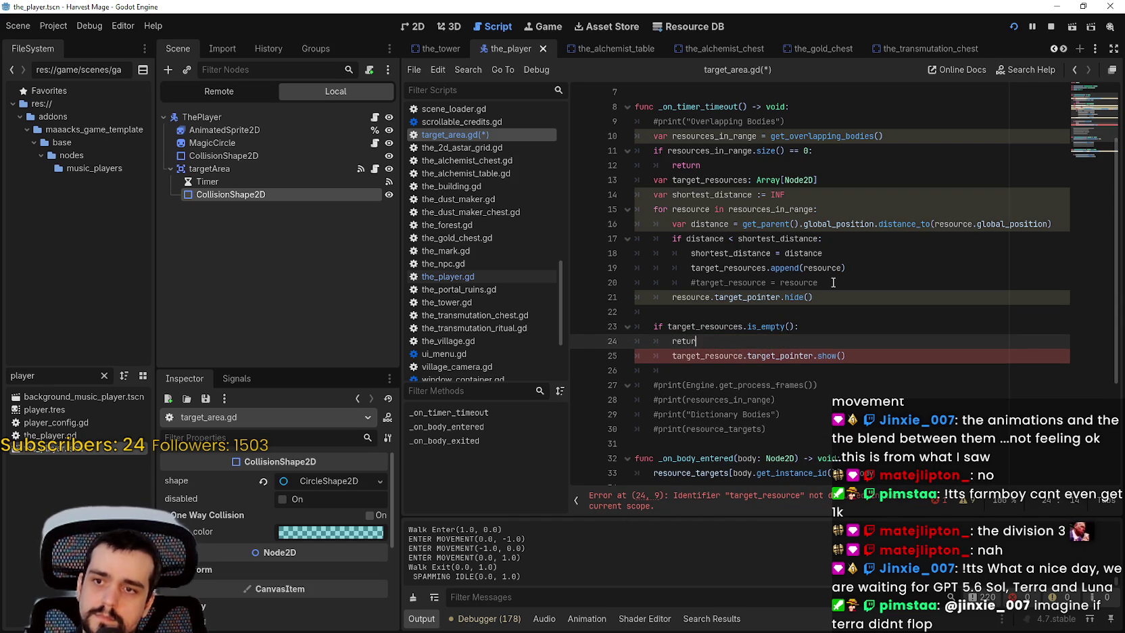
{"action": "type", "text": "n"}
{"action": "key", "text": "Return"}
Step: Loop 'for resource in target_resources' showing each resource's target_pointer, then save
{"action": "key", "text": "Tab"}
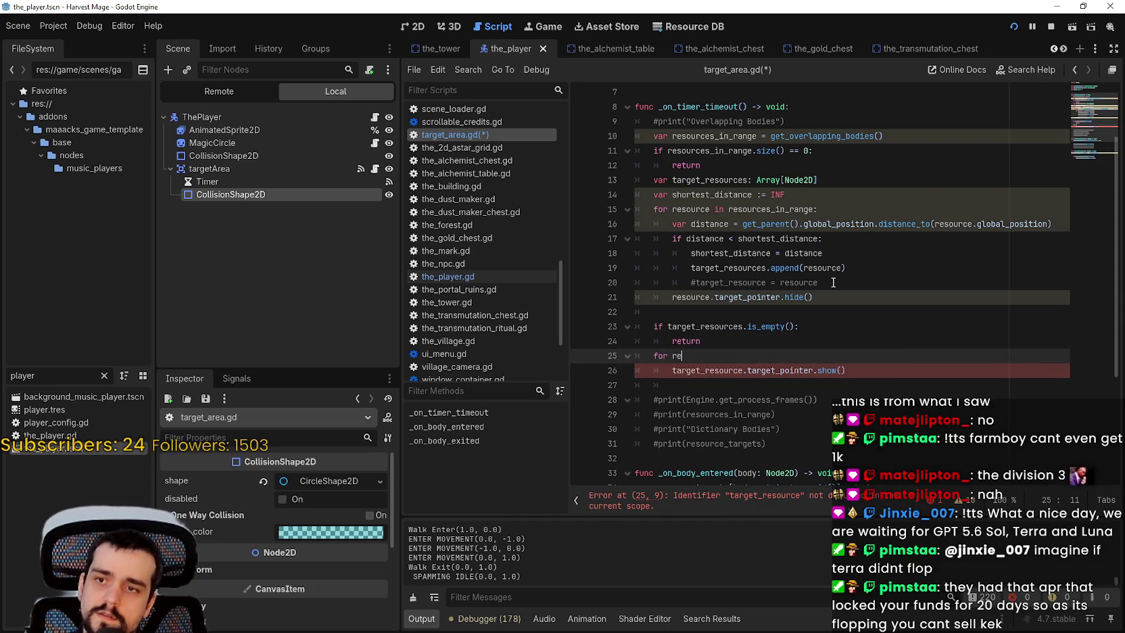
{"action": "type", "text": "source in target_resources:"}
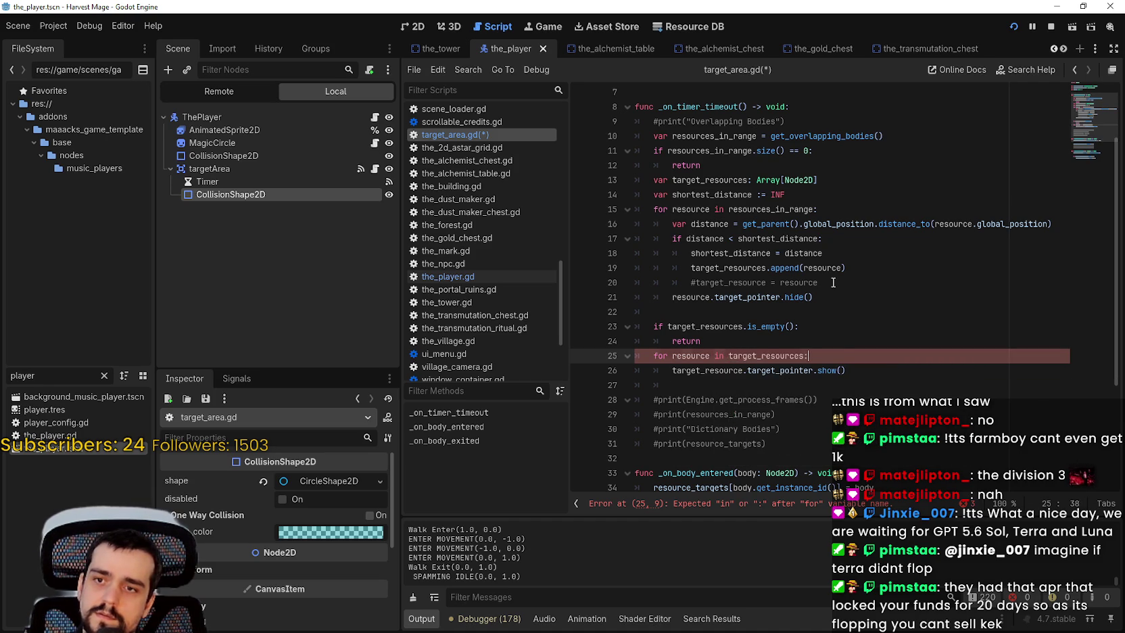
{"action": "key", "text": "Return"}
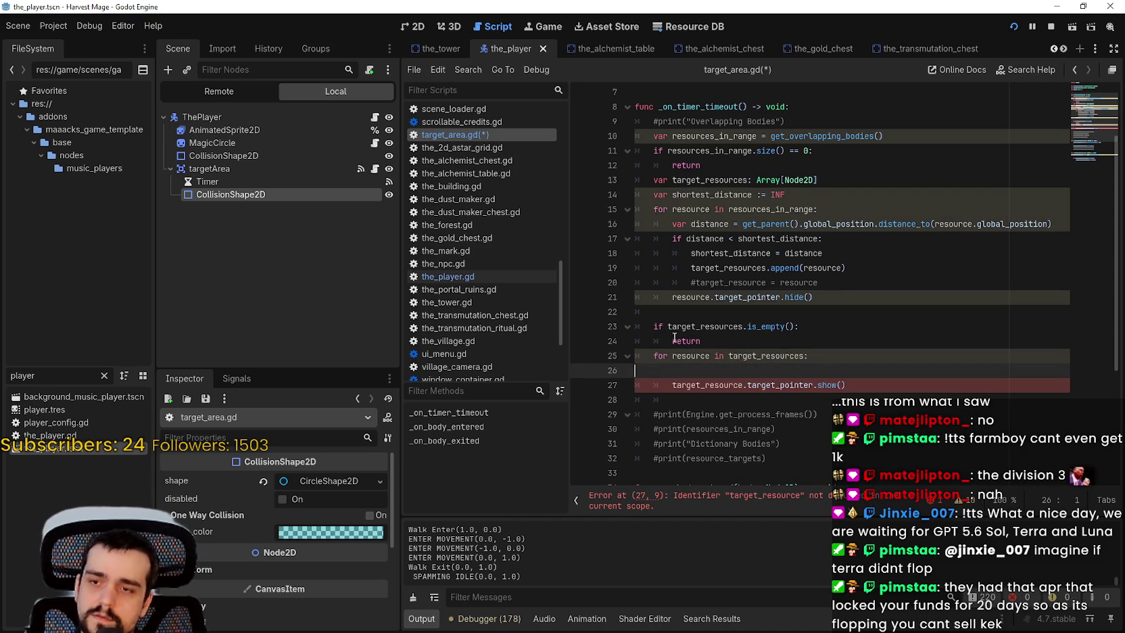
{"action": "key", "text": "BackSpace"}
{"action": "key", "text": "BackSpace"}
{"action": "double_click", "coordinate": [691, 356]}
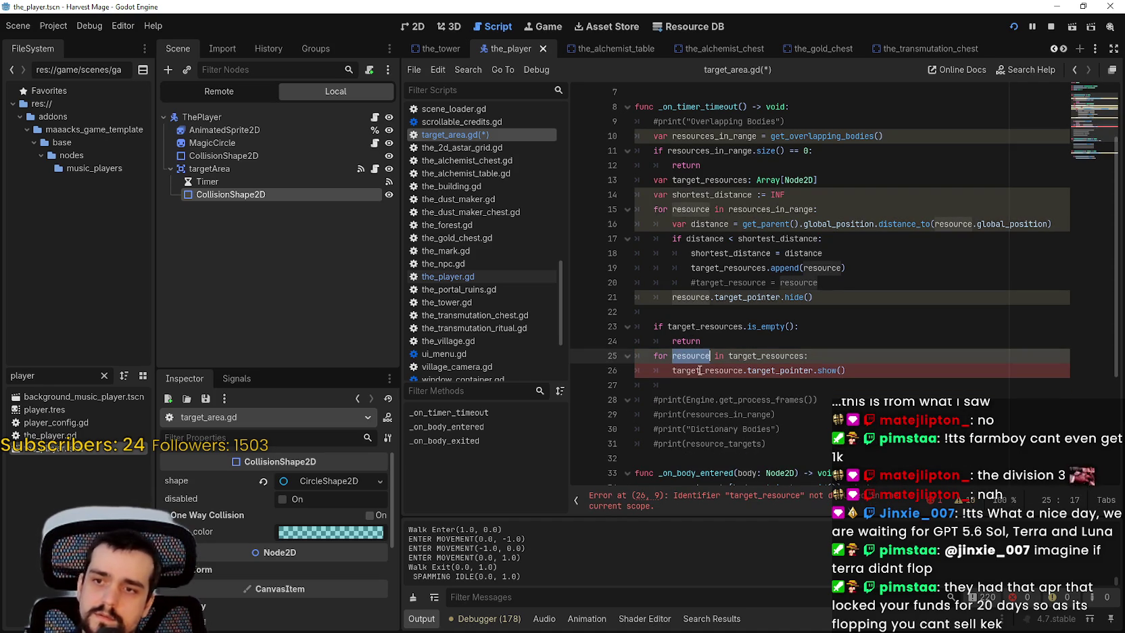
{"action": "key", "text": "ctrl+c"}
{"action": "double_click", "coordinate": [704, 370]}
{"action": "key", "text": "ctrl+v"}
{"action": "left_click", "coordinate": [864, 381]}
{"action": "key", "text": "ctrl+s"}
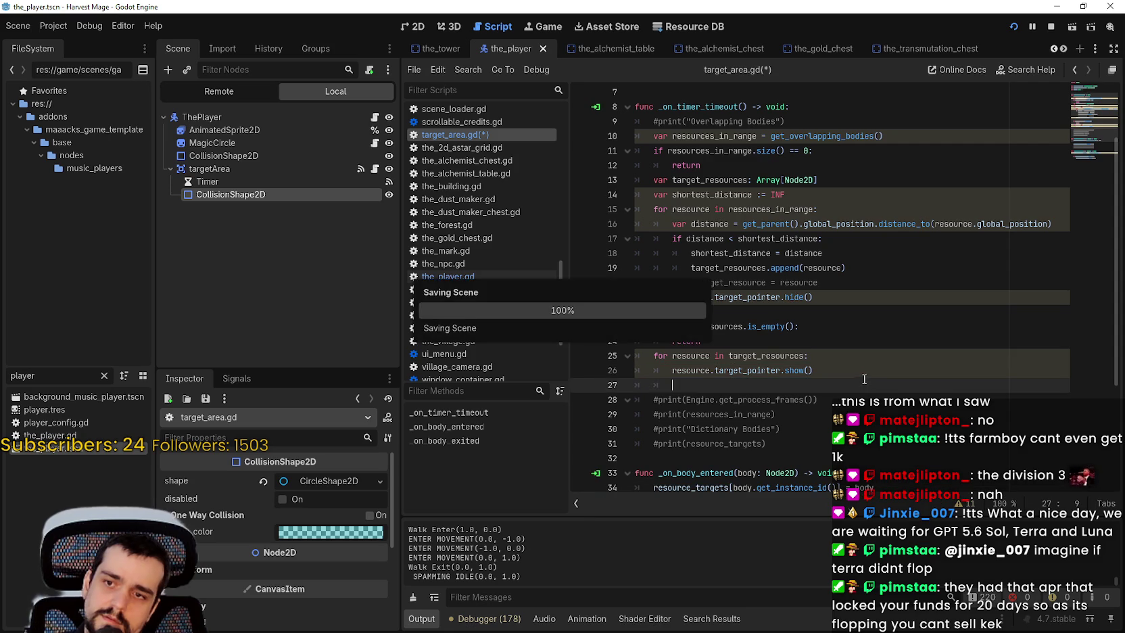
Step: Cut the resource.target_pointer.hide() line out of line 21
{"action": "left_click", "coordinate": [850, 349]}
{"action": "left_click", "coordinate": [676, 298]}
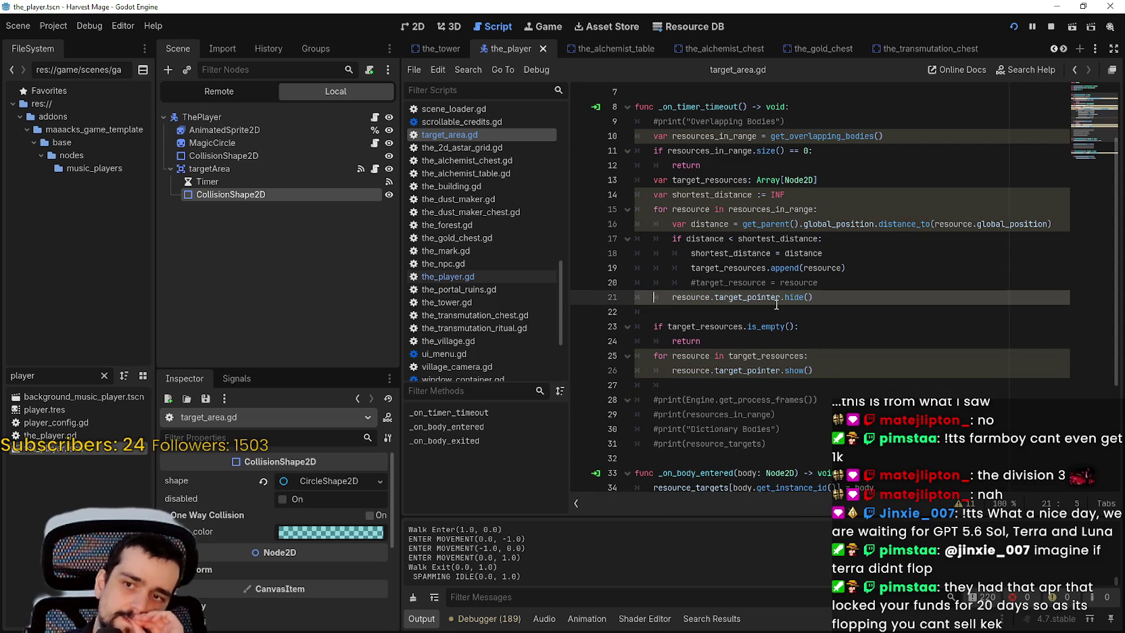
{"action": "double_click", "coordinate": [693, 297]}
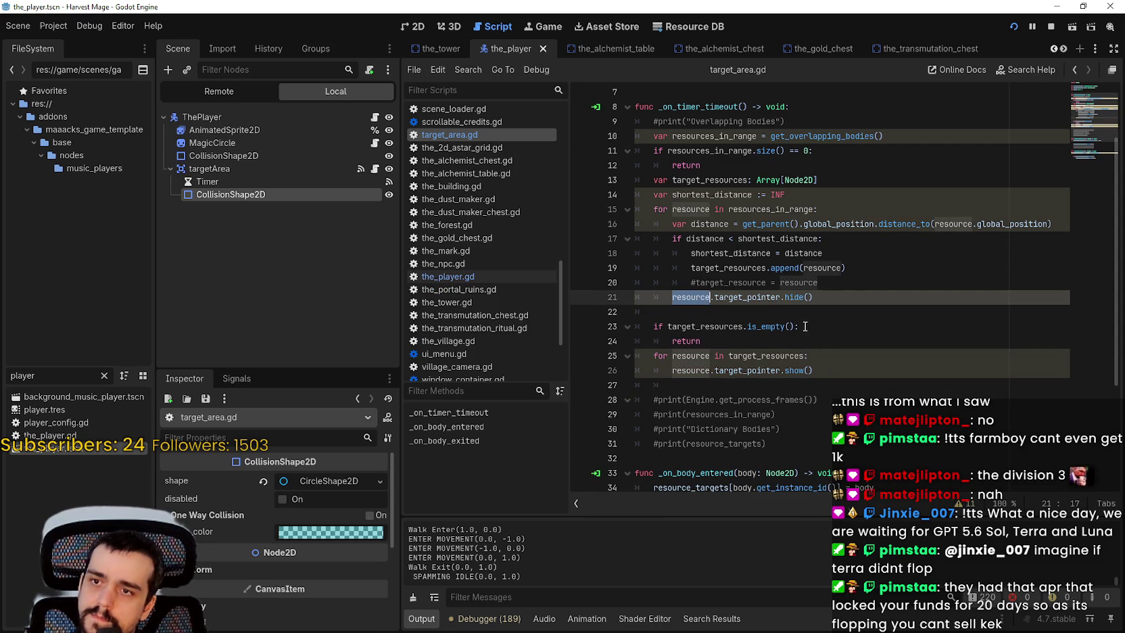
{"action": "left_click_drag", "start_coordinate": [813, 297], "coordinate": [673, 298]}
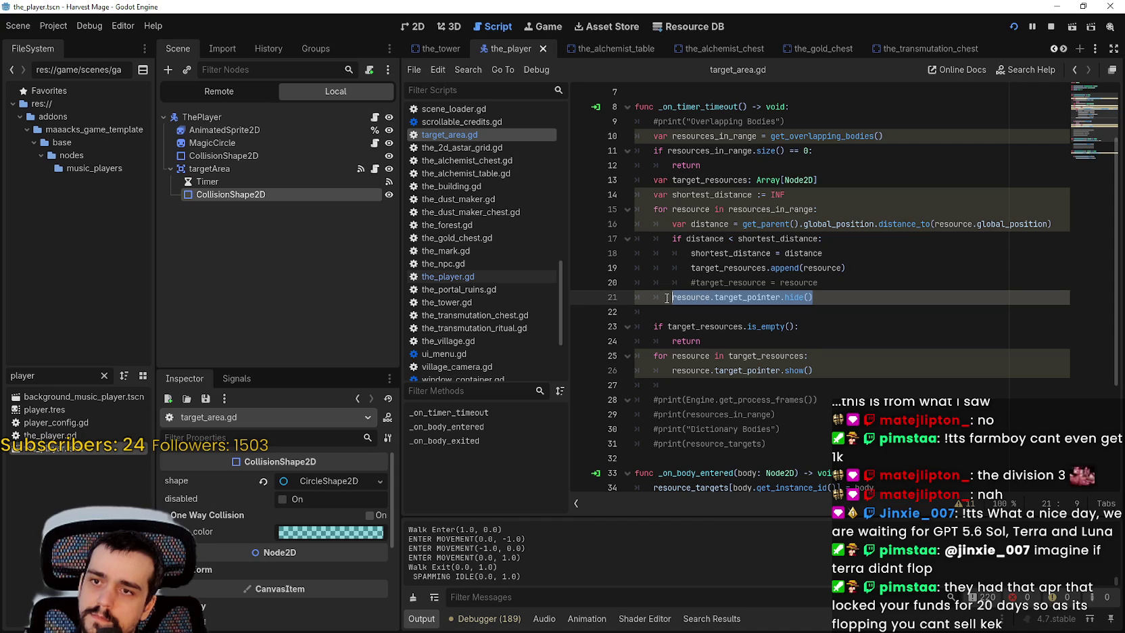
{"action": "key", "text": "BackSpace"}
{"action": "key", "text": "BackSpace"}
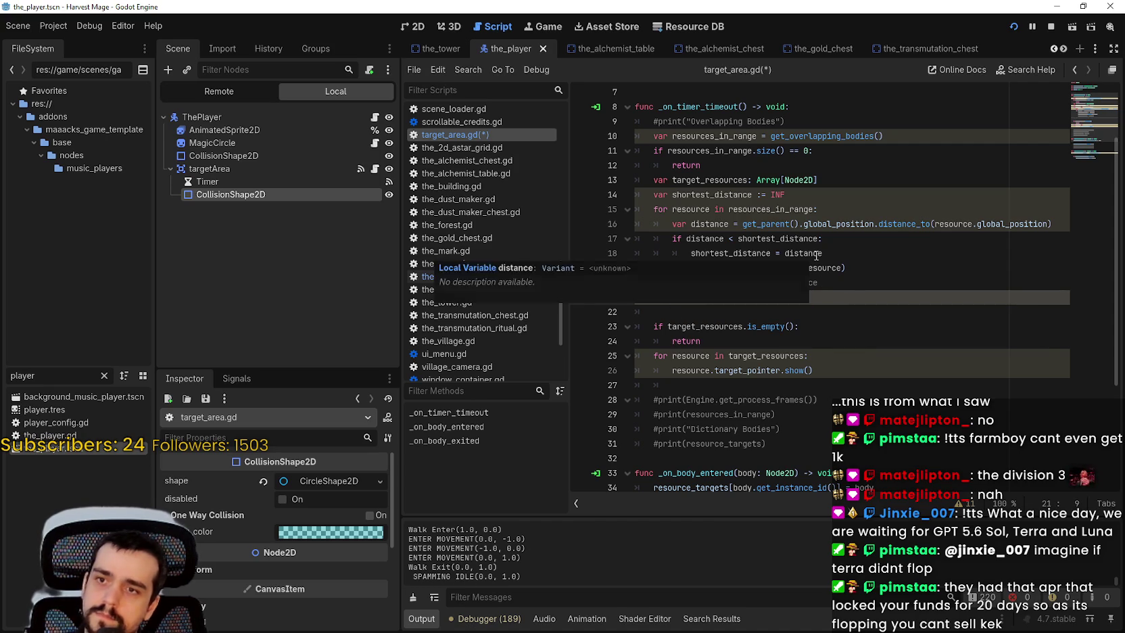
{"action": "key", "text": "BackSpace"}
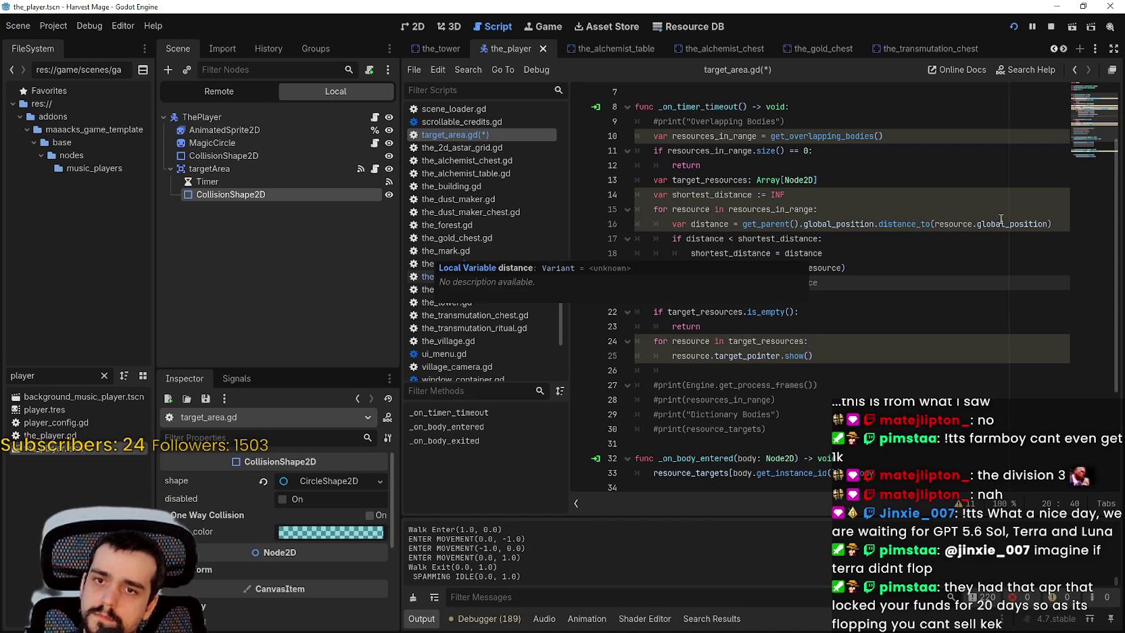
Step: Paste the hide() call as line 16, first inside the for loop, save, and restart the game
{"action": "left_click", "coordinate": [1055, 224]}
{"action": "key", "text": "Return"}
{"action": "key", "text": "ctrl+v"}
{"action": "key", "text": "ctrl+s"}
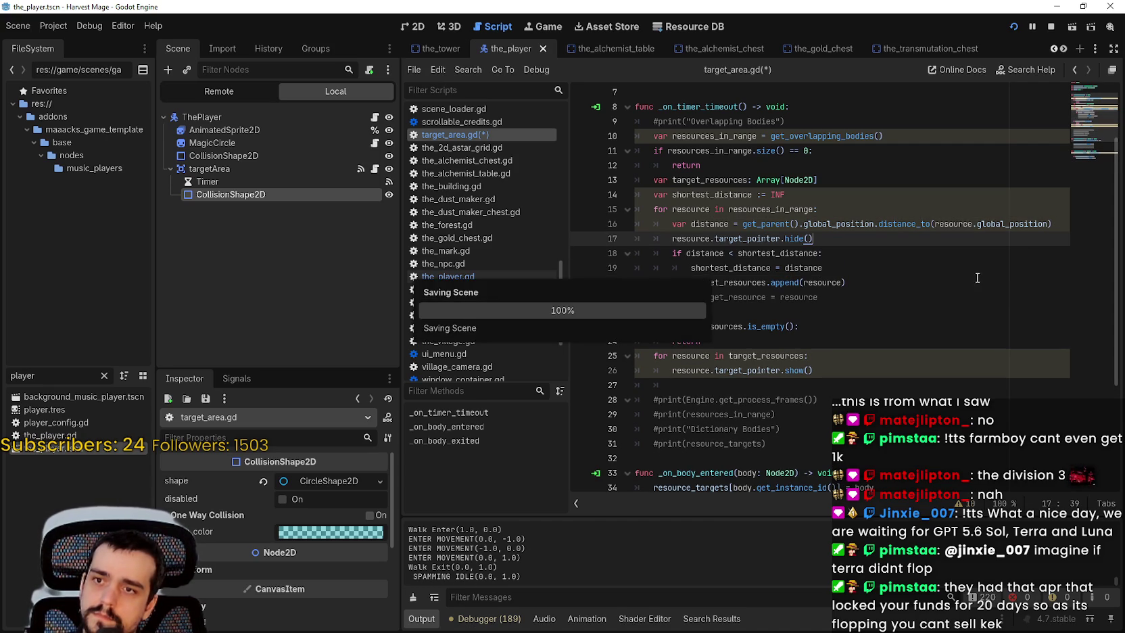
{"action": "key", "text": "ctrl+z"}
{"action": "key", "text": "ctrl+z"}
{"action": "left_click", "coordinate": [862, 207]}
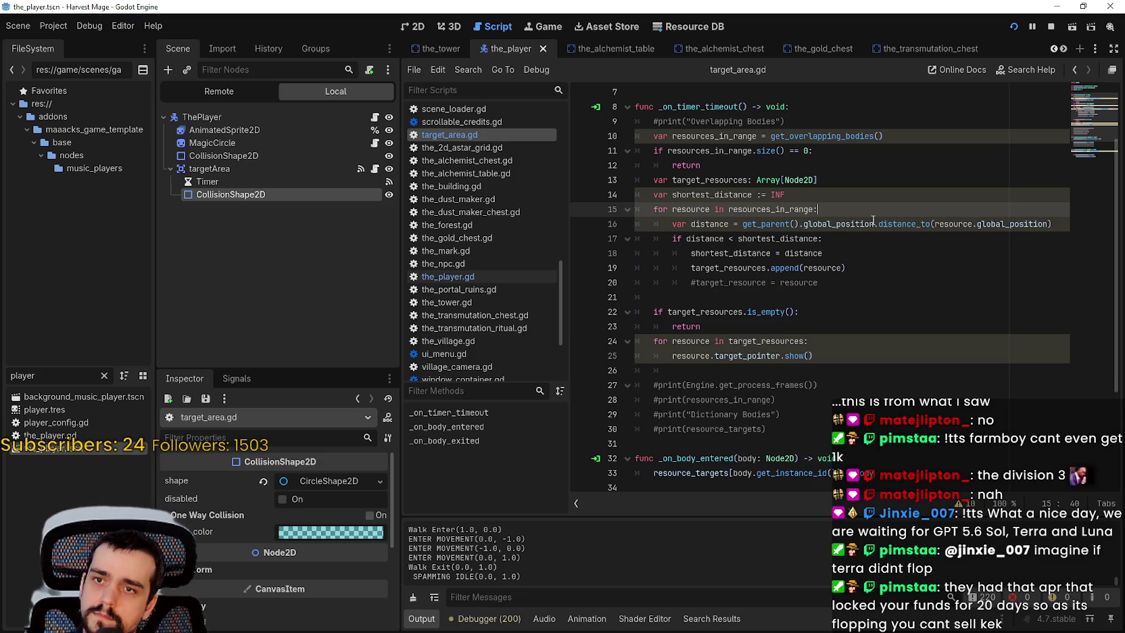
{"action": "key", "text": "Return"}
{"action": "key", "text": "ctrl+v"}
{"action": "key", "text": "ctrl+s"}
{"action": "left_click", "coordinate": [902, 313]}
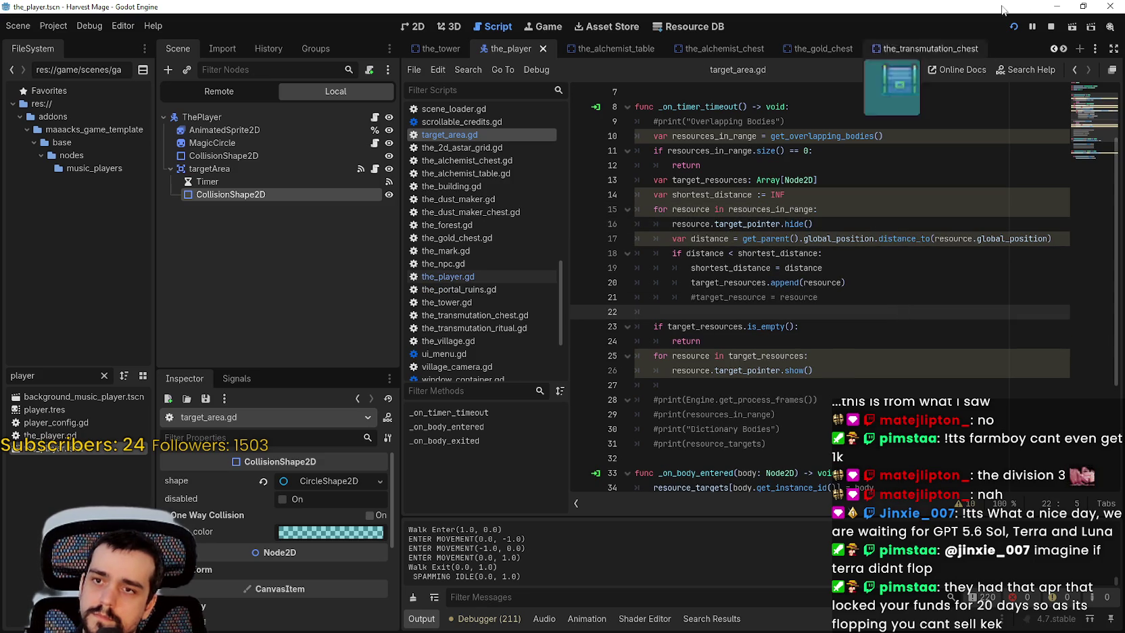
{"action": "left_click", "coordinate": [1012, 26]}
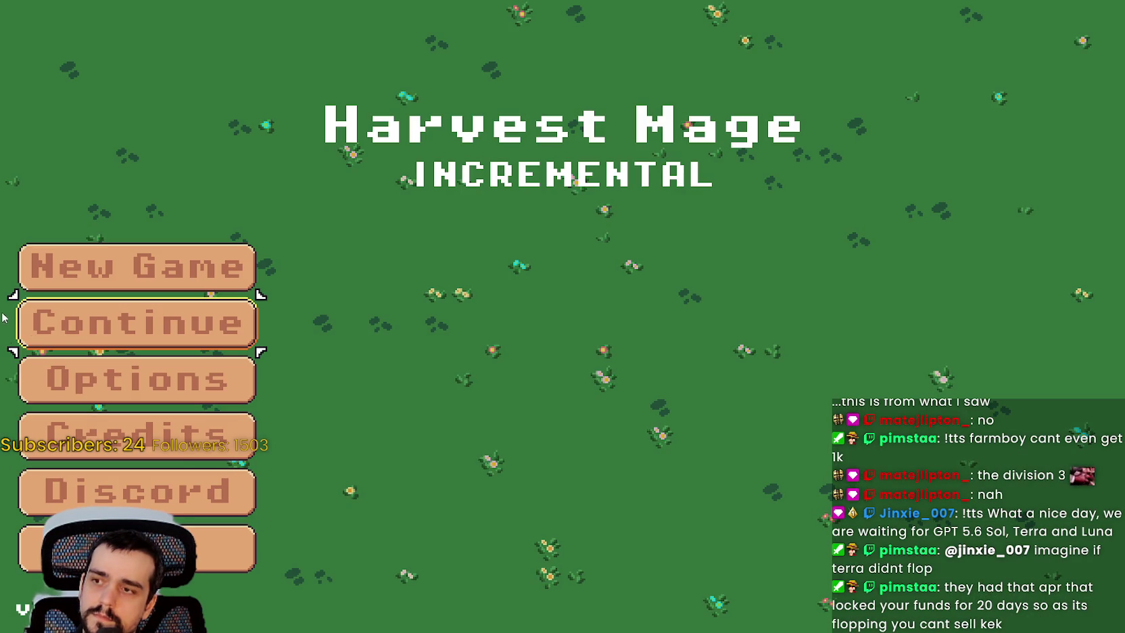
Step: Continue the saved game and walk among the blue flowers, confirming pointers appear on several nearby ones
{"action": "left_click", "coordinate": [88, 332]}
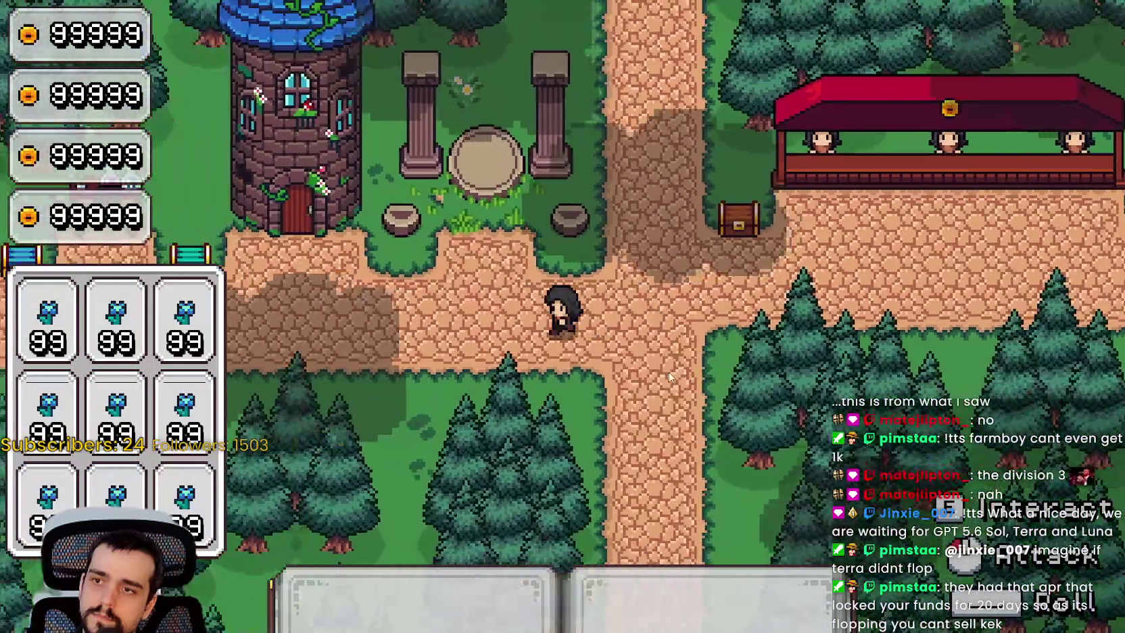
{"action": "key", "text": "w"}
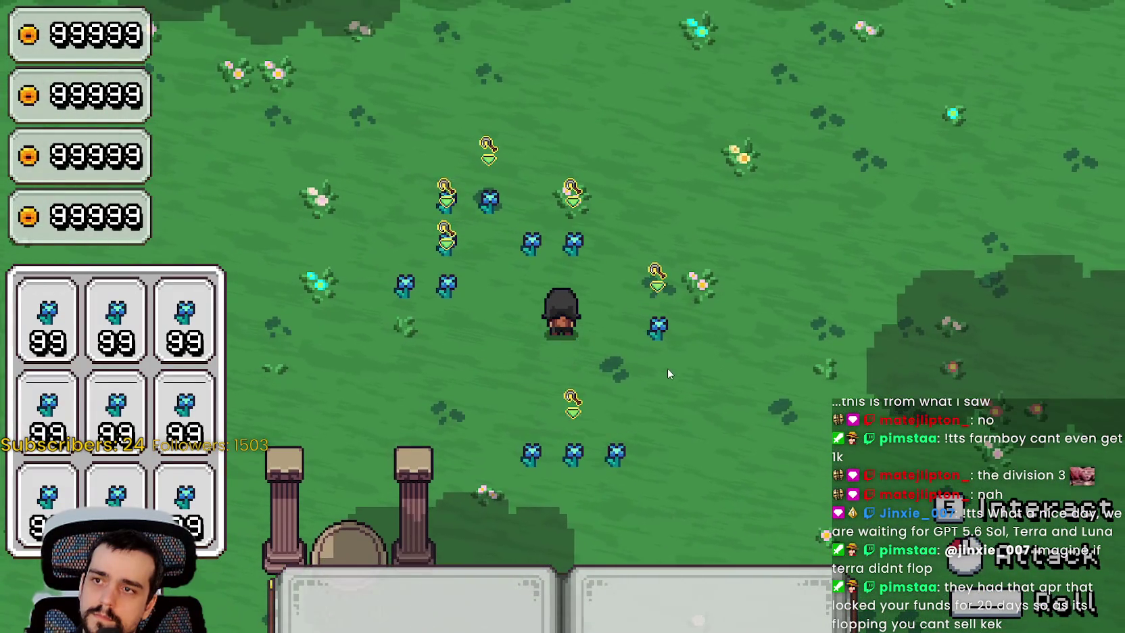
{"action": "key", "text": "a"}
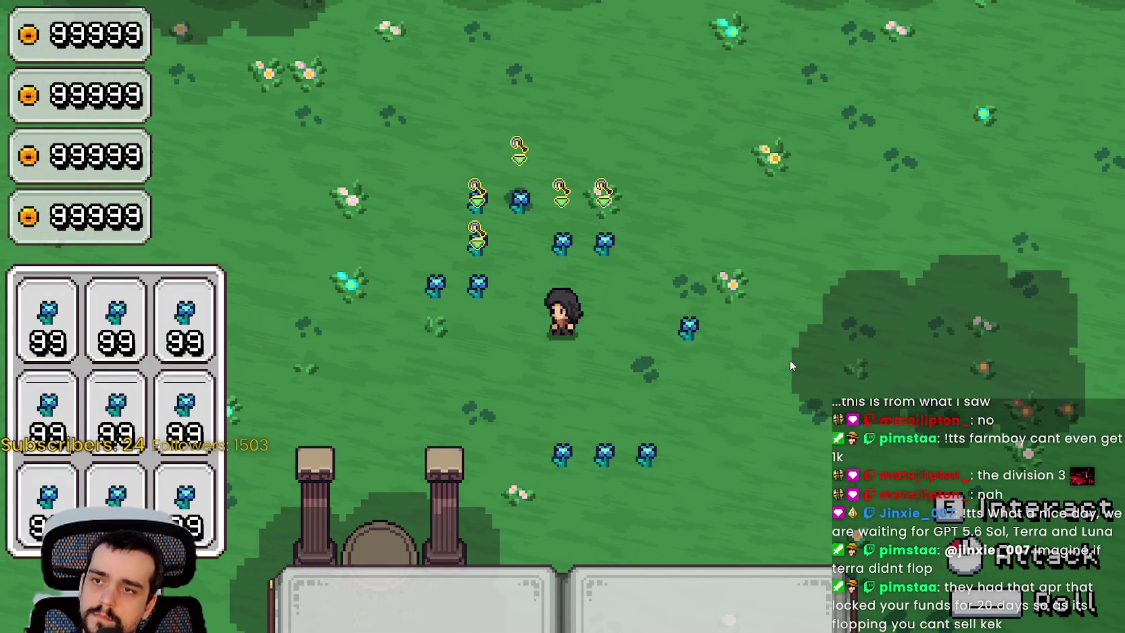
{"action": "key", "text": "a"}
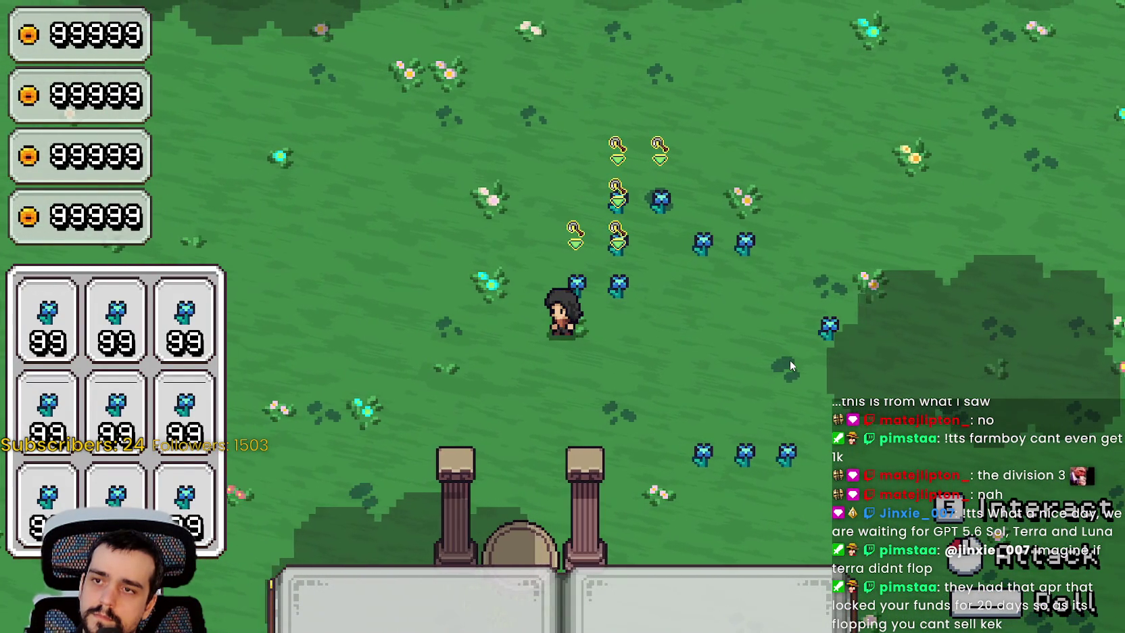
{"action": "key", "text": "w"}
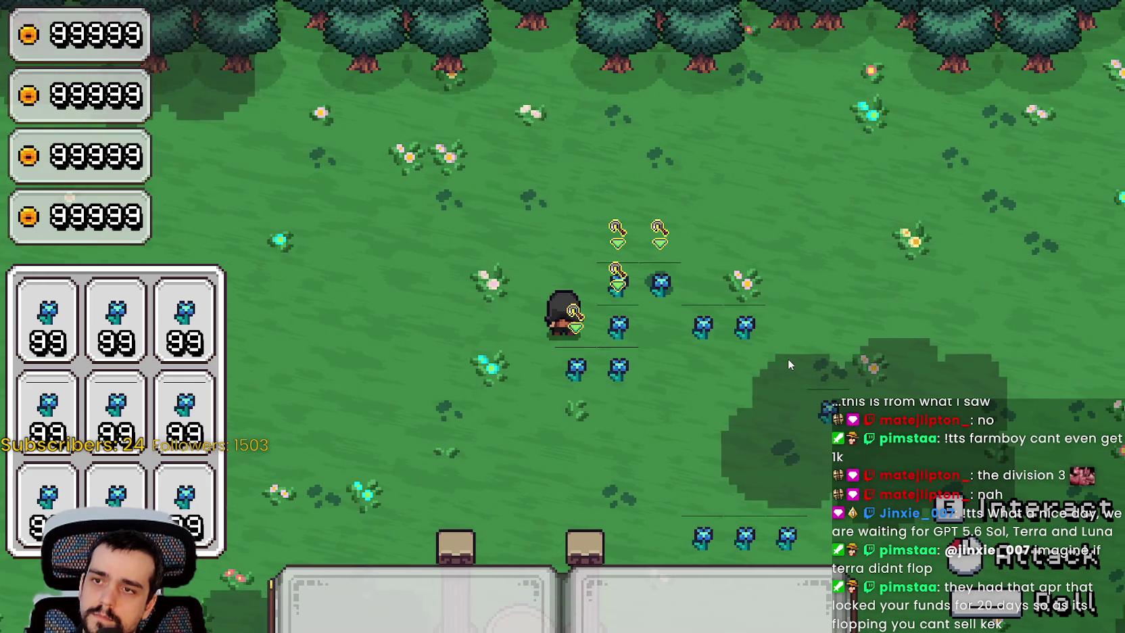
{"action": "key", "text": "d"}
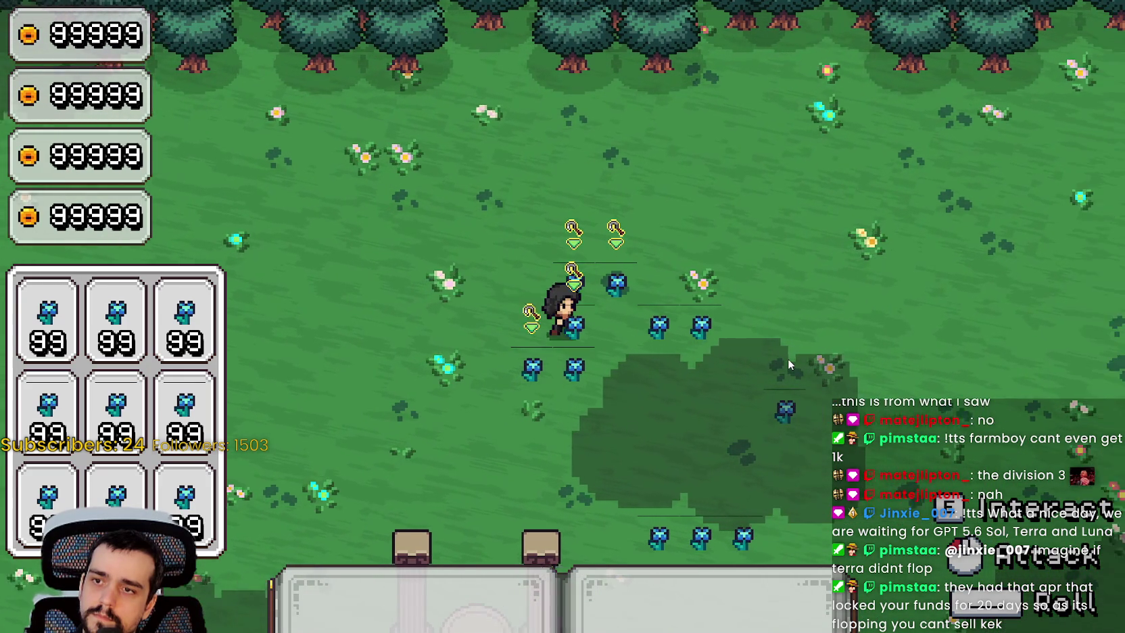
{"action": "key", "text": "s"}
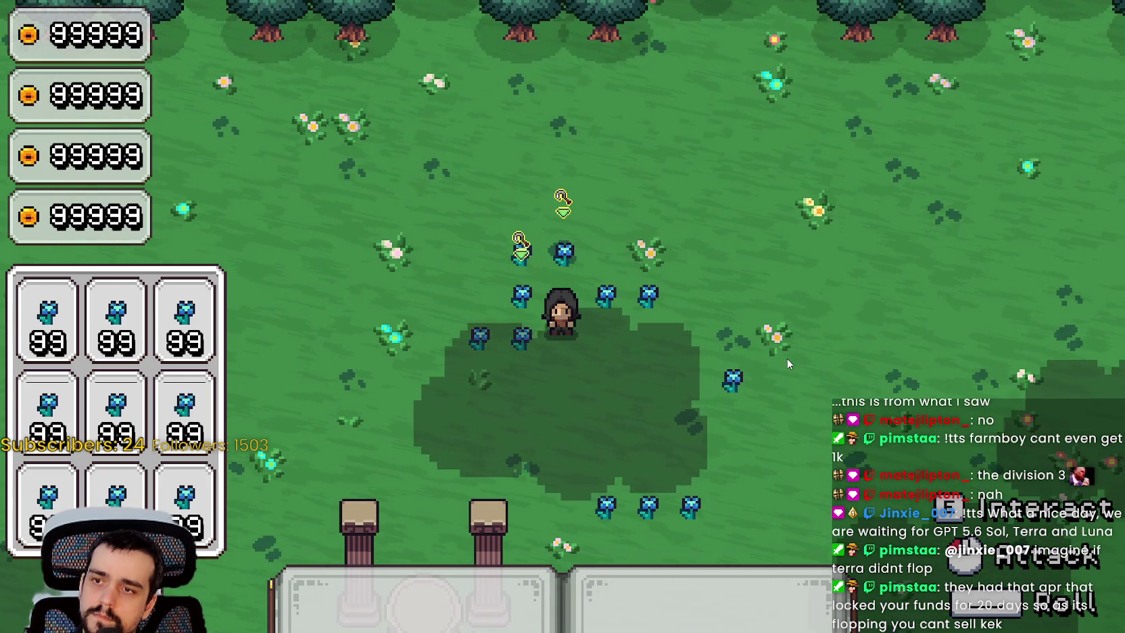
{"action": "key", "text": "s"}
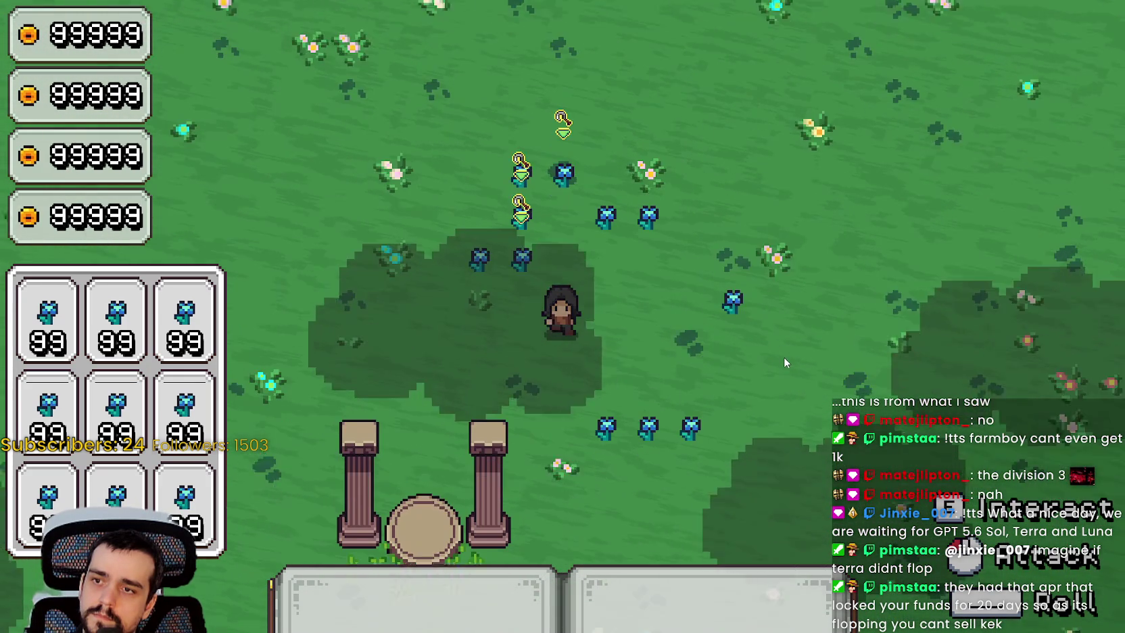
{"action": "key", "text": "d"}
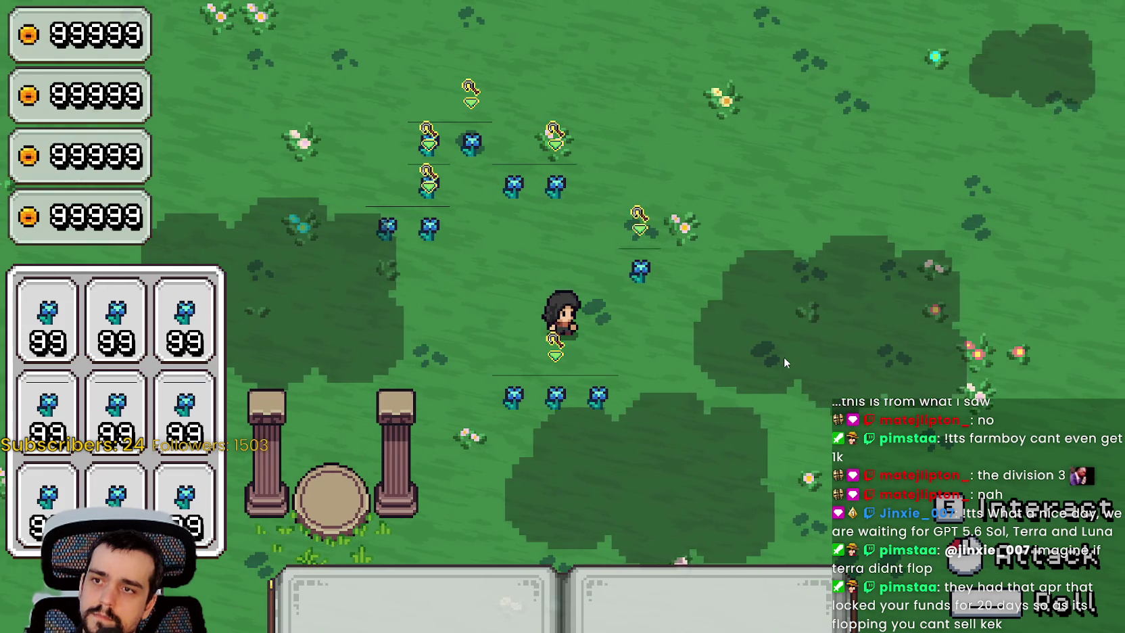
{"action": "key", "text": "w"}
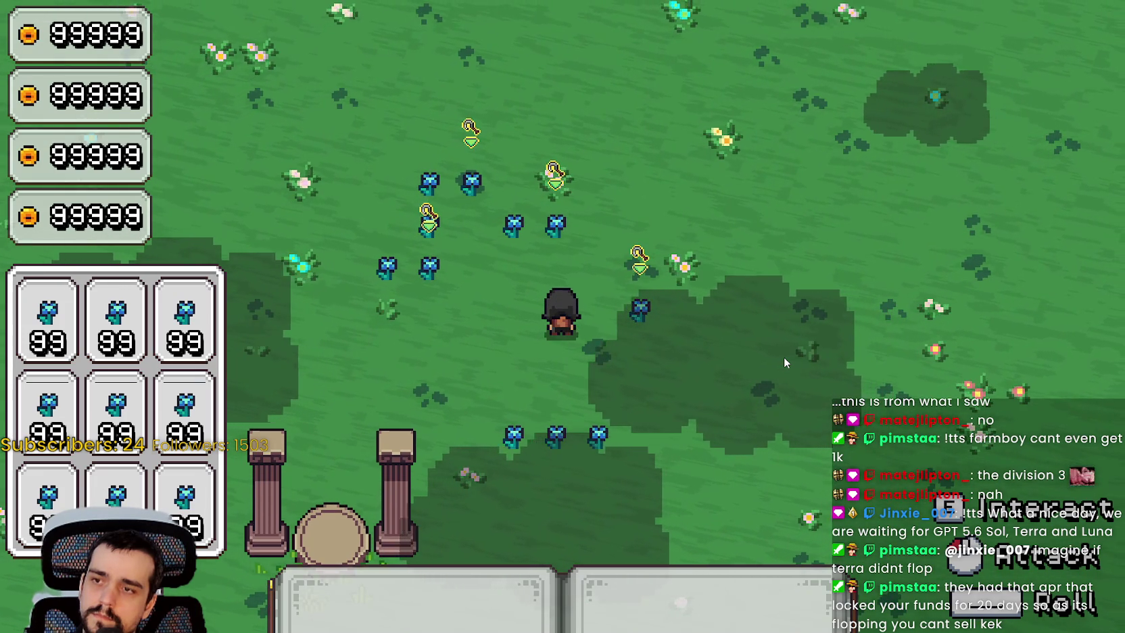
{"action": "key", "text": "d"}
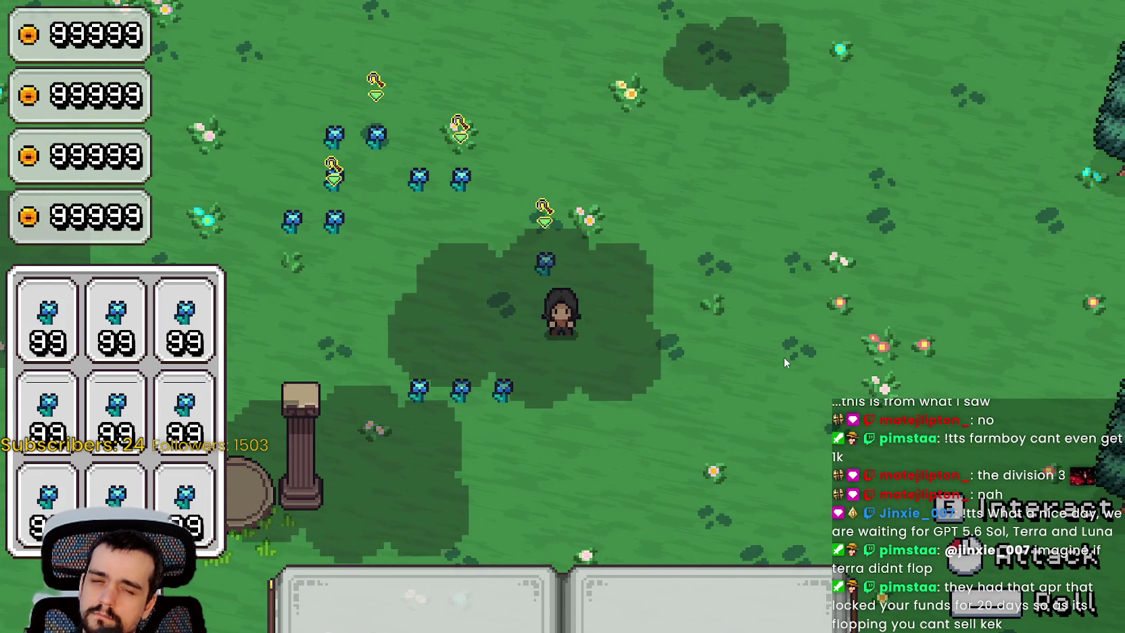
{"action": "key", "text": "w"}
{"action": "key", "text": "w"}
{"action": "key", "text": "a"}
{"action": "key", "text": "s"}
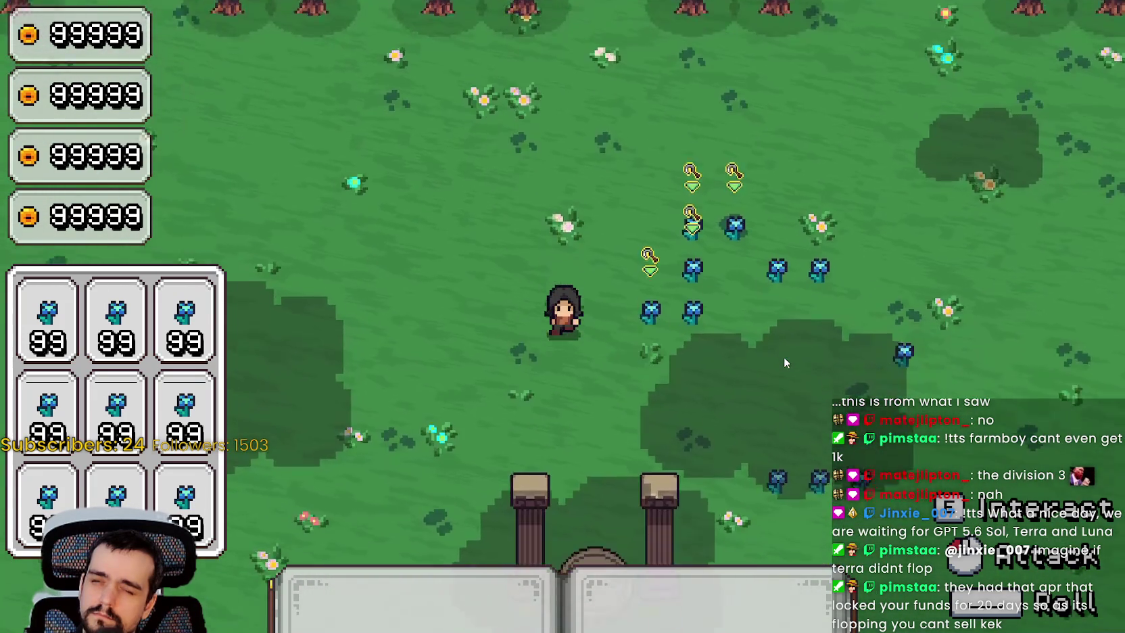
{"action": "key", "text": "d"}
{"action": "key", "text": "d"}
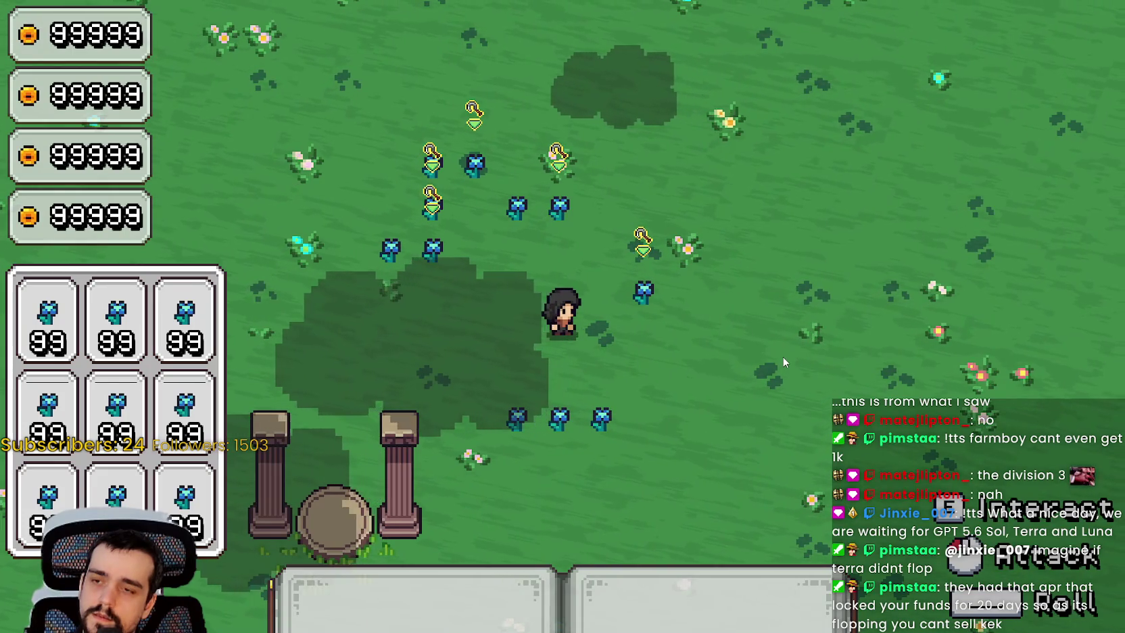
{"action": "key", "text": "w"}
{"action": "key", "text": "a"}
{"action": "key", "text": "s"}
{"action": "key", "text": "alt+Tab"}
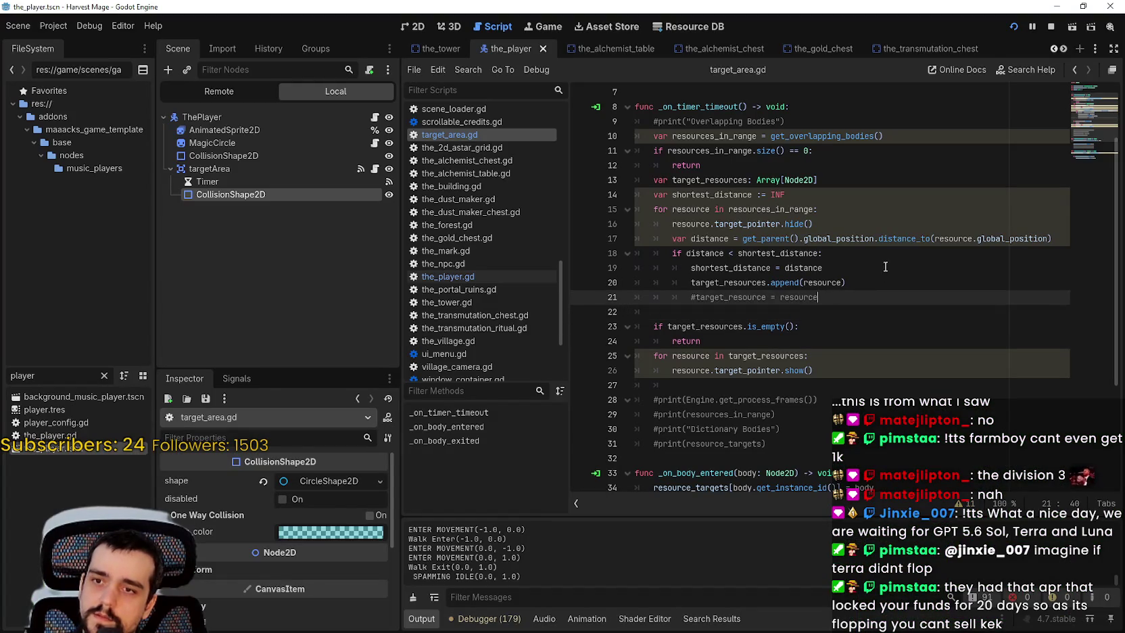
Step: Change shortest_distance on line 14 from ':= INF' to ': int = 64' and save
{"action": "double_click", "coordinate": [765, 254]}
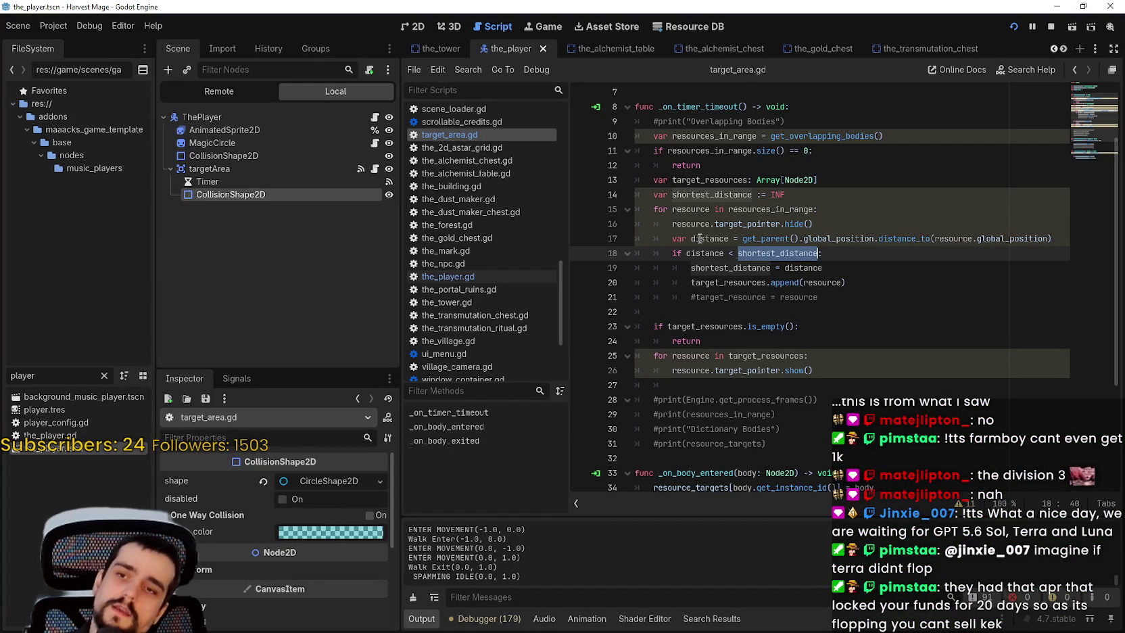
{"action": "left_click", "coordinate": [729, 253]}
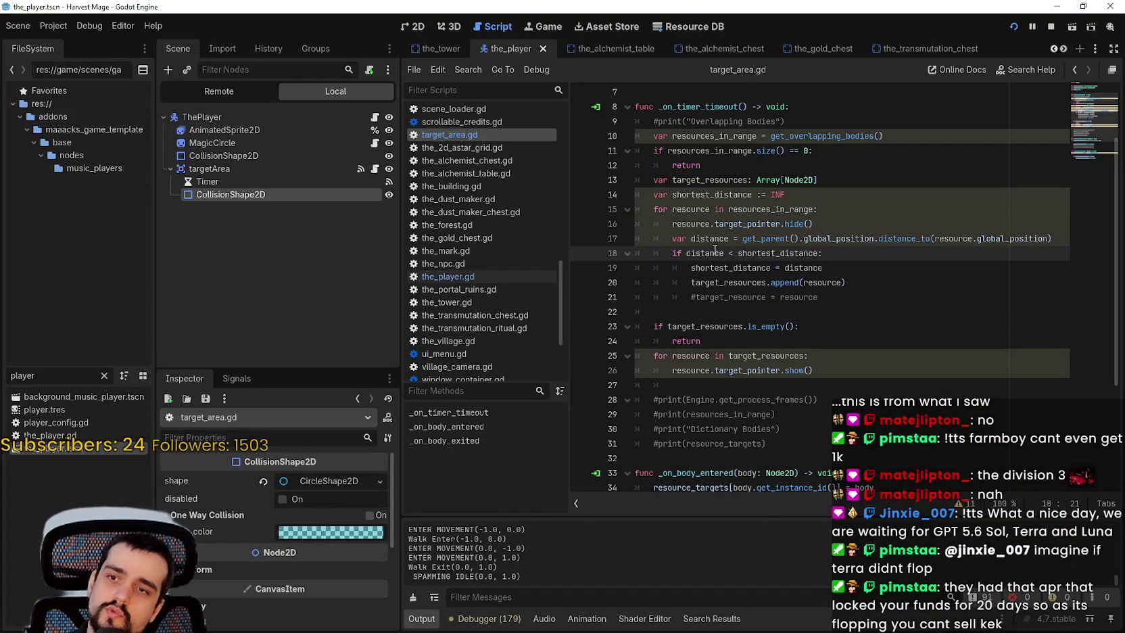
{"action": "double_click", "coordinate": [715, 251]}
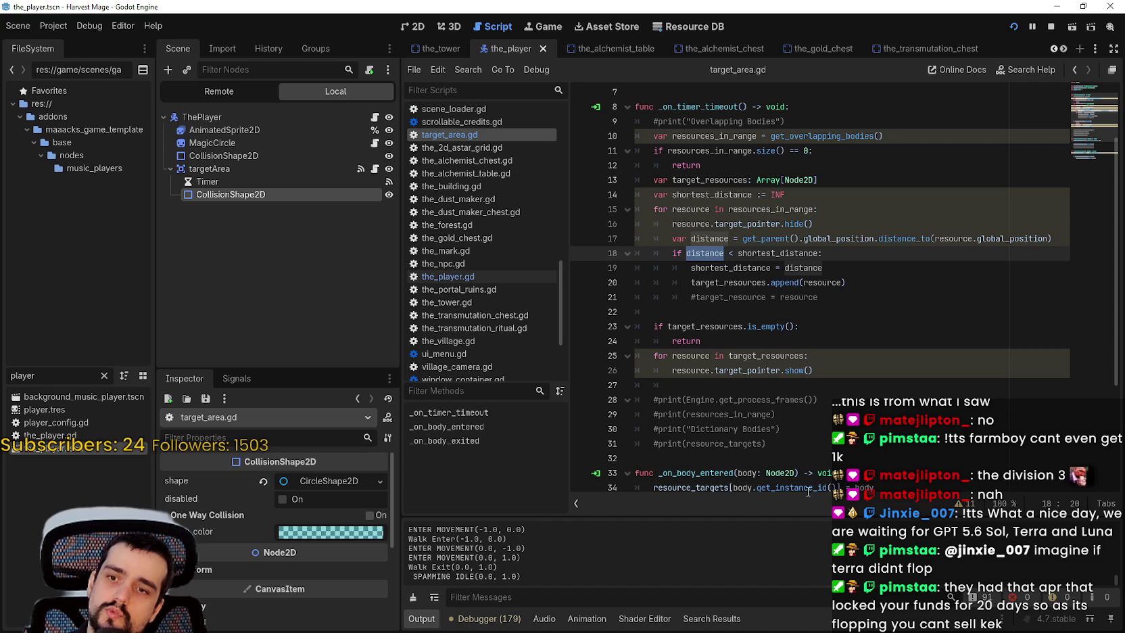
{"action": "left_click_drag", "start_coordinate": [1014, 236], "coordinate": [707, 238]}
{"action": "double_click", "coordinate": [701, 251]}
{"action": "double_click", "coordinate": [780, 253]}
{"action": "left_click_drag", "start_coordinate": [771, 194], "coordinate": [837, 192]}
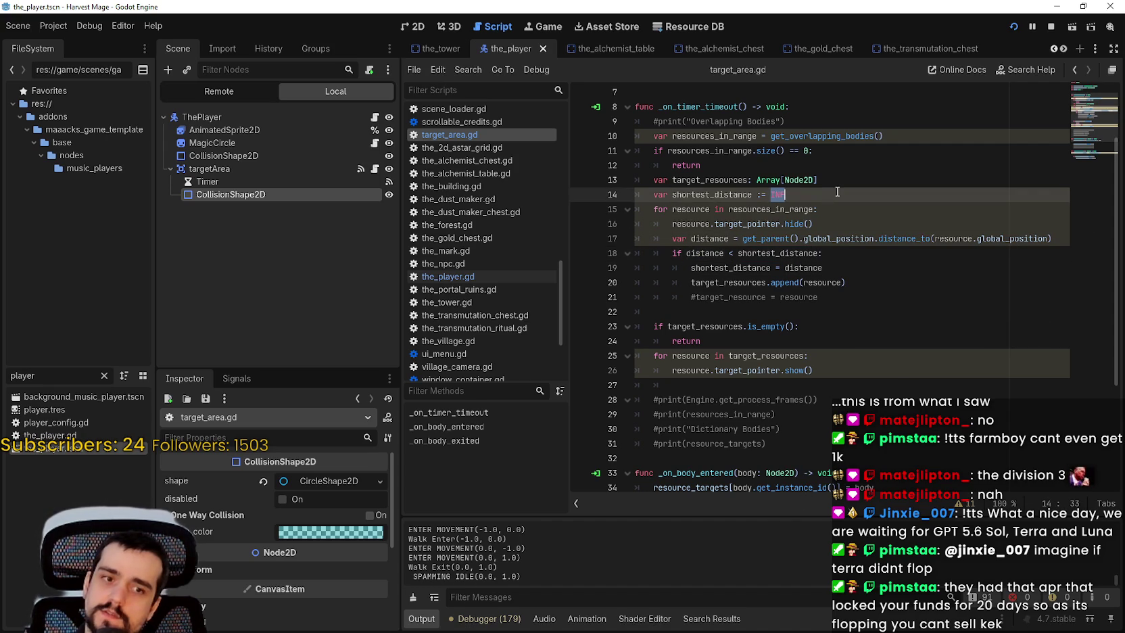
{"action": "type", "text": "int 6"}
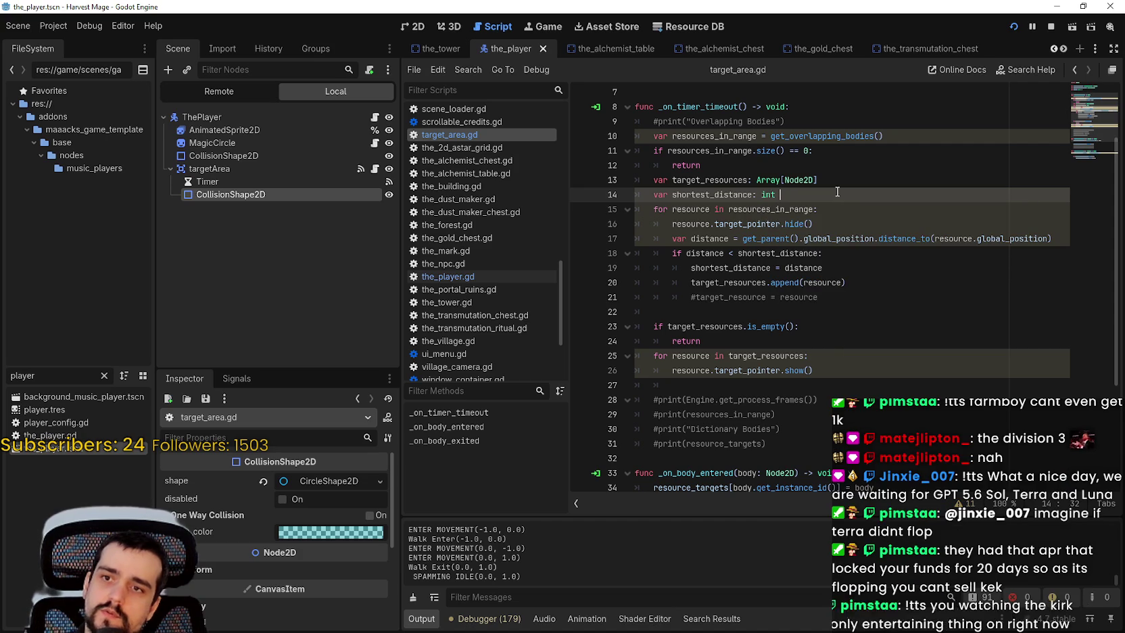
{"action": "key", "text": "BackSpace"}
{"action": "key", "text": "BackSpace"}
{"action": "type", "text": "= 64"}
{"action": "key", "text": "ctrl+s"}
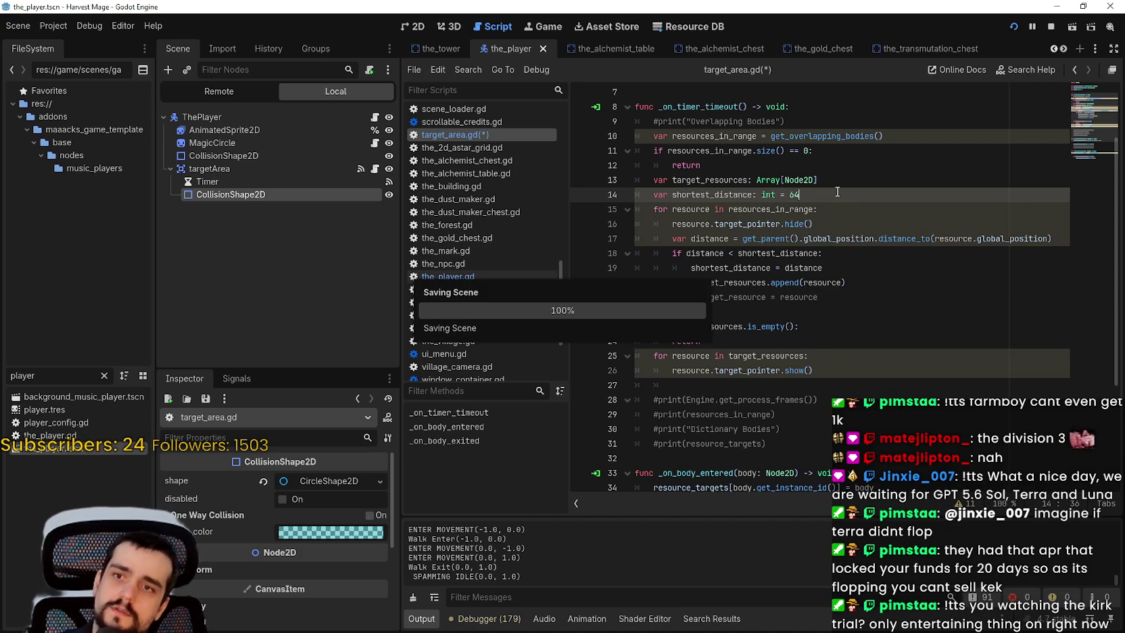